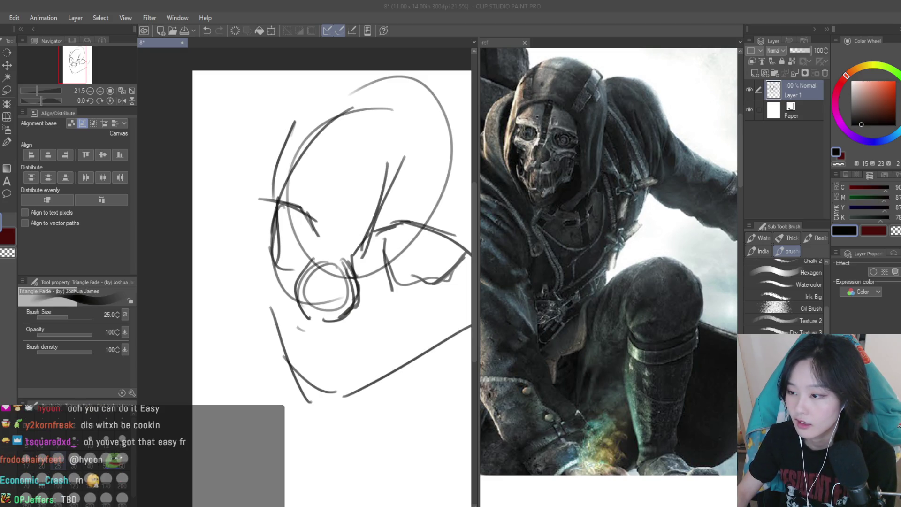
Clear the old rough sketch from Layer 1 and return to the sketching brush
{"action": "left_click", "coordinate": [570, 31]}
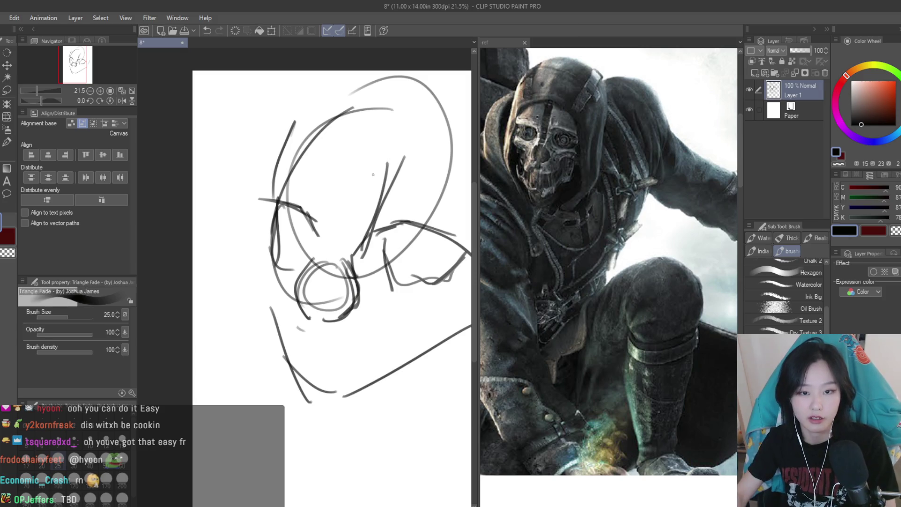
{"action": "scroll", "coordinate": [352, 206], "scroll_direction": "down", "scroll_amount": 3}
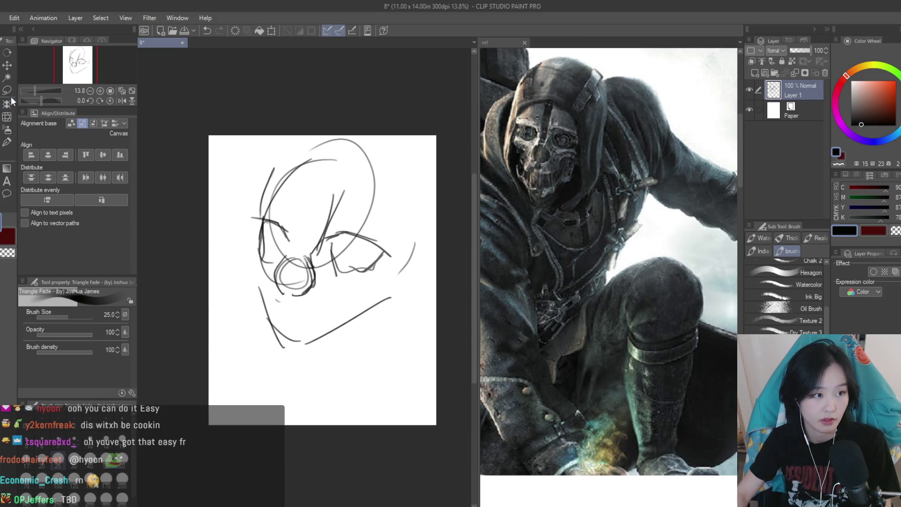
{"action": "left_click", "coordinate": [7, 90]}
{"action": "scroll", "coordinate": [610, 258], "scroll_direction": "down", "scroll_amount": 3}
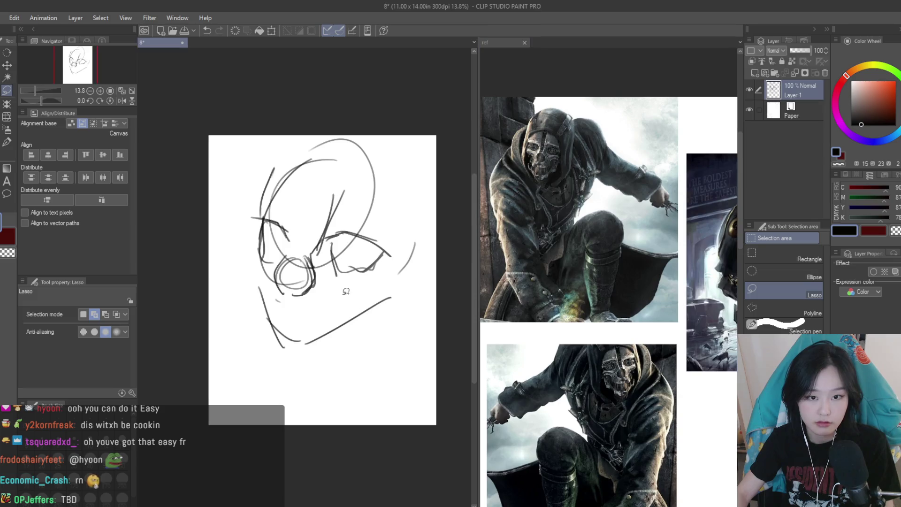
{"action": "key", "text": "b"}
{"action": "scroll", "coordinate": [254, 251], "scroll_direction": "up", "scroll_amount": 2}
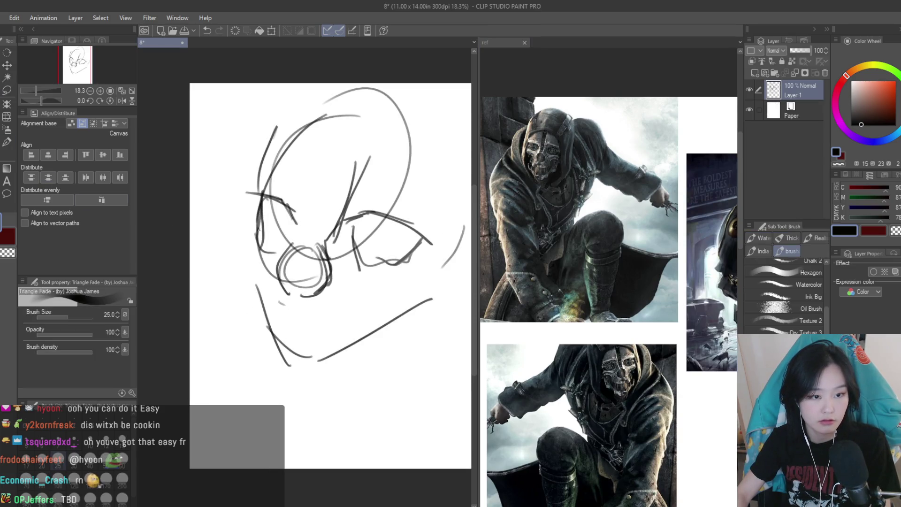
{"action": "key", "text": "Delete"}
Sketch a new head circle with face guide lines and a jaw line
{"action": "mouse_move", "coordinate": [347, 136]}
{"action": "left_mouse_down"}
{"action": "mouse_move", "coordinate": [376, 313]}
{"action": "mouse_move", "coordinate": [302, 119]}
{"action": "left_mouse_up"}
{"action": "left_click_drag", "start_coordinate": [337, 100], "coordinate": [302, 375]}
{"action": "left_click_drag", "start_coordinate": [218, 196], "coordinate": [408, 214]}
{"action": "scroll", "coordinate": [278, 305], "scroll_direction": "up", "scroll_amount": 1}
{"action": "mouse_move", "coordinate": [257, 251]}
{"action": "left_mouse_down"}
{"action": "mouse_move", "coordinate": [268, 300]}
{"action": "mouse_move", "coordinate": [329, 312]}
{"action": "mouse_move", "coordinate": [356, 296]}
{"action": "left_mouse_up"}
{"action": "left_click_drag", "start_coordinate": [265, 230], "coordinate": [321, 235]}
{"action": "left_click_drag", "start_coordinate": [288, 232], "coordinate": [254, 237]}
{"action": "mouse_move", "coordinate": [244, 196]}
{"action": "left_mouse_down"}
{"action": "mouse_move", "coordinate": [282, 235]}
{"action": "mouse_move", "coordinate": [361, 214]}
{"action": "mouse_move", "coordinate": [401, 225]}
{"action": "left_mouse_up"}
Draw the brows, both mask eye shapes and a round goggle lens
{"action": "left_click_drag", "start_coordinate": [349, 138], "coordinate": [348, 153]}
{"action": "mouse_move", "coordinate": [366, 140]}
{"action": "left_mouse_down"}
{"action": "mouse_move", "coordinate": [412, 161]}
{"action": "mouse_move", "coordinate": [353, 141]}
{"action": "left_mouse_up"}
{"action": "mouse_move", "coordinate": [331, 143]}
{"action": "left_mouse_down"}
{"action": "mouse_move", "coordinate": [360, 133]}
{"action": "mouse_move", "coordinate": [359, 176]}
{"action": "left_mouse_up"}
{"action": "mouse_move", "coordinate": [359, 176]}
{"action": "left_mouse_down"}
{"action": "mouse_move", "coordinate": [399, 162]}
{"action": "mouse_move", "coordinate": [375, 180]}
{"action": "left_mouse_up"}
{"action": "mouse_move", "coordinate": [247, 148]}
{"action": "left_mouse_down"}
{"action": "mouse_move", "coordinate": [291, 126]}
{"action": "mouse_move", "coordinate": [296, 157]}
{"action": "mouse_move", "coordinate": [259, 141]}
{"action": "mouse_move", "coordinate": [296, 160]}
{"action": "left_mouse_up"}
{"action": "mouse_move", "coordinate": [328, 141]}
{"action": "left_mouse_down"}
{"action": "mouse_move", "coordinate": [355, 139]}
{"action": "mouse_move", "coordinate": [358, 178]}
{"action": "left_mouse_up"}
{"action": "scroll", "coordinate": [284, 172], "scroll_direction": "up", "scroll_amount": 1}
{"action": "mouse_move", "coordinate": [293, 160]}
{"action": "left_mouse_down"}
{"action": "mouse_move", "coordinate": [275, 175]}
{"action": "mouse_move", "coordinate": [309, 169]}
{"action": "mouse_move", "coordinate": [281, 197]}
{"action": "mouse_move", "coordinate": [315, 176]}
{"action": "left_mouse_up"}
Sketch the mask's mouth and the head's side outline with a hook curve
{"action": "mouse_move", "coordinate": [261, 292]}
{"action": "left_mouse_down"}
{"action": "mouse_move", "coordinate": [330, 308]}
{"action": "mouse_move", "coordinate": [378, 263]}
{"action": "left_mouse_up"}
{"action": "left_click_drag", "start_coordinate": [345, 292], "coordinate": [394, 268]}
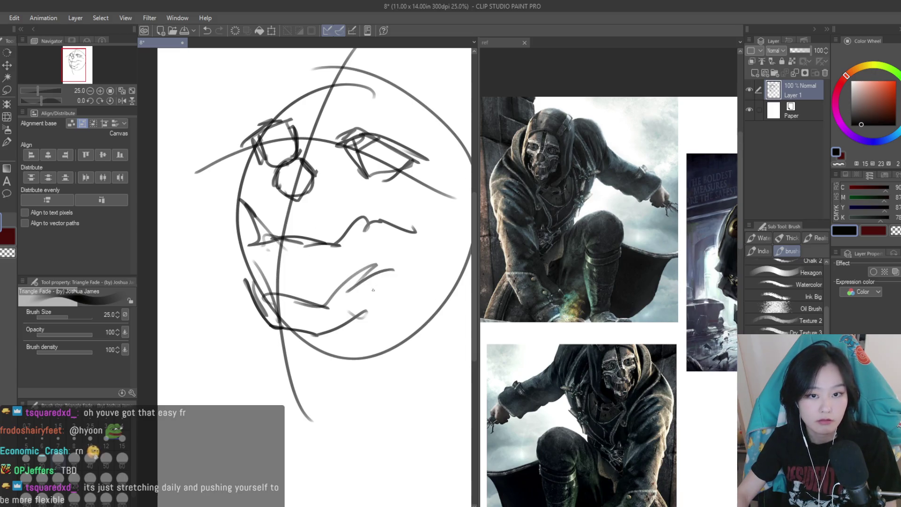
{"action": "scroll", "coordinate": [369, 224], "scroll_direction": "down", "scroll_amount": 1}
{"action": "left_click_drag", "start_coordinate": [417, 139], "coordinate": [428, 334]}
{"action": "left_click_drag", "start_coordinate": [431, 336], "coordinate": [403, 393]}
{"action": "mouse_move", "coordinate": [365, 97]}
{"action": "left_mouse_down"}
{"action": "mouse_move", "coordinate": [429, 183]}
{"action": "mouse_move", "coordinate": [259, 208]}
{"action": "left_mouse_up"}
{"action": "left_click_drag", "start_coordinate": [311, 142], "coordinate": [227, 268]}
{"action": "key", "text": "ctrl+z"}
{"action": "key", "text": "ctrl+z"}
{"action": "key", "text": "ctrl+z"}
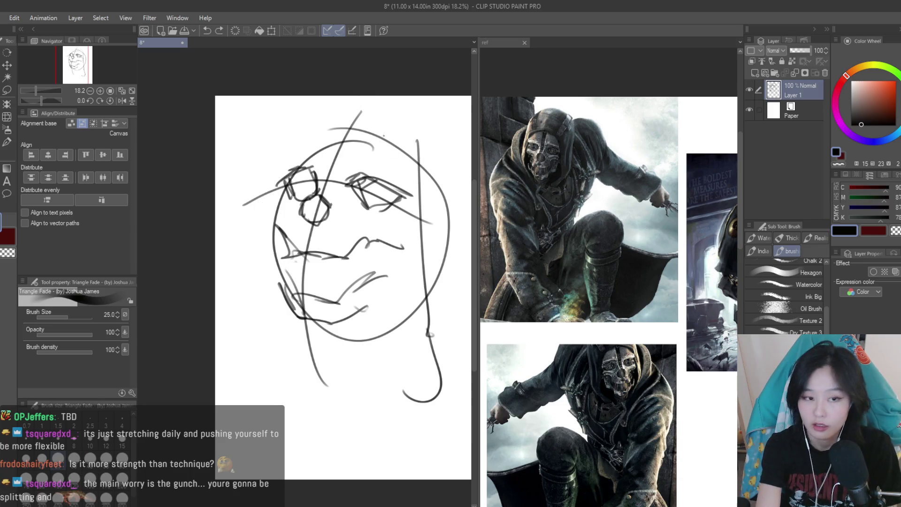
Rework the top-right head outline stroke, undoing rejected attempts
{"action": "left_click_drag", "start_coordinate": [350, 111], "coordinate": [424, 206]}
{"action": "key", "text": "ctrl+z"}
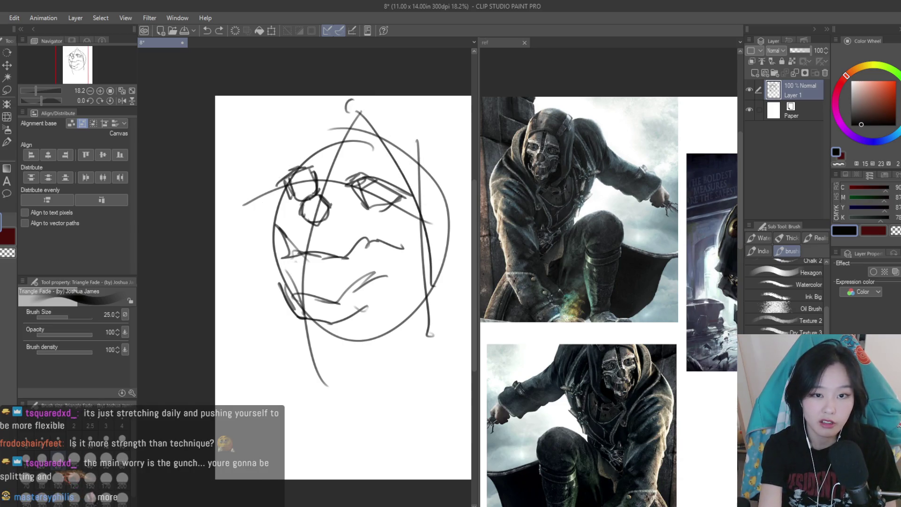
{"action": "left_click_drag", "start_coordinate": [351, 108], "coordinate": [417, 187]}
{"action": "mouse_move", "coordinate": [271, 155]}
{"action": "left_mouse_down"}
{"action": "mouse_move", "coordinate": [365, 112]}
{"action": "mouse_move", "coordinate": [435, 250]}
{"action": "mouse_move", "coordinate": [390, 367]}
{"action": "left_mouse_up"}
{"action": "key", "text": "ctrl+z"}
{"action": "key", "text": "ctrl+z"}
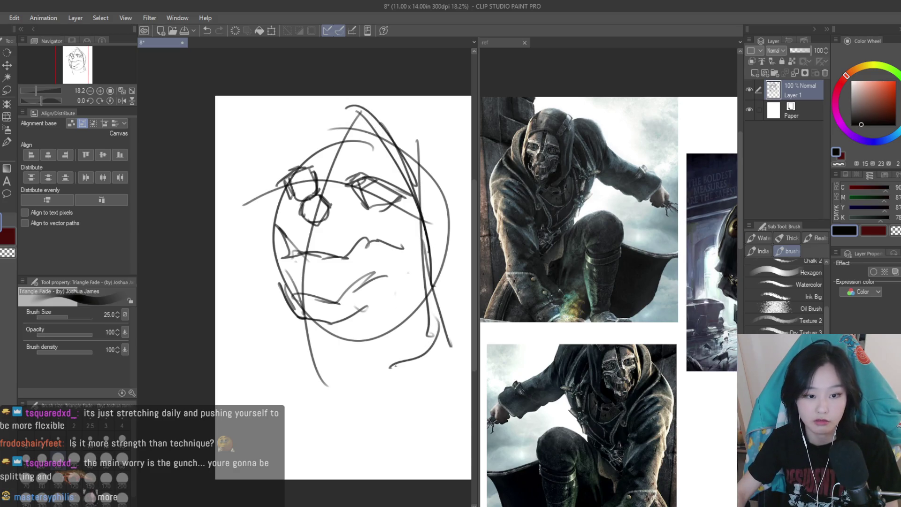
{"action": "key", "text": "ctrl+z"}
Redraw a longer lower-right curve and a lower arc across the head top
{"action": "left_click_drag", "start_coordinate": [434, 326], "coordinate": [352, 364]}
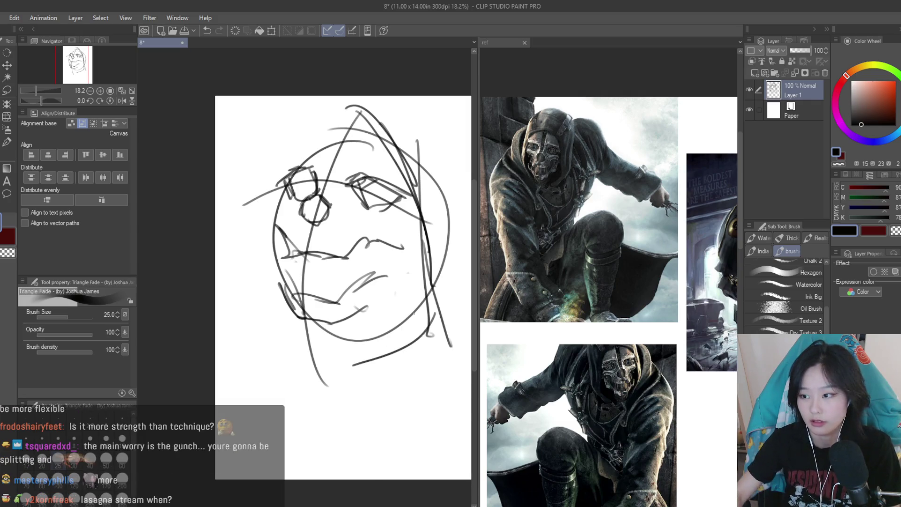
{"action": "left_click_drag", "start_coordinate": [409, 142], "coordinate": [292, 134]}
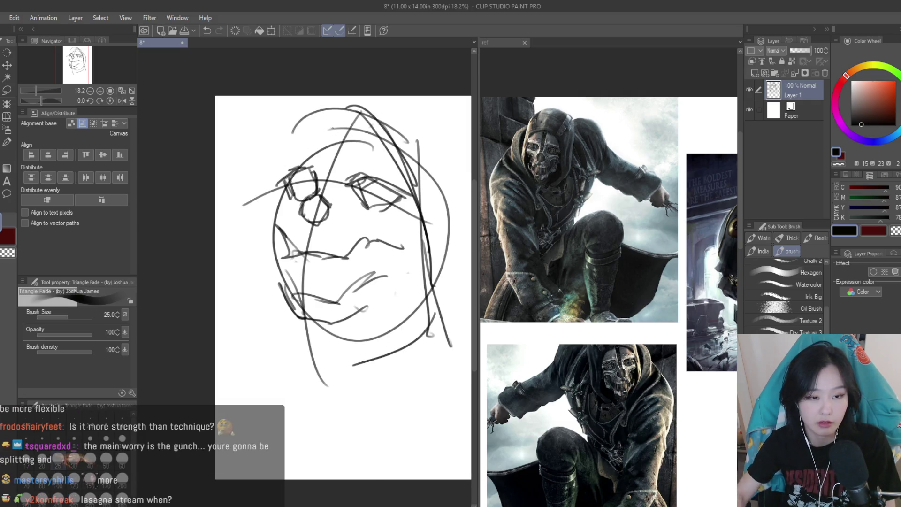
{"action": "key", "text": "ctrl+z"}
{"action": "left_click_drag", "start_coordinate": [287, 164], "coordinate": [346, 123]}
{"action": "mouse_move", "coordinate": [303, 151]}
{"action": "left_mouse_down"}
{"action": "mouse_move", "coordinate": [230, 298]}
{"action": "mouse_move", "coordinate": [239, 388]}
{"action": "left_mouse_up"}
{"action": "key", "text": "ctrl+z"}
{"action": "key", "text": "ctrl+z"}
Draw the left jaw, chin and lower-face lines of the mask
{"action": "mouse_move", "coordinate": [230, 285]}
{"action": "left_mouse_down"}
{"action": "mouse_move", "coordinate": [277, 367]}
{"action": "mouse_move", "coordinate": [306, 388]}
{"action": "left_mouse_up"}
{"action": "left_click_drag", "start_coordinate": [274, 288], "coordinate": [332, 336]}
{"action": "left_click_drag", "start_coordinate": [386, 327], "coordinate": [287, 384]}
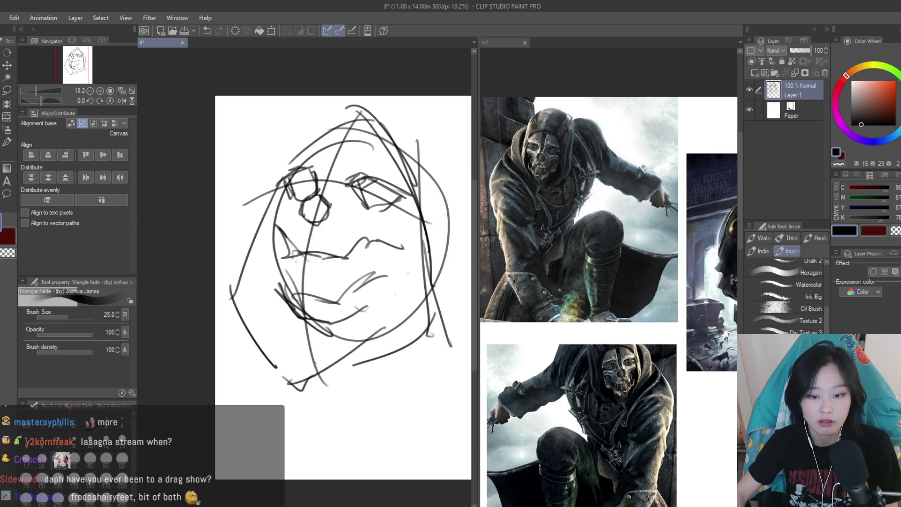
{"action": "left_click_drag", "start_coordinate": [341, 364], "coordinate": [289, 388]}
{"action": "mouse_move", "coordinate": [259, 280]}
{"action": "left_mouse_down"}
{"action": "mouse_move", "coordinate": [285, 370]}
{"action": "mouse_move", "coordinate": [287, 361]}
{"action": "left_mouse_up"}
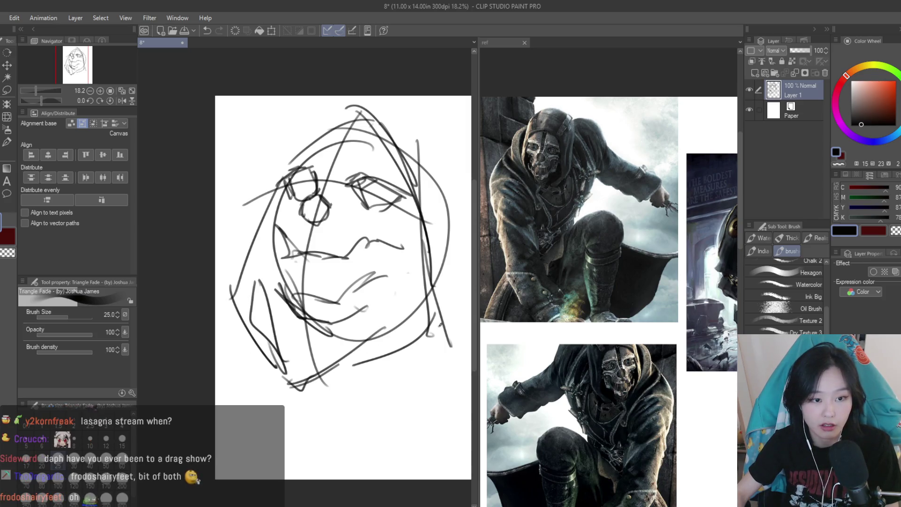
{"action": "left_click_drag", "start_coordinate": [440, 325], "coordinate": [338, 375]}
{"action": "scroll", "coordinate": [337, 376], "scroll_direction": "down", "scroll_amount": 2}
{"action": "scroll", "coordinate": [338, 329], "scroll_direction": "up", "scroll_amount": 3}
{"action": "scroll", "coordinate": [378, 283], "scroll_direction": "down", "scroll_amount": 1}
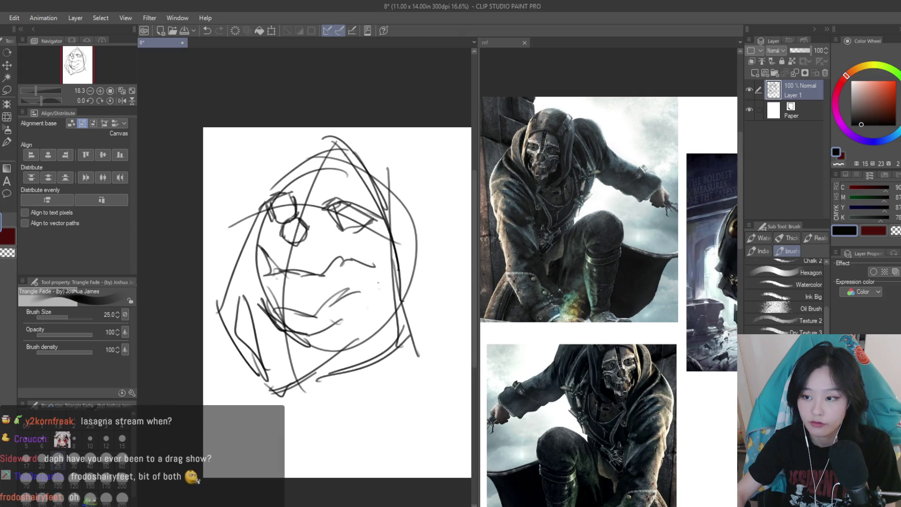
Try neck, shoulder and torso curves below the jaw, then undo them
{"action": "left_click_drag", "start_coordinate": [401, 346], "coordinate": [351, 420]}
{"action": "mouse_move", "coordinate": [441, 244]}
{"action": "left_mouse_down"}
{"action": "mouse_move", "coordinate": [425, 348]}
{"action": "mouse_move", "coordinate": [329, 381]}
{"action": "mouse_move", "coordinate": [319, 449]}
{"action": "left_mouse_up"}
{"action": "key", "text": "ctrl+z"}
{"action": "mouse_move", "coordinate": [395, 342]}
{"action": "left_mouse_down"}
{"action": "mouse_move", "coordinate": [454, 366]}
{"action": "mouse_move", "coordinate": [387, 470]}
{"action": "left_mouse_up"}
{"action": "left_click_drag", "start_coordinate": [364, 345], "coordinate": [357, 466]}
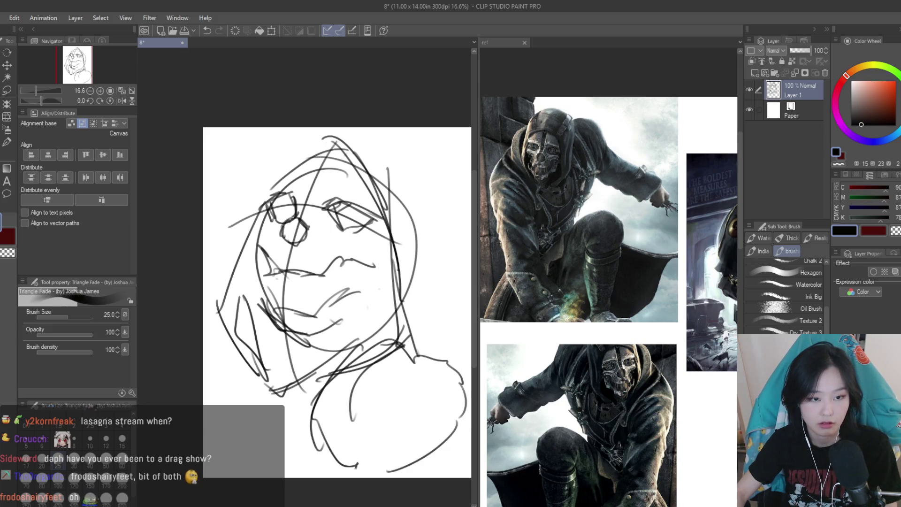
{"action": "key", "text": "ctrl+z"}
{"action": "key", "text": "ctrl+z"}
{"action": "key", "text": "ctrl+z"}
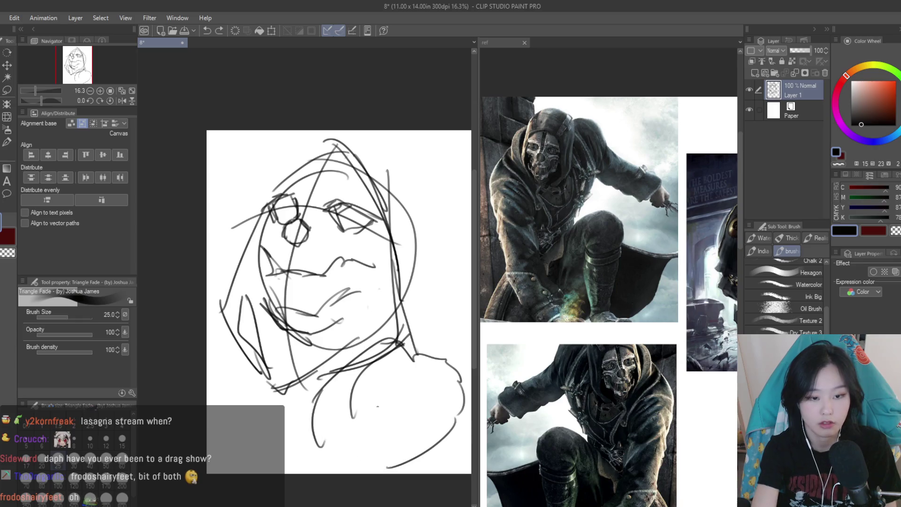
Draw the hood's long right edge after undoing a couple of attempts
{"action": "left_click_drag", "start_coordinate": [406, 158], "coordinate": [436, 244]}
{"action": "key", "text": "ctrl+z"}
{"action": "mouse_move", "coordinate": [372, 139]}
{"action": "left_mouse_down"}
{"action": "mouse_move", "coordinate": [440, 214]}
{"action": "mouse_move", "coordinate": [426, 244]}
{"action": "mouse_move", "coordinate": [425, 314]}
{"action": "left_mouse_up"}
{"action": "key", "text": "ctrl+z"}
{"action": "key", "text": "ctrl+z"}
{"action": "key", "text": "ctrl+z"}
{"action": "mouse_move", "coordinate": [430, 238]}
{"action": "left_mouse_down"}
{"action": "mouse_move", "coordinate": [436, 365]}
{"action": "mouse_move", "coordinate": [443, 362]}
{"action": "left_mouse_up"}
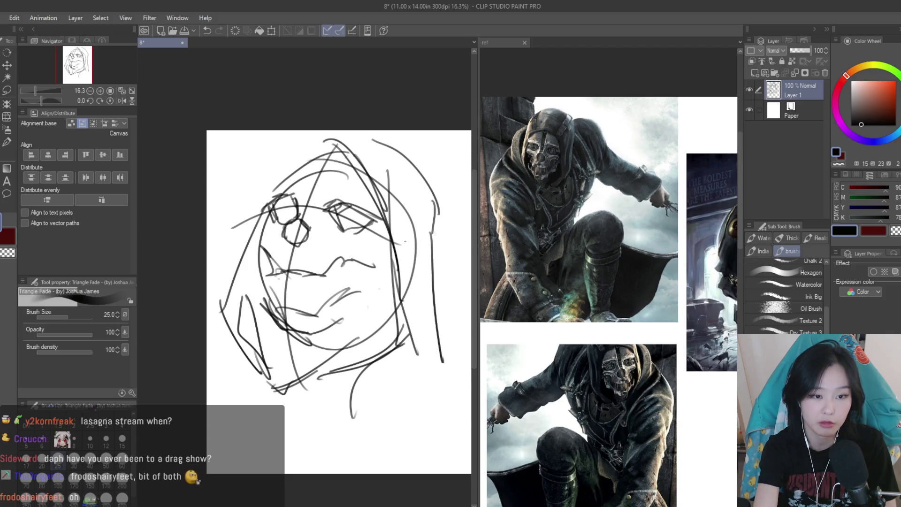
{"action": "left_click_drag", "start_coordinate": [433, 206], "coordinate": [430, 243]}
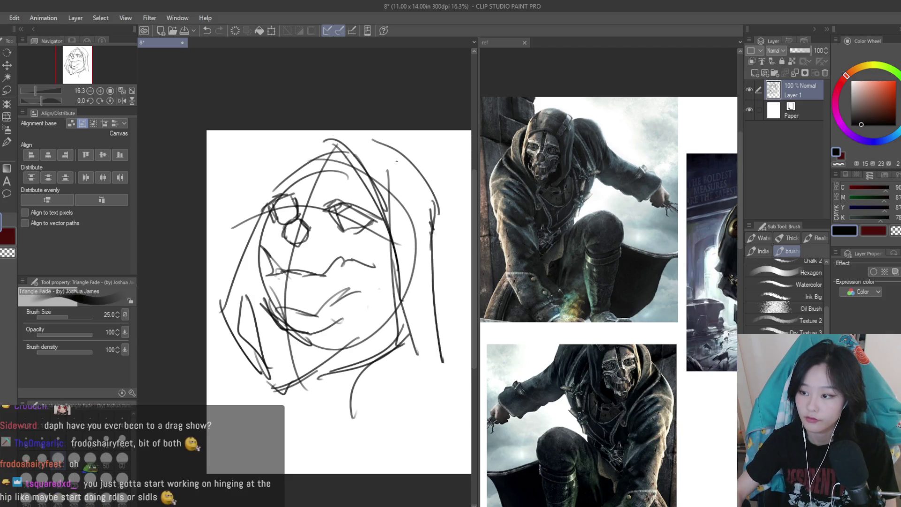
Try a top-of-head arc and left hood strokes, undoing each attempt
{"action": "left_click_drag", "start_coordinate": [279, 153], "coordinate": [374, 140]}
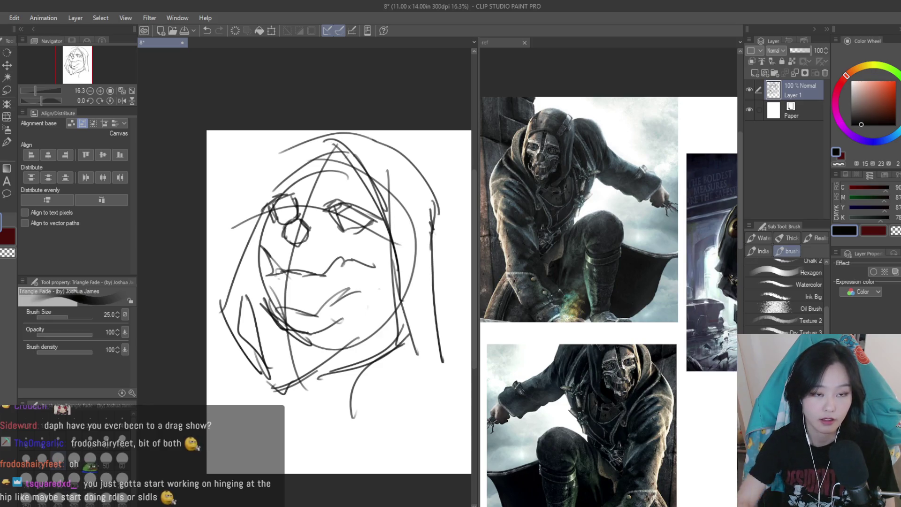
{"action": "key", "text": "ctrl+z"}
{"action": "key", "text": "ctrl+z"}
{"action": "left_click_drag", "start_coordinate": [315, 139], "coordinate": [271, 198]}
{"action": "key", "text": "ctrl+z"}
{"action": "mouse_move", "coordinate": [301, 147]}
{"action": "left_mouse_down"}
{"action": "mouse_move", "coordinate": [243, 215]}
{"action": "mouse_move", "coordinate": [216, 337]}
{"action": "left_mouse_up"}
{"action": "key", "text": "ctrl+z"}
{"action": "left_click_drag", "start_coordinate": [224, 284], "coordinate": [217, 349]}
{"action": "key", "text": "ctrl+z"}
{"action": "left_click_drag", "start_coordinate": [256, 221], "coordinate": [208, 272]}
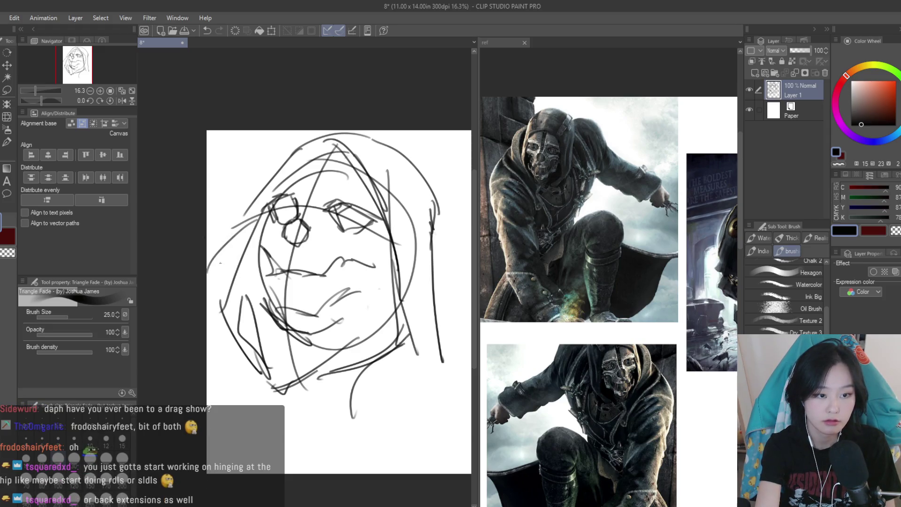
{"action": "key", "text": "ctrl+z"}
Check the reference images canvas, then return to the sketch
{"action": "left_click", "coordinate": [504, 42]}
{"action": "scroll", "coordinate": [610, 235], "scroll_direction": "down", "scroll_amount": 3}
{"action": "scroll", "coordinate": [672, 163], "scroll_direction": "up", "scroll_amount": 5}
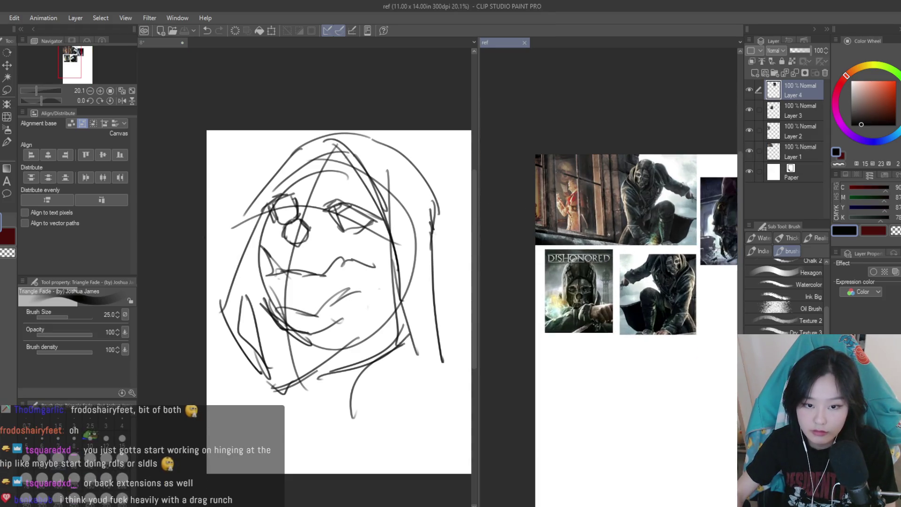
{"action": "scroll", "coordinate": [673, 163], "scroll_direction": "up", "scroll_amount": 2}
{"action": "scroll", "coordinate": [305, 281], "scroll_direction": "down", "scroll_amount": 2}
{"action": "scroll", "coordinate": [587, 305], "scroll_direction": "down", "scroll_amount": 3}
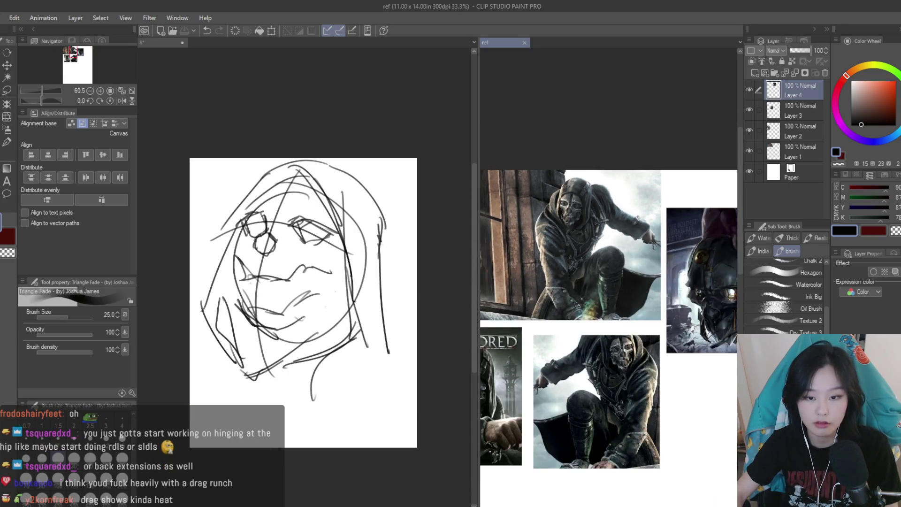
{"action": "scroll", "coordinate": [535, 347], "scroll_direction": "up", "scroll_amount": 2}
{"action": "left_click", "coordinate": [159, 43]}
{"action": "scroll", "coordinate": [295, 300], "scroll_direction": "up", "scroll_amount": 1}
Sketch hood folds on the right and cloak lines sweeping across the bottom
{"action": "left_click_drag", "start_coordinate": [392, 284], "coordinate": [389, 305]}
{"action": "left_click_drag", "start_coordinate": [379, 262], "coordinate": [343, 386]}
{"action": "left_click_drag", "start_coordinate": [385, 291], "coordinate": [345, 375]}
{"action": "left_click_drag", "start_coordinate": [346, 371], "coordinate": [265, 425]}
{"action": "left_click_drag", "start_coordinate": [420, 357], "coordinate": [248, 448]}
Sketch the hood's left edge and cloak strokes down the lower left
{"action": "left_click_drag", "start_coordinate": [196, 277], "coordinate": [170, 301]}
{"action": "left_click_drag", "start_coordinate": [167, 373], "coordinate": [173, 383]}
{"action": "left_click_drag", "start_coordinate": [187, 304], "coordinate": [194, 352]}
{"action": "left_click_drag", "start_coordinate": [169, 375], "coordinate": [181, 393]}
{"action": "left_click_drag", "start_coordinate": [190, 349], "coordinate": [225, 425]}
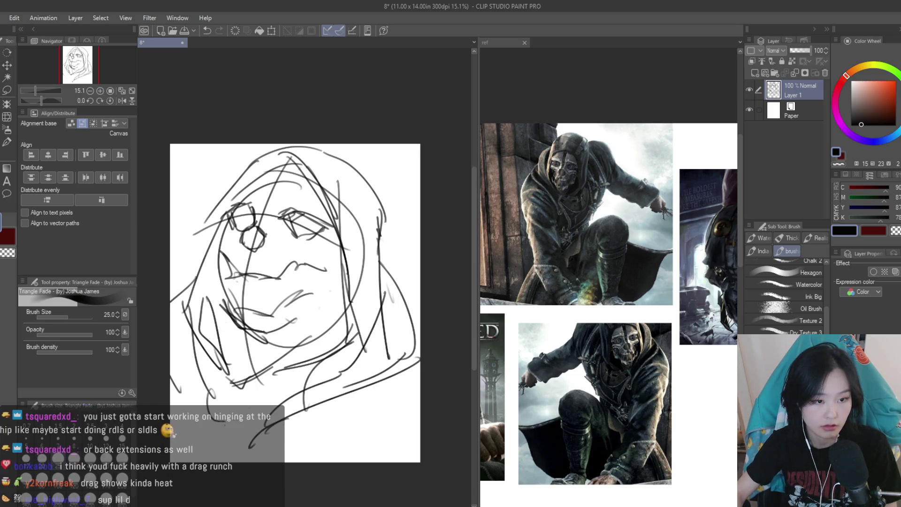
Rework the left hood edge and lower-left hood strokes, undoing retries
{"action": "key", "text": "ctrl+z"}
{"action": "key", "text": "ctrl+z"}
{"action": "left_click_drag", "start_coordinate": [206, 284], "coordinate": [172, 359]}
{"action": "key", "text": "ctrl+z"}
{"action": "mouse_move", "coordinate": [206, 266]}
{"action": "left_mouse_down"}
{"action": "mouse_move", "coordinate": [170, 326]}
{"action": "mouse_move", "coordinate": [218, 413]}
{"action": "left_mouse_up"}
{"action": "key", "text": "ctrl+z"}
{"action": "left_click_drag", "start_coordinate": [194, 282], "coordinate": [177, 343]}
{"action": "mouse_move", "coordinate": [179, 338]}
{"action": "left_mouse_down"}
{"action": "mouse_move", "coordinate": [228, 434]}
{"action": "mouse_move", "coordinate": [254, 429]}
{"action": "mouse_move", "coordinate": [227, 404]}
{"action": "mouse_move", "coordinate": [222, 451]}
{"action": "left_mouse_up"}
Try short strokes on the left and right hood edges, undoing the stray ones
{"action": "key", "text": "ctrl+z"}
{"action": "mouse_move", "coordinate": [180, 365]}
{"action": "left_mouse_down"}
{"action": "mouse_move", "coordinate": [280, 426]}
{"action": "mouse_move", "coordinate": [288, 412]}
{"action": "left_mouse_up"}
{"action": "mouse_move", "coordinate": [385, 290]}
{"action": "left_mouse_down"}
{"action": "mouse_move", "coordinate": [419, 323]}
{"action": "mouse_move", "coordinate": [398, 291]}
{"action": "left_mouse_up"}
{"action": "key", "text": "ctrl+z"}
{"action": "mouse_move", "coordinate": [212, 263]}
{"action": "left_mouse_down"}
{"action": "mouse_move", "coordinate": [170, 284]}
{"action": "mouse_move", "coordinate": [170, 307]}
{"action": "left_mouse_up"}
{"action": "key", "text": "ctrl+z"}
{"action": "key", "text": "ctrl+z"}
{"action": "key", "text": "ctrl+z"}
{"action": "left_click_drag", "start_coordinate": [419, 334], "coordinate": [404, 375]}
{"action": "key", "text": "ctrl+z"}
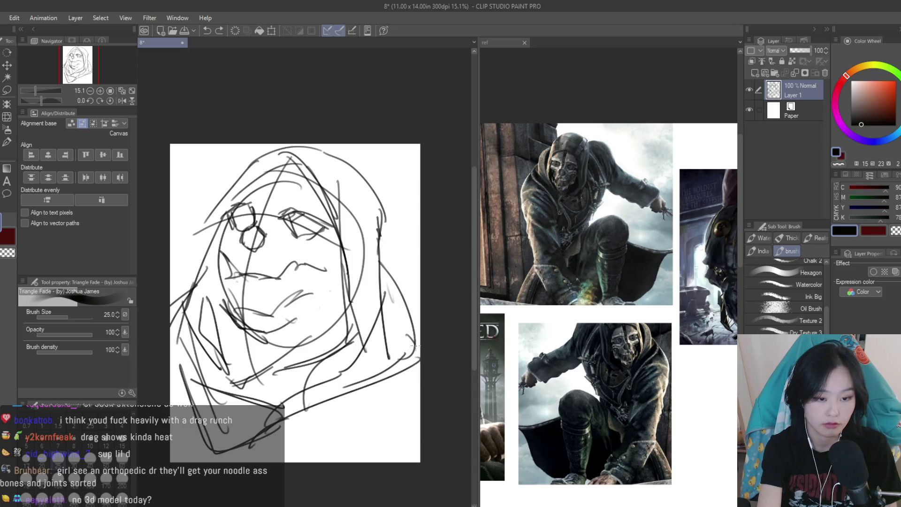
Place a 3D mannequin on the reference canvas and raise its left hand to the hip
{"action": "left_click", "coordinate": [514, 259]}
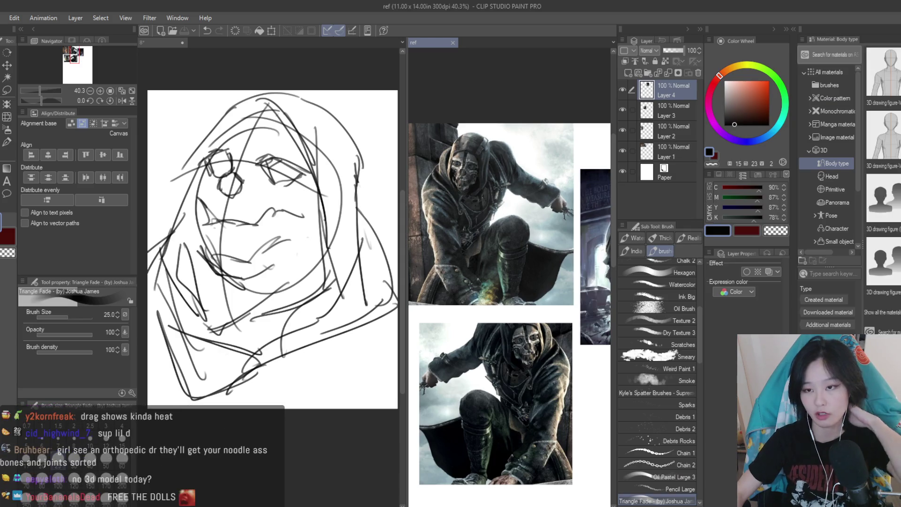
{"action": "left_click_drag", "start_coordinate": [882, 75], "coordinate": [510, 207]}
{"action": "scroll", "coordinate": [486, 263], "scroll_direction": "down", "scroll_amount": 3}
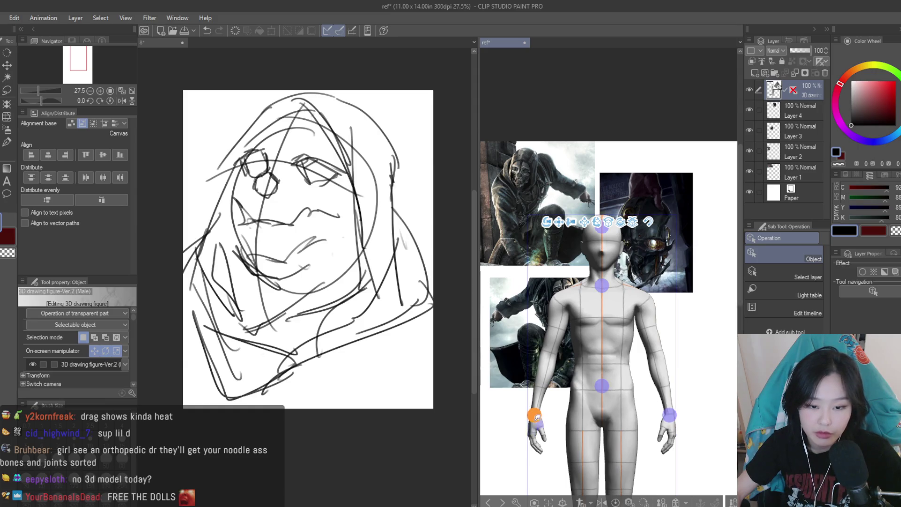
{"action": "left_click", "coordinate": [535, 420]}
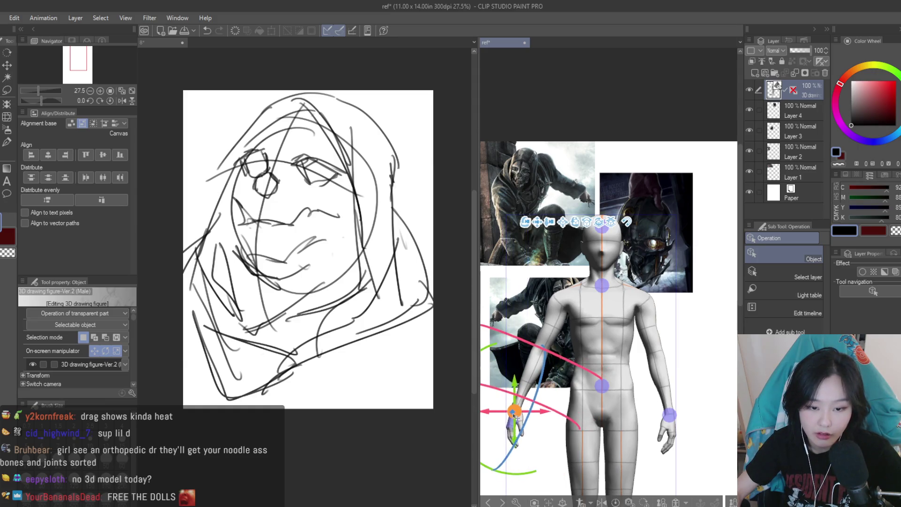
{"action": "mouse_move", "coordinate": [516, 416]}
{"action": "left_mouse_down"}
{"action": "mouse_move", "coordinate": [594, 427]}
{"action": "mouse_move", "coordinate": [560, 398]}
{"action": "mouse_move", "coordinate": [533, 418]}
{"action": "mouse_move", "coordinate": [543, 382]}
{"action": "mouse_move", "coordinate": [539, 392]}
{"action": "mouse_move", "coordinate": [494, 336]}
{"action": "mouse_move", "coordinate": [513, 449]}
{"action": "mouse_move", "coordinate": [642, 430]}
{"action": "left_mouse_up"}
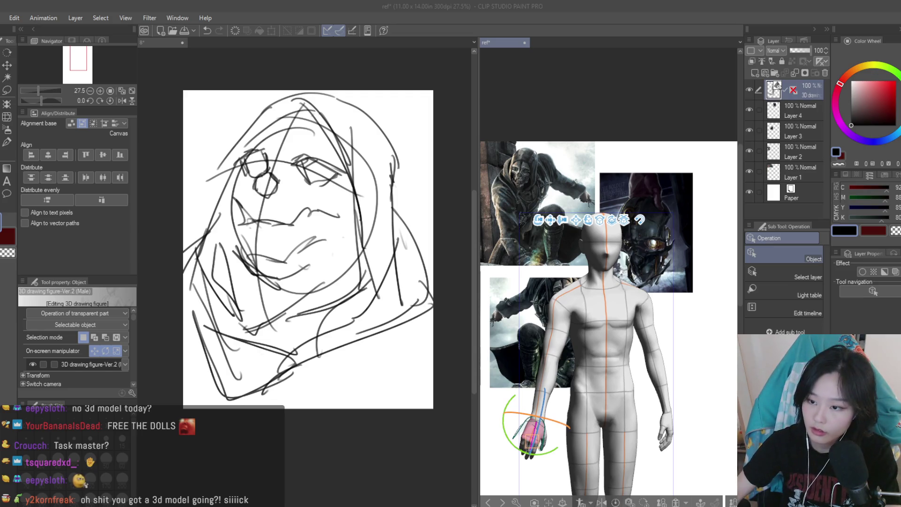
Replace the mannequin with a pasted hand-pose reference image
{"action": "left_click", "coordinate": [628, 86]}
{"action": "left_click", "coordinate": [824, 73]}
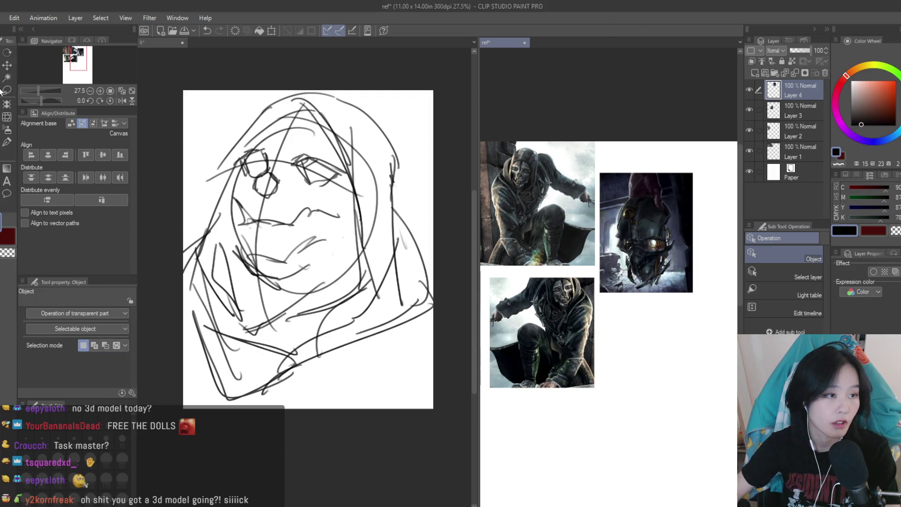
{"action": "key", "text": "k"}
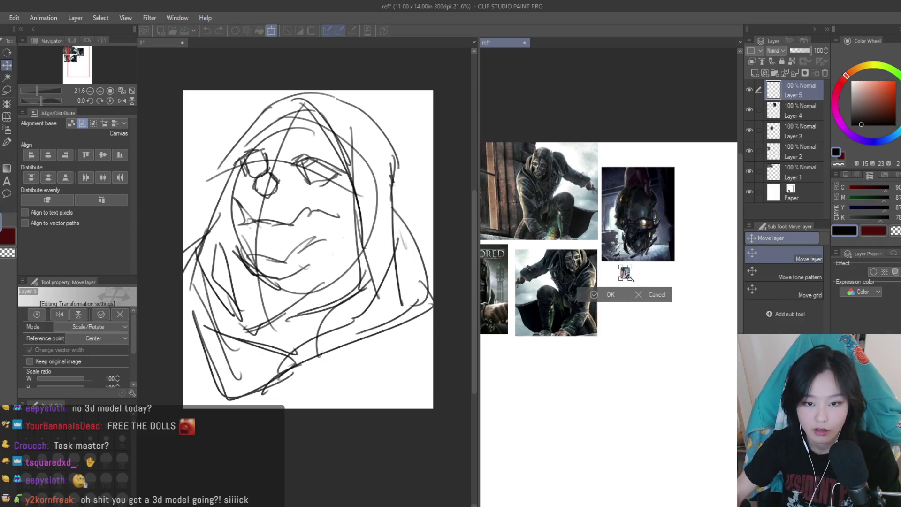
{"action": "scroll", "coordinate": [616, 294], "scroll_direction": "up", "scroll_amount": 3}
Pick the inking pen on the sketch canvas and recheck the hand reference
{"action": "left_click", "coordinate": [160, 42]}
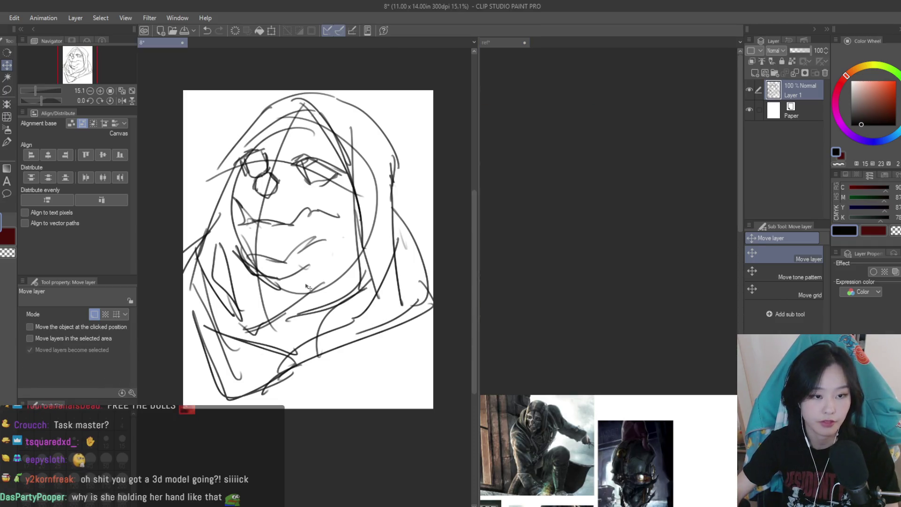
{"action": "left_click", "coordinate": [8, 142]}
{"action": "scroll", "coordinate": [310, 235], "scroll_direction": "down", "scroll_amount": 5}
{"action": "scroll", "coordinate": [328, 140], "scroll_direction": "down", "scroll_amount": 3}
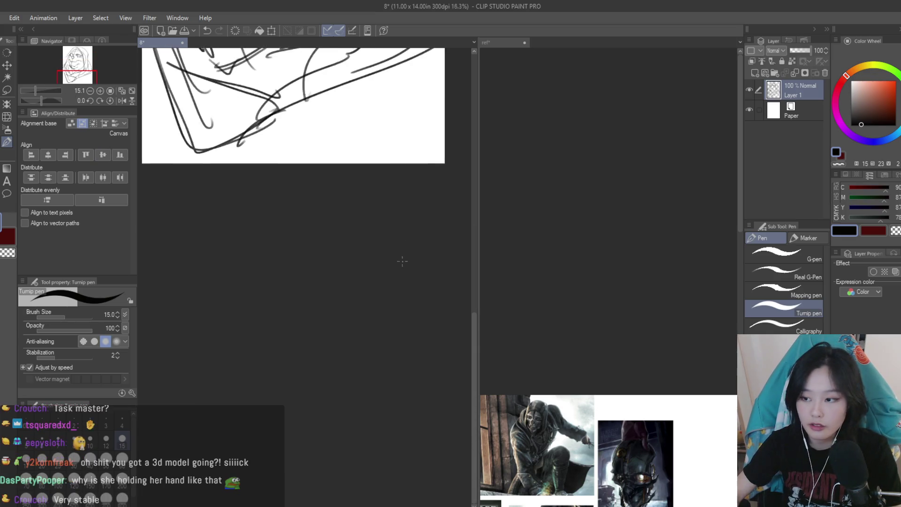
{"action": "scroll", "coordinate": [394, 88], "scroll_direction": "up", "scroll_amount": 5}
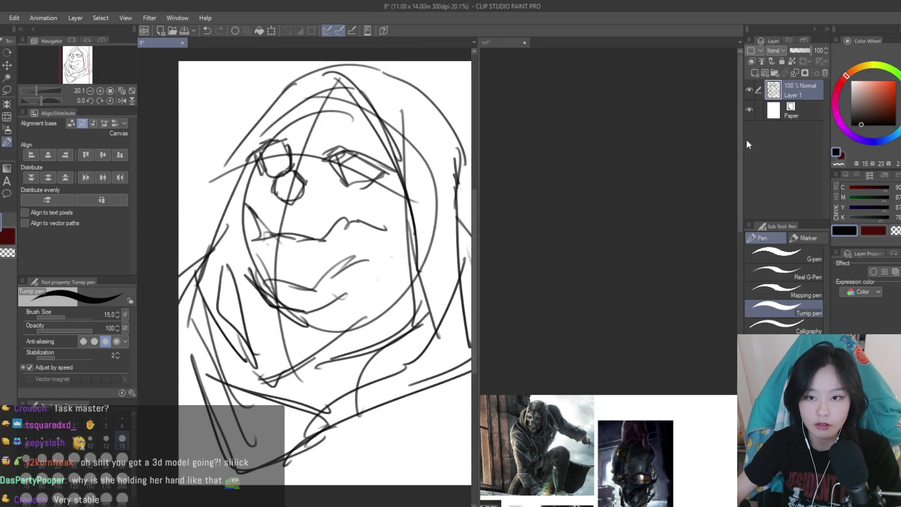
{"action": "left_click", "coordinate": [732, 141]}
{"action": "scroll", "coordinate": [724, 319], "scroll_direction": "down", "scroll_amount": 5}
{"action": "scroll", "coordinate": [680, 183], "scroll_direction": "up", "scroll_amount": 3}
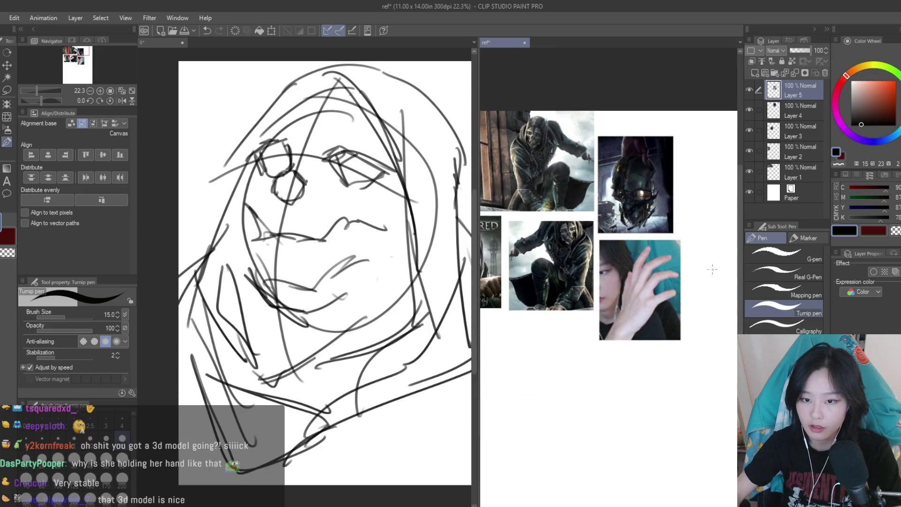
{"action": "left_click", "coordinate": [159, 42]}
{"action": "scroll", "coordinate": [363, 268], "scroll_direction": "down", "scroll_amount": 5}
Add Layer 2, fade Layer 1 to 24% opacity, and select Layer 2
{"action": "left_click", "coordinate": [754, 73]}
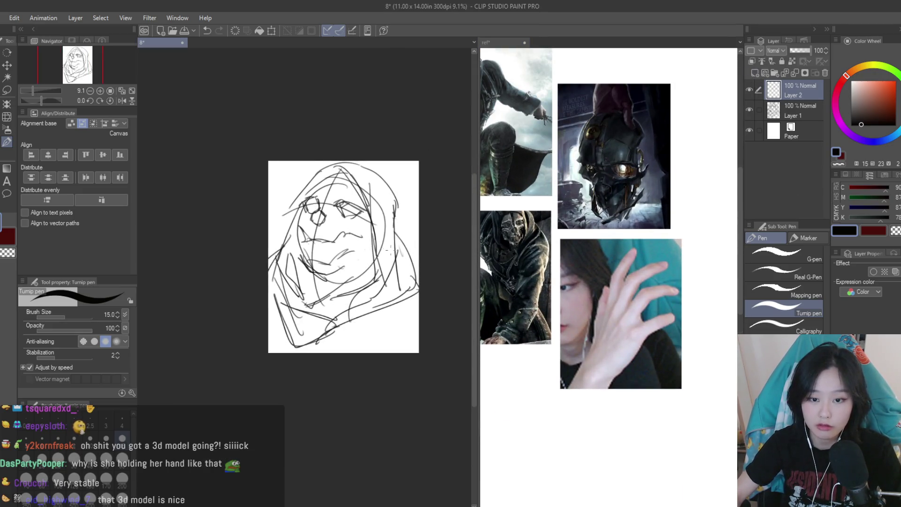
{"action": "scroll", "coordinate": [299, 276], "scroll_direction": "up", "scroll_amount": 2}
{"action": "left_click", "coordinate": [798, 110]}
{"action": "left_click_drag", "start_coordinate": [809, 51], "coordinate": [791, 51]}
{"action": "left_click", "coordinate": [788, 87]}
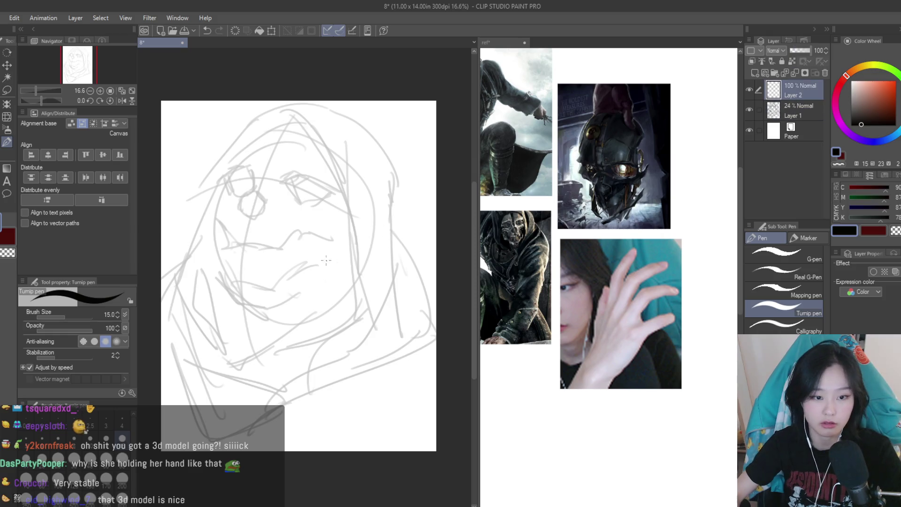
Enlarge the pen to size 20 and ink the first parallel finger lines, redoing missed strokes
{"action": "left_click_drag", "start_coordinate": [331, 287], "coordinate": [374, 223]}
{"action": "key", "text": "ctrl+z"}
{"action": "key", "text": "bracketright"}
{"action": "mouse_move", "coordinate": [323, 270]}
{"action": "left_mouse_down"}
{"action": "mouse_move", "coordinate": [371, 213]}
{"action": "mouse_move", "coordinate": [384, 244]}
{"action": "mouse_move", "coordinate": [355, 278]}
{"action": "mouse_move", "coordinate": [315, 287]}
{"action": "mouse_move", "coordinate": [300, 337]}
{"action": "left_mouse_up"}
{"action": "key", "text": "ctrl+z"}
{"action": "left_click_drag", "start_coordinate": [351, 276], "coordinate": [331, 337]}
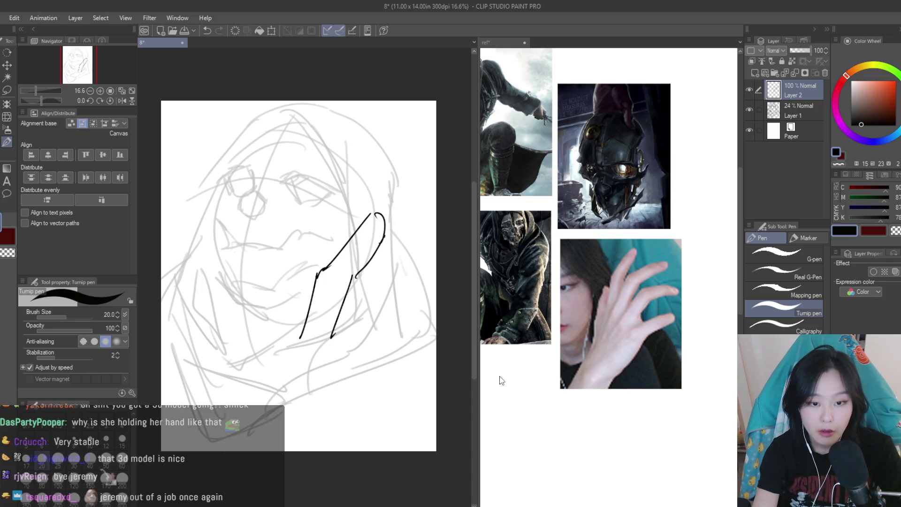
{"action": "left_click_drag", "start_coordinate": [300, 276], "coordinate": [291, 301]}
{"action": "key", "text": "ctrl+z"}
{"action": "key", "text": "ctrl+z"}
{"action": "left_click_drag", "start_coordinate": [355, 276], "coordinate": [339, 315]}
{"action": "mouse_move", "coordinate": [429, 232]}
{"action": "left_mouse_down"}
{"action": "mouse_move", "coordinate": [401, 246]}
{"action": "mouse_move", "coordinate": [353, 298]}
{"action": "left_mouse_up"}
{"action": "key", "text": "ctrl+z"}
{"action": "key", "text": "ctrl+z"}
{"action": "left_click_drag", "start_coordinate": [427, 224], "coordinate": [402, 239]}
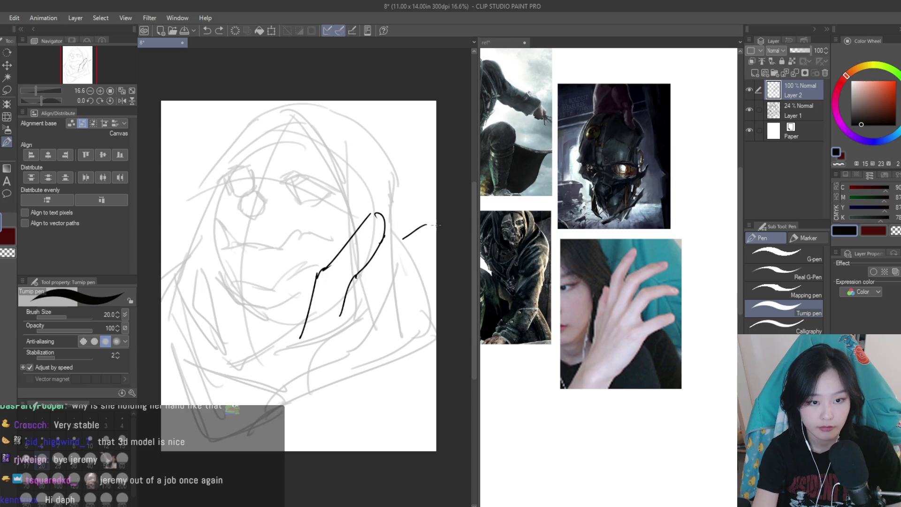
Ink long finger lines running down-left from the upper hand toward the bottom
{"action": "key", "text": "k"}
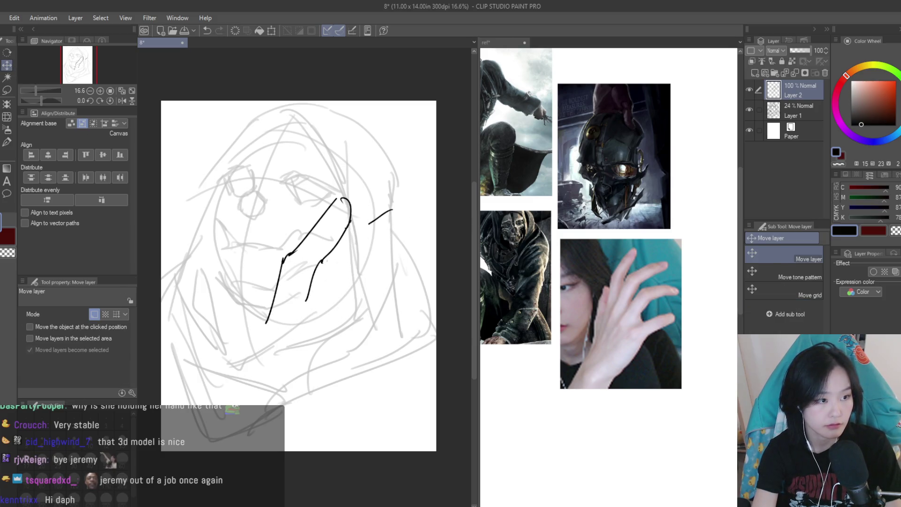
{"action": "key", "text": "b"}
{"action": "left_click_drag", "start_coordinate": [376, 216], "coordinate": [321, 271]}
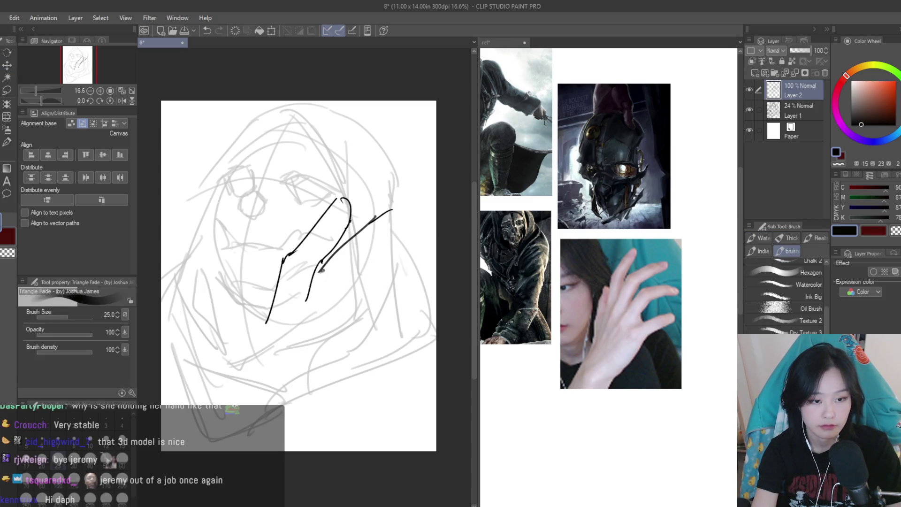
{"action": "mouse_move", "coordinate": [306, 300]}
{"action": "left_mouse_down"}
{"action": "mouse_move", "coordinate": [284, 346]}
{"action": "mouse_move", "coordinate": [280, 383]}
{"action": "left_mouse_up"}
{"action": "key", "text": "ctrl+z"}
{"action": "left_click_drag", "start_coordinate": [284, 341], "coordinate": [274, 390]}
{"action": "left_click_drag", "start_coordinate": [264, 323], "coordinate": [253, 417]}
{"action": "key", "text": "ctrl+z"}
{"action": "key", "text": "ctrl+z"}
{"action": "left_click_drag", "start_coordinate": [328, 331], "coordinate": [292, 416]}
{"action": "left_click_drag", "start_coordinate": [355, 289], "coordinate": [333, 344]}
{"action": "key", "text": "ctrl+z"}
{"action": "mouse_move", "coordinate": [361, 289]}
{"action": "left_mouse_down"}
{"action": "mouse_move", "coordinate": [404, 272]}
{"action": "mouse_move", "coordinate": [370, 292]}
{"action": "mouse_move", "coordinate": [429, 294]}
{"action": "mouse_move", "coordinate": [375, 314]}
{"action": "mouse_move", "coordinate": [363, 363]}
{"action": "left_mouse_up"}
Redraw the lower-right finger stroke with a hook and curve at its end
{"action": "key", "text": "ctrl+z"}
{"action": "key", "text": "ctrl+z"}
Ink the upper fingertip and the finger edges running down from the hook
{"action": "key", "text": "ctrl+z"}
{"action": "key", "text": "ctrl+z"}
{"action": "key", "text": "ctrl+z"}
{"action": "key", "text": "ctrl+z"}
{"action": "left_click_drag", "start_coordinate": [384, 313], "coordinate": [363, 362]}
{"action": "mouse_move", "coordinate": [365, 358]}
{"action": "left_mouse_down"}
{"action": "mouse_move", "coordinate": [368, 378]}
{"action": "mouse_move", "coordinate": [411, 348]}
{"action": "mouse_move", "coordinate": [435, 371]}
{"action": "mouse_move", "coordinate": [435, 361]}
{"action": "left_mouse_up"}
{"action": "key", "text": "ctrl+z"}
{"action": "key", "text": "ctrl+z"}
{"action": "key", "text": "ctrl+z"}
{"action": "key", "text": "ctrl+z"}
{"action": "left_click_drag", "start_coordinate": [430, 365], "coordinate": [391, 404]}
{"action": "key", "text": "ctrl+z"}
{"action": "mouse_move", "coordinate": [431, 364]}
{"action": "left_mouse_down"}
{"action": "mouse_move", "coordinate": [384, 394]}
{"action": "mouse_move", "coordinate": [346, 446]}
{"action": "left_mouse_up"}
{"action": "left_click_drag", "start_coordinate": [409, 203], "coordinate": [385, 247]}
{"action": "key", "text": "ctrl+z"}
{"action": "left_click_drag", "start_coordinate": [409, 208], "coordinate": [341, 240]}
{"action": "key", "text": "ctrl+z"}
{"action": "mouse_move", "coordinate": [414, 206]}
{"action": "left_mouse_down"}
{"action": "mouse_move", "coordinate": [371, 222]}
{"action": "mouse_move", "coordinate": [349, 196]}
{"action": "mouse_move", "coordinate": [350, 228]}
{"action": "mouse_move", "coordinate": [404, 237]}
{"action": "mouse_move", "coordinate": [361, 268]}
{"action": "left_mouse_up"}
{"action": "key", "text": "ctrl+z"}
{"action": "key", "text": "ctrl+z"}
{"action": "key", "text": "ctrl+z"}
{"action": "key", "text": "ctrl+z"}
{"action": "mouse_move", "coordinate": [404, 237]}
{"action": "left_mouse_down"}
{"action": "mouse_move", "coordinate": [358, 271]}
{"action": "mouse_move", "coordinate": [333, 339]}
{"action": "left_mouse_up"}
{"action": "key", "text": "ctrl+z"}
{"action": "left_click_drag", "start_coordinate": [362, 267], "coordinate": [334, 338]}
{"action": "mouse_move", "coordinate": [424, 297]}
{"action": "left_mouse_down"}
{"action": "mouse_move", "coordinate": [382, 318]}
{"action": "mouse_move", "coordinate": [396, 310]}
{"action": "mouse_move", "coordinate": [361, 368]}
{"action": "left_mouse_up"}
{"action": "key", "text": "ctrl+z"}
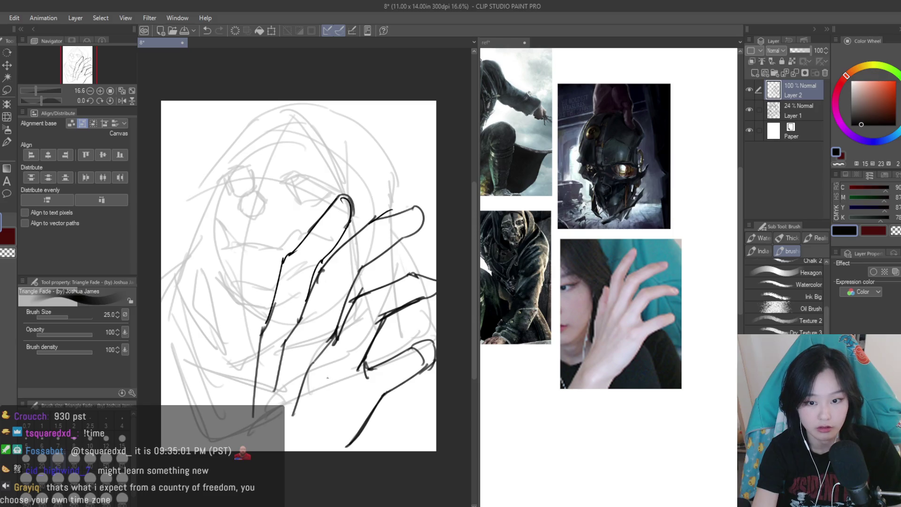
Redraw the index fingertip contour and its left edge down to the hand's base
{"action": "key", "text": "ctrl+z"}
{"action": "left_click_drag", "start_coordinate": [334, 339], "coordinate": [287, 419]}
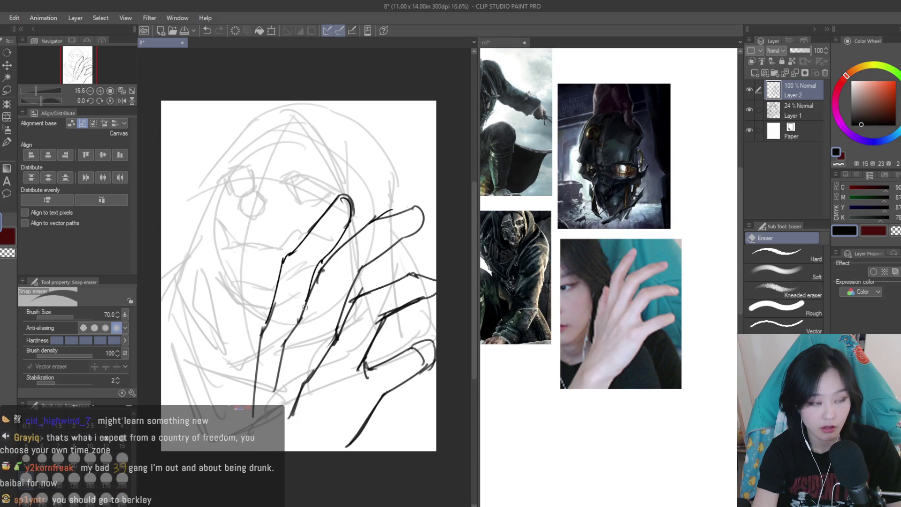
{"action": "key", "text": "ctrl+z"}
{"action": "mouse_move", "coordinate": [390, 214]}
{"action": "left_mouse_down"}
{"action": "mouse_move", "coordinate": [425, 216]}
{"action": "mouse_move", "coordinate": [398, 214]}
{"action": "left_mouse_up"}
{"action": "key", "text": "ctrl+z"}
{"action": "key", "text": "ctrl+z"}
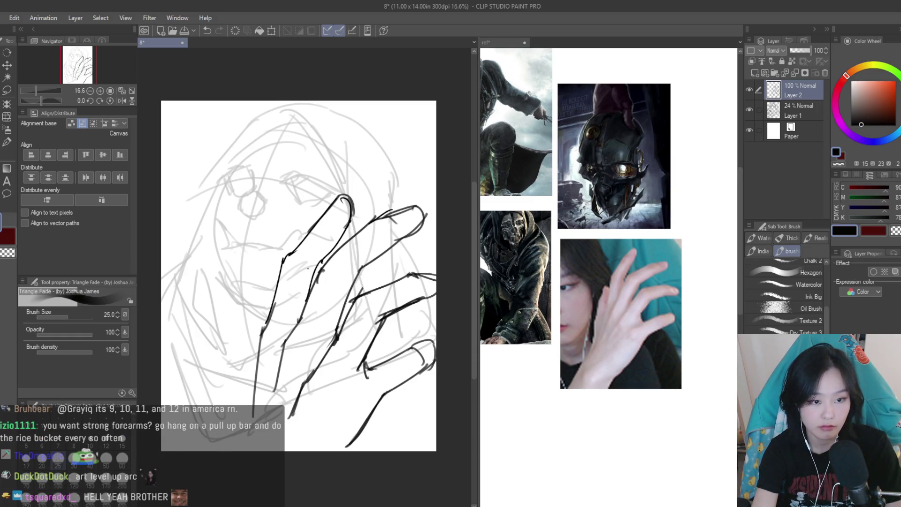
{"action": "left_click_drag", "start_coordinate": [331, 204], "coordinate": [288, 251]}
{"action": "key", "text": "ctrl+z"}
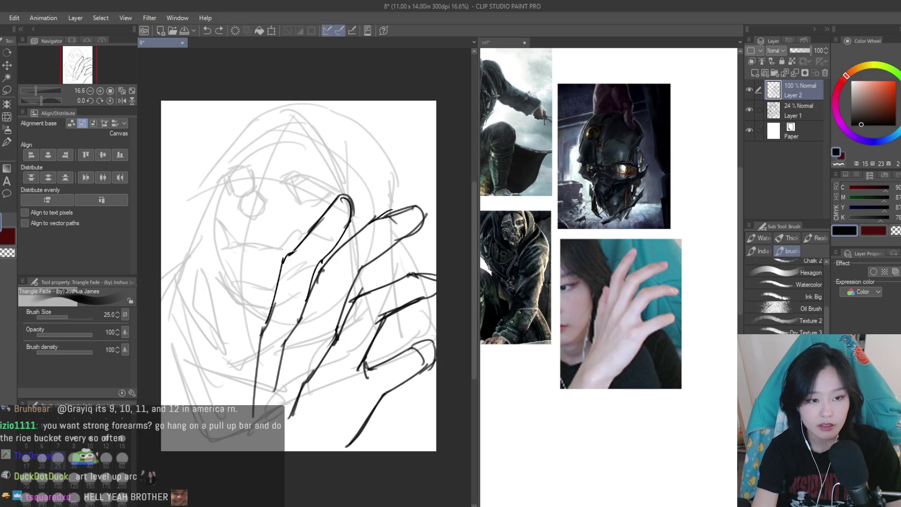
{"action": "left_click_drag", "start_coordinate": [339, 196], "coordinate": [318, 218]}
{"action": "mouse_move", "coordinate": [298, 250]}
{"action": "left_mouse_down"}
{"action": "mouse_move", "coordinate": [257, 342]}
{"action": "mouse_move", "coordinate": [250, 407]}
{"action": "left_mouse_up"}
{"action": "key", "text": "ctrl+z"}
Ink the lower-left finger's long edge line, redrawing it until it sits right
{"action": "left_click_drag", "start_coordinate": [244, 306], "coordinate": [234, 350]}
{"action": "key", "text": "ctrl+z"}
{"action": "mouse_move", "coordinate": [246, 303]}
{"action": "left_mouse_down"}
{"action": "mouse_move", "coordinate": [230, 346]}
{"action": "mouse_move", "coordinate": [227, 334]}
{"action": "left_mouse_up"}
{"action": "key", "text": "ctrl+z"}
{"action": "key", "text": "ctrl+z"}
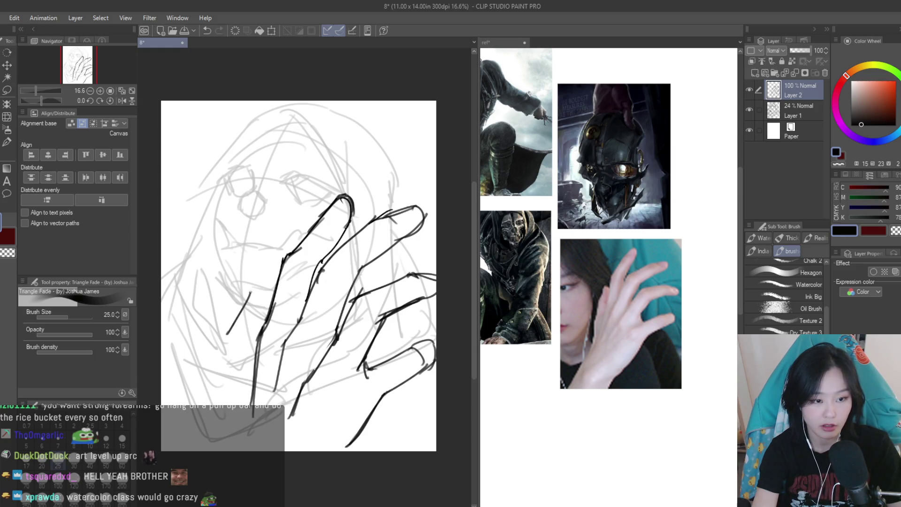
{"action": "mouse_move", "coordinate": [248, 293]}
{"action": "left_mouse_down"}
{"action": "mouse_move", "coordinate": [225, 333]}
{"action": "mouse_move", "coordinate": [224, 399]}
{"action": "left_mouse_up"}
{"action": "key", "text": "ctrl+z"}
{"action": "key", "text": "ctrl+z"}
{"action": "left_click_drag", "start_coordinate": [230, 327], "coordinate": [218, 378]}
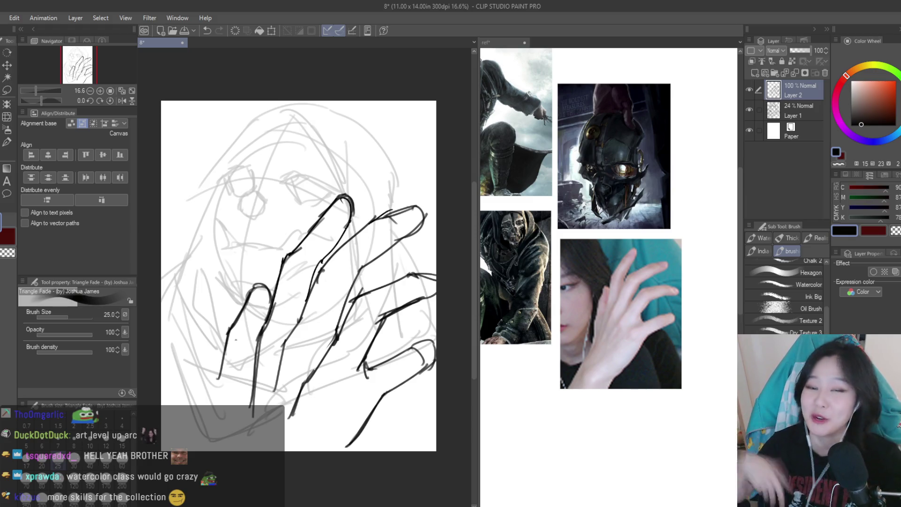
{"action": "key", "text": "ctrl+z"}
{"action": "left_click_drag", "start_coordinate": [229, 329], "coordinate": [220, 391]}
{"action": "key", "text": "ctrl+z"}
{"action": "left_click_drag", "start_coordinate": [234, 329], "coordinate": [224, 383]}
{"action": "key", "text": "ctrl+z"}
{"action": "left_click_drag", "start_coordinate": [230, 324], "coordinate": [221, 419]}
Erase part of the middle-finger line and draw a new stroke along that finger
{"action": "key", "text": "ctrl+z"}
{"action": "mouse_move", "coordinate": [221, 375]}
{"action": "left_mouse_down"}
{"action": "mouse_move", "coordinate": [218, 411]}
{"action": "mouse_move", "coordinate": [255, 387]}
{"action": "left_mouse_up"}
{"action": "key", "text": "e"}
{"action": "key", "text": "b"}
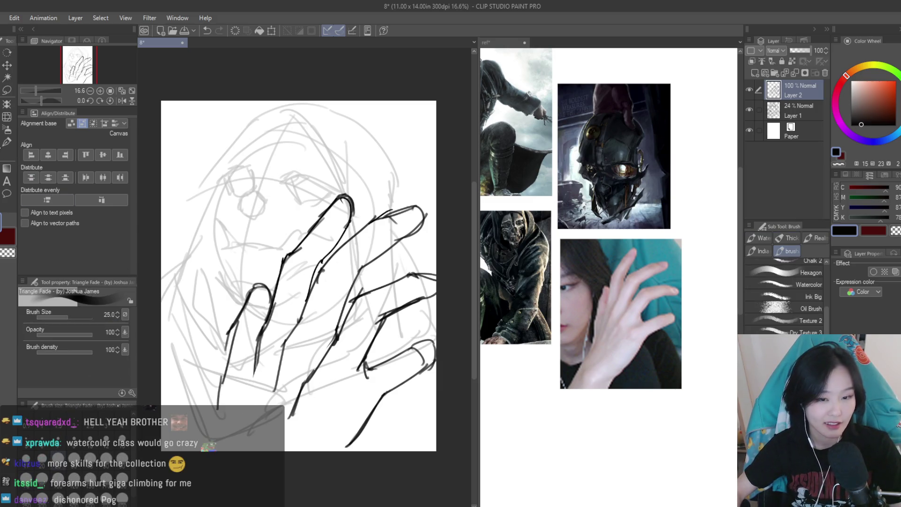
{"action": "left_click_drag", "start_coordinate": [257, 340], "coordinate": [236, 403]}
{"action": "key", "text": "ctrl+z"}
{"action": "key", "text": "ctrl+y"}
Mirror the view to check proportions, then shrink the hand to about 68% and shift it lower right
{"action": "scroll", "coordinate": [430, 249], "scroll_direction": "down", "scroll_amount": 3}
{"action": "key", "text": "h"}
{"action": "key", "text": "h"}
{"action": "scroll", "coordinate": [430, 249], "scroll_direction": "up", "scroll_amount": 3}
{"action": "key", "text": "ctrl+t"}
{"action": "left_click_drag", "start_coordinate": [271, 209], "coordinate": [323, 263]}
{"action": "mouse_move", "coordinate": [403, 336]}
{"action": "left_mouse_down"}
{"action": "mouse_move", "coordinate": [407, 306]}
{"action": "mouse_move", "coordinate": [440, 328]}
{"action": "left_mouse_up"}
{"action": "scroll", "coordinate": [411, 307], "scroll_direction": "up", "scroll_amount": 1}
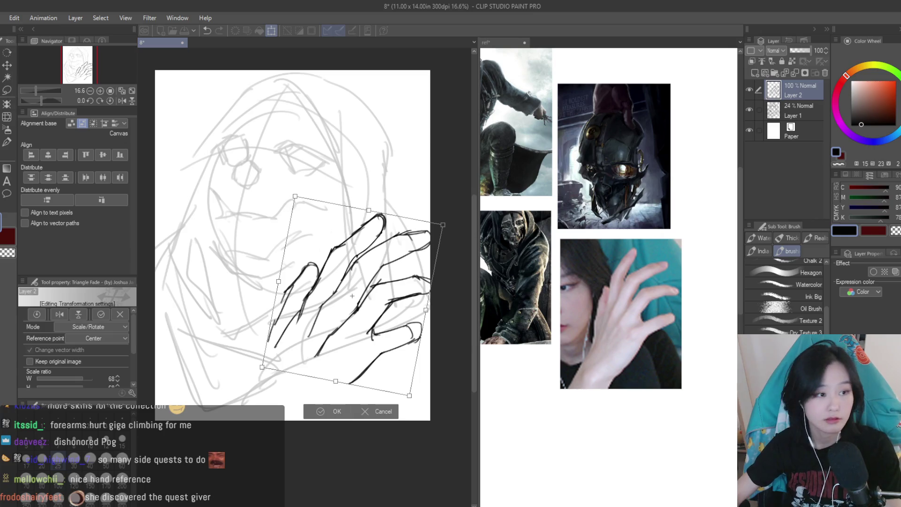
Commit the hand transform and lasso the index fingertip
{"action": "key", "text": "Return"}
{"action": "left_click", "coordinate": [7, 90]}
{"action": "scroll", "coordinate": [394, 232], "scroll_direction": "up", "scroll_amount": 3}
{"action": "left_click_drag", "start_coordinate": [294, 236], "coordinate": [334, 270]}
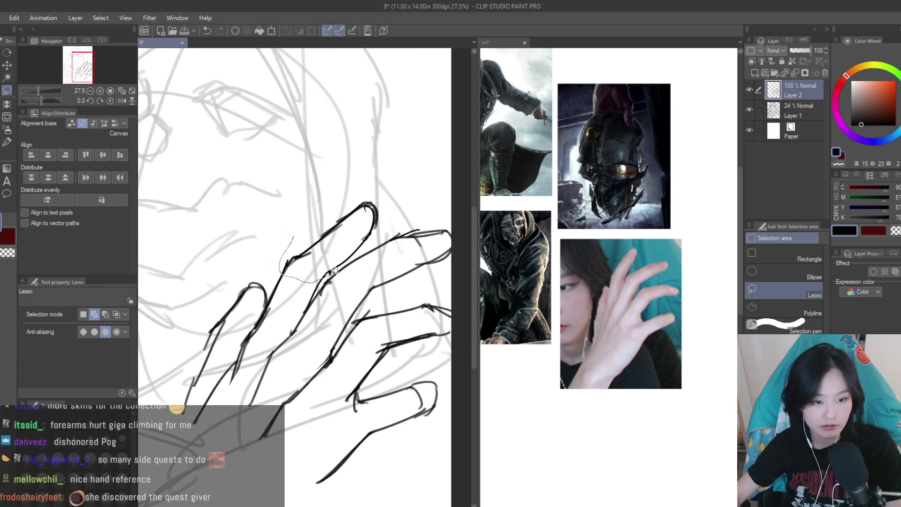
{"action": "left_click_drag", "start_coordinate": [367, 245], "coordinate": [290, 240]}
{"action": "scroll", "coordinate": [355, 259], "scroll_direction": "up", "scroll_amount": 3}
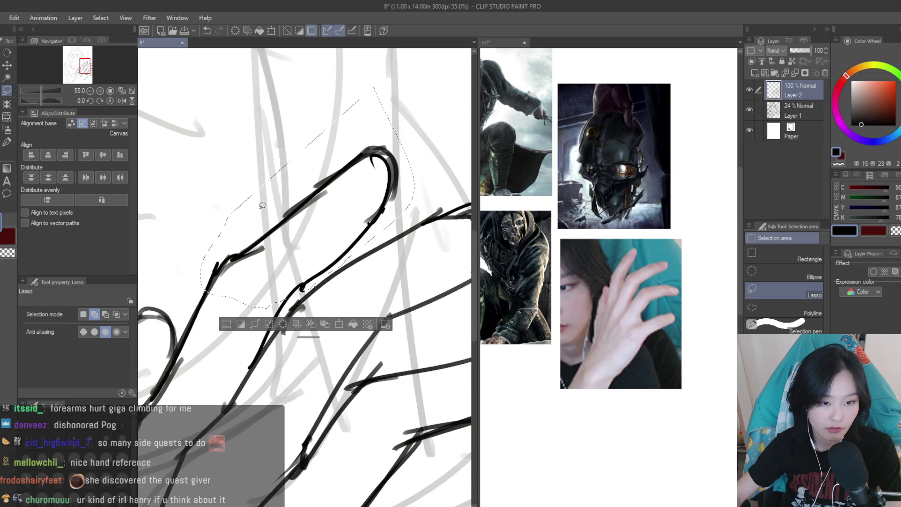
Rotate the selected fingertip slightly counter-clockwise around a pivot at its base
{"action": "left_click", "coordinate": [8, 65]}
{"action": "scroll", "coordinate": [329, 234], "scroll_direction": "down", "scroll_amount": 3}
{"action": "key", "text": "ctrl+t"}
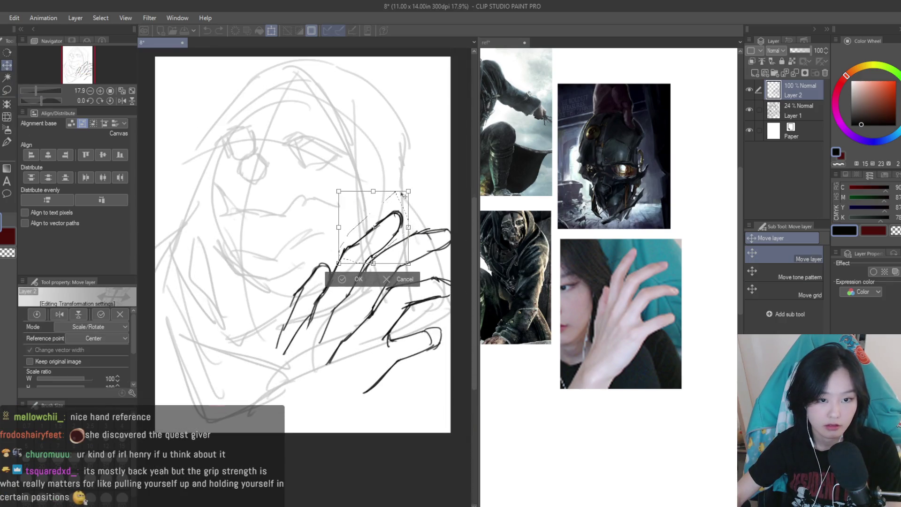
{"action": "left_click_drag", "start_coordinate": [355, 253], "coordinate": [353, 255]}
{"action": "left_click_drag", "start_coordinate": [422, 233], "coordinate": [415, 222]}
{"action": "key", "text": "Return"}
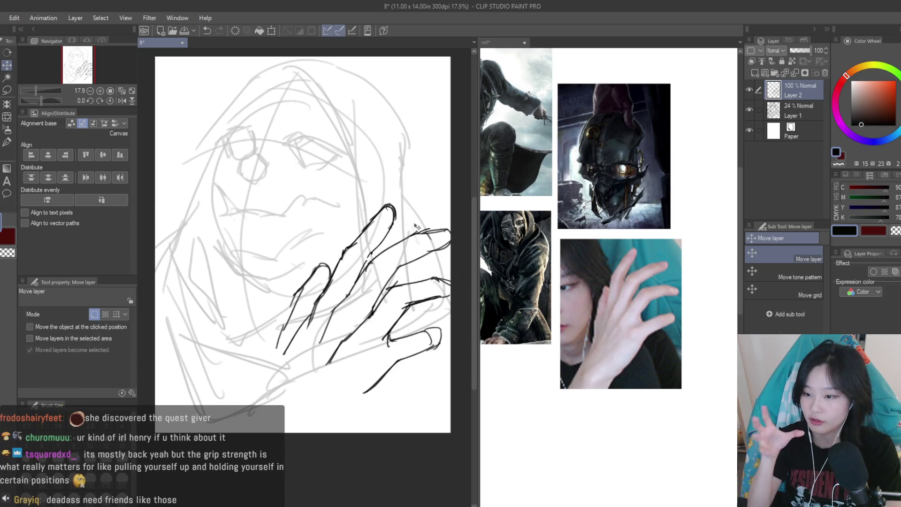
Save the drawing
{"action": "key", "text": "ctrl+s"}
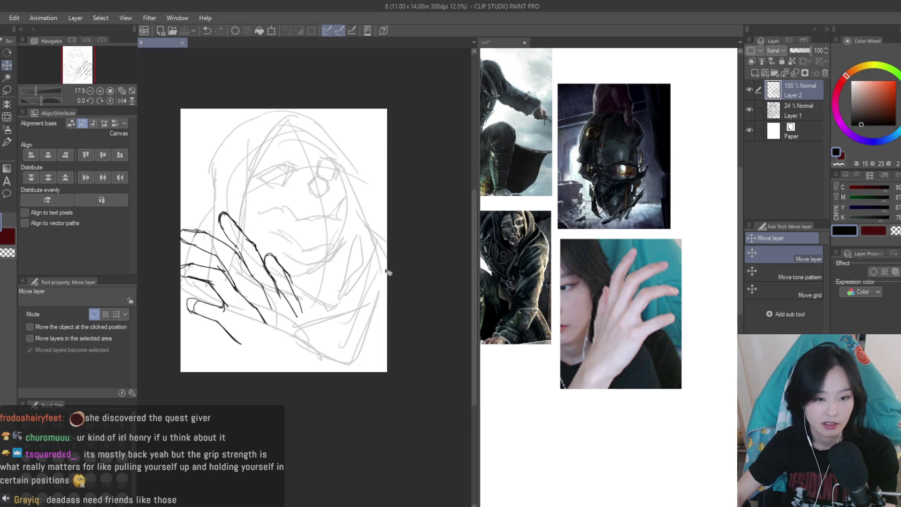
{"action": "key", "text": "e"}
{"action": "scroll", "coordinate": [361, 298], "scroll_direction": "up", "scroll_amount": 2}
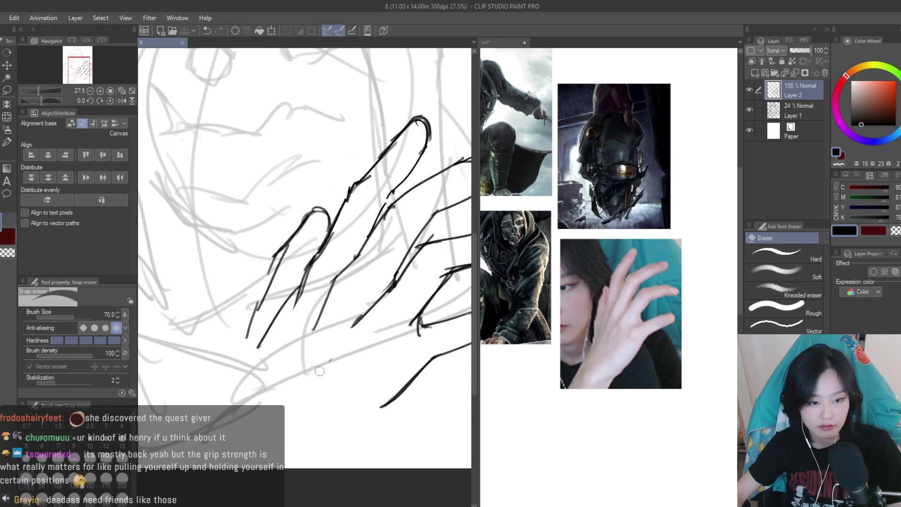
Erase stray bits of the finger strokes and redraw the middle finger lines
{"action": "left_click_drag", "start_coordinate": [342, 254], "coordinate": [321, 315]}
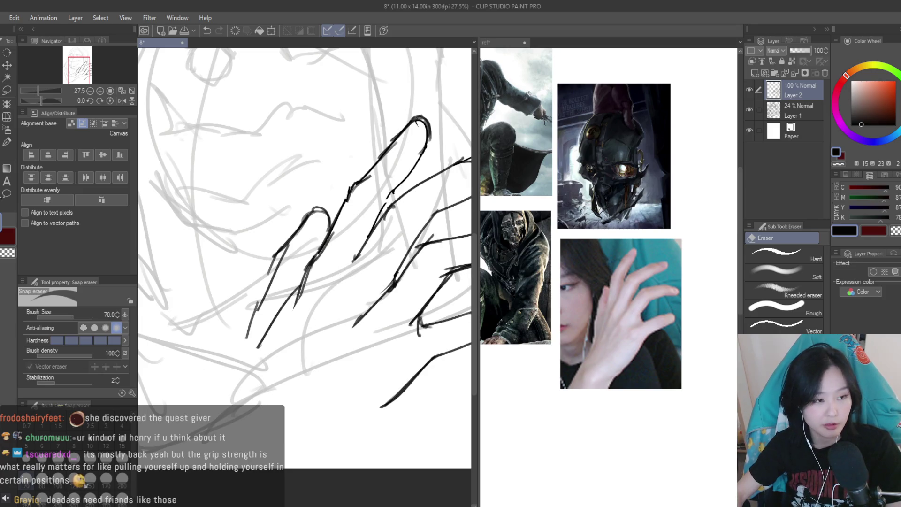
{"action": "key", "text": "b"}
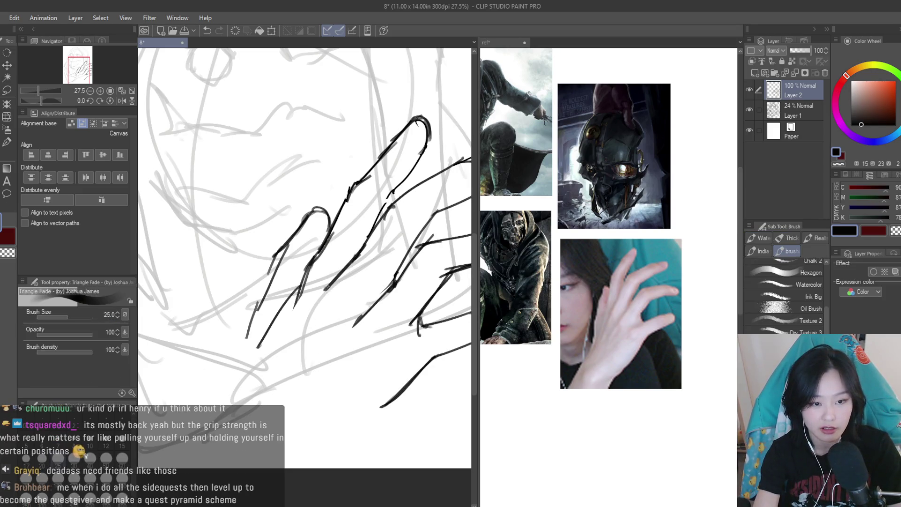
{"action": "left_click_drag", "start_coordinate": [331, 284], "coordinate": [306, 329]}
{"action": "left_click_drag", "start_coordinate": [317, 253], "coordinate": [295, 298]}
{"action": "key", "text": "ctrl+z"}
{"action": "left_click_drag", "start_coordinate": [306, 265], "coordinate": [293, 305]}
{"action": "key", "text": "e"}
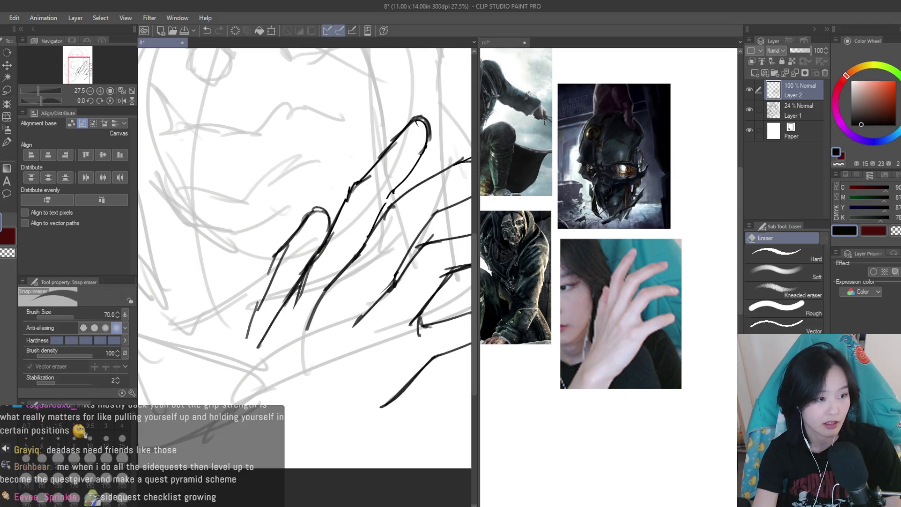
{"action": "key", "text": "ctrl+z"}
{"action": "mouse_move", "coordinate": [308, 268]}
{"action": "left_mouse_down"}
{"action": "mouse_move", "coordinate": [284, 312]}
{"action": "mouse_move", "coordinate": [289, 289]}
{"action": "mouse_move", "coordinate": [300, 284]}
{"action": "left_mouse_up"}
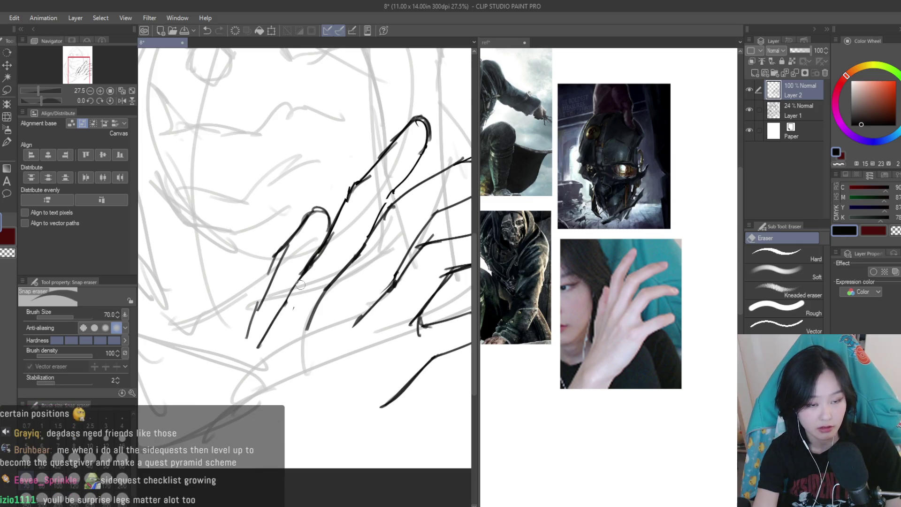
{"action": "left_click_drag", "start_coordinate": [328, 234], "coordinate": [270, 290]}
Try extending the finger's left contour downward, undoing the attempts, and zoom out
{"action": "key", "text": "b"}
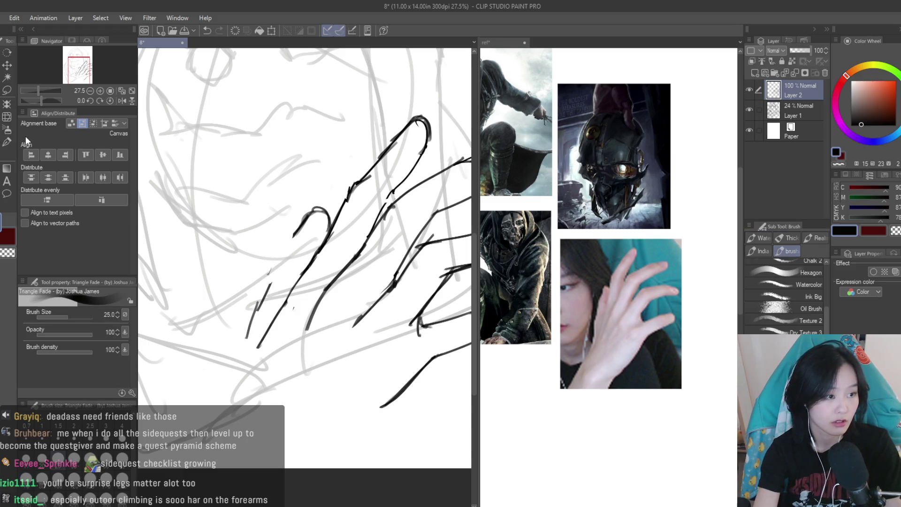
{"action": "left_click_drag", "start_coordinate": [307, 215], "coordinate": [262, 302]}
{"action": "key", "text": "ctrl+z"}
{"action": "left_click_drag", "start_coordinate": [277, 272], "coordinate": [237, 355]}
{"action": "key", "text": "ctrl+z"}
{"action": "key", "text": "ctrl+z"}
{"action": "left_click_drag", "start_coordinate": [252, 312], "coordinate": [230, 404]}
{"action": "key", "text": "ctrl+z"}
{"action": "key", "text": "e"}
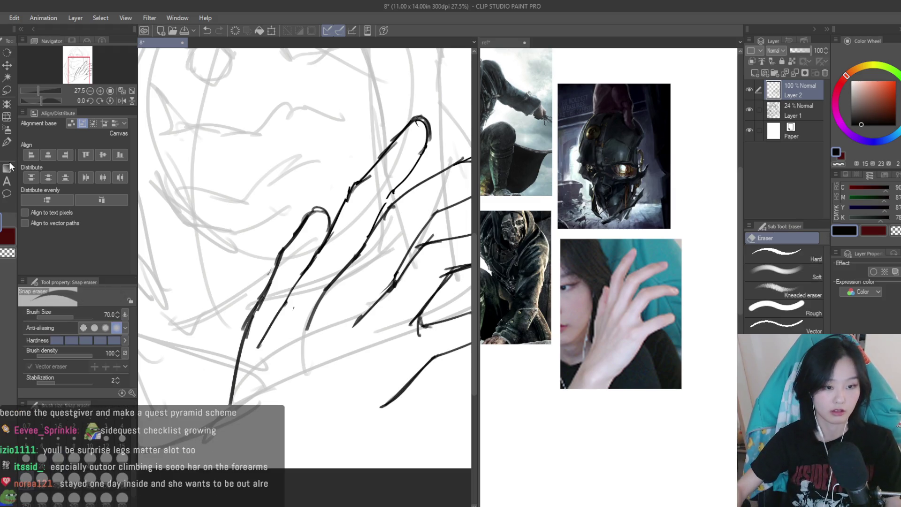
{"action": "key", "text": "ctrl+minus"}
{"action": "key", "text": "b"}
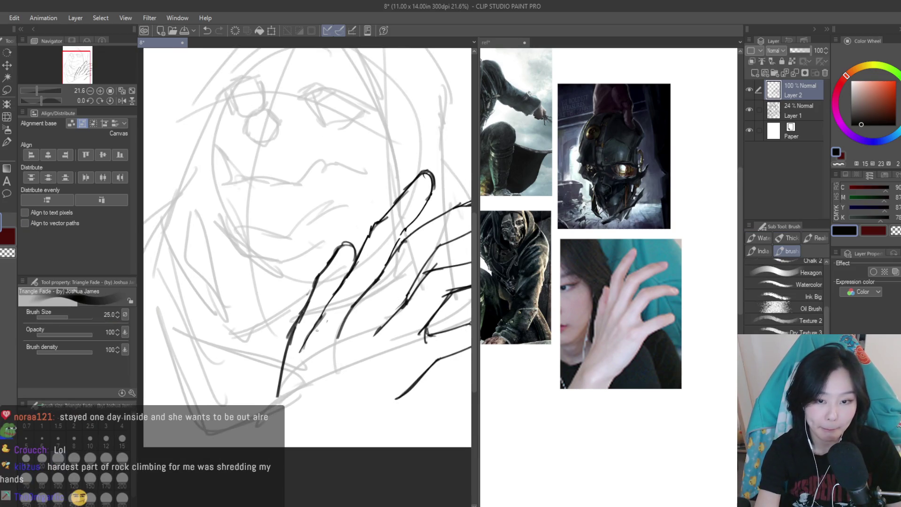
{"action": "left_click_drag", "start_coordinate": [360, 296], "coordinate": [331, 348]}
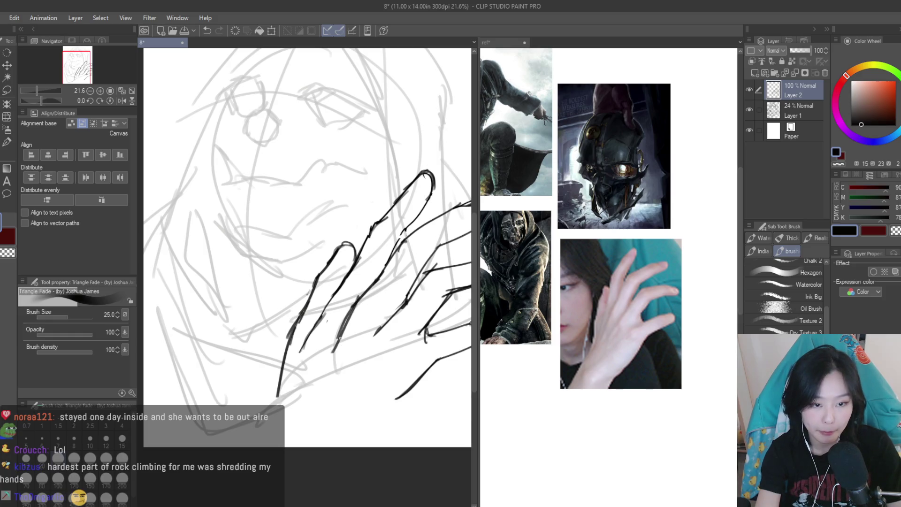
{"action": "key", "text": "ctrl+z"}
Mirror the view back to normal, restore an erased segment, and enlarge the eraser to 120
{"action": "key", "text": "e"}
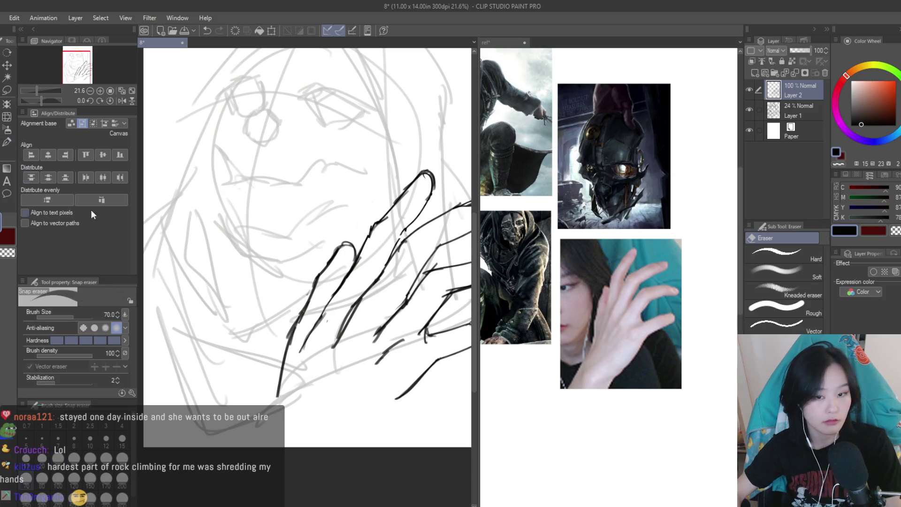
{"action": "scroll", "coordinate": [362, 263], "scroll_direction": "down", "scroll_amount": 3}
{"action": "key", "text": "h"}
{"action": "key", "text": "h"}
{"action": "scroll", "coordinate": [363, 263], "scroll_direction": "up", "scroll_amount": 4}
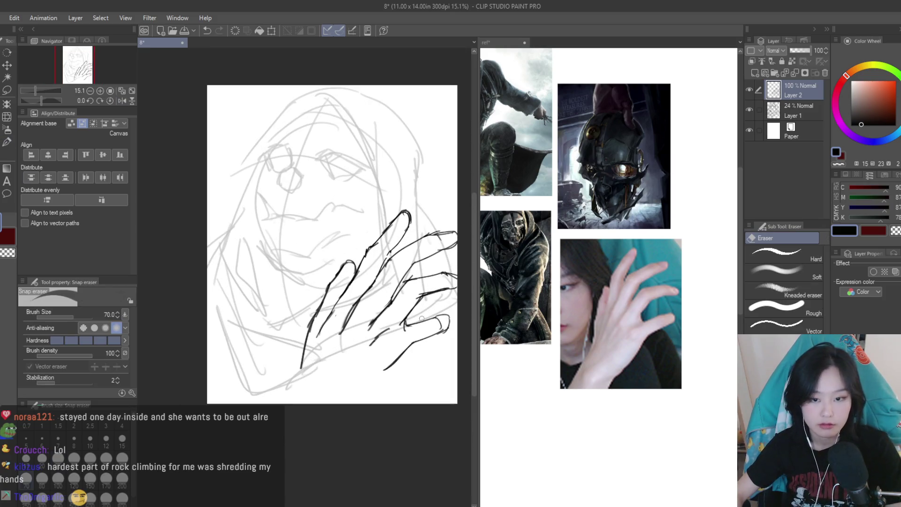
{"action": "key", "text": "ctrl+z"}
{"action": "key", "text": "bracketright"}
{"action": "key", "text": "bracketright"}
{"action": "key", "text": "bracketright"}
{"action": "scroll", "coordinate": [356, 297], "scroll_direction": "down", "scroll_amount": 1}
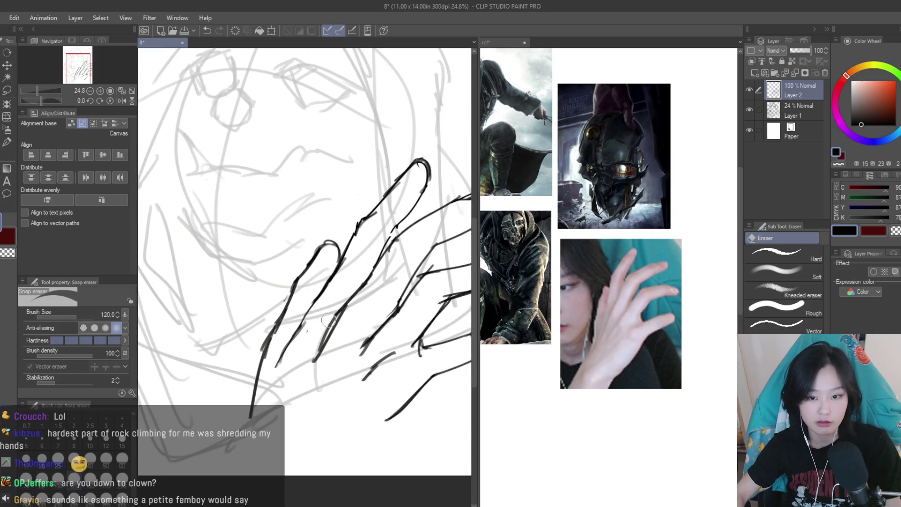
{"action": "key", "text": "b"}
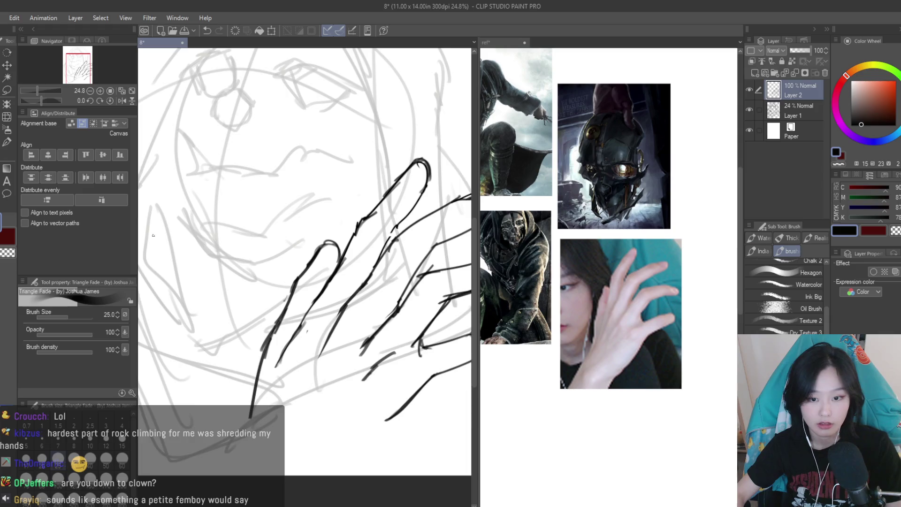
{"action": "scroll", "coordinate": [319, 413], "scroll_direction": "down", "scroll_amount": 1}
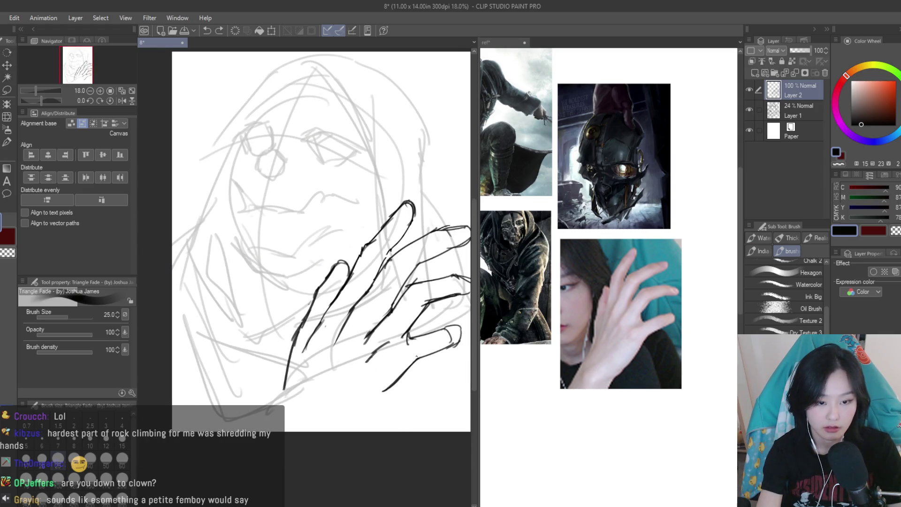
Redraw the long stroke beneath the fingers
{"action": "key", "text": "ctrl+z"}
{"action": "left_click_drag", "start_coordinate": [417, 357], "coordinate": [361, 415]}
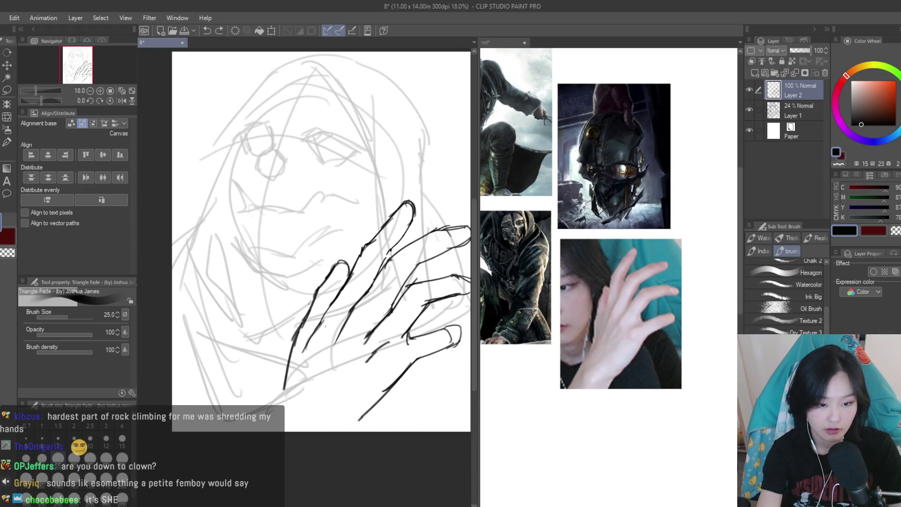
{"action": "key", "text": "ctrl+z"}
{"action": "key", "text": "ctrl+z"}
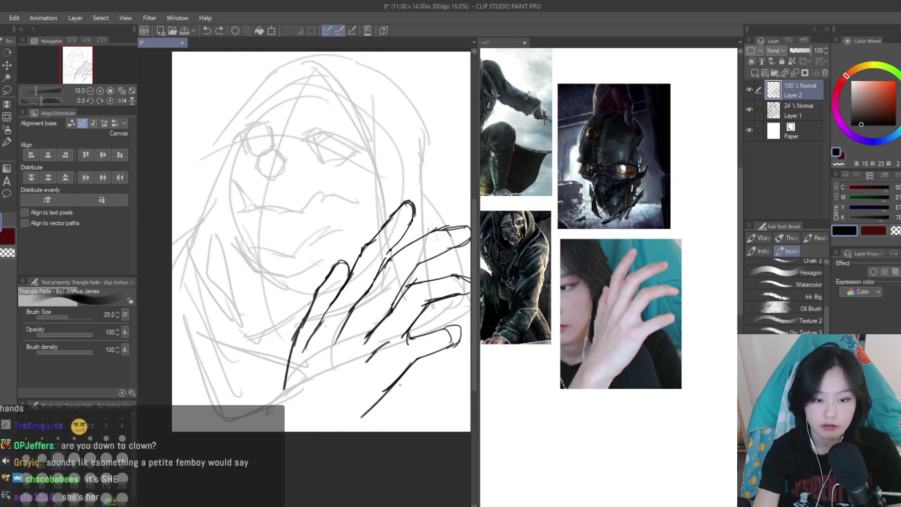
{"action": "left_click_drag", "start_coordinate": [415, 360], "coordinate": [343, 428]}
{"action": "scroll", "coordinate": [414, 284], "scroll_direction": "down", "scroll_amount": 3}
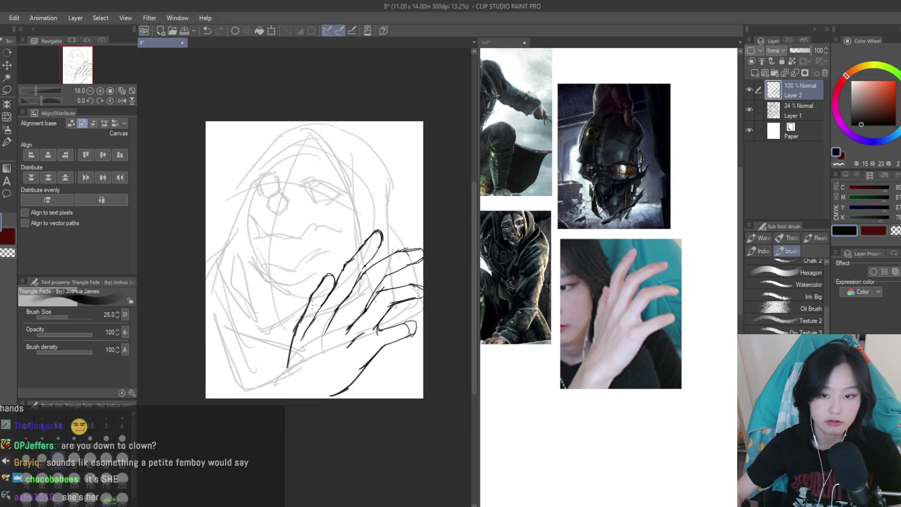
Mirror the canvas to check proportions, then thicken the lower finger's outline
{"action": "key", "text": "h"}
{"action": "key", "text": "h"}
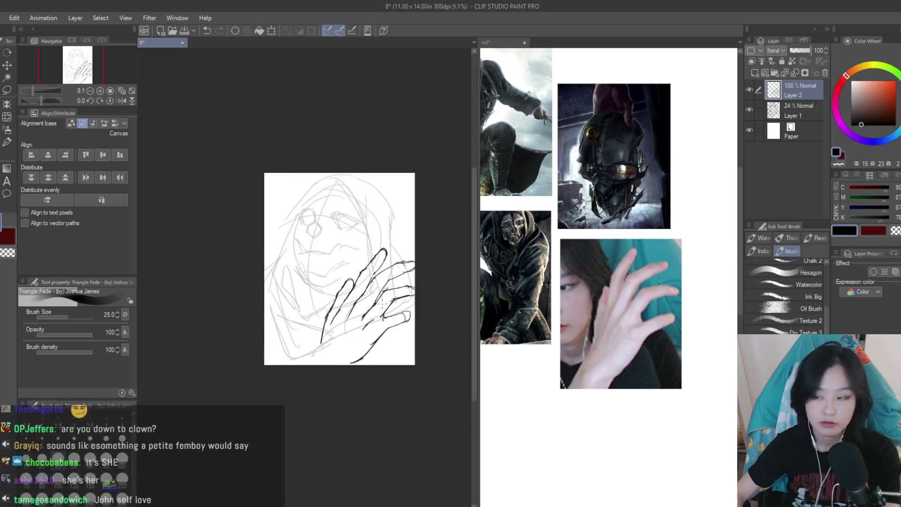
{"action": "scroll", "coordinate": [381, 300], "scroll_direction": "up", "scroll_amount": 1}
{"action": "scroll", "coordinate": [358, 333], "scroll_direction": "up", "scroll_amount": 3}
{"action": "mouse_move", "coordinate": [340, 252]}
{"action": "left_mouse_down"}
{"action": "mouse_move", "coordinate": [308, 298]}
{"action": "mouse_move", "coordinate": [359, 281]}
{"action": "left_mouse_up"}
Erase stray ink, recheck in mirrored view, and lasso the area around the index fingertip
{"action": "key", "text": "e"}
{"action": "scroll", "coordinate": [328, 273], "scroll_direction": "up", "scroll_amount": 1}
{"action": "scroll", "coordinate": [356, 261], "scroll_direction": "up", "scroll_amount": 1}
{"action": "scroll", "coordinate": [375, 291], "scroll_direction": "down", "scroll_amount": 6}
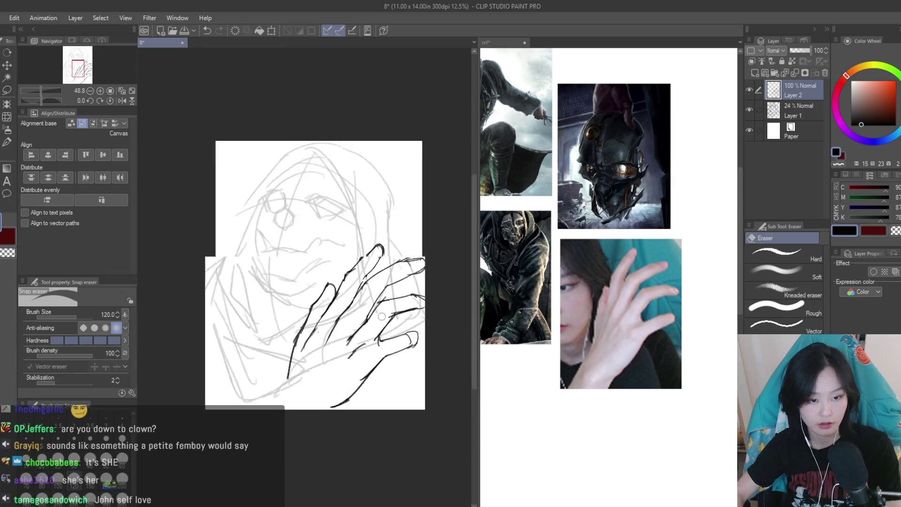
{"action": "key", "text": "h"}
{"action": "scroll", "coordinate": [348, 332], "scroll_direction": "up", "scroll_amount": 1}
{"action": "key", "text": "h"}
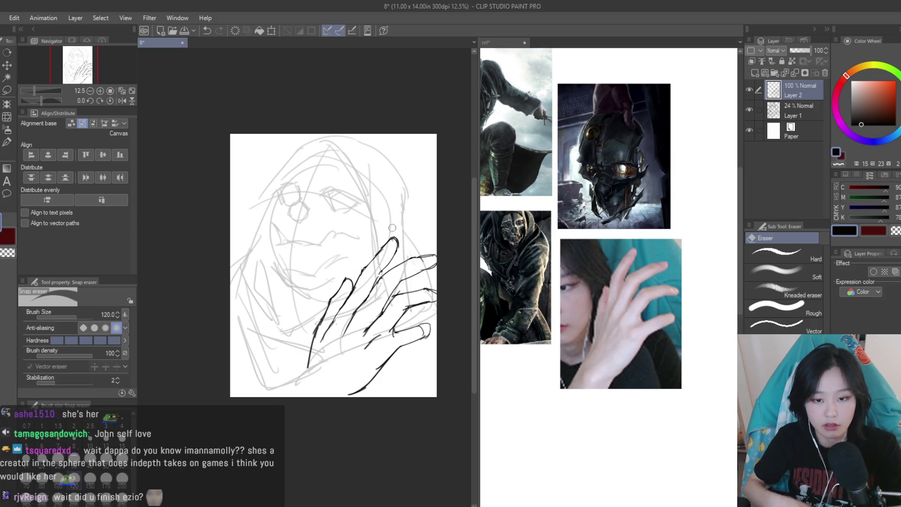
{"action": "scroll", "coordinate": [392, 228], "scroll_direction": "up", "scroll_amount": 3}
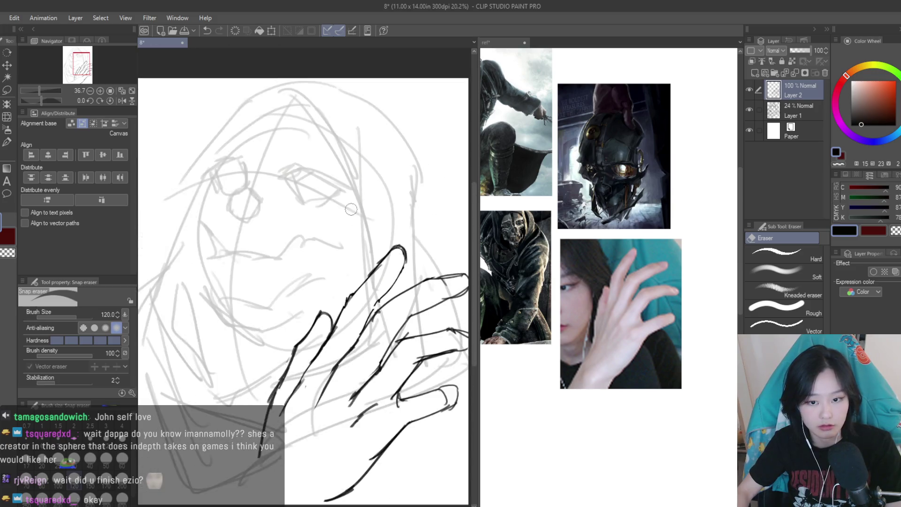
{"action": "scroll", "coordinate": [351, 209], "scroll_direction": "down", "scroll_amount": 2}
{"action": "scroll", "coordinate": [351, 209], "scroll_direction": "up", "scroll_amount": 2}
{"action": "key", "text": "m"}
{"action": "left_click_drag", "start_coordinate": [366, 192], "coordinate": [351, 198]}
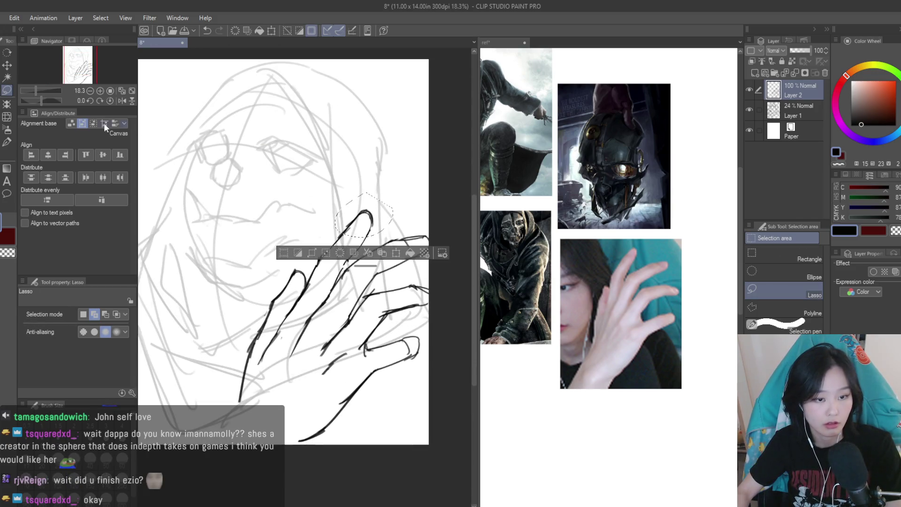
Save the sketch with Ctrl+S and mirror the canvas to check it
{"action": "key", "text": "k"}
{"action": "scroll", "coordinate": [436, 296], "scroll_direction": "down", "scroll_amount": 2}
{"action": "key", "text": "ctrl+s"}
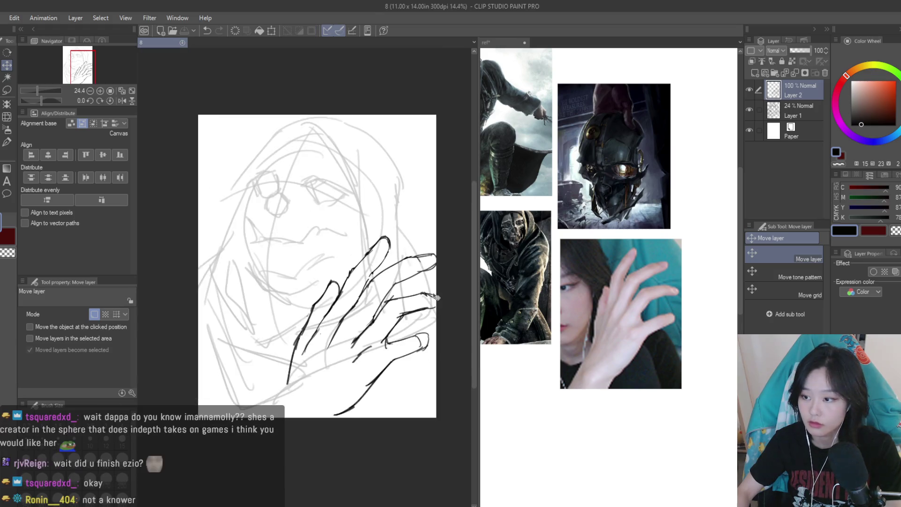
{"action": "scroll", "coordinate": [441, 282], "scroll_direction": "down", "scroll_amount": 1}
{"action": "key", "text": "h"}
{"action": "key", "text": "h"}
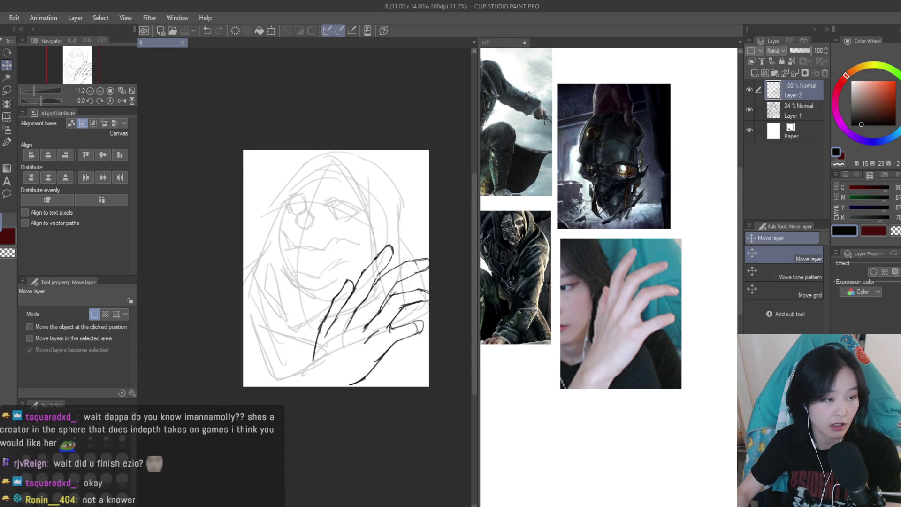
Lasso the hand's lower-right lines and stretch them downward with Ctrl+T
{"action": "key", "text": "m"}
{"action": "scroll", "coordinate": [412, 364], "scroll_direction": "up", "scroll_amount": 2}
{"action": "mouse_move", "coordinate": [375, 333]}
{"action": "left_mouse_down"}
{"action": "mouse_move", "coordinate": [282, 398]}
{"action": "mouse_move", "coordinate": [265, 398]}
{"action": "left_mouse_up"}
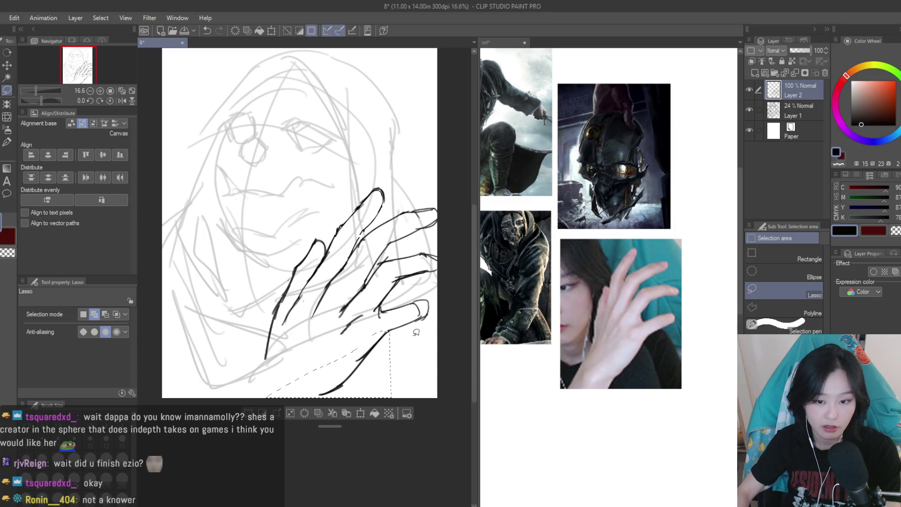
{"action": "key", "text": "ctrl+t"}
{"action": "left_click_drag", "start_coordinate": [328, 398], "coordinate": [328, 412]}
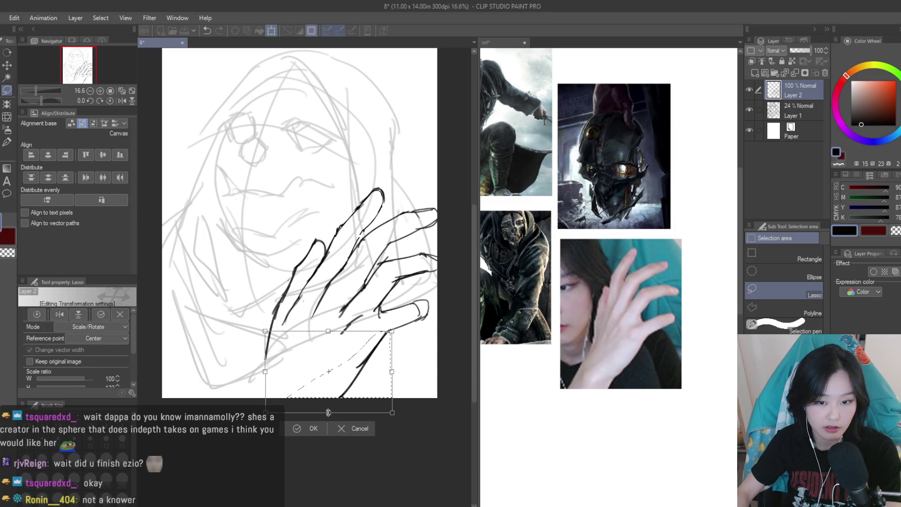
{"action": "key", "text": "Return"}
Ink strokes along the hand's lower-left edge, undoing the unwanted trial strokes
{"action": "key", "text": "b"}
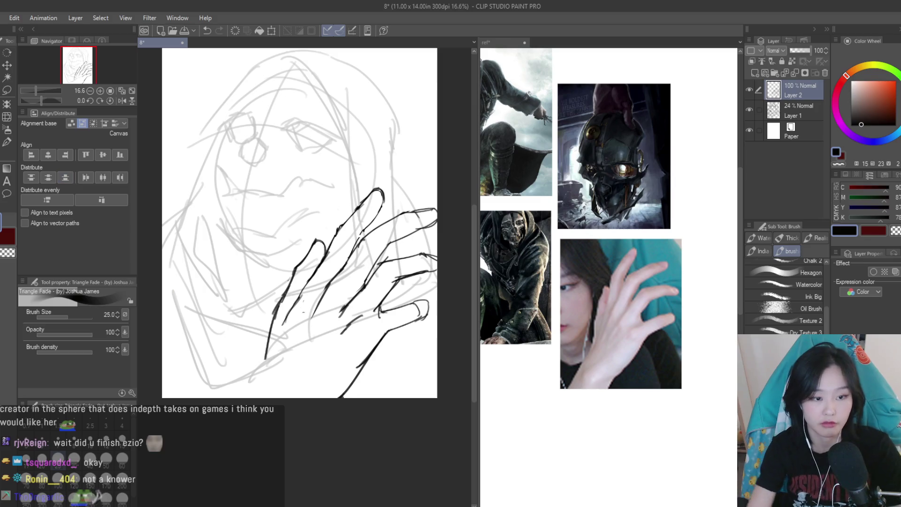
{"action": "left_click_drag", "start_coordinate": [284, 283], "coordinate": [263, 348]}
{"action": "key", "text": "ctrl+z"}
{"action": "key", "text": "ctrl+z"}
{"action": "key", "text": "ctrl+z"}
{"action": "mouse_move", "coordinate": [269, 316]}
{"action": "left_mouse_down"}
{"action": "mouse_move", "coordinate": [261, 369]}
{"action": "mouse_move", "coordinate": [240, 398]}
{"action": "left_mouse_up"}
{"action": "key", "text": "ctrl+z"}
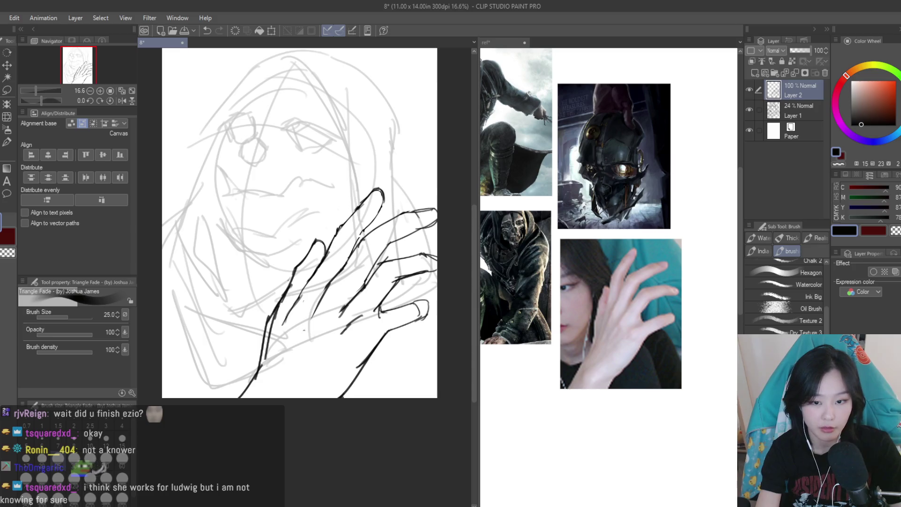
{"action": "left_click_drag", "start_coordinate": [308, 327], "coordinate": [296, 347]}
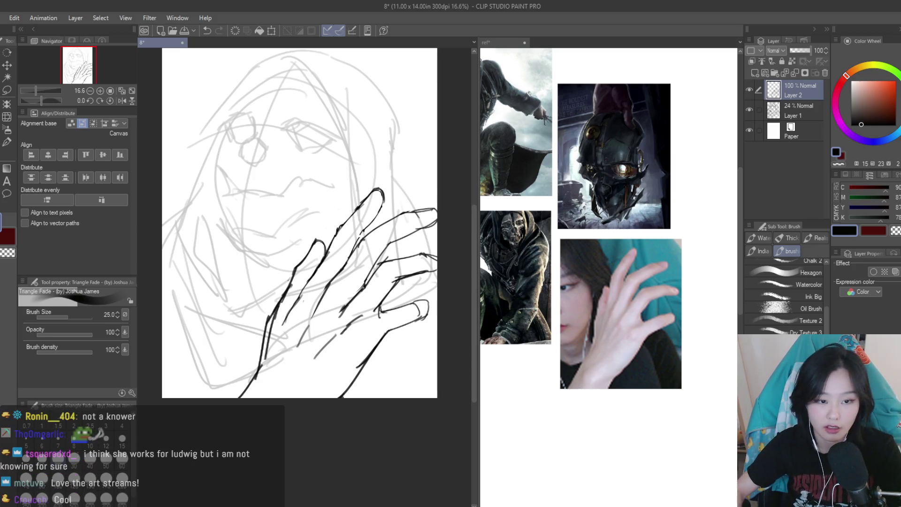
{"action": "key", "text": "j"}
{"action": "scroll", "coordinate": [355, 278], "scroll_direction": "up", "scroll_amount": 1}
Adjust the Liquify brush size from 400 to 500
{"action": "key", "text": "bracketleft"}
{"action": "key", "text": "bracketleft"}
{"action": "key", "text": "bracketleft"}
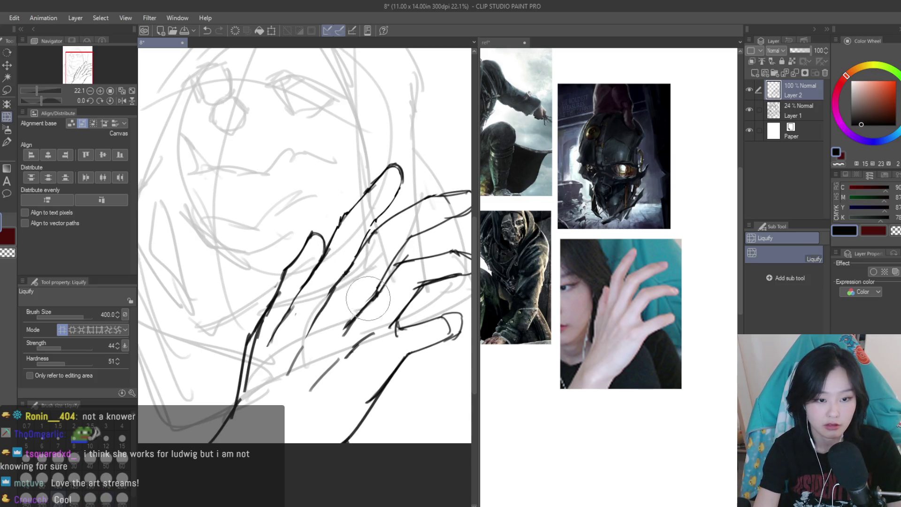
{"action": "key", "text": "bracketright"}
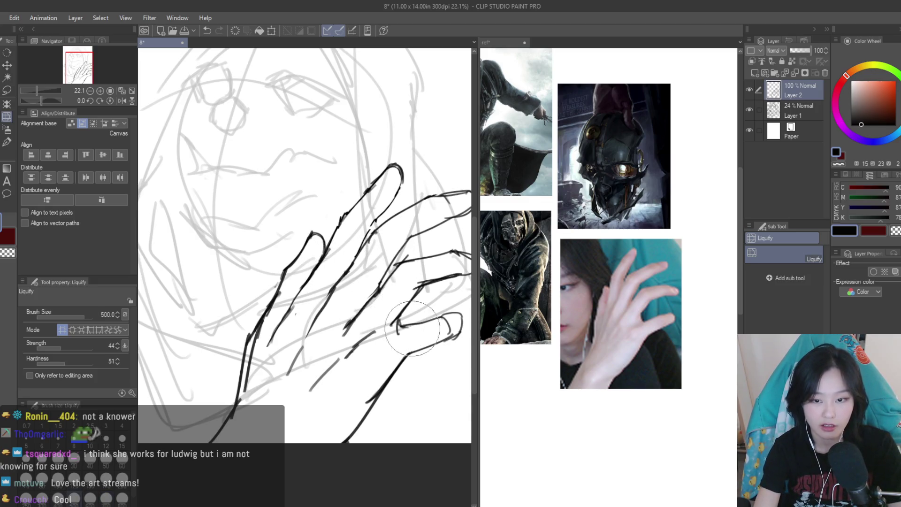
{"action": "scroll", "coordinate": [415, 310], "scroll_direction": "down", "scroll_amount": 5}
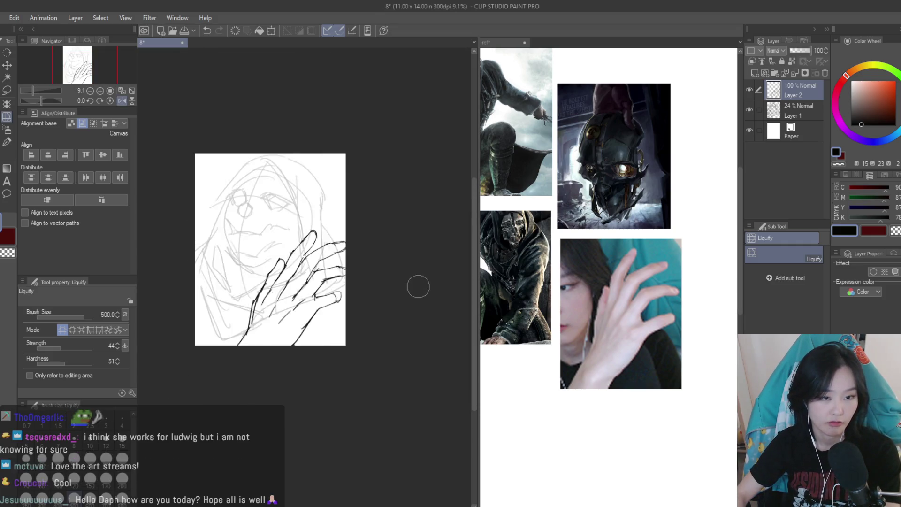
{"action": "scroll", "coordinate": [418, 286], "scroll_direction": "up", "scroll_amount": 1}
Free-transform the inked hand, pulling it right to about 103%, and commit
{"action": "key", "text": "ctrl+t"}
{"action": "scroll", "coordinate": [418, 286], "scroll_direction": "up", "scroll_amount": 1}
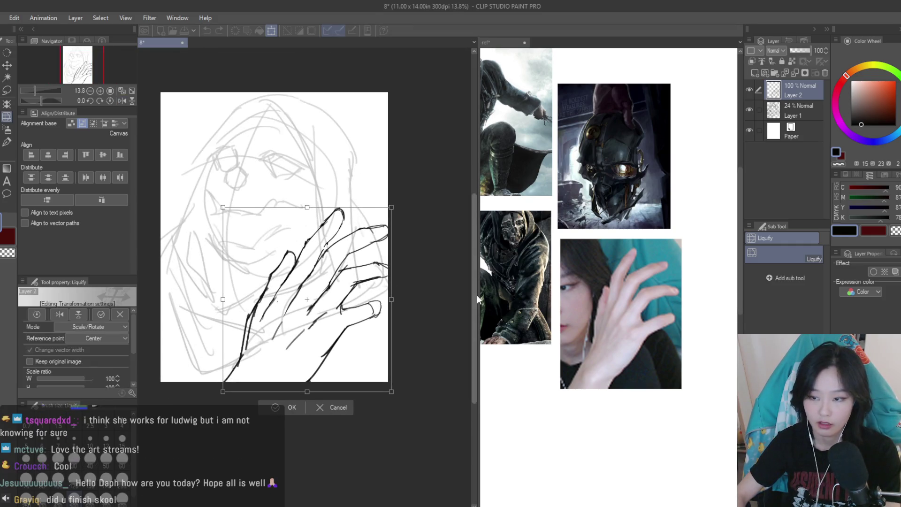
{"action": "mouse_move", "coordinate": [392, 300]}
{"action": "left_mouse_down"}
{"action": "mouse_move", "coordinate": [420, 325]}
{"action": "mouse_move", "coordinate": [418, 312]}
{"action": "left_mouse_up"}
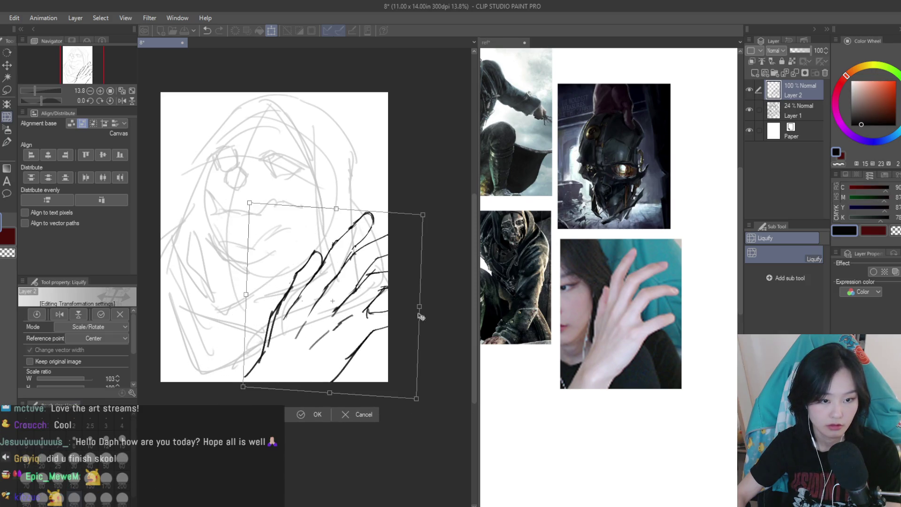
{"action": "key", "text": "ctrl+minus"}
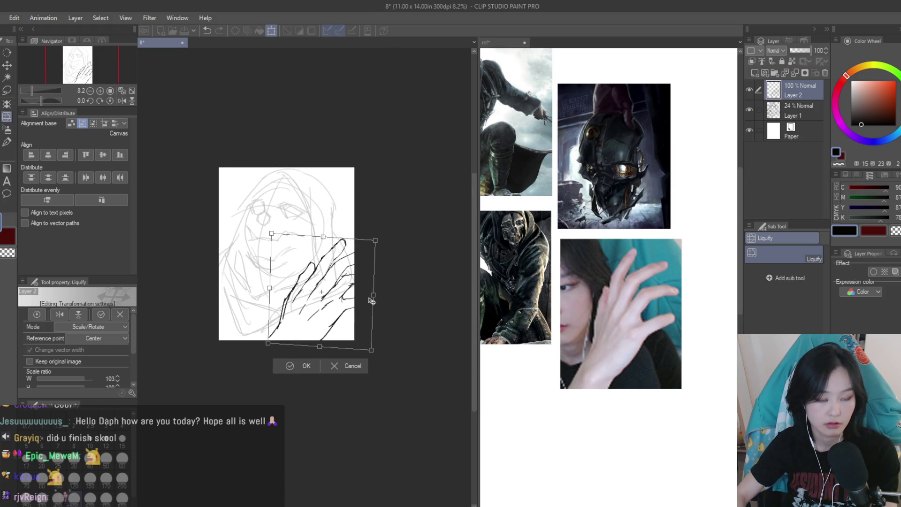
{"action": "scroll", "coordinate": [338, 296], "scroll_direction": "up", "scroll_amount": 2}
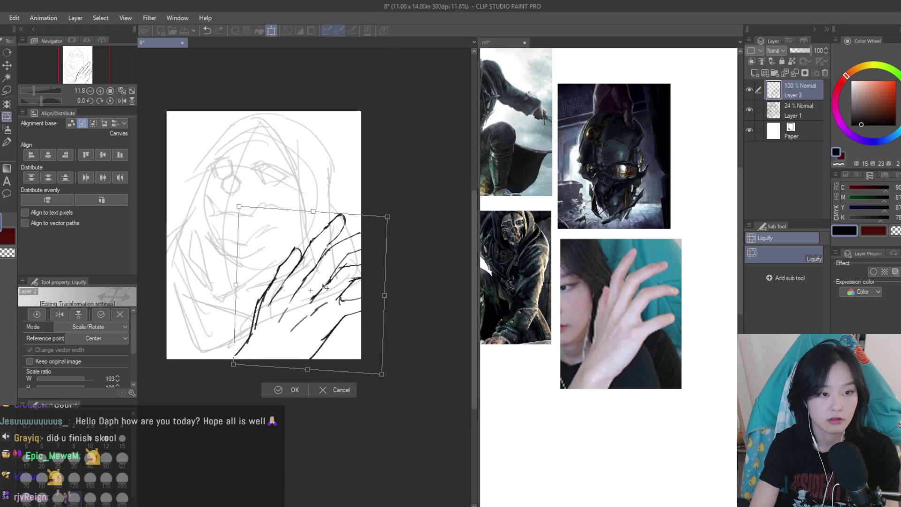
{"action": "key", "text": "Return"}
{"action": "scroll", "coordinate": [390, 297], "scroll_direction": "down", "scroll_amount": 1}
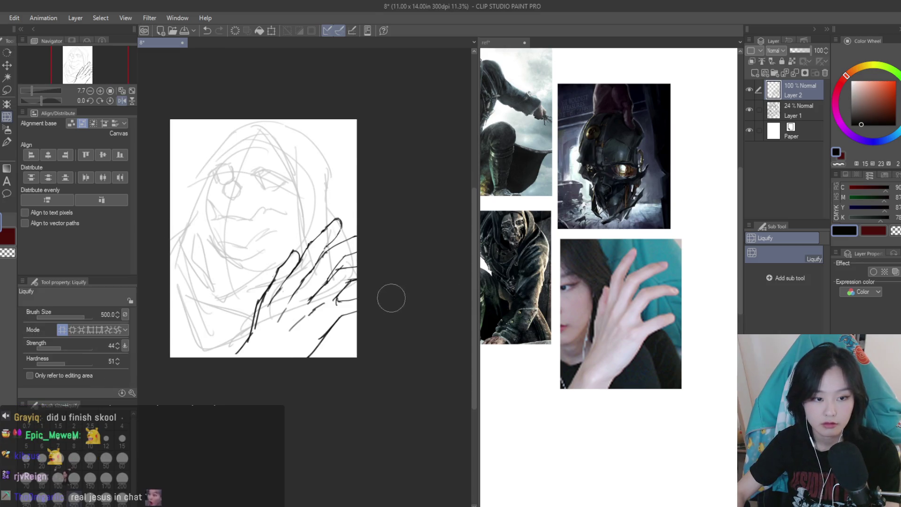
{"action": "scroll", "coordinate": [406, 292], "scroll_direction": "up", "scroll_amount": 2}
{"action": "key", "text": "e"}
{"action": "scroll", "coordinate": [345, 261], "scroll_direction": "up", "scroll_amount": 2}
Erase and redraw the middle finger's outline, ink the index finger, and trim its upper strokes
{"action": "mouse_move", "coordinate": [344, 261]}
{"action": "left_mouse_down"}
{"action": "mouse_move", "coordinate": [373, 300]}
{"action": "mouse_move", "coordinate": [366, 291]}
{"action": "left_mouse_up"}
{"action": "key", "text": "b"}
{"action": "left_click_drag", "start_coordinate": [398, 334], "coordinate": [324, 259]}
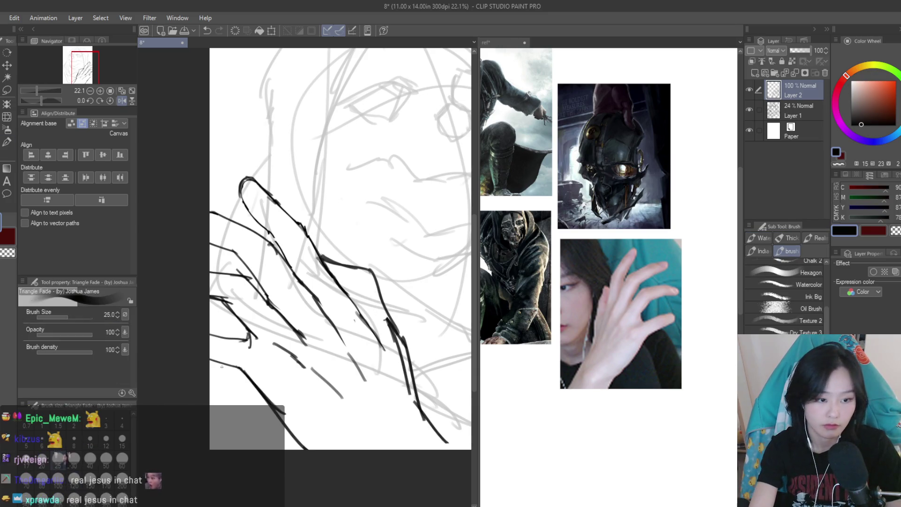
{"action": "left_click_drag", "start_coordinate": [329, 289], "coordinate": [218, 189]}
{"action": "key", "text": "e"}
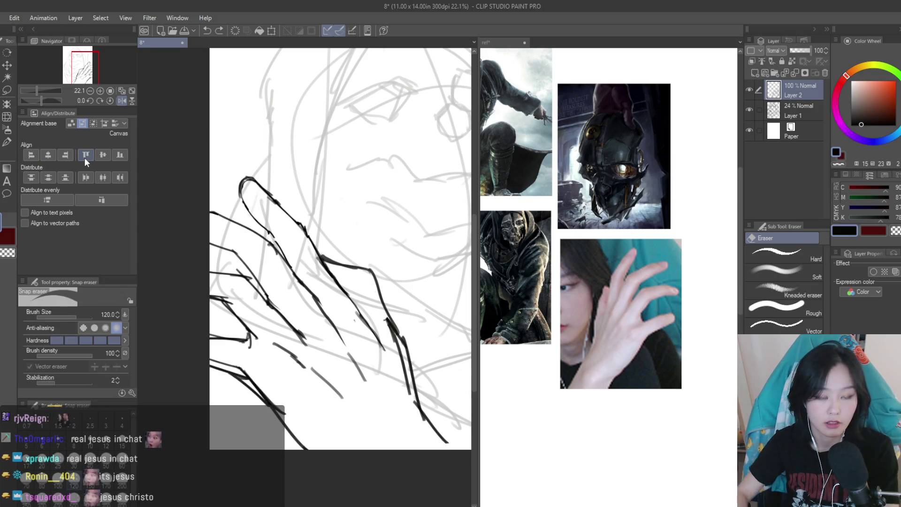
{"action": "scroll", "coordinate": [399, 230], "scroll_direction": "up", "scroll_amount": 1}
{"action": "mouse_move", "coordinate": [370, 147]}
{"action": "left_mouse_down"}
{"action": "mouse_move", "coordinate": [328, 225]}
{"action": "mouse_move", "coordinate": [347, 180]}
{"action": "mouse_move", "coordinate": [390, 195]}
{"action": "mouse_move", "coordinate": [331, 240]}
{"action": "left_mouse_up"}
{"action": "key", "text": "b"}
Undo and redo recent finger strokes, removing the thick stroke on the finger
{"action": "scroll", "coordinate": [399, 329], "scroll_direction": "down", "scroll_amount": 5}
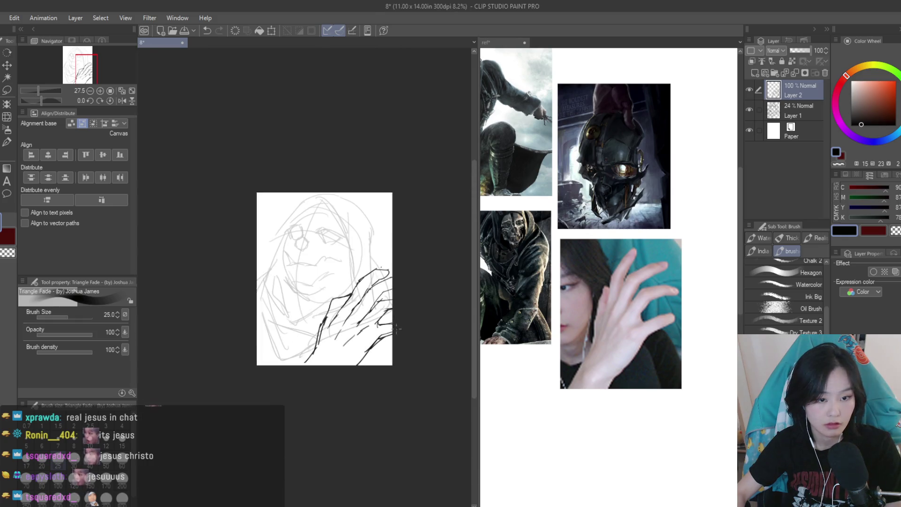
{"action": "scroll", "coordinate": [400, 330], "scroll_direction": "down", "scroll_amount": 1}
{"action": "scroll", "coordinate": [384, 366], "scroll_direction": "up", "scroll_amount": 2}
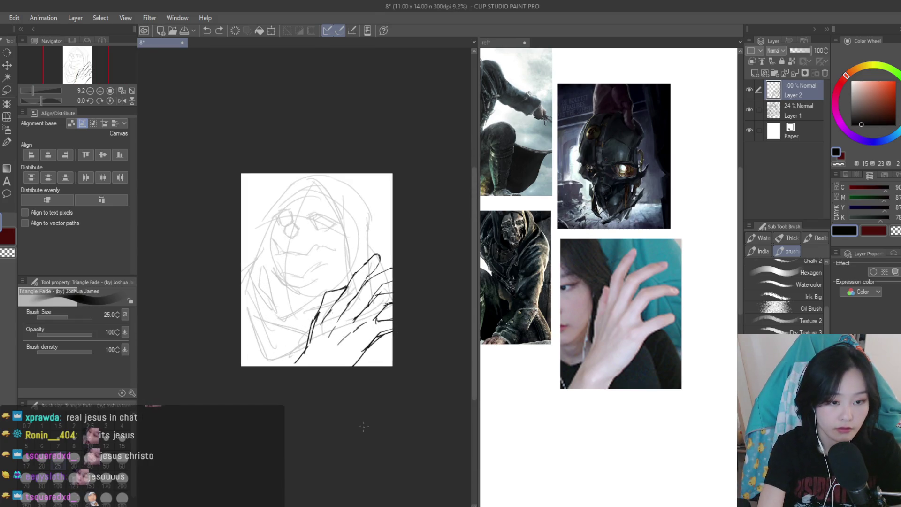
{"action": "key", "text": "ctrl+z"}
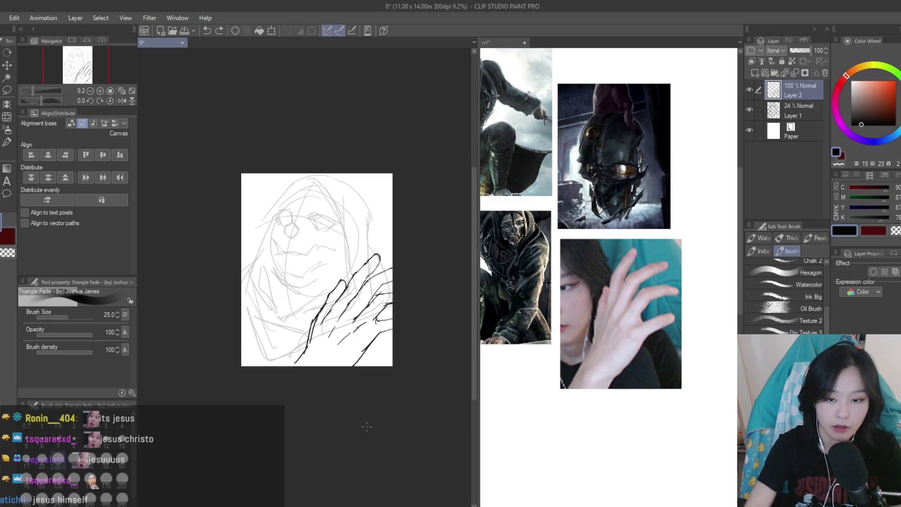
{"action": "scroll", "coordinate": [407, 323], "scroll_direction": "up", "scroll_amount": 1}
{"action": "scroll", "coordinate": [408, 305], "scroll_direction": "up", "scroll_amount": 4}
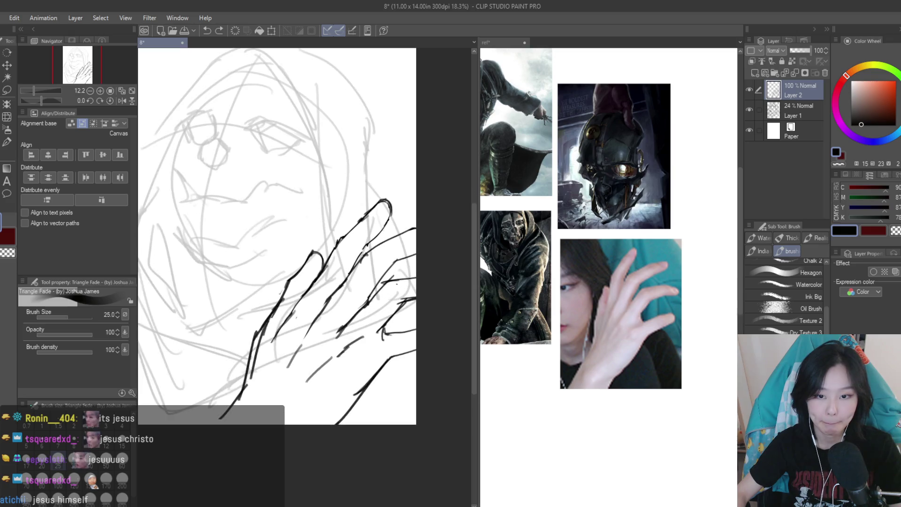
{"action": "key", "text": "ctrl+y"}
{"action": "scroll", "coordinate": [388, 257], "scroll_direction": "up", "scroll_amount": 1}
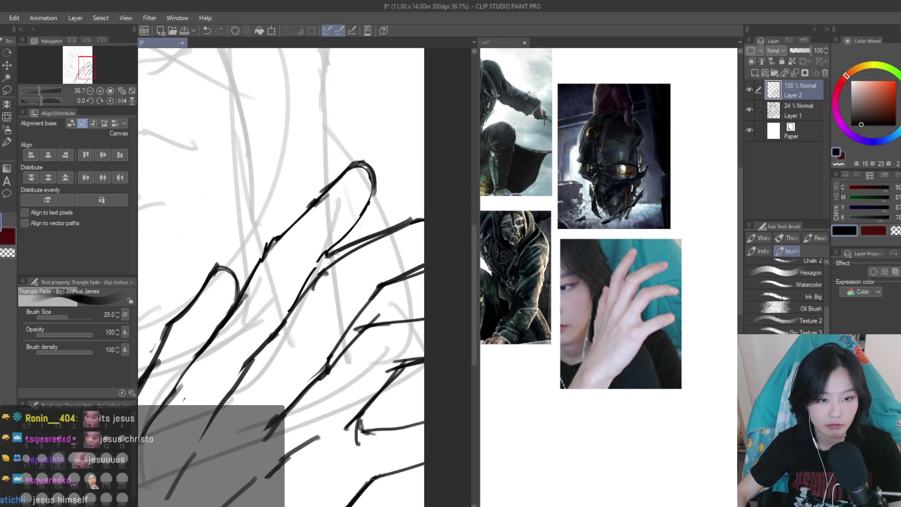
{"action": "key", "text": "ctrl+z"}
Ink dark lines along the finger and its lower stroke, undoing stray trial marks
{"action": "mouse_move", "coordinate": [307, 276]}
{"action": "left_mouse_down"}
{"action": "mouse_move", "coordinate": [415, 231]}
{"action": "mouse_move", "coordinate": [319, 264]}
{"action": "mouse_move", "coordinate": [277, 322]}
{"action": "left_mouse_up"}
{"action": "key", "text": "ctrl+z"}
{"action": "key", "text": "ctrl+z"}
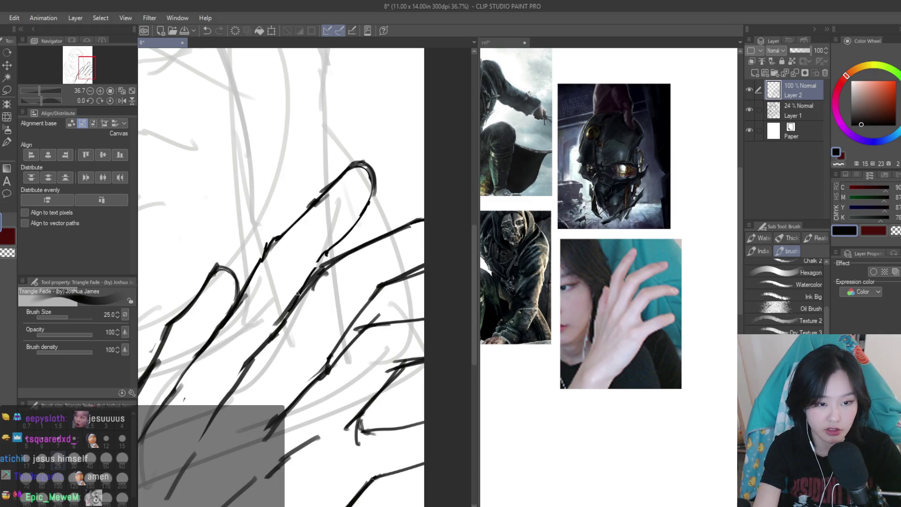
{"action": "left_click_drag", "start_coordinate": [367, 203], "coordinate": [316, 258]}
{"action": "left_click_drag", "start_coordinate": [320, 258], "coordinate": [288, 292]}
{"action": "key", "text": "ctrl+z"}
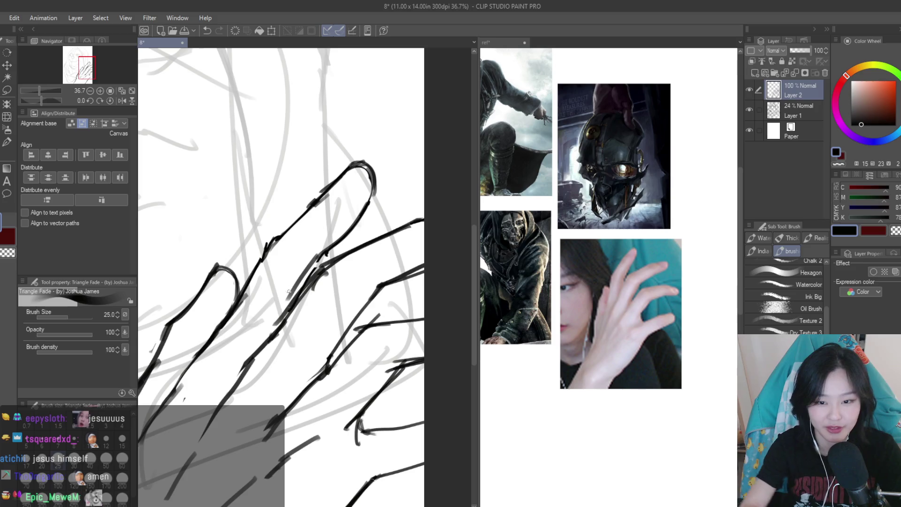
{"action": "key", "text": "e"}
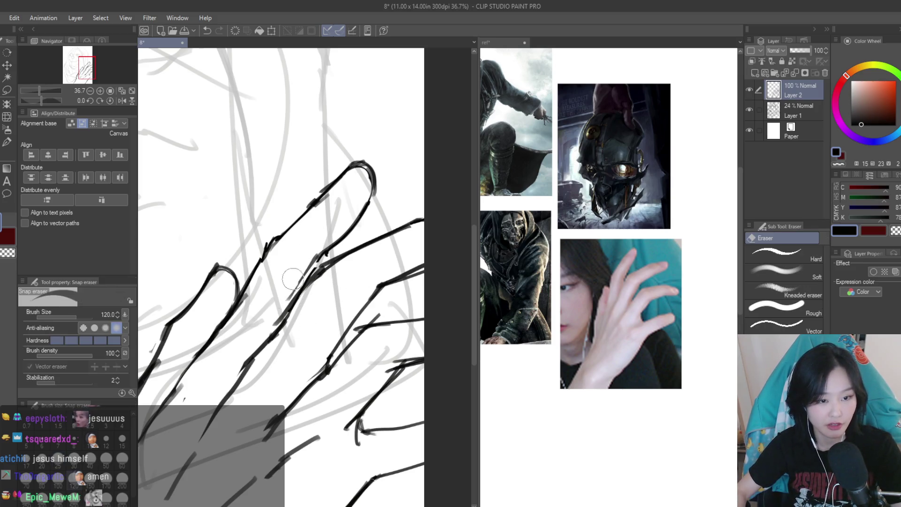
{"action": "scroll", "coordinate": [348, 302], "scroll_direction": "down", "scroll_amount": 3}
{"action": "scroll", "coordinate": [413, 269], "scroll_direction": "up", "scroll_amount": 2}
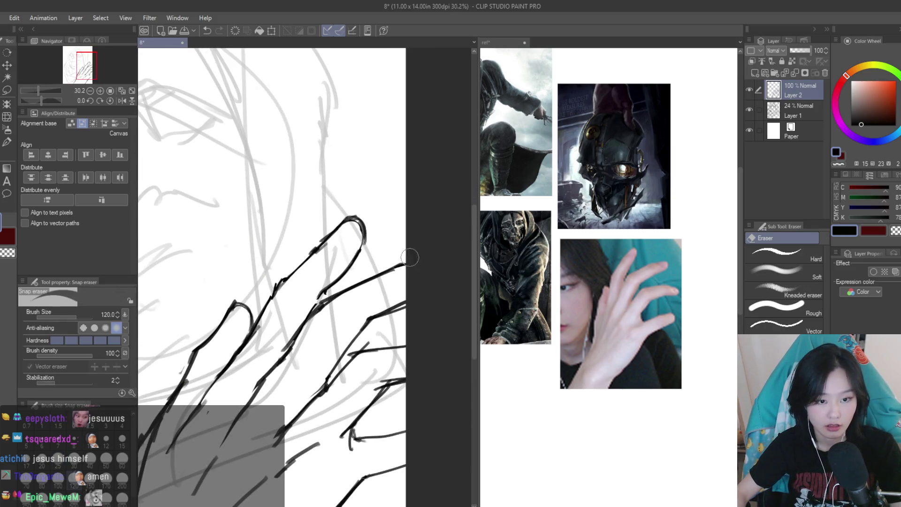
{"action": "key", "text": "b"}
{"action": "scroll", "coordinate": [405, 270], "scroll_direction": "down", "scroll_amount": 3}
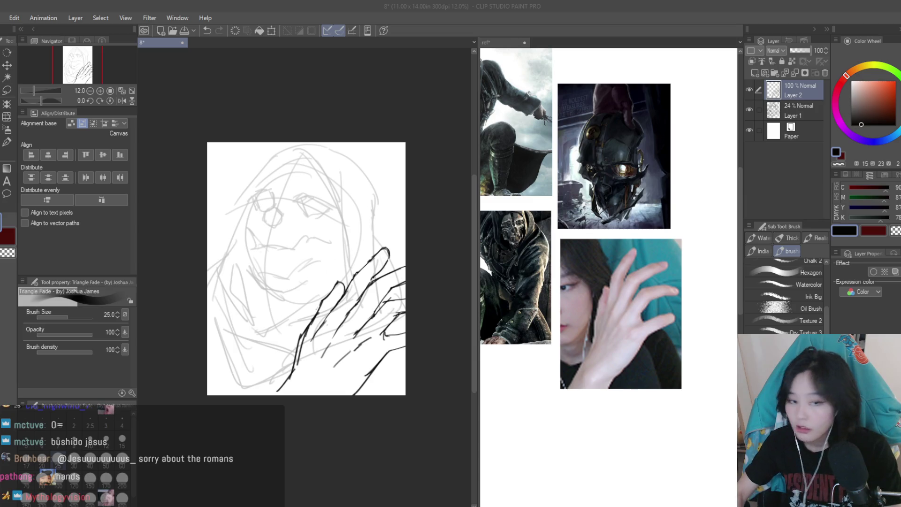
Check the sketch in mirrored view, then browse the reference board
{"action": "scroll", "coordinate": [385, 216], "scroll_direction": "up", "scroll_amount": 1}
{"action": "key", "text": "h"}
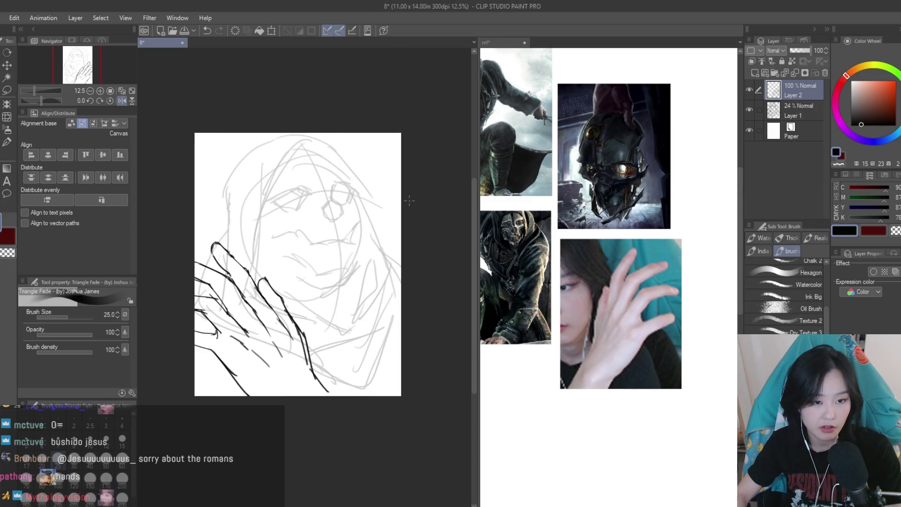
{"action": "key", "text": "h"}
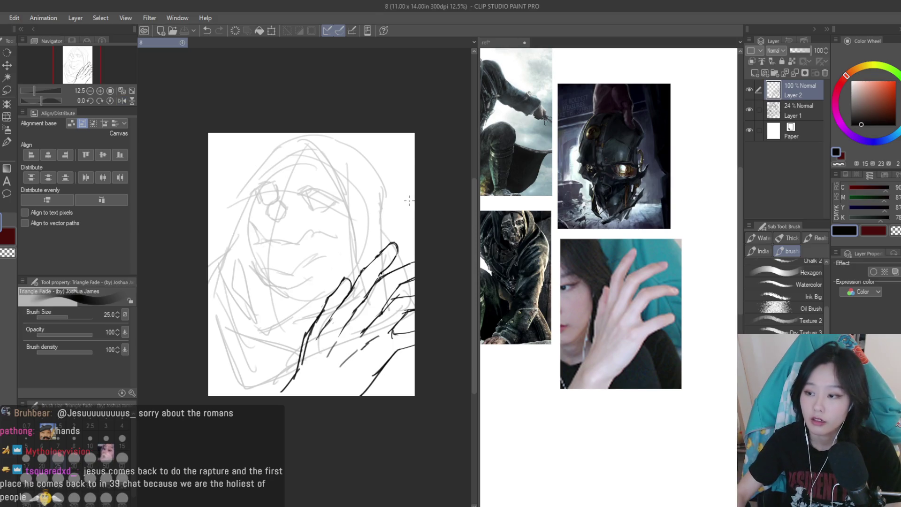
{"action": "left_click", "coordinate": [699, 291]}
{"action": "scroll", "coordinate": [663, 273], "scroll_direction": "up", "scroll_amount": 2}
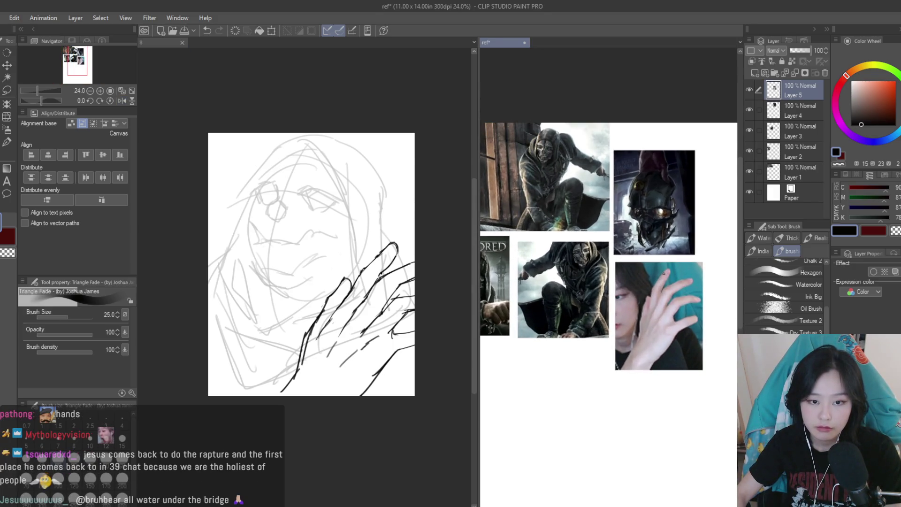
{"action": "scroll", "coordinate": [664, 273], "scroll_direction": "up", "scroll_amount": 5}
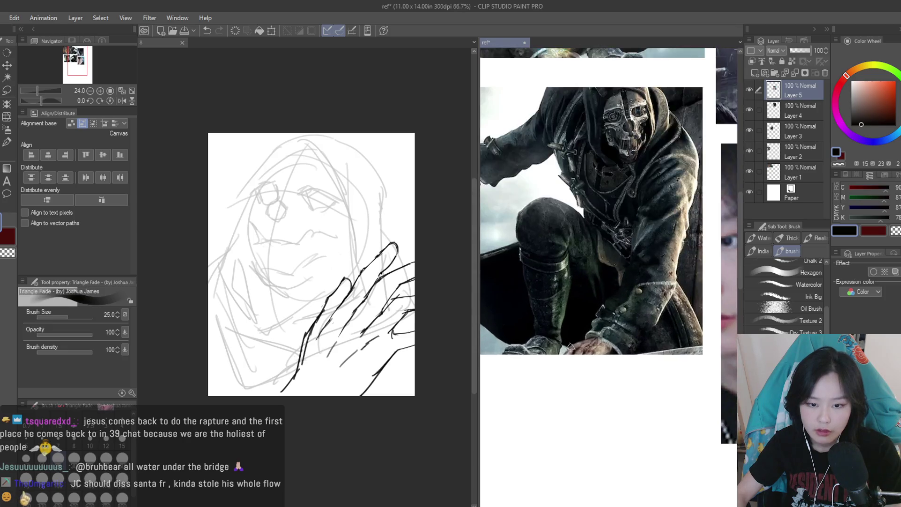
{"action": "scroll", "coordinate": [531, 264], "scroll_direction": "down", "scroll_amount": 4}
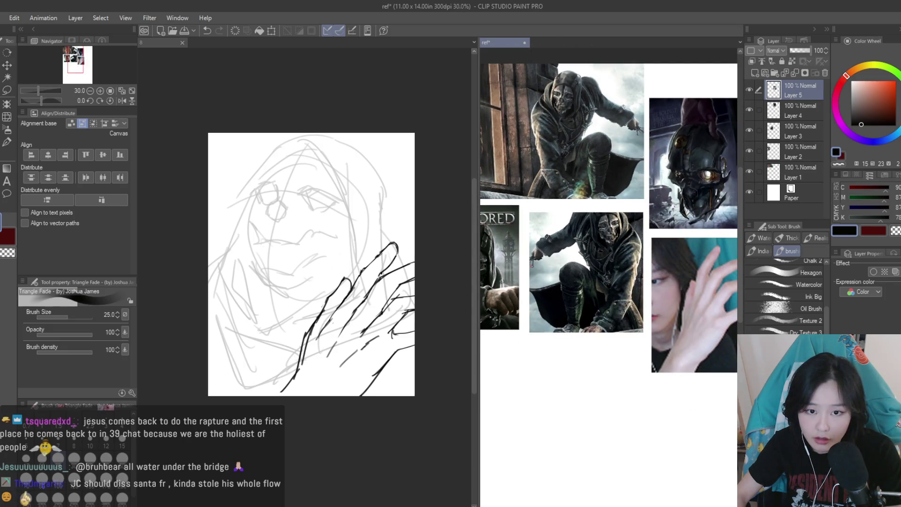
{"action": "scroll", "coordinate": [531, 264], "scroll_direction": "up", "scroll_amount": 5}
{"action": "scroll", "coordinate": [647, 374], "scroll_direction": "down", "scroll_amount": 4}
{"action": "scroll", "coordinate": [617, 315], "scroll_direction": "down", "scroll_amount": 2}
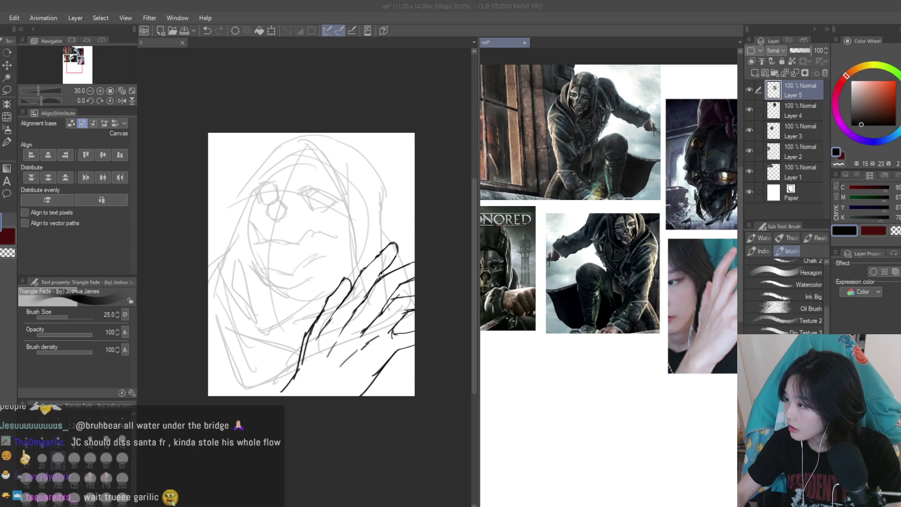
{"action": "left_click", "coordinate": [590, 94]}
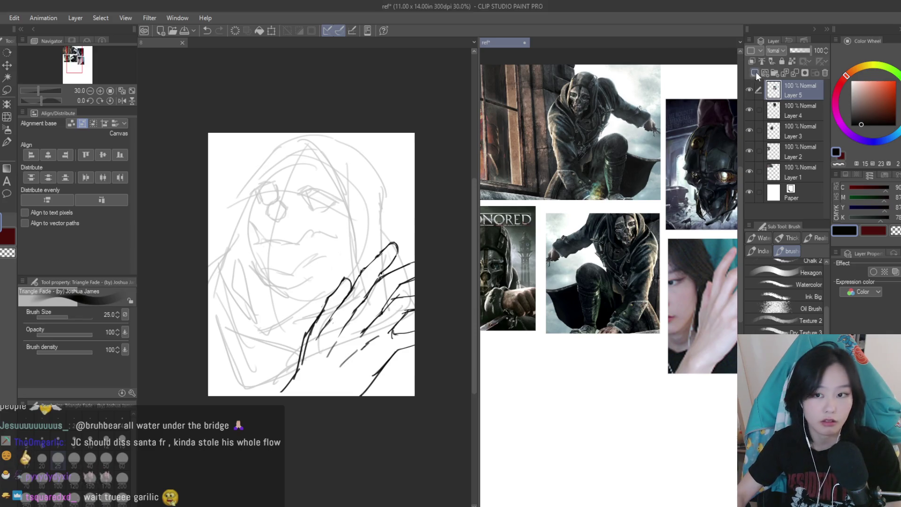
In document 8, flip the drawing layers horizontally and shift them left
{"action": "key", "text": "ctrl+Tab"}
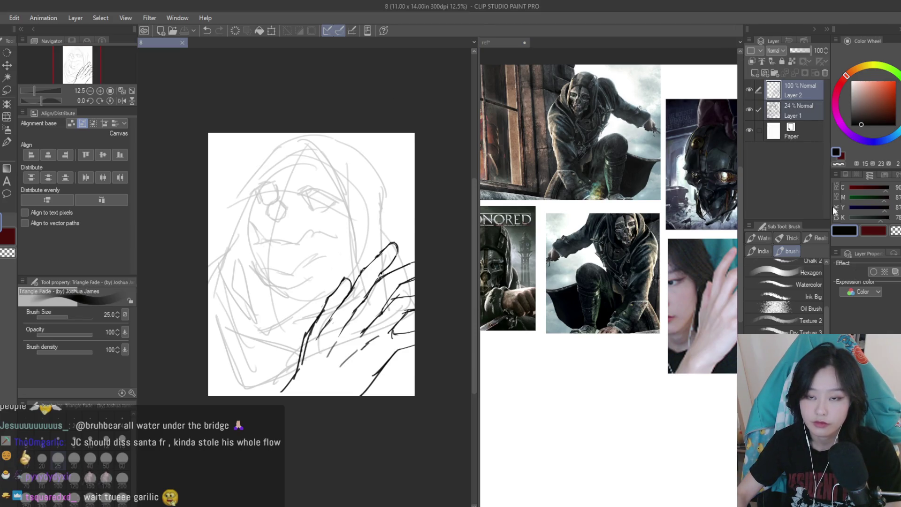
{"action": "key", "text": "ctrl+t"}
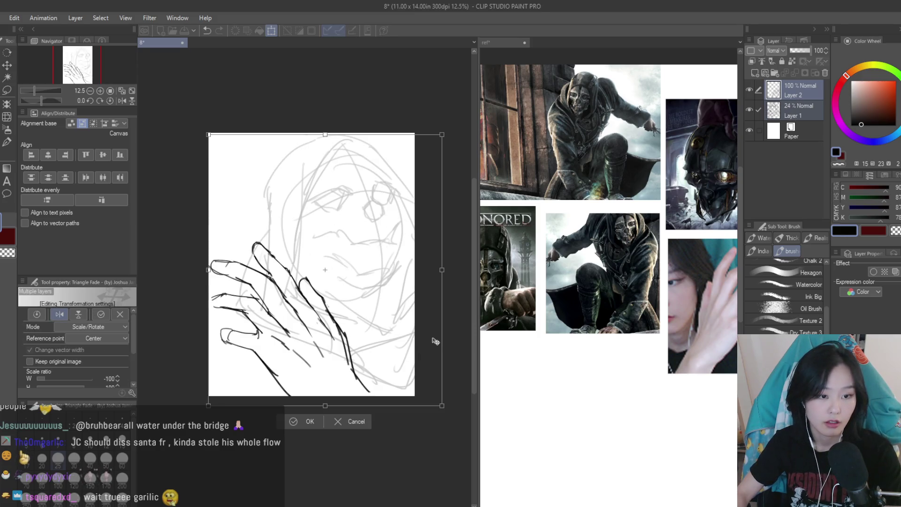
{"action": "key", "text": "Return"}
{"action": "left_click", "coordinate": [7, 66]}
{"action": "left_click_drag", "start_coordinate": [357, 218], "coordinate": [343, 220]}
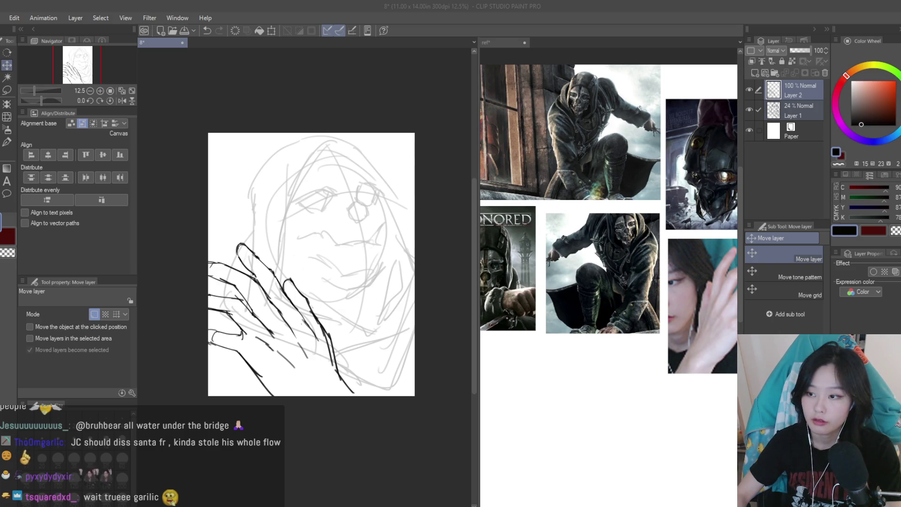
Paste the tattooed hand image onto the reference board, flipped and rotated
{"action": "left_click", "coordinate": [643, 348]}
{"action": "key", "text": "ctrl+v"}
{"action": "key", "text": "ctrl+t"}
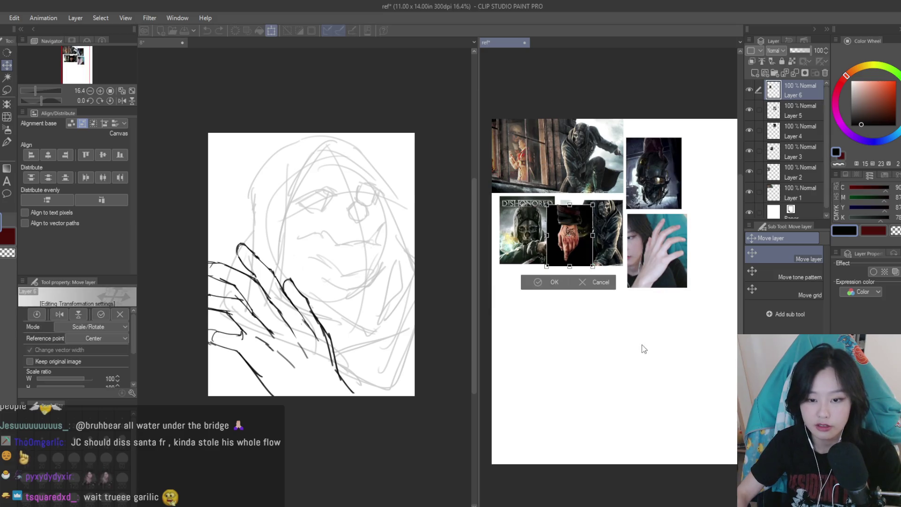
{"action": "key", "text": "ctrl+plus"}
{"action": "mouse_move", "coordinate": [647, 277]}
{"action": "left_mouse_down"}
{"action": "mouse_move", "coordinate": [653, 268]}
{"action": "mouse_move", "coordinate": [593, 230]}
{"action": "mouse_move", "coordinate": [582, 337]}
{"action": "mouse_move", "coordinate": [626, 318]}
{"action": "left_mouse_up"}
{"action": "key", "text": "h"}
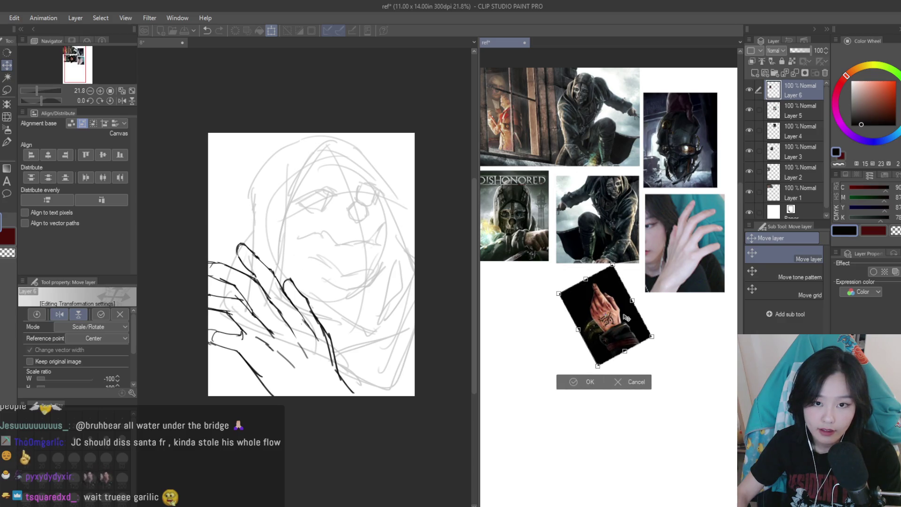
{"action": "key", "text": "Return"}
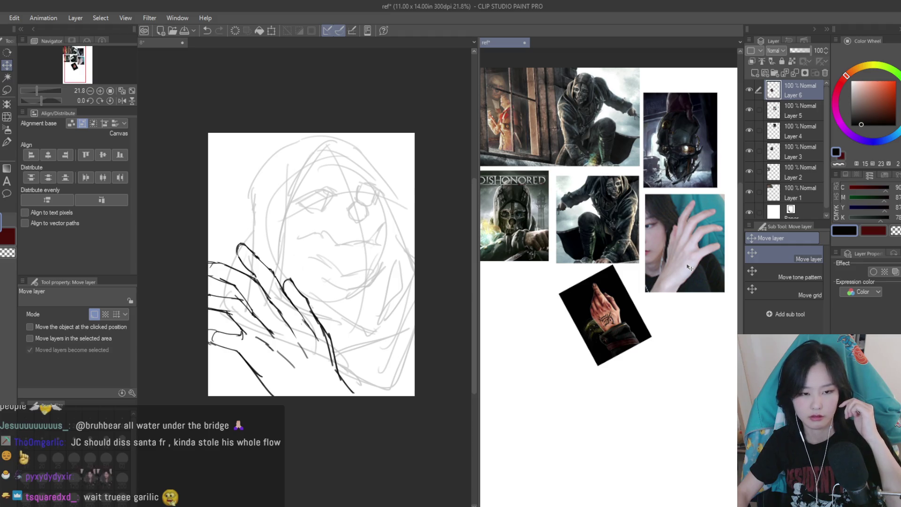
Re-transform the hand reference, tilting it counter-clockwise, and commit
{"action": "scroll", "coordinate": [616, 317], "scroll_direction": "up", "scroll_amount": 2}
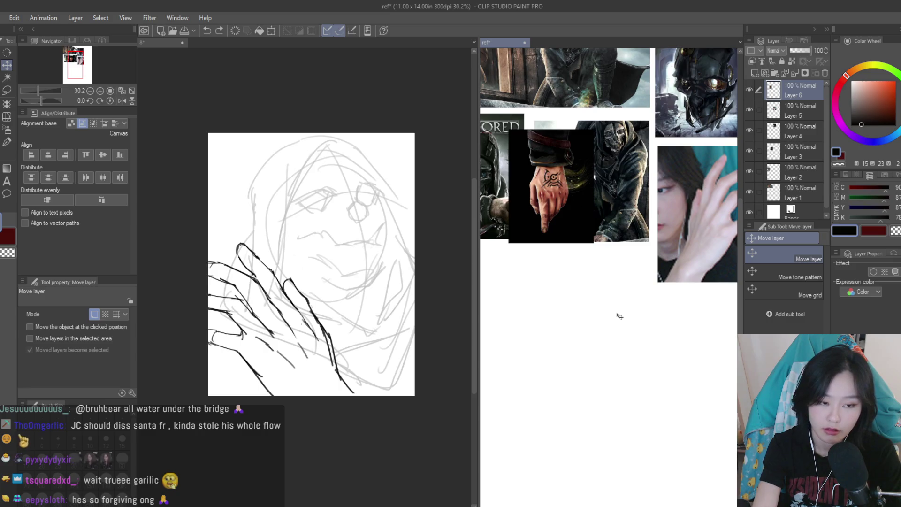
{"action": "key", "text": "ctrl+y"}
{"action": "key", "text": "ctrl+z"}
{"action": "key", "text": "ctrl+t"}
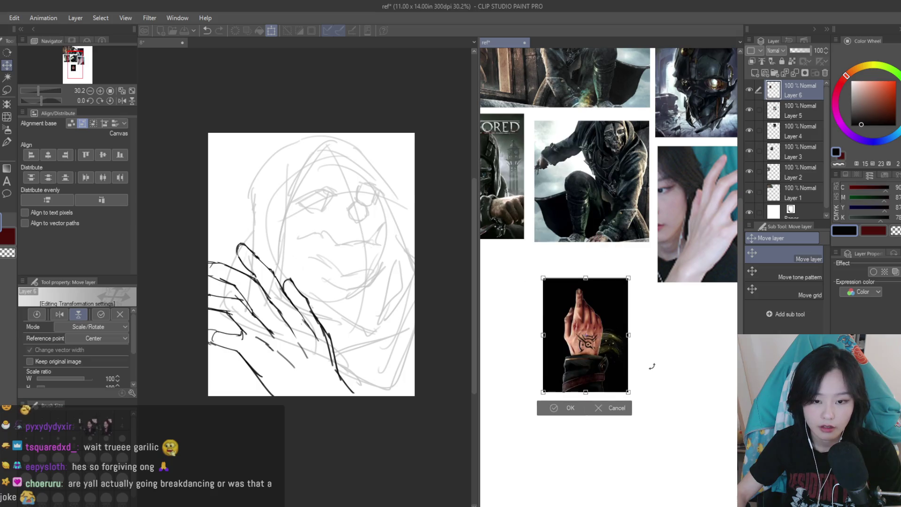
{"action": "mouse_move", "coordinate": [617, 357]}
{"action": "left_mouse_down"}
{"action": "mouse_move", "coordinate": [670, 457]}
{"action": "mouse_move", "coordinate": [605, 339]}
{"action": "left_mouse_up"}
{"action": "key", "text": "Return"}
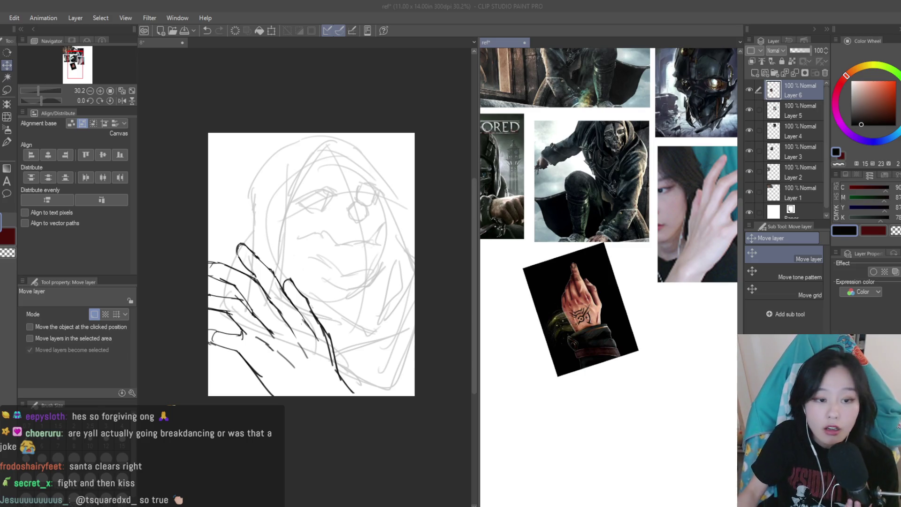
{"action": "left_click", "coordinate": [566, 88]}
{"action": "scroll", "coordinate": [573, 287], "scroll_direction": "up", "scroll_amount": 2}
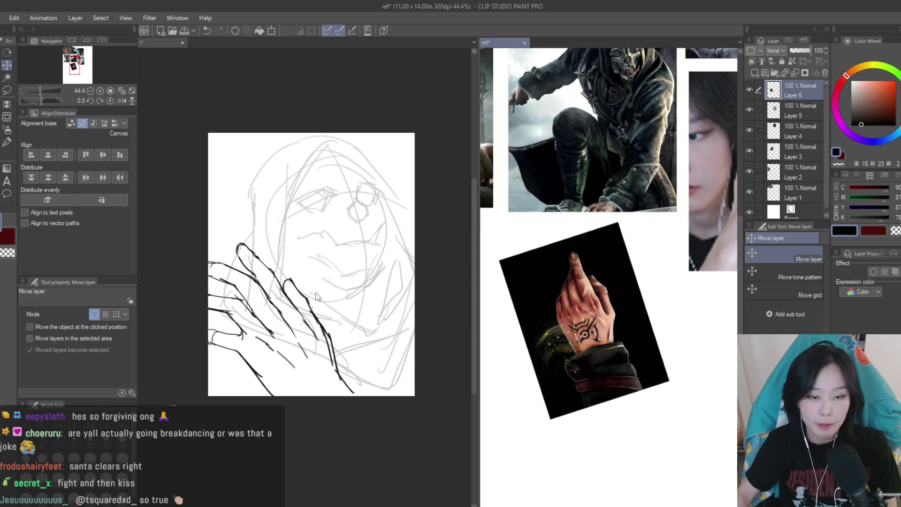
Try lines down the finger, a small circle and a stroke across the back of the hand, then undo them
{"action": "left_click", "coordinate": [338, 347]}
{"action": "key", "text": "e"}
{"action": "scroll", "coordinate": [300, 277], "scroll_direction": "up", "scroll_amount": 3}
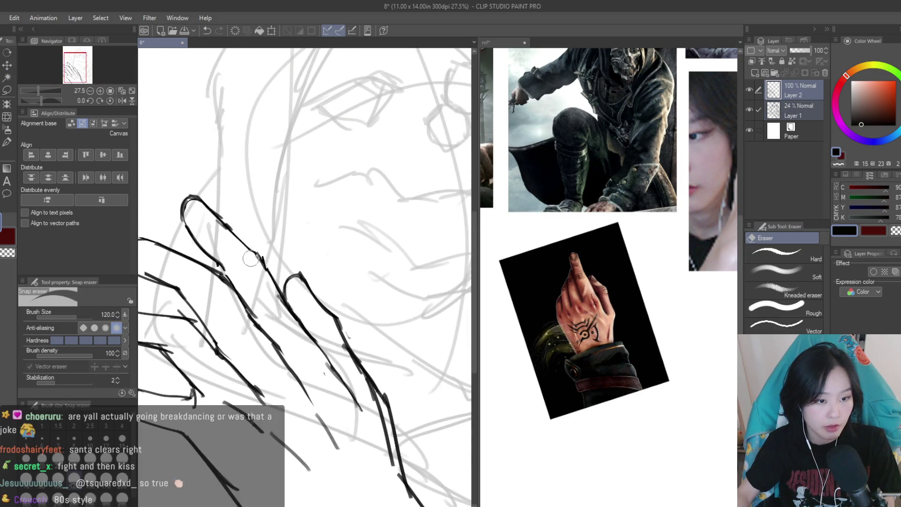
{"action": "scroll", "coordinate": [329, 331], "scroll_direction": "down", "scroll_amount": 1}
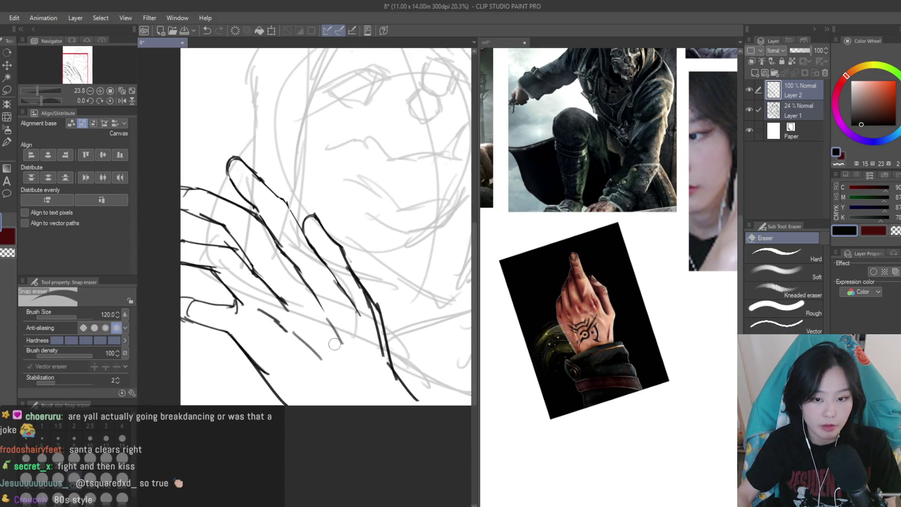
{"action": "scroll", "coordinate": [562, 333], "scroll_direction": "up", "scroll_amount": 2}
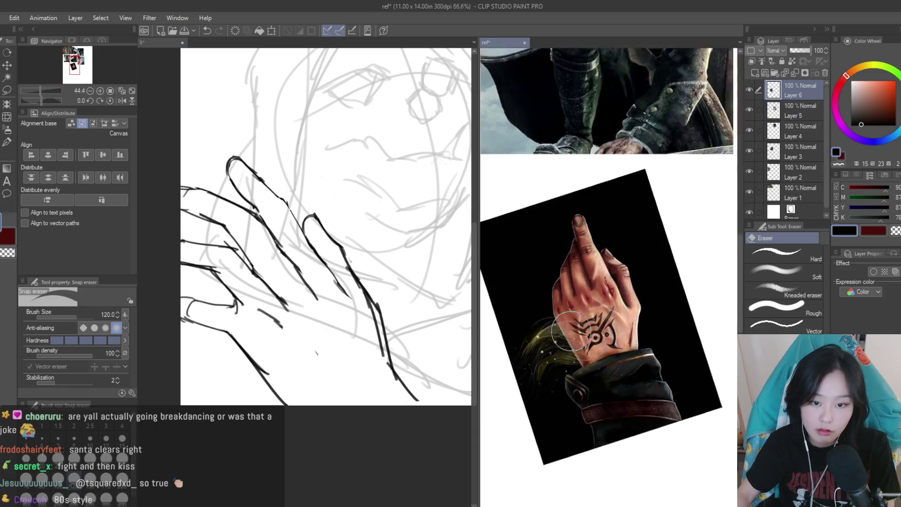
{"action": "left_click", "coordinate": [308, 237]}
{"action": "key", "text": "b"}
{"action": "scroll", "coordinate": [313, 324], "scroll_direction": "up", "scroll_amount": 2}
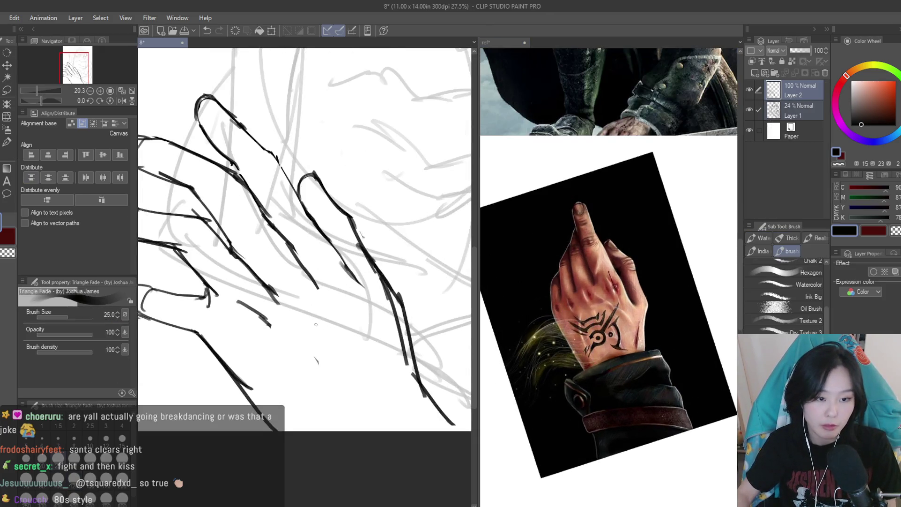
{"action": "left_click_drag", "start_coordinate": [352, 280], "coordinate": [333, 343]}
{"action": "mouse_move", "coordinate": [354, 282]}
{"action": "left_mouse_down"}
{"action": "mouse_move", "coordinate": [350, 336]}
{"action": "mouse_move", "coordinate": [311, 371]}
{"action": "mouse_move", "coordinate": [333, 337]}
{"action": "left_mouse_up"}
{"action": "left_click_drag", "start_coordinate": [315, 360], "coordinate": [254, 346]}
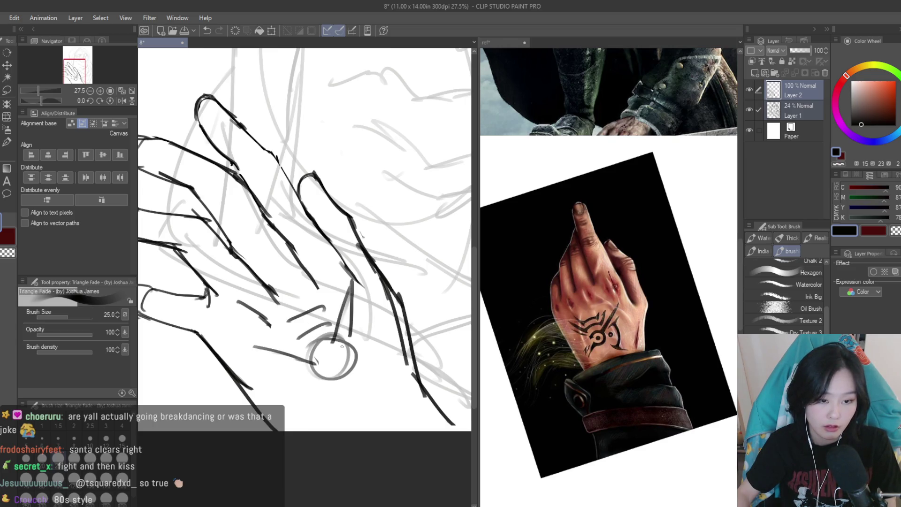
{"action": "key", "text": "ctrl+z"}
{"action": "key", "text": "ctrl+z"}
{"action": "key", "text": "ctrl+z"}
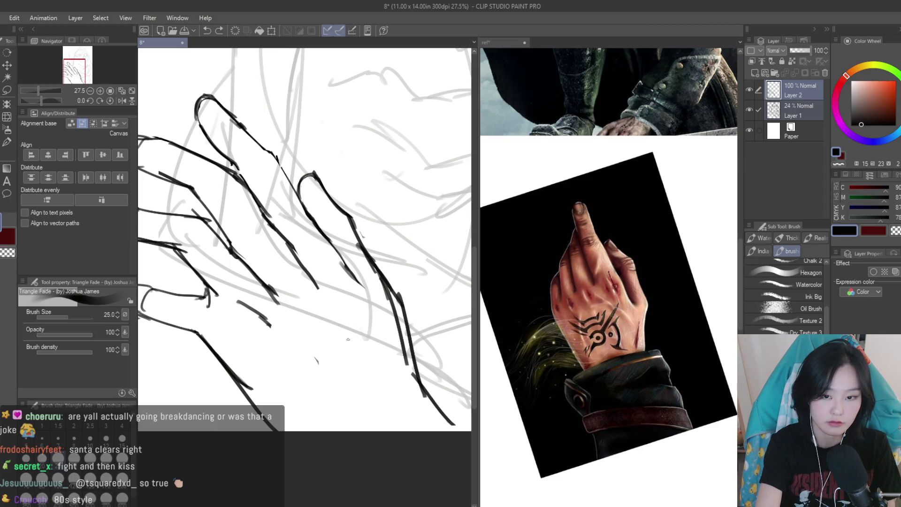
Redraw the small tattoo circle on the back of the hand, with short strokes around it
{"action": "mouse_move", "coordinate": [342, 347]}
{"action": "left_mouse_down"}
{"action": "mouse_move", "coordinate": [375, 378]}
{"action": "mouse_move", "coordinate": [320, 409]}
{"action": "left_mouse_up"}
{"action": "mouse_move", "coordinate": [355, 293]}
{"action": "left_mouse_down"}
{"action": "mouse_move", "coordinate": [345, 341]}
{"action": "mouse_move", "coordinate": [309, 342]}
{"action": "mouse_move", "coordinate": [303, 360]}
{"action": "left_mouse_up"}
{"action": "left_click_drag", "start_coordinate": [272, 355], "coordinate": [316, 362]}
{"action": "left_click_drag", "start_coordinate": [337, 331], "coordinate": [308, 364]}
{"action": "key", "text": "ctrl+z"}
{"action": "mouse_move", "coordinate": [342, 298]}
{"action": "left_mouse_down"}
{"action": "mouse_move", "coordinate": [332, 328]}
{"action": "mouse_move", "coordinate": [281, 331]}
{"action": "left_mouse_up"}
{"action": "key", "text": "ctrl+z"}
{"action": "left_click_drag", "start_coordinate": [336, 330], "coordinate": [304, 359]}
{"action": "left_click_drag", "start_coordinate": [323, 356], "coordinate": [255, 349]}
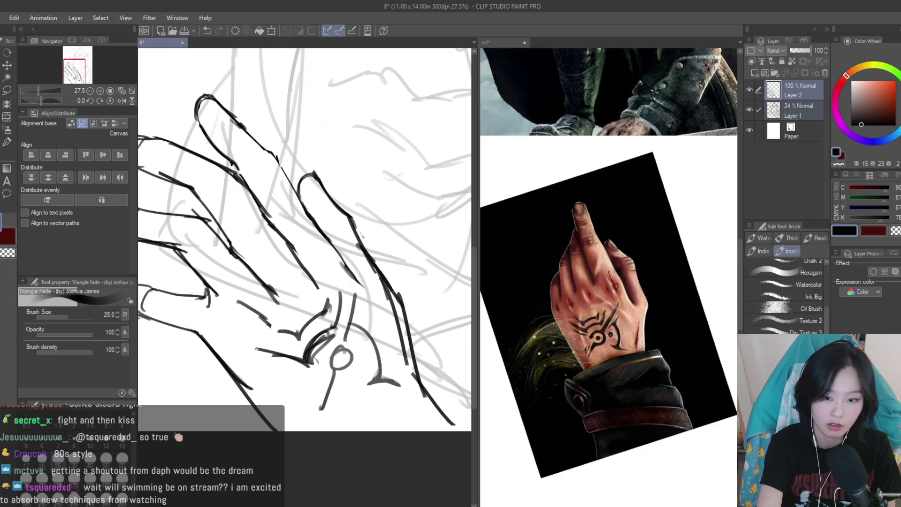
{"action": "left_click_drag", "start_coordinate": [297, 370], "coordinate": [258, 364]}
{"action": "key", "text": "ctrl+z"}
{"action": "left_click_drag", "start_coordinate": [348, 359], "coordinate": [323, 426]}
{"action": "key", "text": "ctrl+z"}
{"action": "mouse_move", "coordinate": [347, 323]}
{"action": "left_mouse_down"}
{"action": "mouse_move", "coordinate": [378, 364]}
{"action": "mouse_move", "coordinate": [364, 382]}
{"action": "left_mouse_up"}
{"action": "mouse_move", "coordinate": [356, 309]}
{"action": "left_mouse_down"}
{"action": "mouse_move", "coordinate": [375, 344]}
{"action": "mouse_move", "coordinate": [365, 380]}
{"action": "left_mouse_up"}
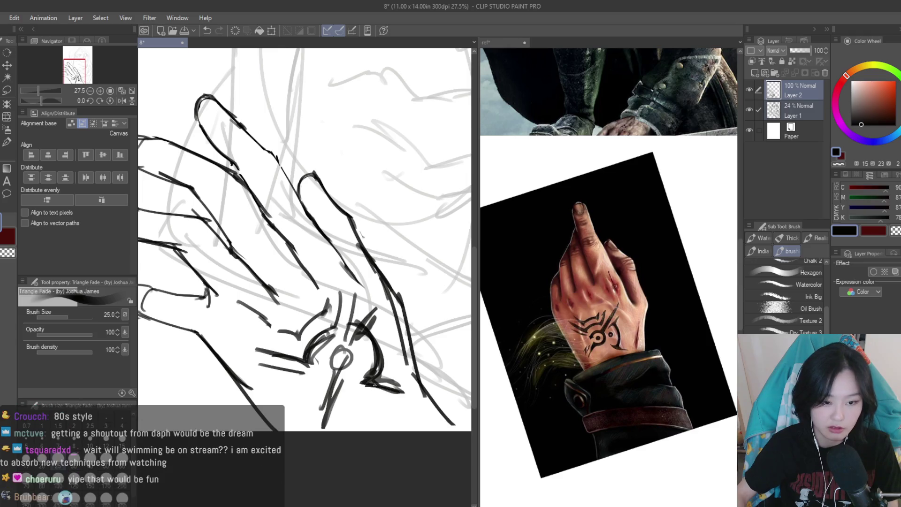
Outline the index fingertip and the index and middle fingers, reinforcing the index finger's right edge
{"action": "scroll", "coordinate": [334, 331], "scroll_direction": "down", "scroll_amount": 5}
{"action": "key", "text": "h"}
{"action": "key", "text": "h"}
{"action": "scroll", "coordinate": [364, 355], "scroll_direction": "up", "scroll_amount": 3}
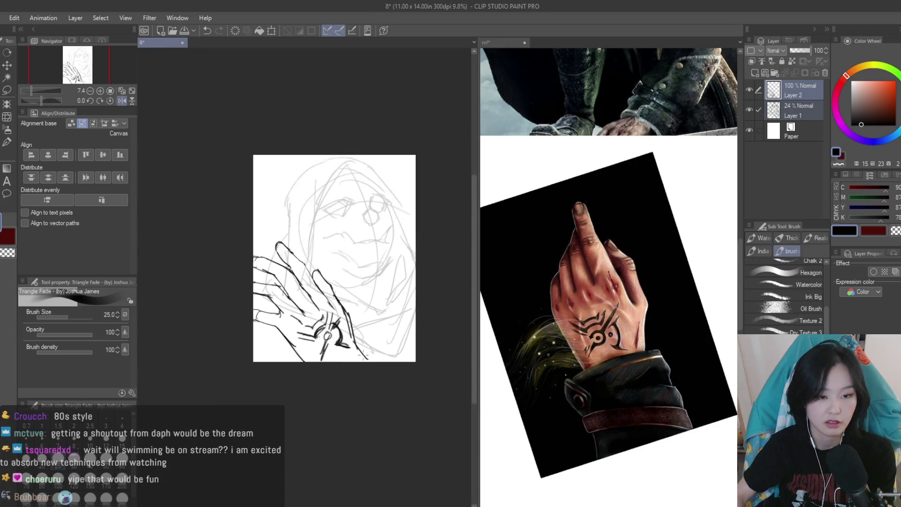
{"action": "scroll", "coordinate": [250, 209], "scroll_direction": "up", "scroll_amount": 5}
{"action": "mouse_move", "coordinate": [297, 226]}
{"action": "left_mouse_down"}
{"action": "mouse_move", "coordinate": [301, 310]}
{"action": "mouse_move", "coordinate": [343, 275]}
{"action": "mouse_move", "coordinate": [396, 332]}
{"action": "left_mouse_up"}
{"action": "left_click_drag", "start_coordinate": [280, 295], "coordinate": [331, 334]}
{"action": "scroll", "coordinate": [242, 248], "scroll_direction": "down", "scroll_amount": 1}
{"action": "left_click_drag", "start_coordinate": [348, 294], "coordinate": [420, 390]}
{"action": "scroll", "coordinate": [431, 408], "scroll_direction": "up", "scroll_amount": 3}
{"action": "left_click_drag", "start_coordinate": [340, 293], "coordinate": [407, 368]}
{"action": "left_click_drag", "start_coordinate": [366, 332], "coordinate": [412, 396]}
{"action": "scroll", "coordinate": [412, 395], "scroll_direction": "down", "scroll_amount": 2}
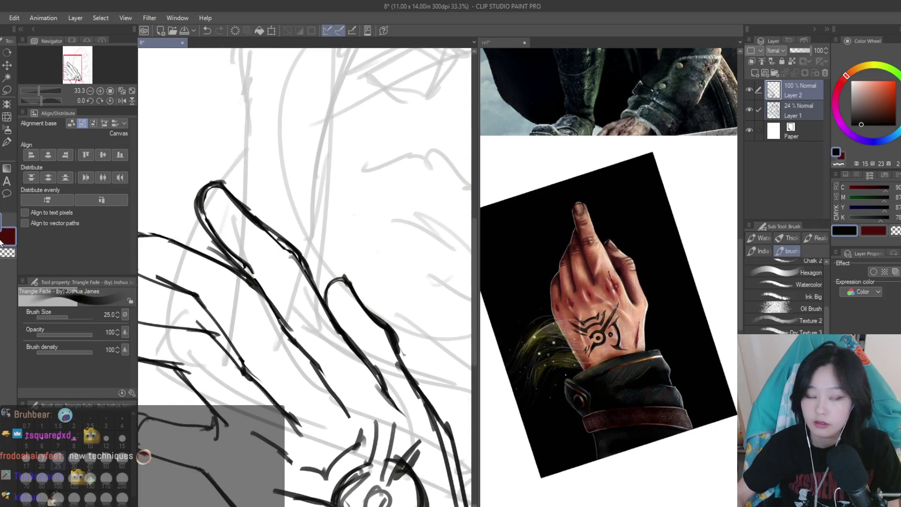
Erase stray lines on the index finger's right edge and ink the middle finger's right edge
{"action": "key", "text": "e"}
{"action": "scroll", "coordinate": [315, 329], "scroll_direction": "up", "scroll_amount": 1}
{"action": "mouse_move", "coordinate": [324, 310]}
{"action": "left_mouse_down"}
{"action": "mouse_move", "coordinate": [389, 347]}
{"action": "mouse_move", "coordinate": [399, 341]}
{"action": "left_mouse_up"}
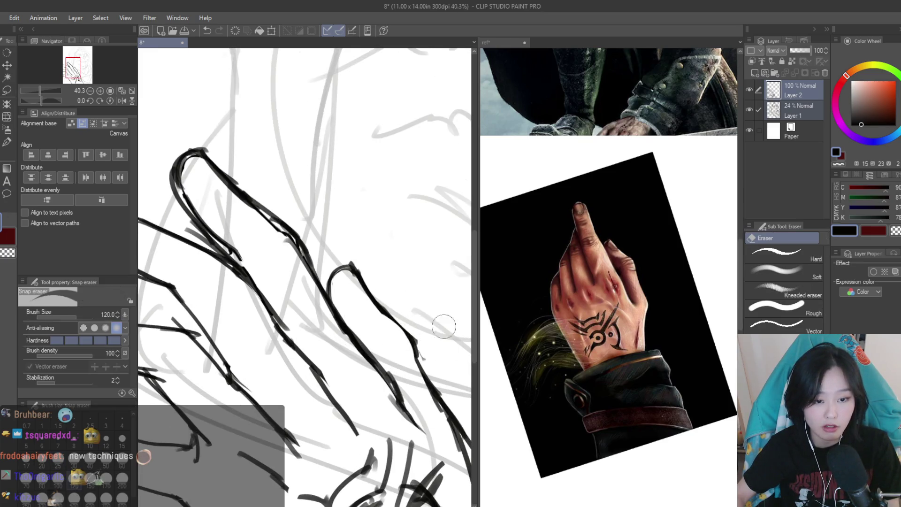
{"action": "scroll", "coordinate": [443, 326], "scroll_direction": "down", "scroll_amount": 3}
{"action": "key", "text": "b"}
{"action": "scroll", "coordinate": [387, 279], "scroll_direction": "up", "scroll_amount": 2}
{"action": "mouse_move", "coordinate": [375, 281]}
{"action": "left_mouse_down"}
{"action": "mouse_move", "coordinate": [408, 319]}
{"action": "mouse_move", "coordinate": [412, 342]}
{"action": "left_mouse_up"}
{"action": "left_click_drag", "start_coordinate": [389, 296], "coordinate": [434, 413]}
Ink and reinforce the finger edges, including the upper finger's top edge and the lower fingers
{"action": "key", "text": "e"}
{"action": "scroll", "coordinate": [413, 328], "scroll_direction": "down", "scroll_amount": 2}
{"action": "scroll", "coordinate": [413, 328], "scroll_direction": "up", "scroll_amount": 1}
{"action": "scroll", "coordinate": [422, 351], "scroll_direction": "down", "scroll_amount": 1}
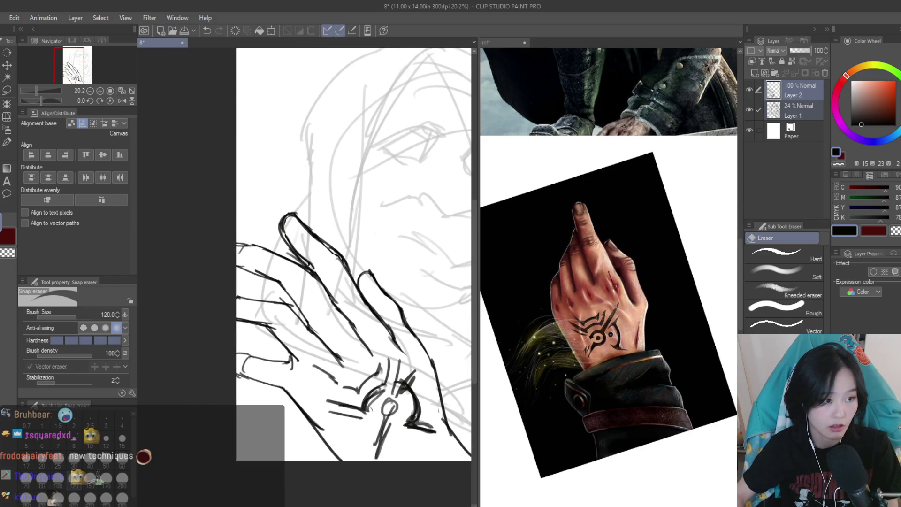
{"action": "key", "text": "b"}
{"action": "scroll", "coordinate": [300, 281], "scroll_direction": "up", "scroll_amount": 2}
{"action": "mouse_move", "coordinate": [221, 258]}
{"action": "left_mouse_down"}
{"action": "mouse_move", "coordinate": [284, 283]}
{"action": "mouse_move", "coordinate": [331, 345]}
{"action": "left_mouse_up"}
{"action": "left_click_drag", "start_coordinate": [285, 283], "coordinate": [340, 356]}
{"action": "left_click_drag", "start_coordinate": [318, 252], "coordinate": [358, 286]}
{"action": "left_click_drag", "start_coordinate": [353, 270], "coordinate": [388, 321]}
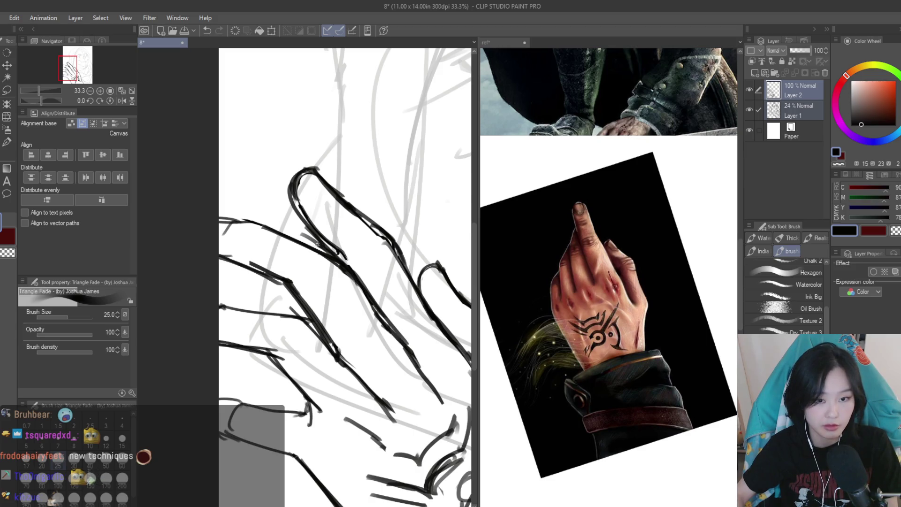
{"action": "left_click_drag", "start_coordinate": [317, 244], "coordinate": [232, 216]}
{"action": "scroll", "coordinate": [345, 277], "scroll_direction": "down", "scroll_amount": 1}
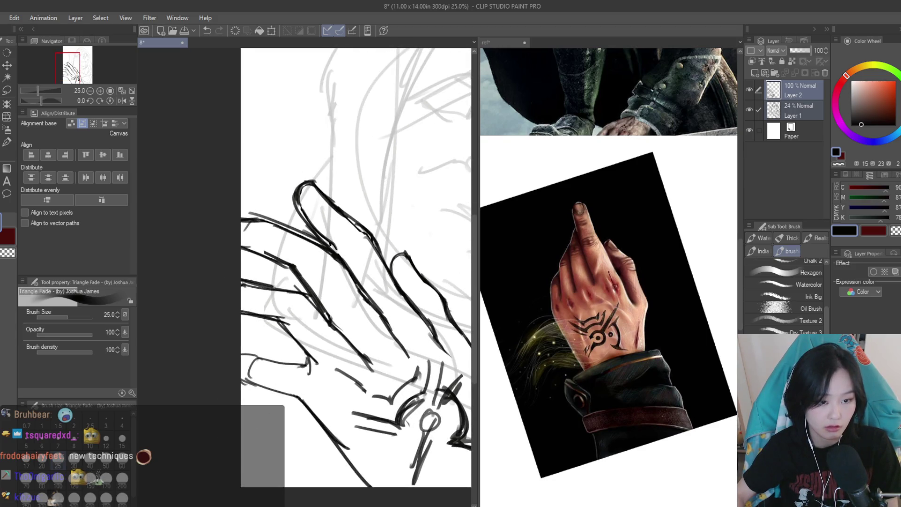
{"action": "left_click_drag", "start_coordinate": [265, 314], "coordinate": [318, 364]}
{"action": "left_click_drag", "start_coordinate": [263, 322], "coordinate": [292, 340]}
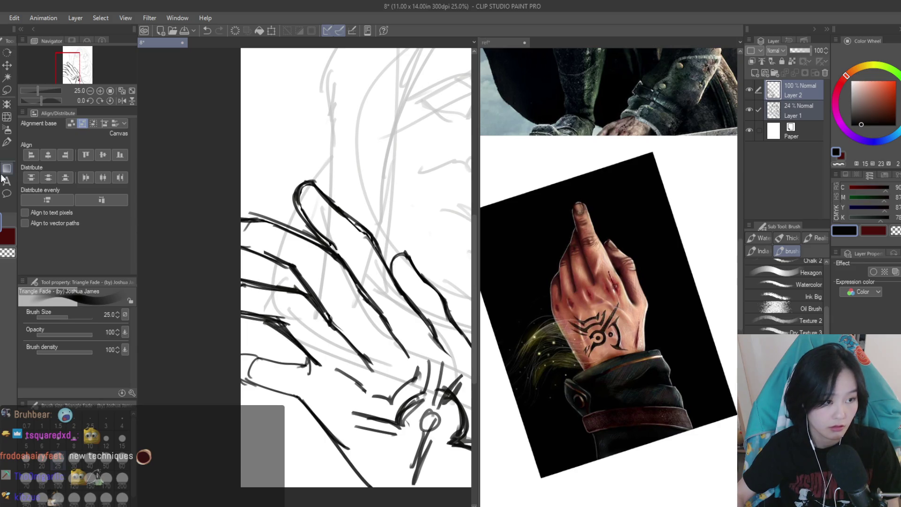
Erase stray lines near the lower fingers and add a parallel line along the hand's edge
{"action": "left_click", "coordinate": [5, 170]}
{"action": "scroll", "coordinate": [282, 305], "scroll_direction": "up", "scroll_amount": 1}
{"action": "mouse_move", "coordinate": [262, 291]}
{"action": "left_mouse_down"}
{"action": "mouse_move", "coordinate": [291, 293]}
{"action": "mouse_move", "coordinate": [258, 301]}
{"action": "mouse_move", "coordinate": [269, 334]}
{"action": "left_mouse_up"}
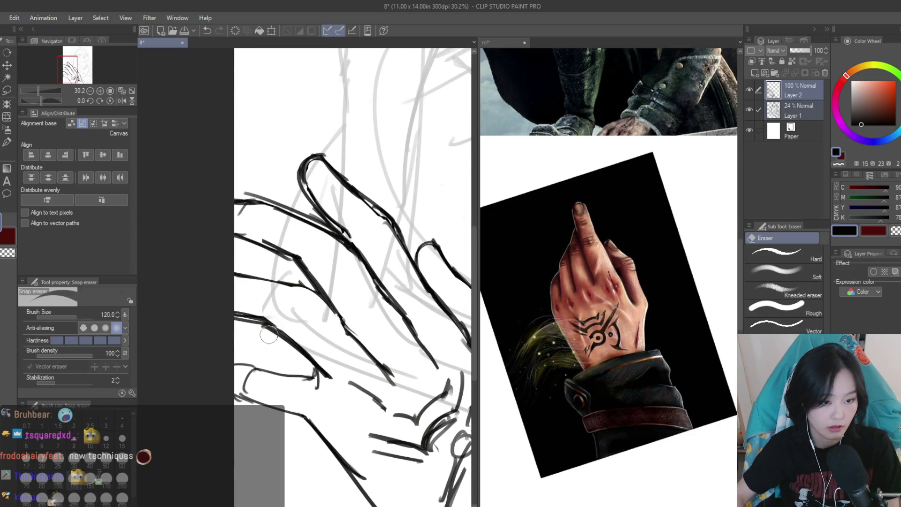
{"action": "scroll", "coordinate": [269, 334], "scroll_direction": "down", "scroll_amount": 5}
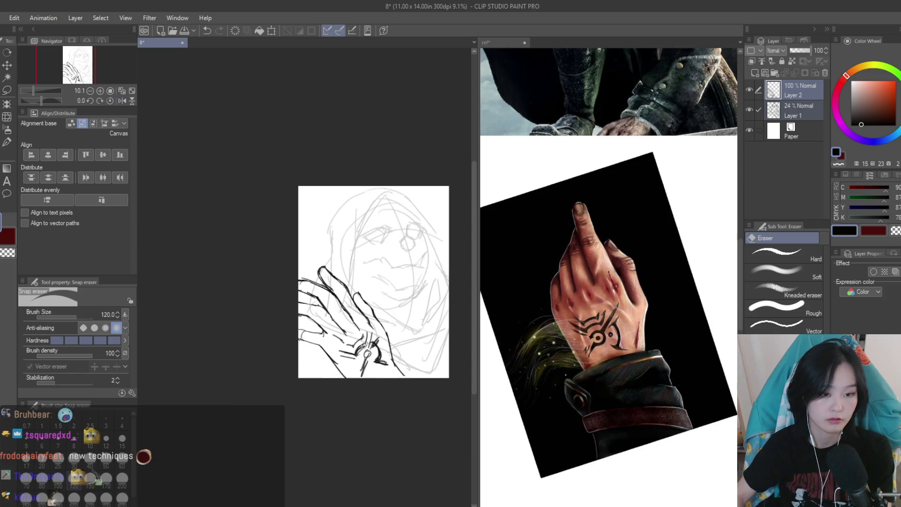
{"action": "scroll", "coordinate": [364, 345], "scroll_direction": "up", "scroll_amount": 4}
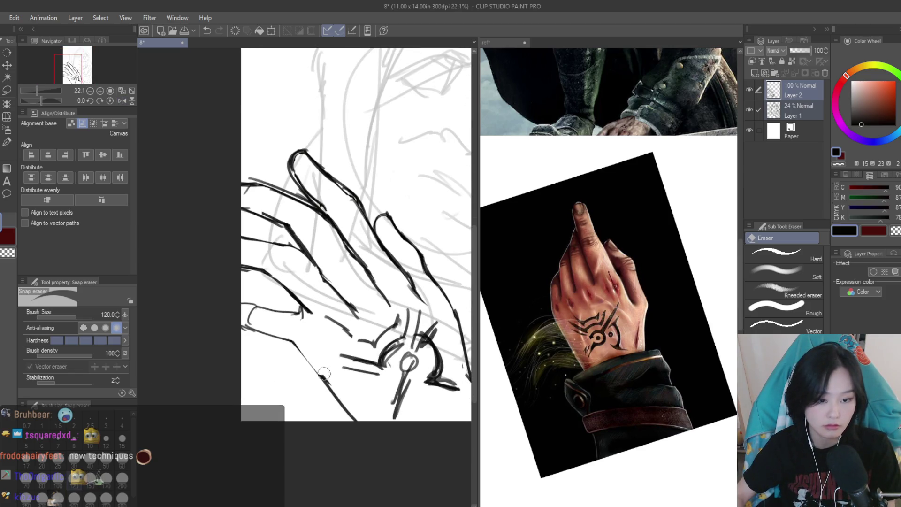
{"action": "left_click", "coordinate": [8, 156]}
{"action": "mouse_move", "coordinate": [333, 401]}
{"action": "left_mouse_down"}
{"action": "mouse_move", "coordinate": [296, 353]}
{"action": "mouse_move", "coordinate": [328, 394]}
{"action": "left_mouse_up"}
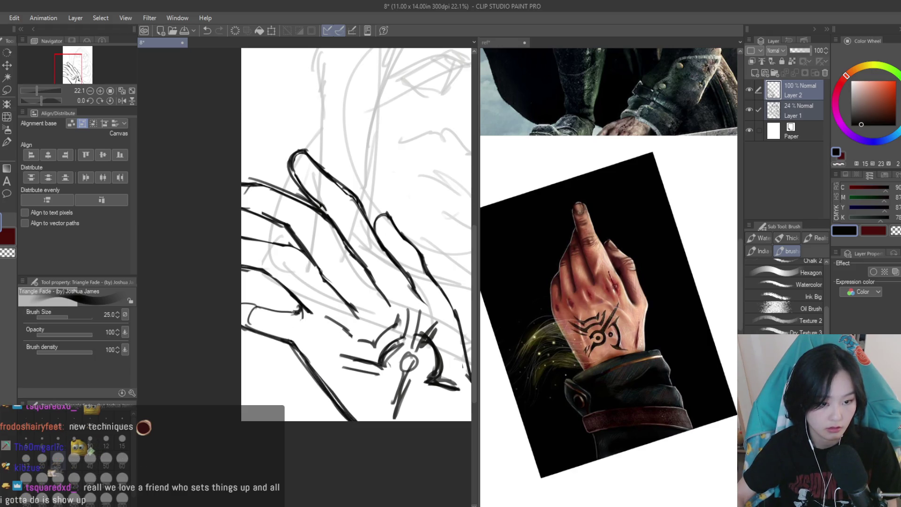
{"action": "scroll", "coordinate": [274, 333], "scroll_direction": "down", "scroll_amount": 4}
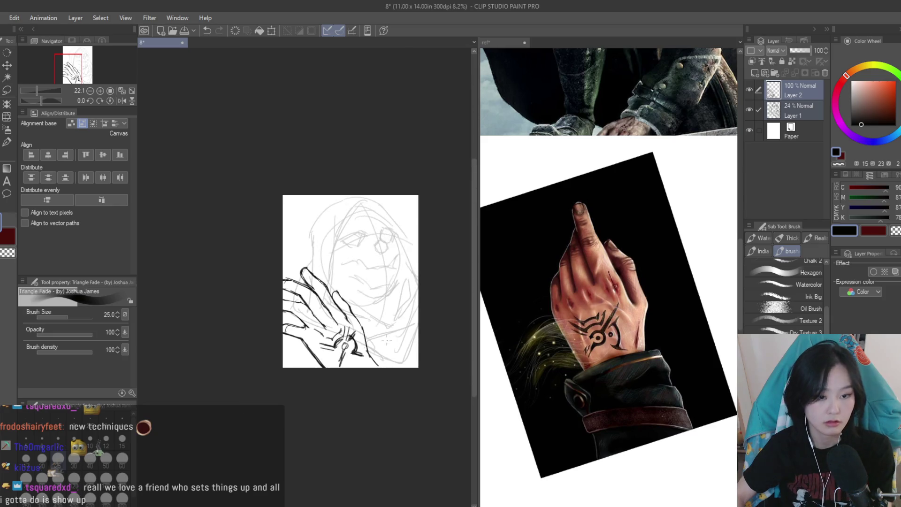
{"action": "scroll", "coordinate": [341, 235], "scroll_direction": "up", "scroll_amount": 2}
{"action": "scroll", "coordinate": [269, 230], "scroll_direction": "up", "scroll_amount": 5}
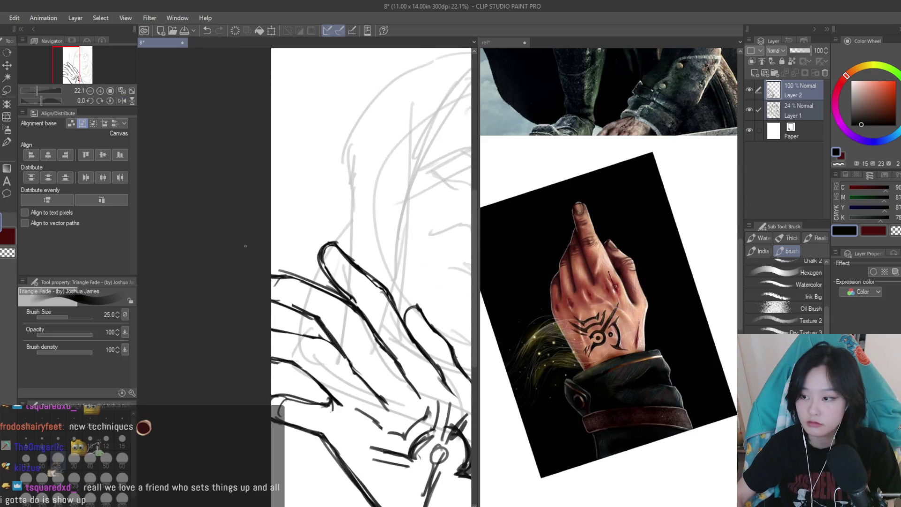
{"action": "left_click", "coordinate": [6, 168]}
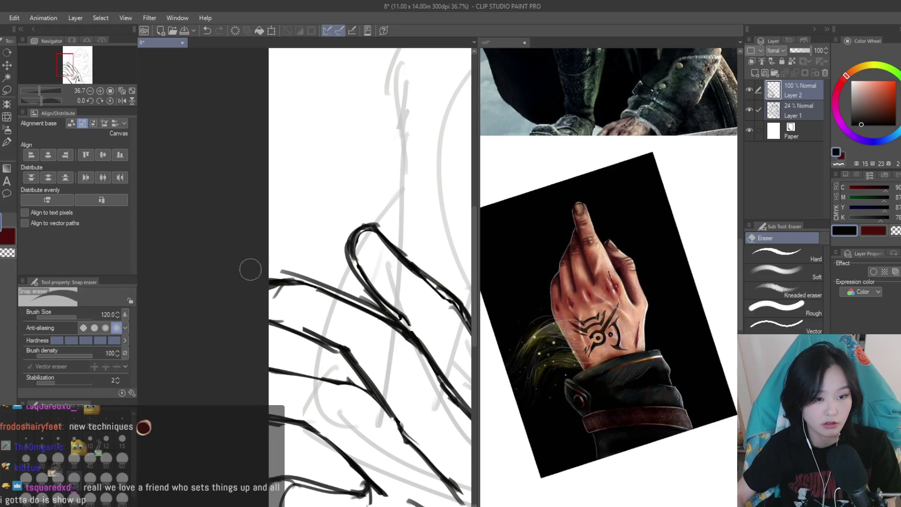
{"action": "scroll", "coordinate": [255, 277], "scroll_direction": "down", "scroll_amount": 6}
{"action": "scroll", "coordinate": [387, 326], "scroll_direction": "down", "scroll_amount": 2}
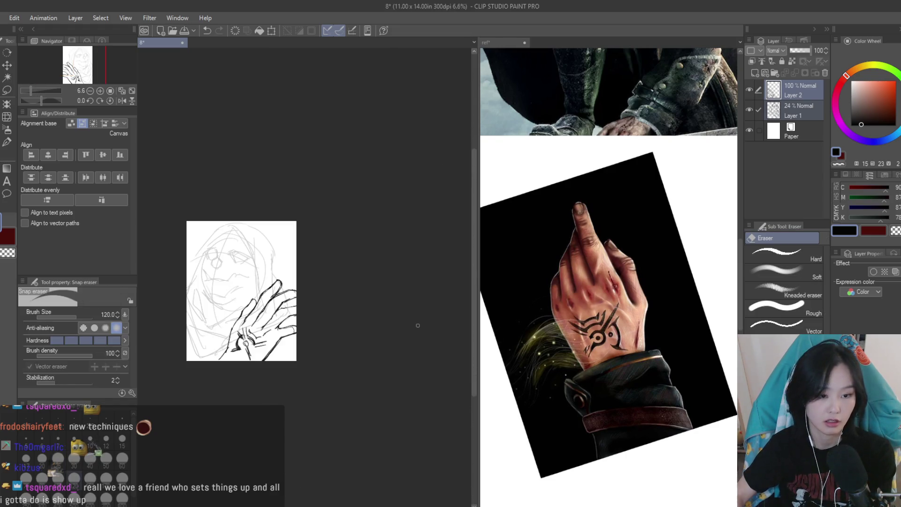
{"action": "scroll", "coordinate": [417, 323], "scroll_direction": "up", "scroll_amount": 3}
{"action": "scroll", "coordinate": [539, 261], "scroll_direction": "down", "scroll_amount": 4}
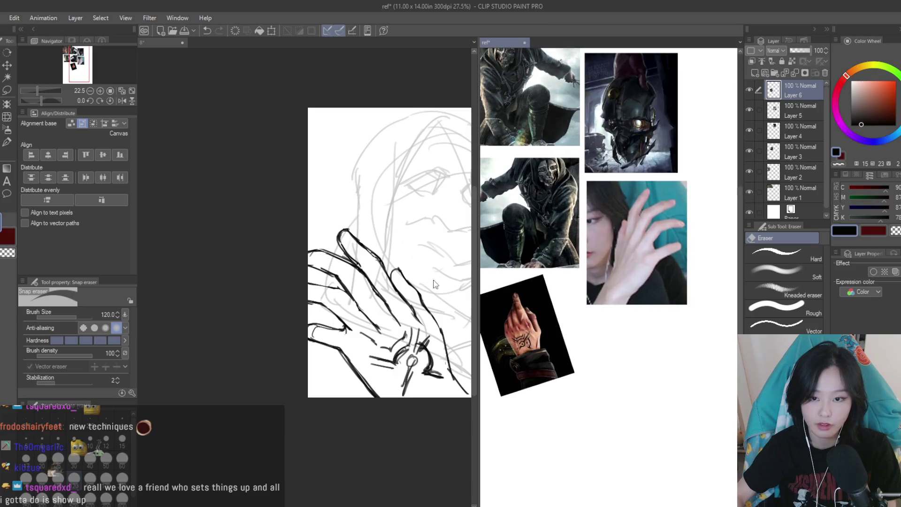
Overdraw the upper and lower finger contour lines to darken them
{"action": "scroll", "coordinate": [367, 288], "scroll_direction": "up", "scroll_amount": 3}
{"action": "key", "text": "b"}
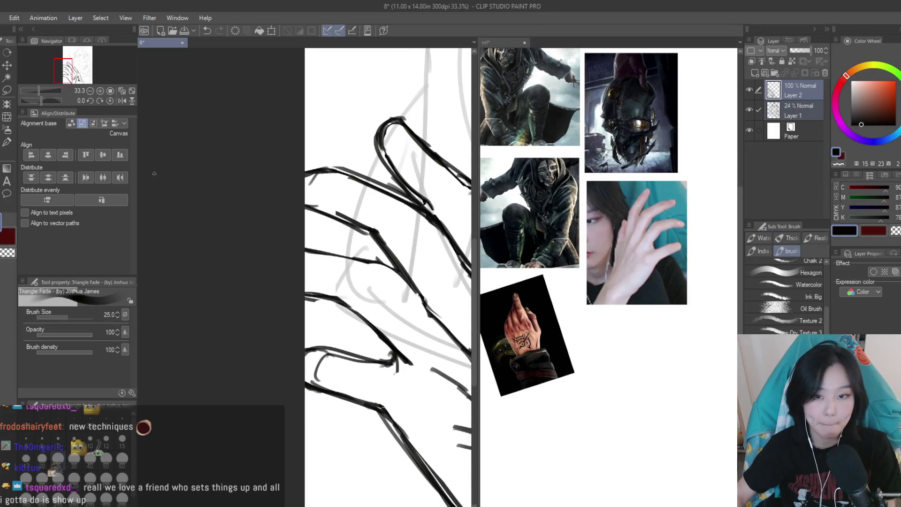
{"action": "key", "text": "h"}
{"action": "scroll", "coordinate": [299, 276], "scroll_direction": "up", "scroll_amount": 1}
{"action": "left_click_drag", "start_coordinate": [331, 261], "coordinate": [271, 269]}
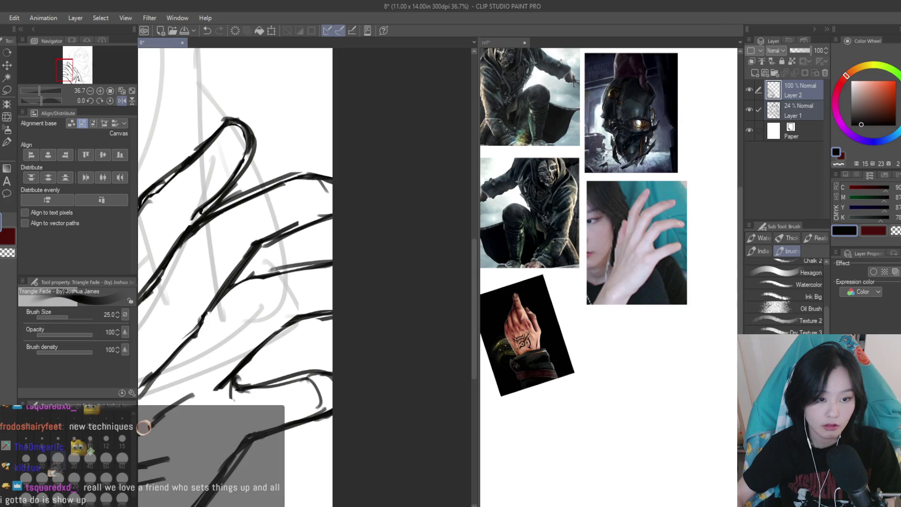
{"action": "left_click_drag", "start_coordinate": [330, 263], "coordinate": [254, 272]}
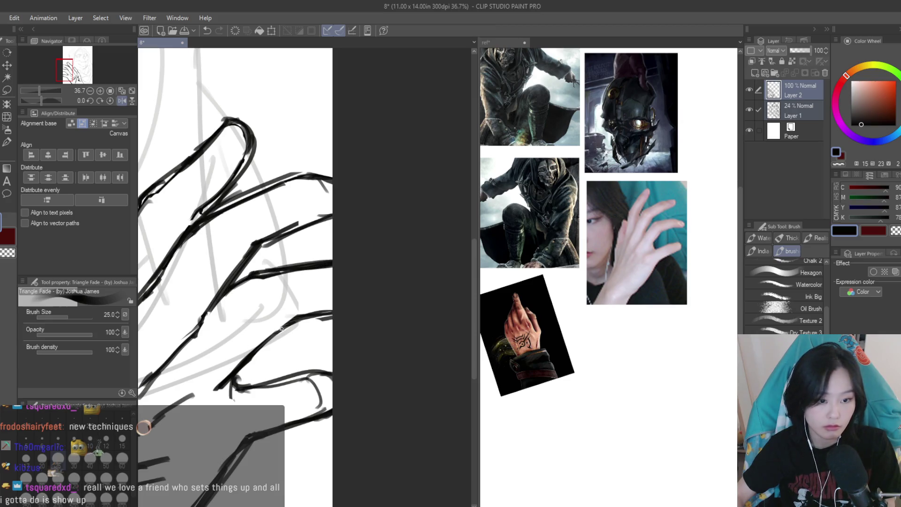
{"action": "left_click_drag", "start_coordinate": [248, 358], "coordinate": [298, 320]}
Save the drawing with Ctrl+S
{"action": "scroll", "coordinate": [240, 334], "scroll_direction": "down", "scroll_amount": 5}
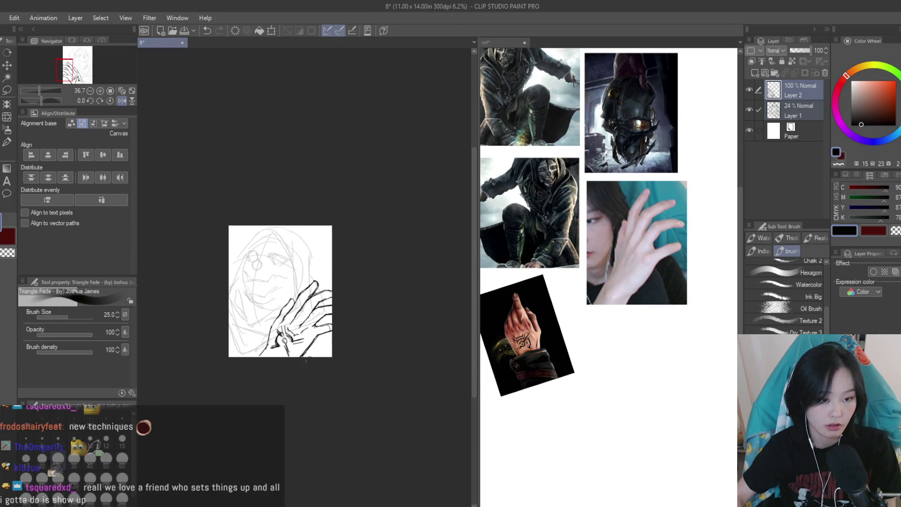
{"action": "scroll", "coordinate": [315, 297], "scroll_direction": "down", "scroll_amount": 2}
{"action": "scroll", "coordinate": [328, 262], "scroll_direction": "up", "scroll_amount": 4}
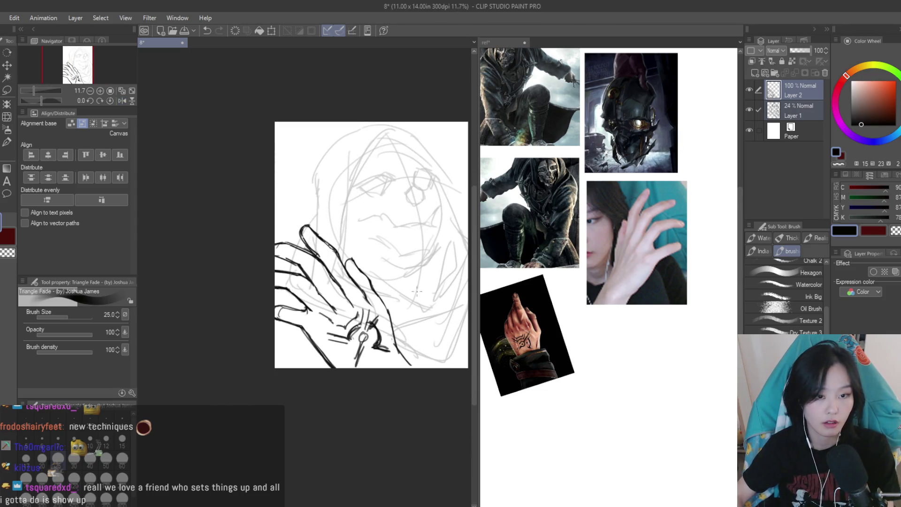
{"action": "key", "text": "k"}
{"action": "scroll", "coordinate": [349, 228], "scroll_direction": "up", "scroll_amount": 1}
{"action": "scroll", "coordinate": [357, 235], "scroll_direction": "down", "scroll_amount": 2}
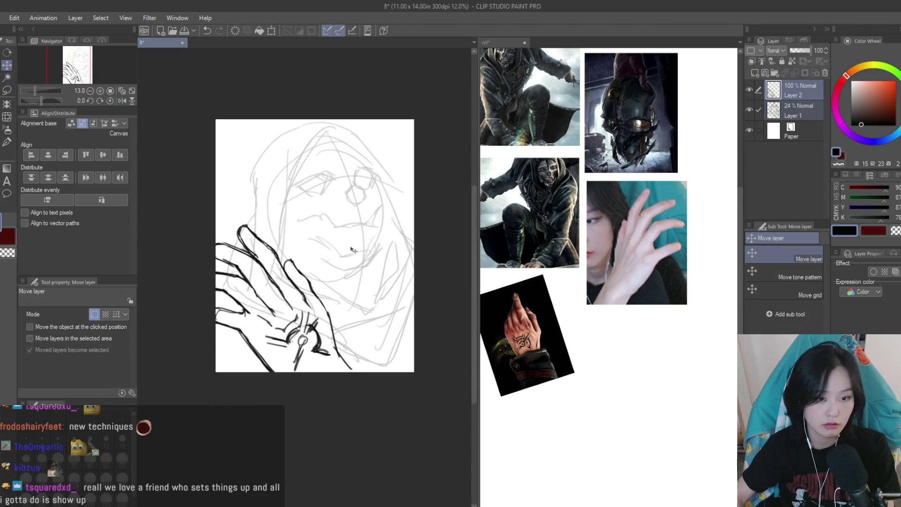
{"action": "scroll", "coordinate": [372, 246], "scroll_direction": "up", "scroll_amount": 2}
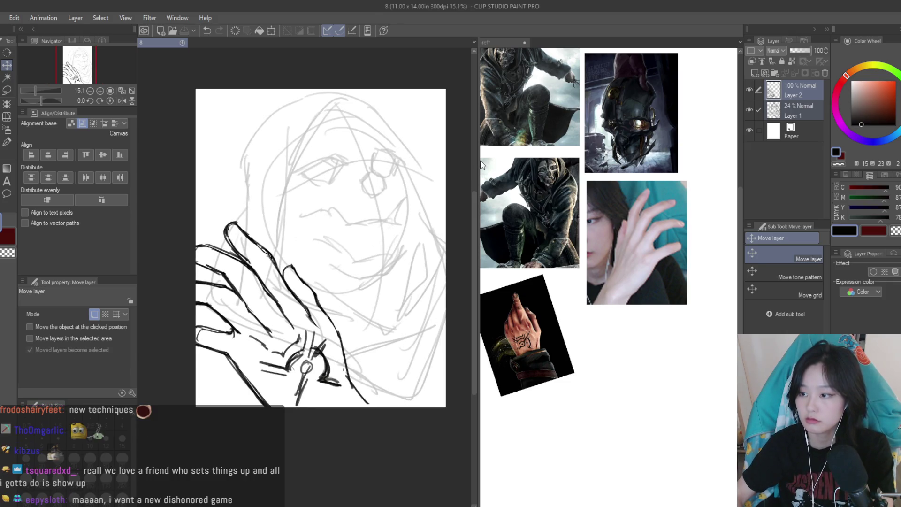
{"action": "scroll", "coordinate": [412, 190], "scroll_direction": "down", "scroll_amount": 1}
{"action": "key", "text": "ctrl+s"}
Toggle the rough Layer 1's visibility, then try lasso selections around the hand and finger and deselect
{"action": "left_click", "coordinate": [805, 107]}
{"action": "double_click", "coordinate": [748, 111]}
{"action": "key", "text": "m"}
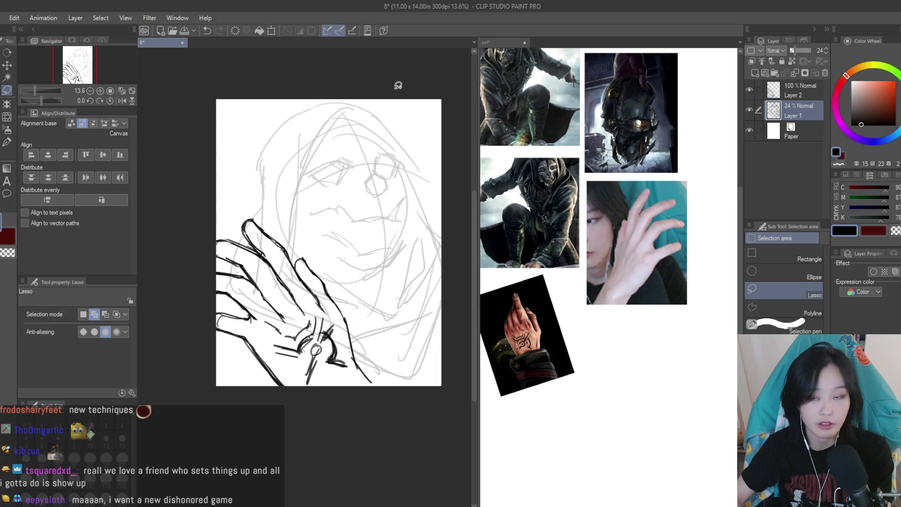
{"action": "left_click_drag", "start_coordinate": [215, 298], "coordinate": [344, 319]}
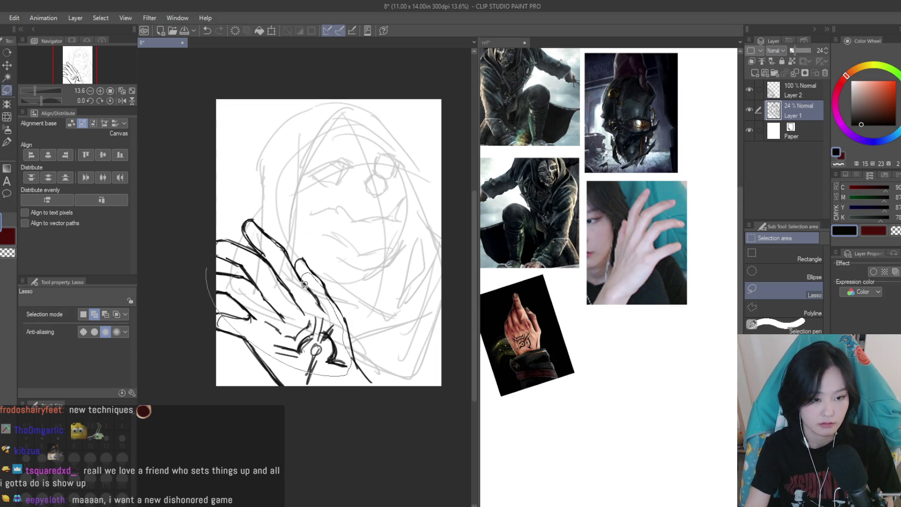
{"action": "left_click_drag", "start_coordinate": [237, 229], "coordinate": [238, 229]}
{"action": "key", "text": "ctrl+d"}
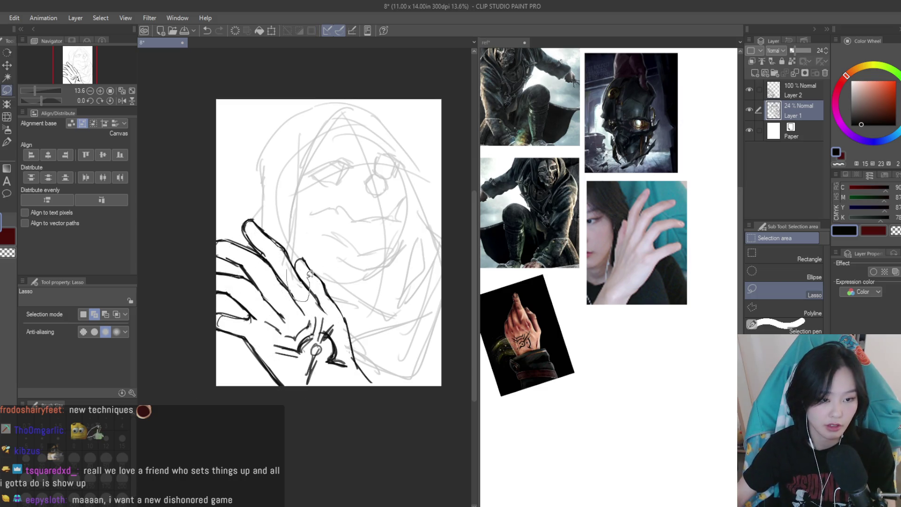
{"action": "left_click_drag", "start_coordinate": [310, 273], "coordinate": [250, 219]}
{"action": "key", "text": "ctrl+d"}
Make the ink Layer 2 active again
{"action": "key", "text": "ctrl+minus"}
{"action": "key", "text": "h"}
{"action": "key", "text": "h"}
{"action": "left_click", "coordinate": [7, 145]}
{"action": "left_click", "coordinate": [791, 94]}
{"action": "scroll", "coordinate": [274, 256], "scroll_direction": "up", "scroll_amount": 2}
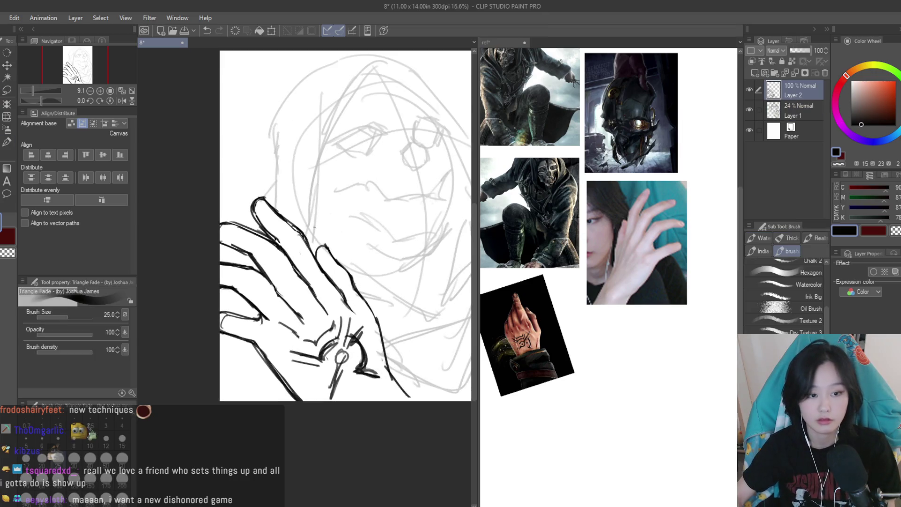
Flip the webcam hand photo horizontally on the reference board, then return to the sketch
{"action": "left_click", "coordinate": [776, 115]}
{"action": "scroll", "coordinate": [609, 225], "scroll_direction": "up", "scroll_amount": 1}
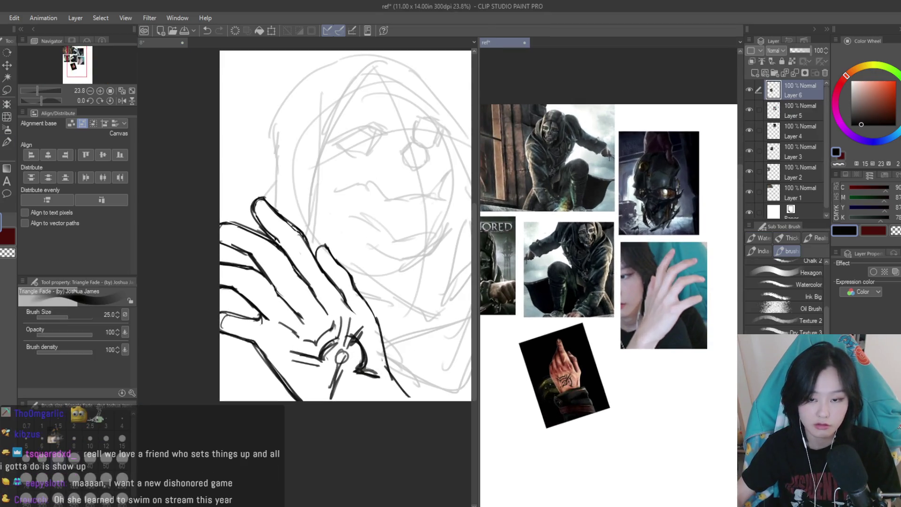
{"action": "scroll", "coordinate": [331, 241], "scroll_direction": "up", "scroll_amount": 2}
{"action": "left_click", "coordinate": [653, 255]}
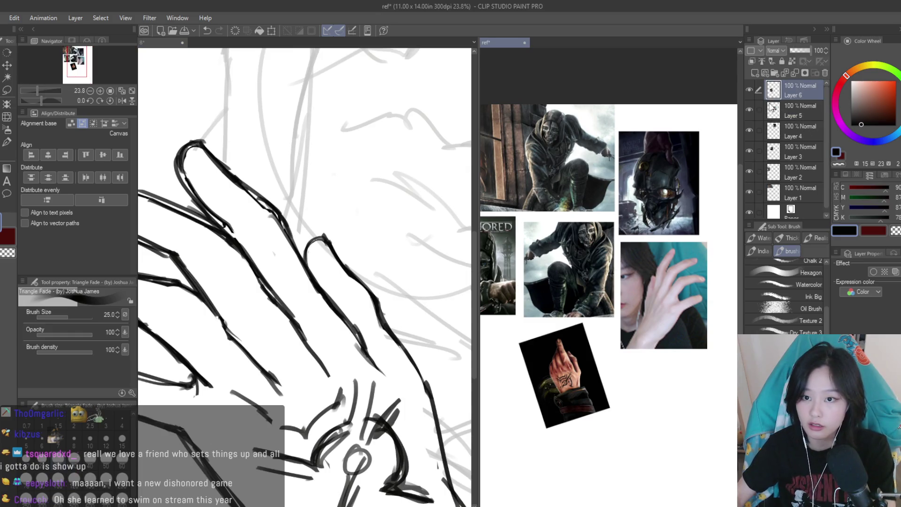
{"action": "left_click", "coordinate": [780, 115]}
{"action": "key", "text": "ctrl+shift+h"}
{"action": "left_click", "coordinate": [314, 284]}
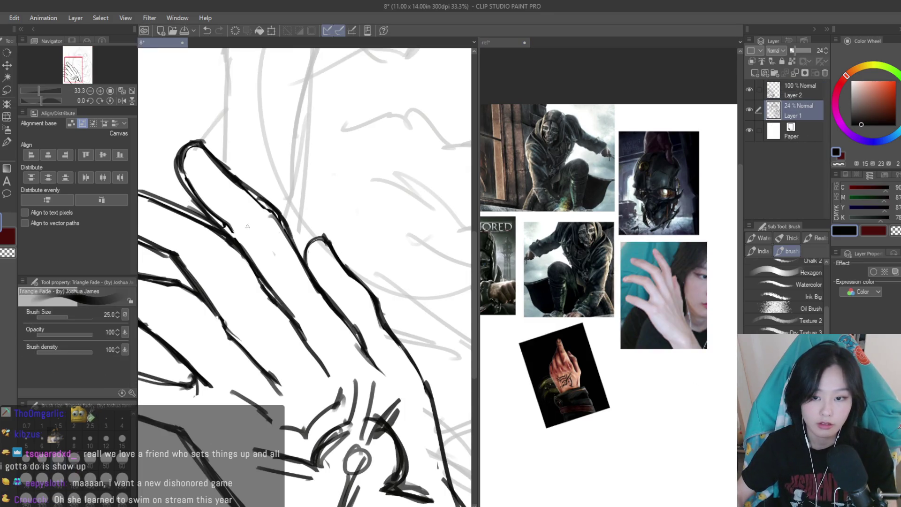
Hide and show the inked hand to compare, then make Layer 2 active
{"action": "scroll", "coordinate": [314, 284], "scroll_direction": "down", "scroll_amount": 1}
{"action": "scroll", "coordinate": [314, 284], "scroll_direction": "down", "scroll_amount": 1}
{"action": "left_click", "coordinate": [748, 89]}
{"action": "left_click", "coordinate": [748, 89]}
{"action": "left_click", "coordinate": [781, 90]}
{"action": "scroll", "coordinate": [355, 295], "scroll_direction": "up", "scroll_amount": 2}
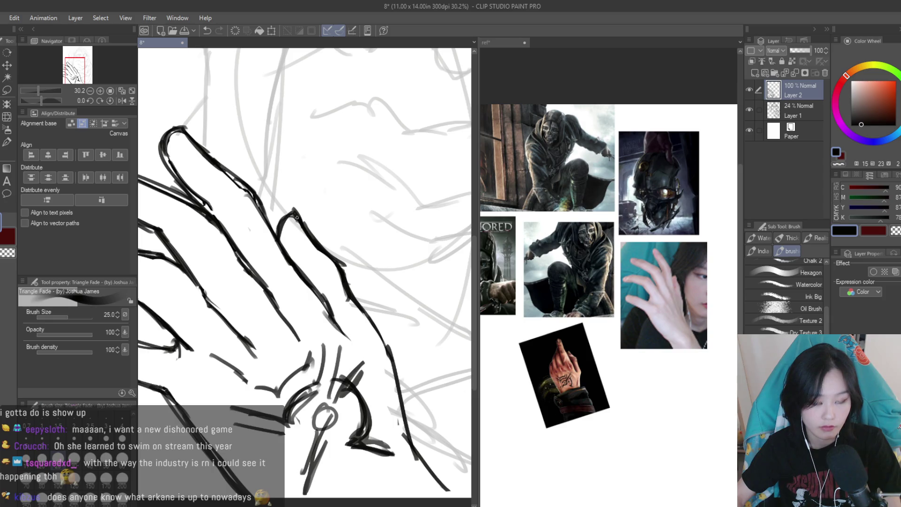
{"action": "scroll", "coordinate": [368, 315], "scroll_direction": "down", "scroll_amount": 1}
Thicken the hand's right edge line, trim its excess with the eraser, and save
{"action": "mouse_move", "coordinate": [352, 289]}
{"action": "left_mouse_down"}
{"action": "mouse_move", "coordinate": [384, 336]}
{"action": "mouse_move", "coordinate": [409, 440]}
{"action": "left_mouse_up"}
{"action": "left_click", "coordinate": [7, 168]}
{"action": "mouse_move", "coordinate": [389, 401]}
{"action": "left_mouse_down"}
{"action": "mouse_move", "coordinate": [407, 448]}
{"action": "mouse_move", "coordinate": [432, 476]}
{"action": "left_mouse_up"}
{"action": "left_click_drag", "start_coordinate": [381, 358], "coordinate": [341, 294]}
{"action": "scroll", "coordinate": [338, 281], "scroll_direction": "down", "scroll_amount": 3}
{"action": "key", "text": "ctrl+s"}
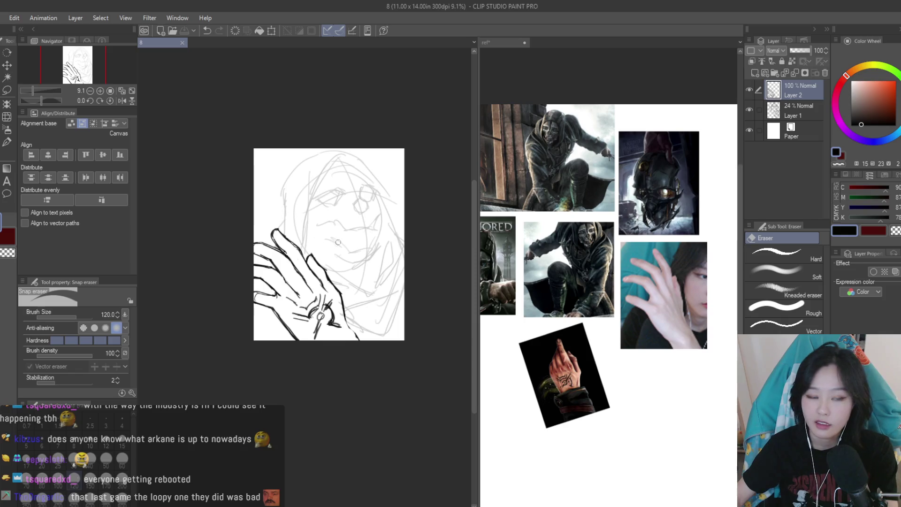
Lightly erase along the finger and part of the inner finger stroke
{"action": "scroll", "coordinate": [239, 237], "scroll_direction": "up", "scroll_amount": 1}
{"action": "scroll", "coordinate": [239, 237], "scroll_direction": "up", "scroll_amount": 3}
{"action": "left_click_drag", "start_coordinate": [237, 221], "coordinate": [292, 268]}
{"action": "left_click_drag", "start_coordinate": [247, 248], "coordinate": [275, 247]}
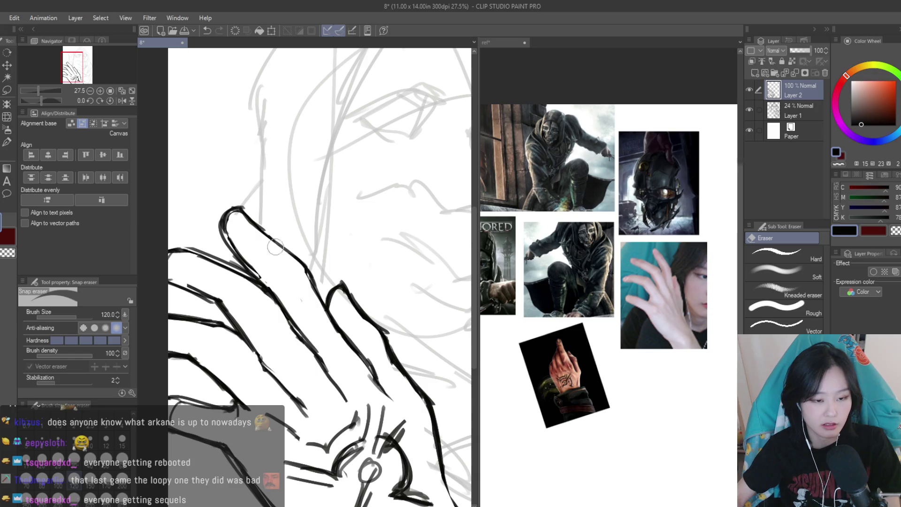
{"action": "scroll", "coordinate": [224, 201], "scroll_direction": "down", "scroll_amount": 3}
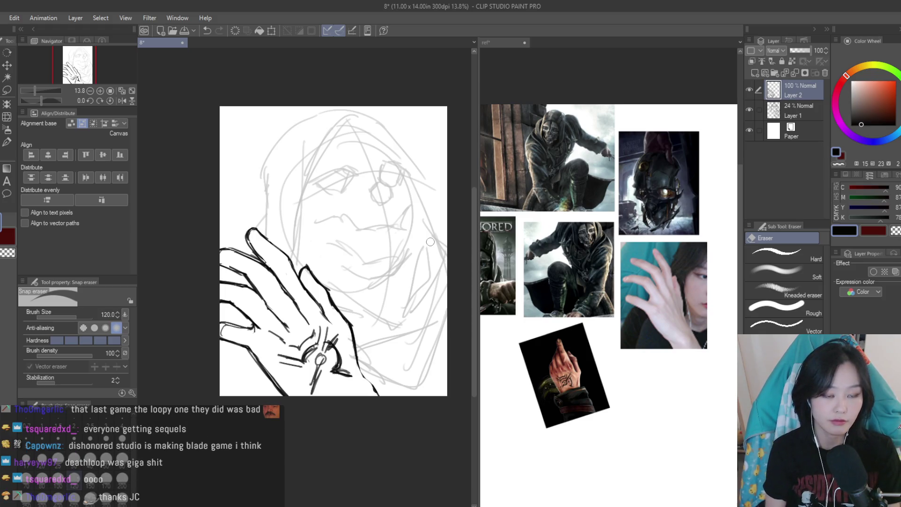
{"action": "left_click", "coordinate": [7, 144]}
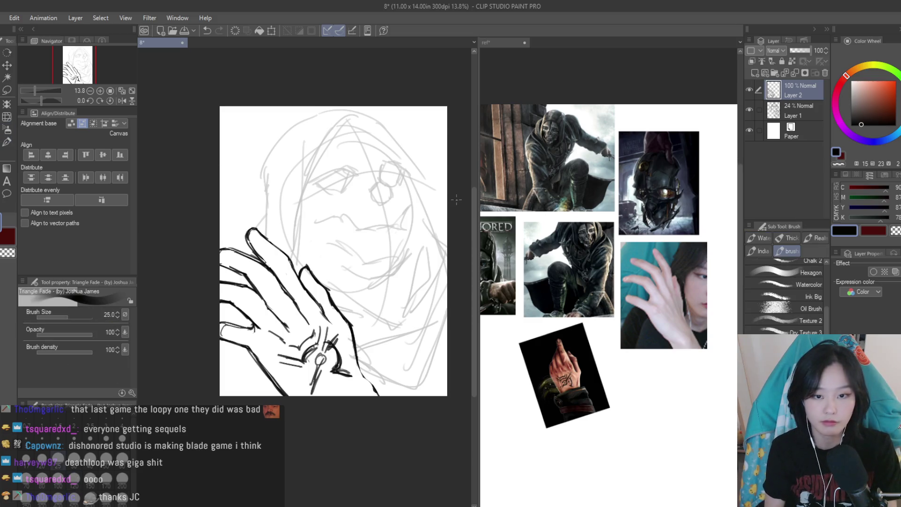
{"action": "scroll", "coordinate": [584, 239], "scroll_direction": "up", "scroll_amount": 5}
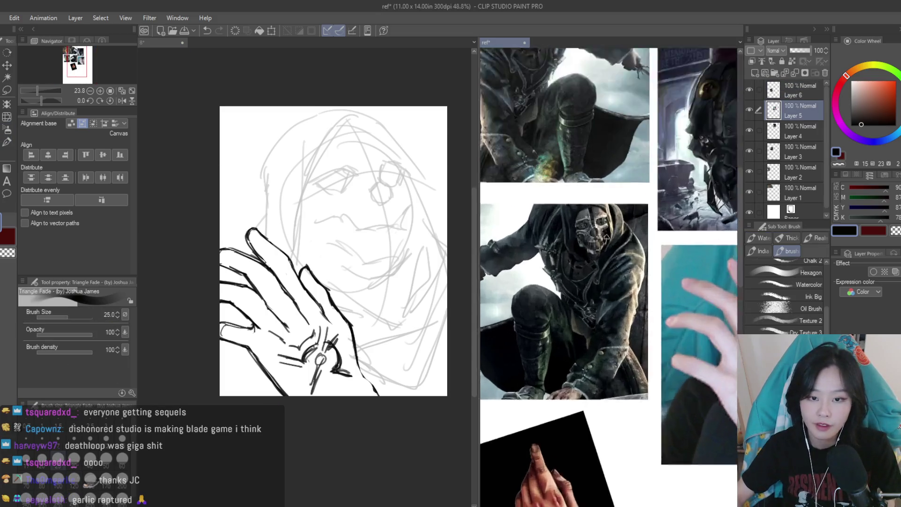
Ink the curved jaw edge and extend the mask's lower outline to the right, undoing stray strokes
{"action": "scroll", "coordinate": [350, 188], "scroll_direction": "up", "scroll_amount": 2}
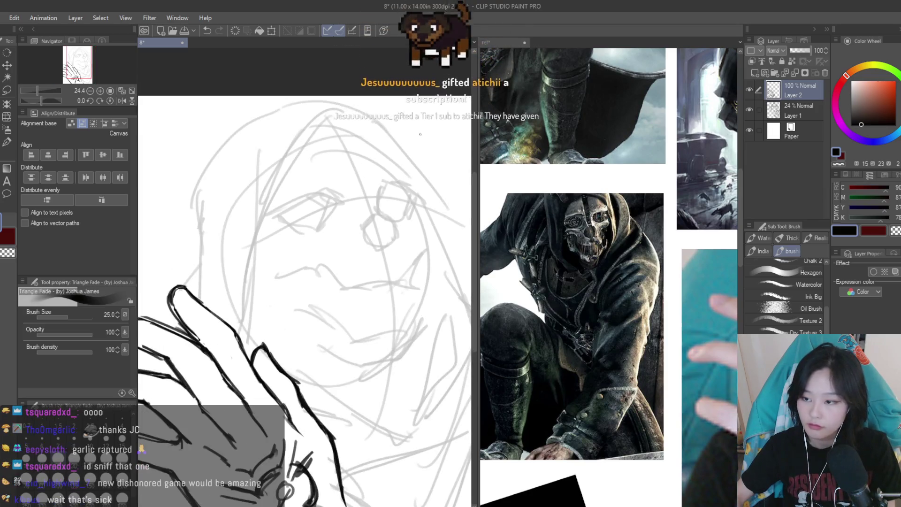
{"action": "scroll", "coordinate": [396, 183], "scroll_direction": "up", "scroll_amount": 2}
{"action": "scroll", "coordinate": [587, 282], "scroll_direction": "up", "scroll_amount": 2}
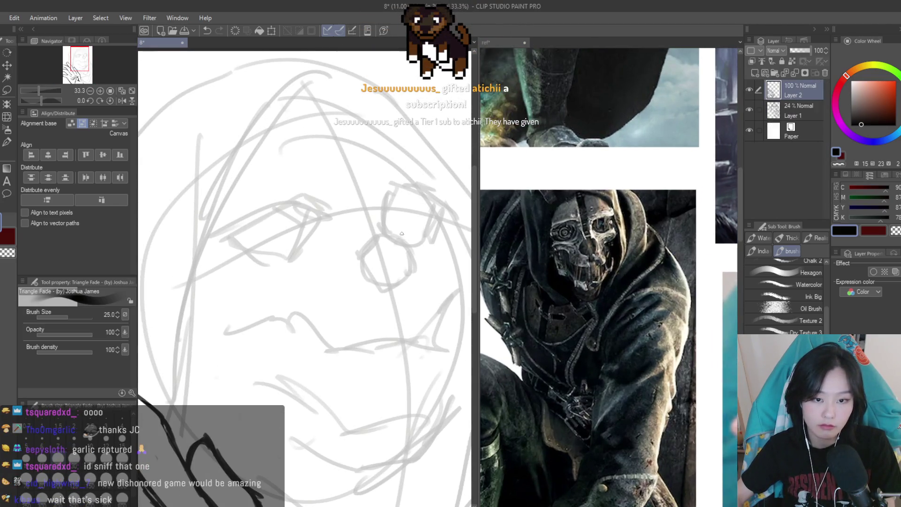
{"action": "scroll", "coordinate": [394, 235], "scroll_direction": "up", "scroll_amount": 1}
{"action": "left_click_drag", "start_coordinate": [380, 229], "coordinate": [415, 280]}
{"action": "scroll", "coordinate": [422, 305], "scroll_direction": "down", "scroll_amount": 2}
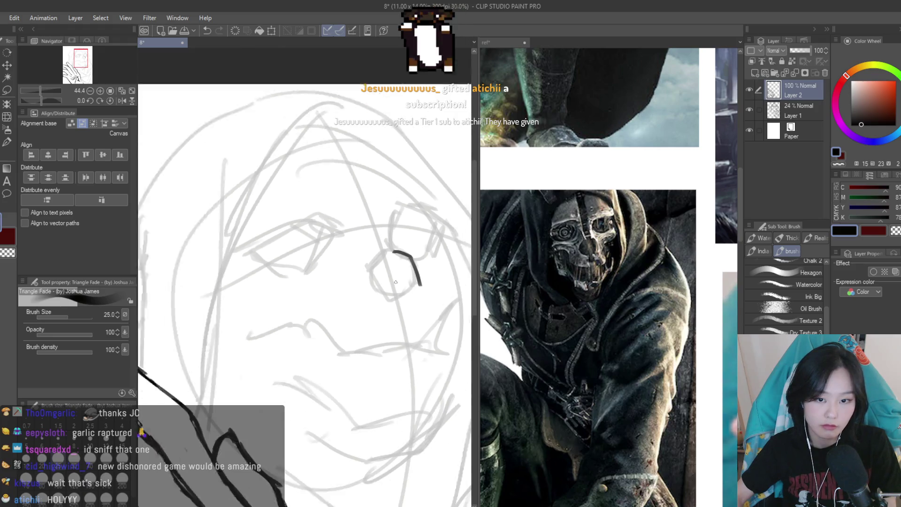
{"action": "key", "text": "ctrl+z"}
{"action": "left_click_drag", "start_coordinate": [235, 293], "coordinate": [265, 330]}
{"action": "key", "text": "ctrl+z"}
{"action": "left_click_drag", "start_coordinate": [227, 280], "coordinate": [319, 304]}
{"action": "left_click_drag", "start_coordinate": [432, 213], "coordinate": [464, 272]}
{"action": "key", "text": "ctrl+z"}
{"action": "key", "text": "ctrl+z"}
{"action": "key", "text": "ctrl+z"}
{"action": "left_click_drag", "start_coordinate": [434, 234], "coordinate": [441, 240]}
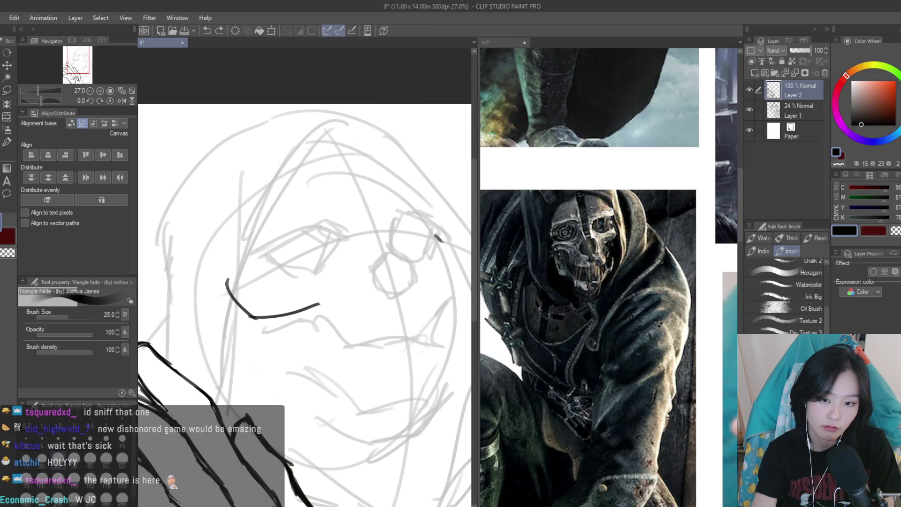
{"action": "key", "text": "ctrl+z"}
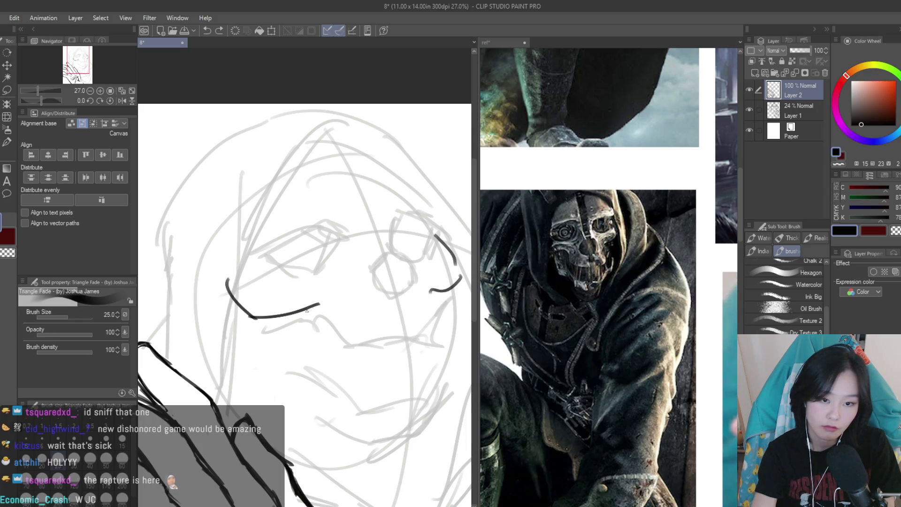
{"action": "key", "text": "ctrl+z"}
{"action": "left_click_drag", "start_coordinate": [327, 341], "coordinate": [427, 343]}
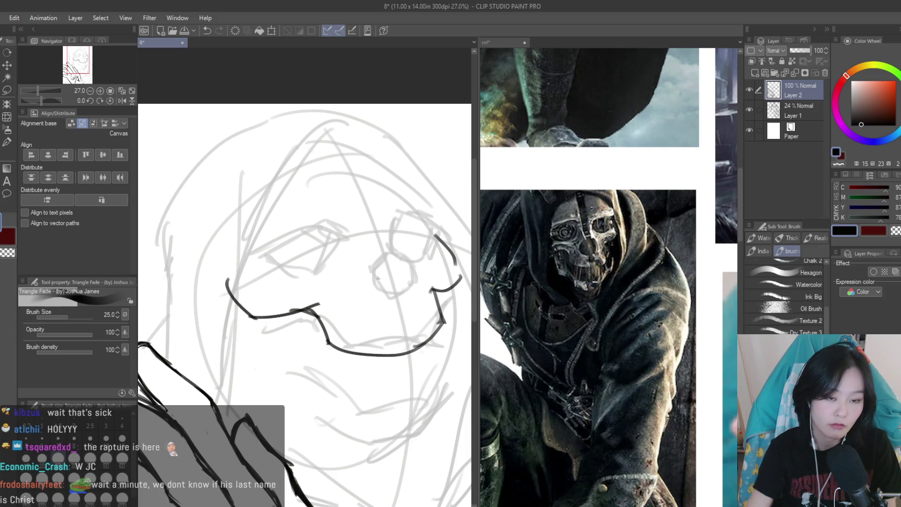
Draw a long strap line down the face with a tapered end toward the eye socket
{"action": "scroll", "coordinate": [305, 310], "scroll_direction": "down", "scroll_amount": 2}
{"action": "key", "text": "e"}
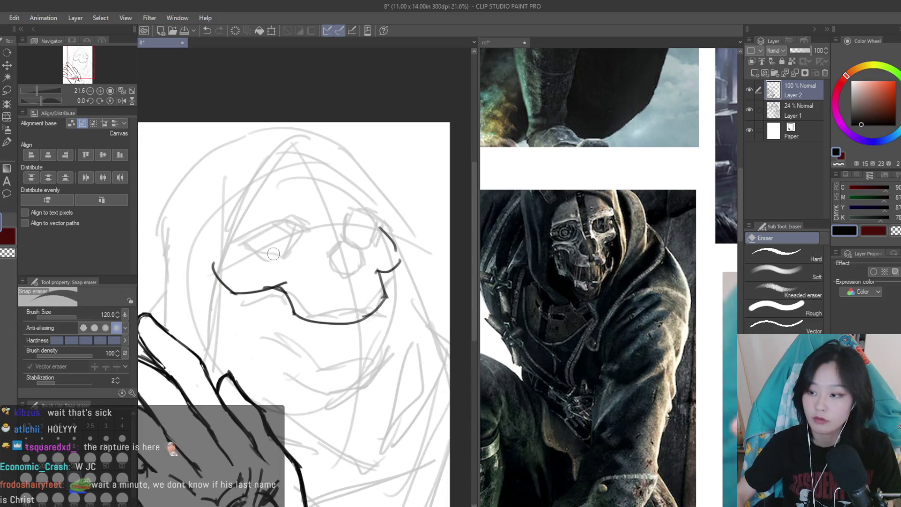
{"action": "scroll", "coordinate": [273, 253], "scroll_direction": "up", "scroll_amount": 2}
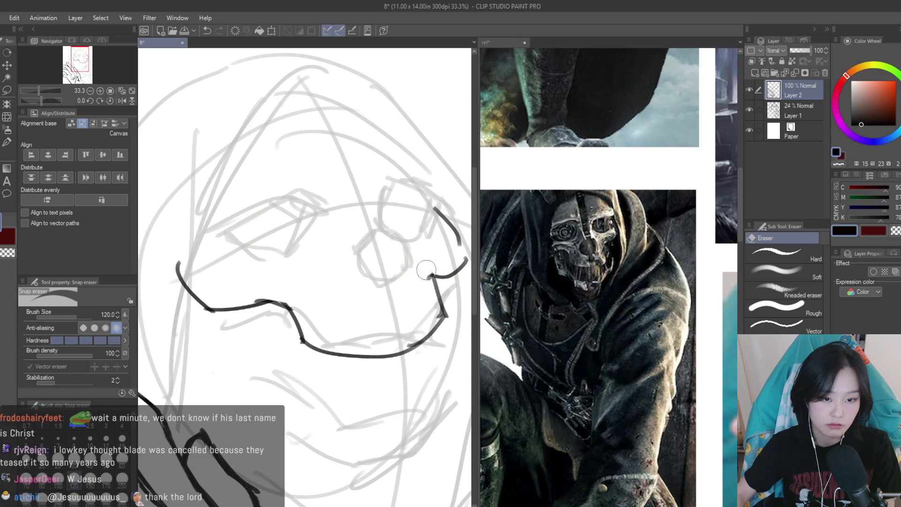
{"action": "scroll", "coordinate": [397, 299], "scroll_direction": "down", "scroll_amount": 3}
{"action": "scroll", "coordinate": [328, 305], "scroll_direction": "up", "scroll_amount": 3}
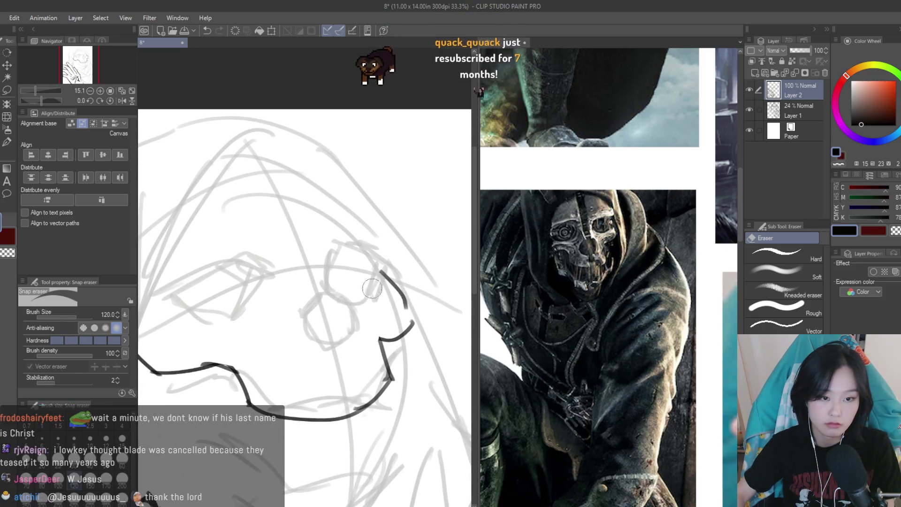
{"action": "key", "text": "b"}
{"action": "scroll", "coordinate": [375, 239], "scroll_direction": "up", "scroll_amount": 2}
{"action": "scroll", "coordinate": [374, 239], "scroll_direction": "down", "scroll_amount": 3}
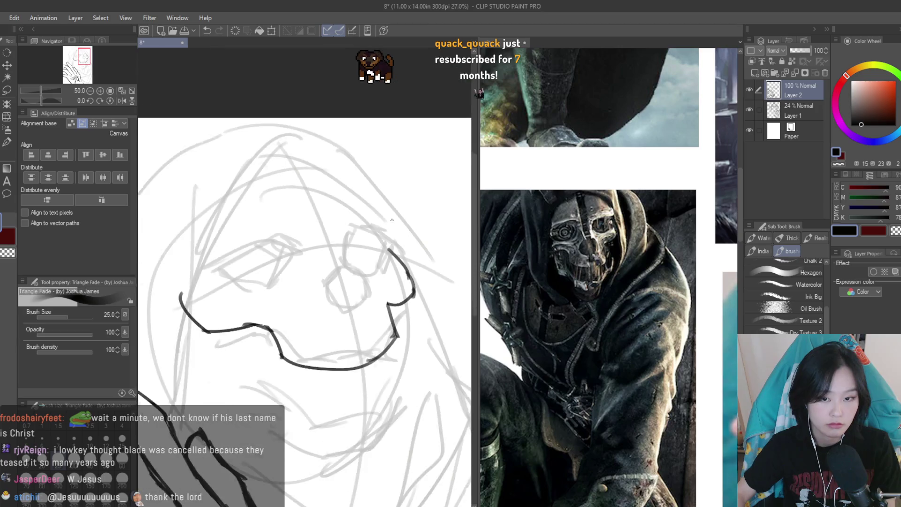
{"action": "scroll", "coordinate": [375, 239], "scroll_direction": "up", "scroll_amount": 2}
{"action": "left_click_drag", "start_coordinate": [314, 252], "coordinate": [299, 202]}
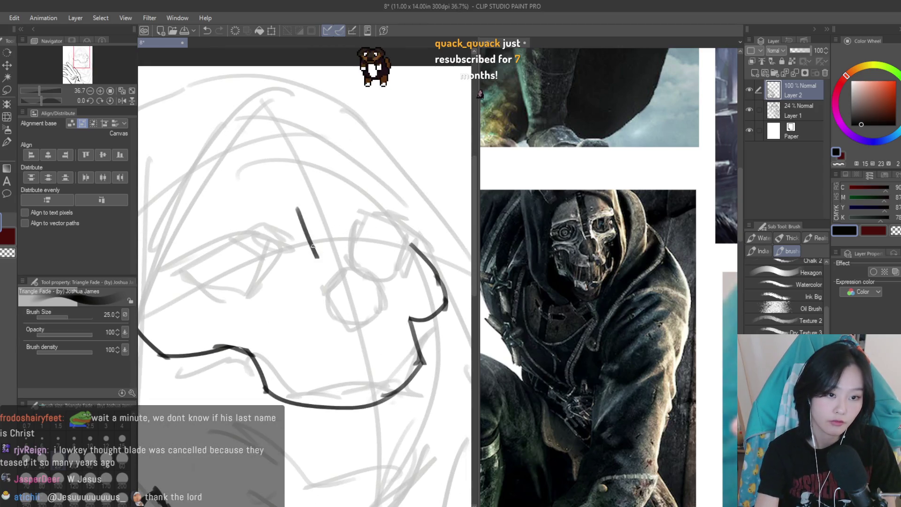
{"action": "key", "text": "ctrl+z"}
{"action": "left_click_drag", "start_coordinate": [270, 153], "coordinate": [312, 232]}
{"action": "key", "text": "ctrl+z"}
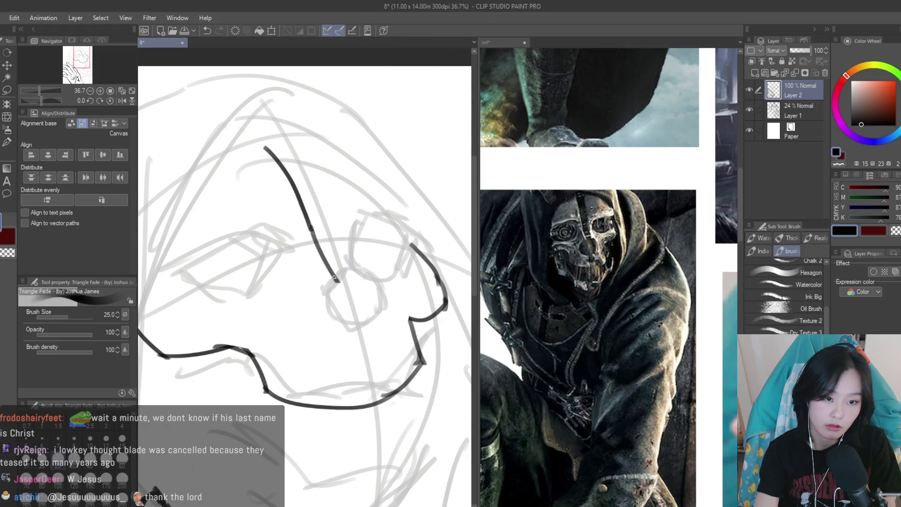
{"action": "left_click_drag", "start_coordinate": [336, 281], "coordinate": [331, 271]}
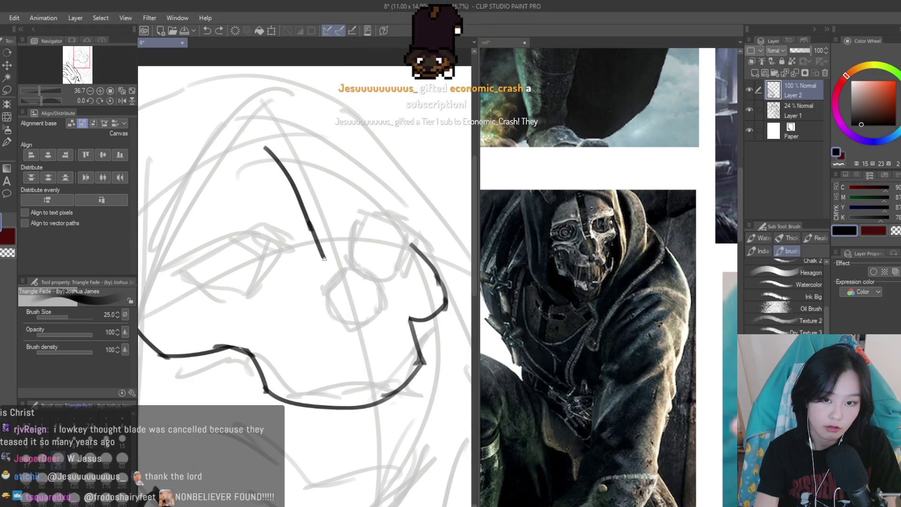
{"action": "mouse_move", "coordinate": [332, 272]}
{"action": "left_mouse_down"}
{"action": "mouse_move", "coordinate": [320, 291]}
{"action": "mouse_move", "coordinate": [334, 323]}
{"action": "mouse_move", "coordinate": [352, 320]}
{"action": "mouse_move", "coordinate": [363, 347]}
{"action": "left_mouse_up"}
Ink the chin line and the eye socket's curved left edge, then mirror the canvas to check
{"action": "key", "text": "ctrl+z"}
{"action": "key", "text": "ctrl+z"}
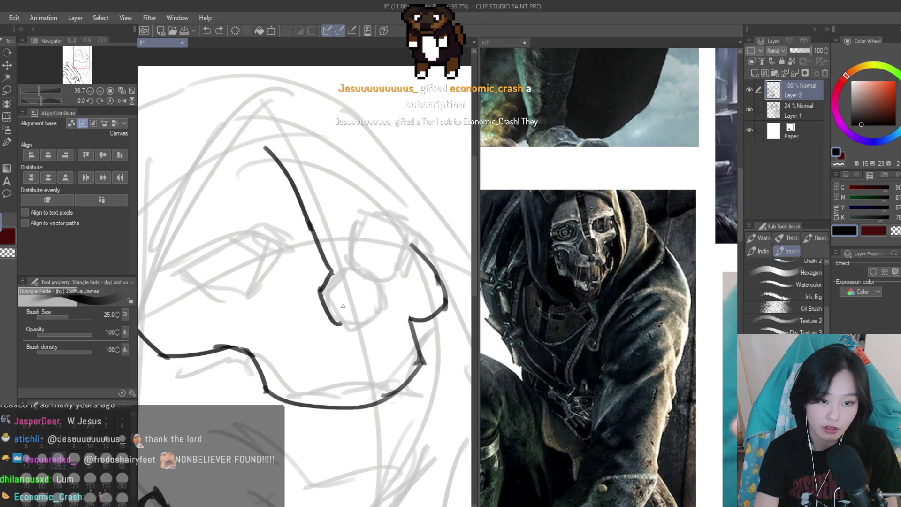
{"action": "key", "text": "ctrl+z"}
{"action": "left_click_drag", "start_coordinate": [360, 359], "coordinate": [362, 403]}
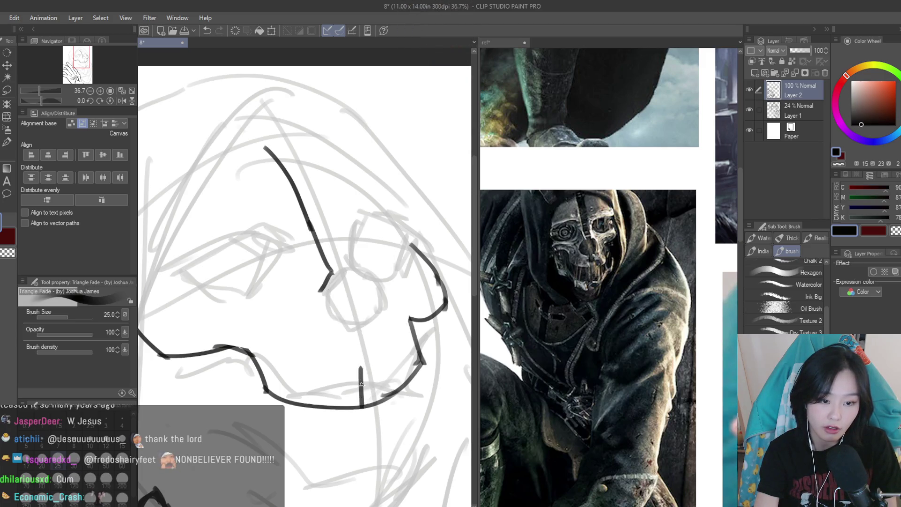
{"action": "mouse_move", "coordinate": [379, 354]}
{"action": "left_mouse_down"}
{"action": "mouse_move", "coordinate": [393, 384]}
{"action": "mouse_move", "coordinate": [315, 322]}
{"action": "left_mouse_up"}
{"action": "key", "text": "ctrl+z"}
{"action": "key", "text": "ctrl+z"}
{"action": "mouse_move", "coordinate": [334, 276]}
{"action": "left_mouse_down"}
{"action": "mouse_move", "coordinate": [310, 338]}
{"action": "mouse_move", "coordinate": [361, 356]}
{"action": "left_mouse_up"}
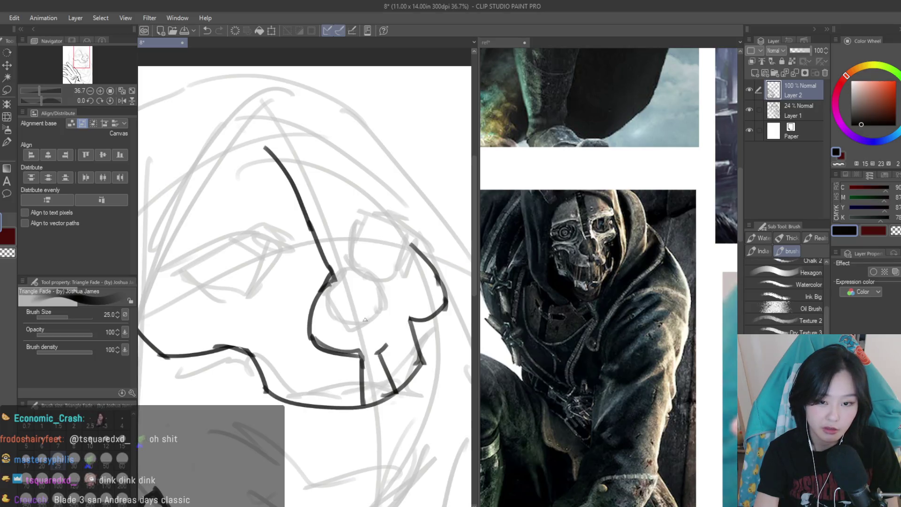
{"action": "mouse_move", "coordinate": [356, 274]}
{"action": "left_mouse_down"}
{"action": "mouse_move", "coordinate": [369, 271]}
{"action": "mouse_move", "coordinate": [352, 276]}
{"action": "mouse_move", "coordinate": [390, 322]}
{"action": "left_mouse_up"}
{"action": "key", "text": "ctrl+z"}
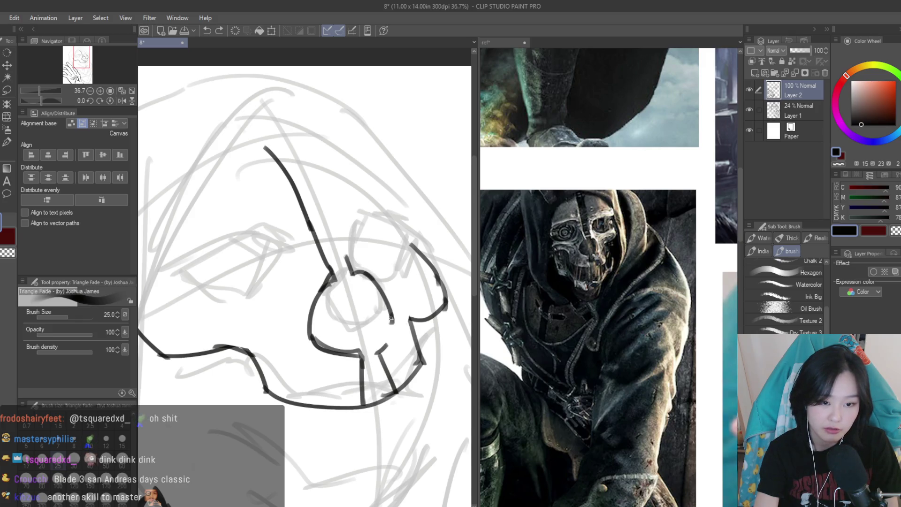
{"action": "key", "text": "h"}
{"action": "scroll", "coordinate": [413, 262], "scroll_direction": "down", "scroll_amount": 5}
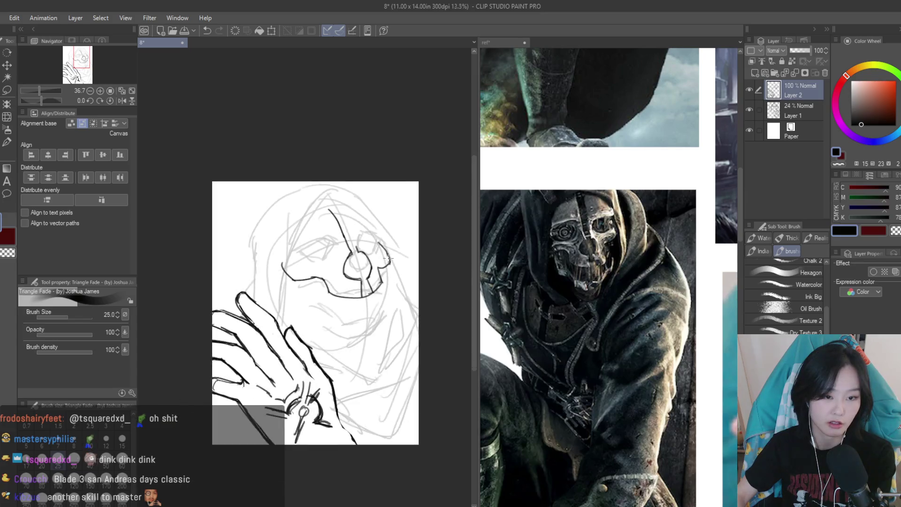
Restore the canvas orientation, extend the line beside the eye socket and outline the mask's right side
{"action": "key", "text": "h"}
{"action": "scroll", "coordinate": [344, 237], "scroll_direction": "up", "scroll_amount": 2}
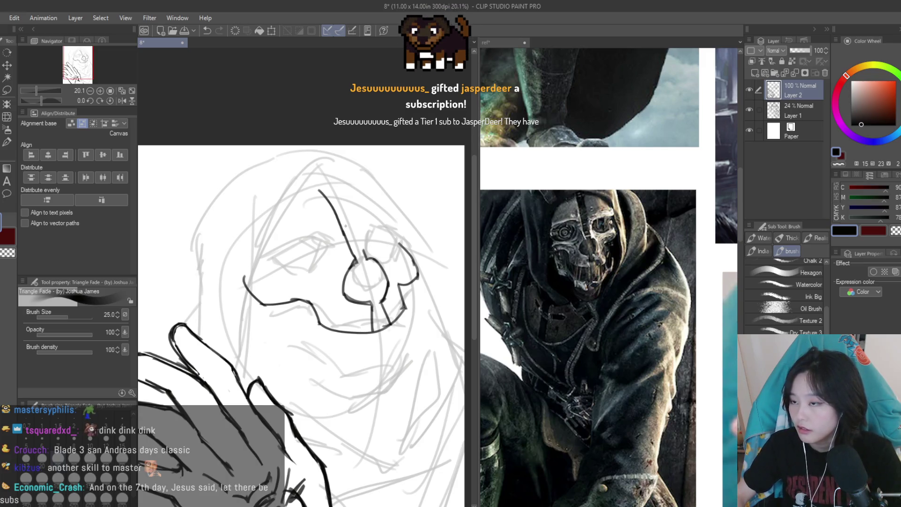
{"action": "scroll", "coordinate": [345, 230], "scroll_direction": "down", "scroll_amount": 2}
{"action": "scroll", "coordinate": [322, 233], "scroll_direction": "up", "scroll_amount": 3}
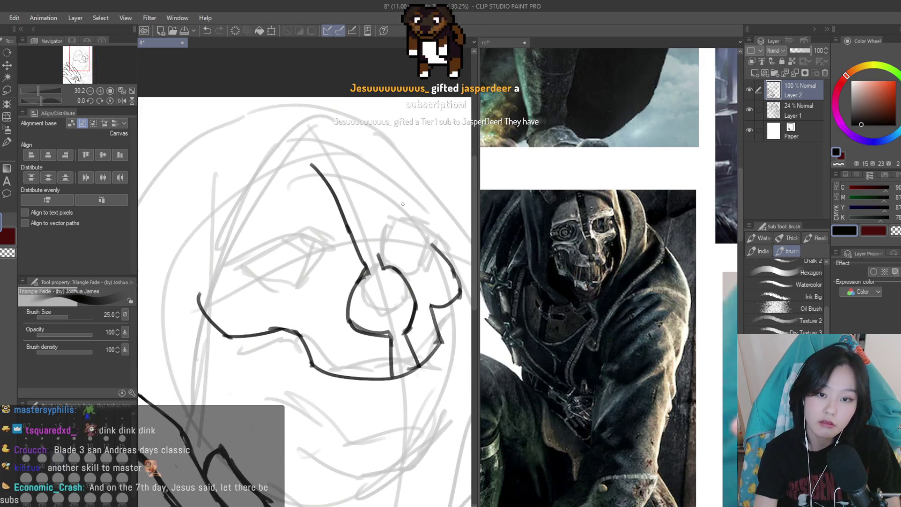
{"action": "left_click_drag", "start_coordinate": [376, 264], "coordinate": [370, 237]}
{"action": "left_click_drag", "start_coordinate": [342, 164], "coordinate": [360, 205]}
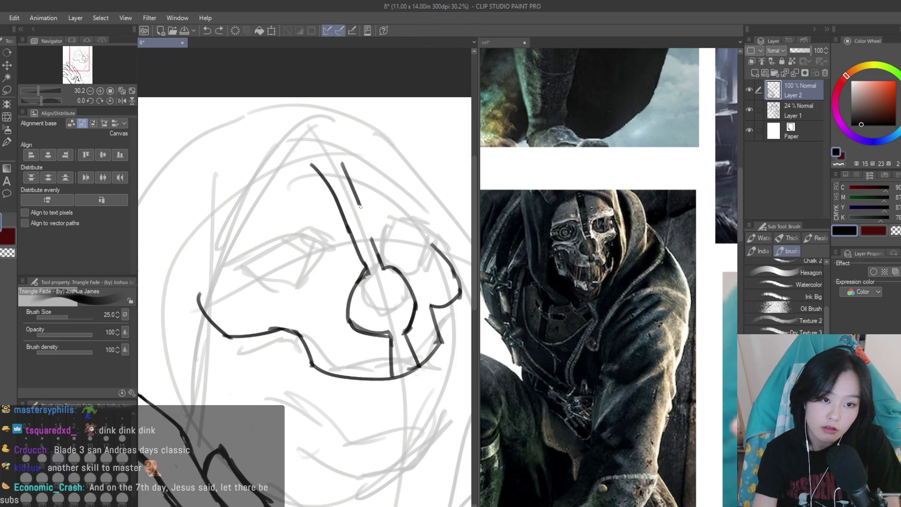
{"action": "key", "text": "ctrl+z"}
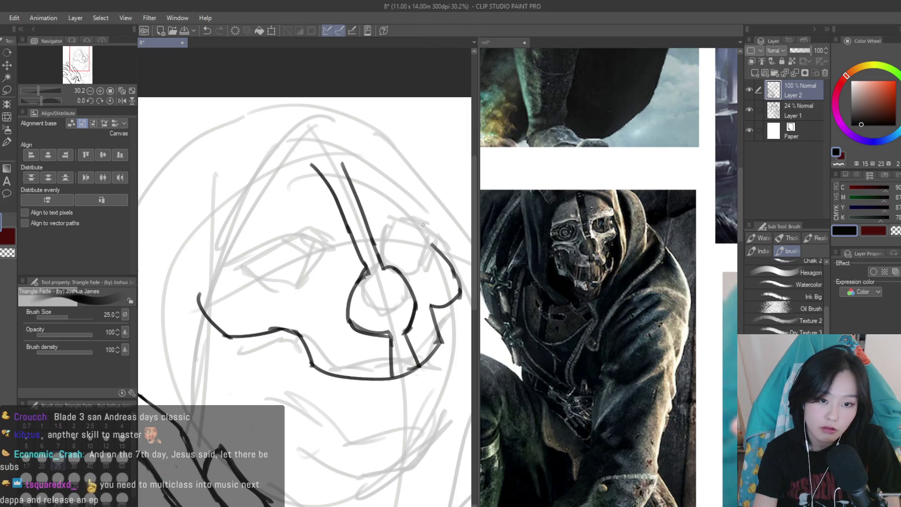
{"action": "mouse_move", "coordinate": [451, 265]}
{"action": "left_mouse_down"}
{"action": "mouse_move", "coordinate": [432, 223]}
{"action": "mouse_move", "coordinate": [396, 214]}
{"action": "left_mouse_up"}
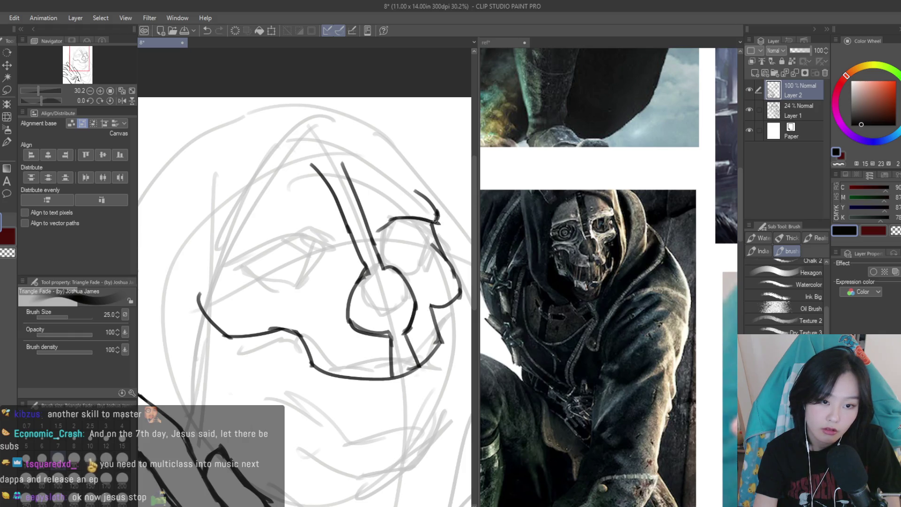
Draw the brow arc across the upper mask and a line parallel to the diagonal strap
{"action": "scroll", "coordinate": [436, 216], "scroll_direction": "up", "scroll_amount": 1}
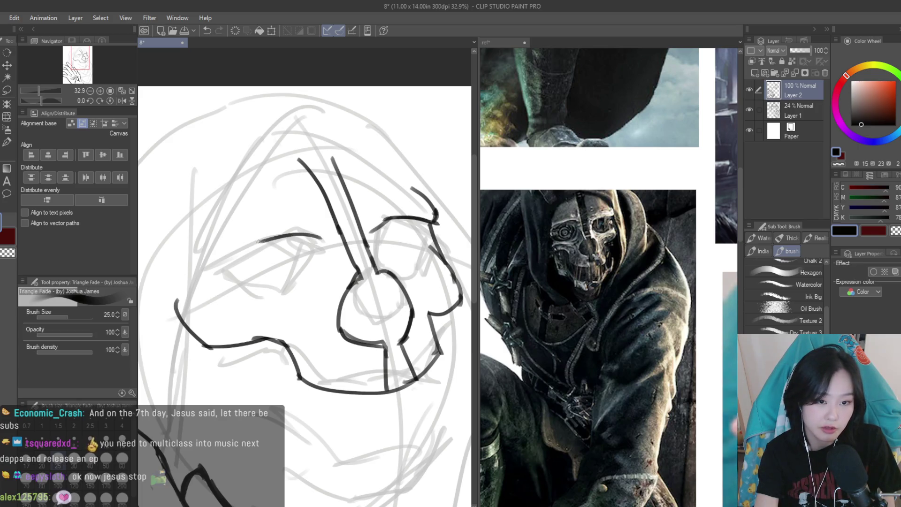
{"action": "left_click_drag", "start_coordinate": [191, 271], "coordinate": [325, 235]}
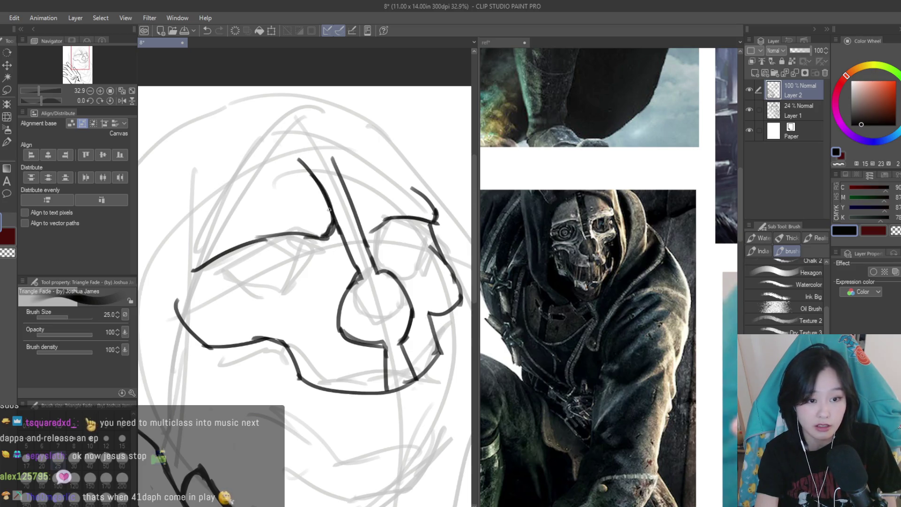
{"action": "key", "text": "e"}
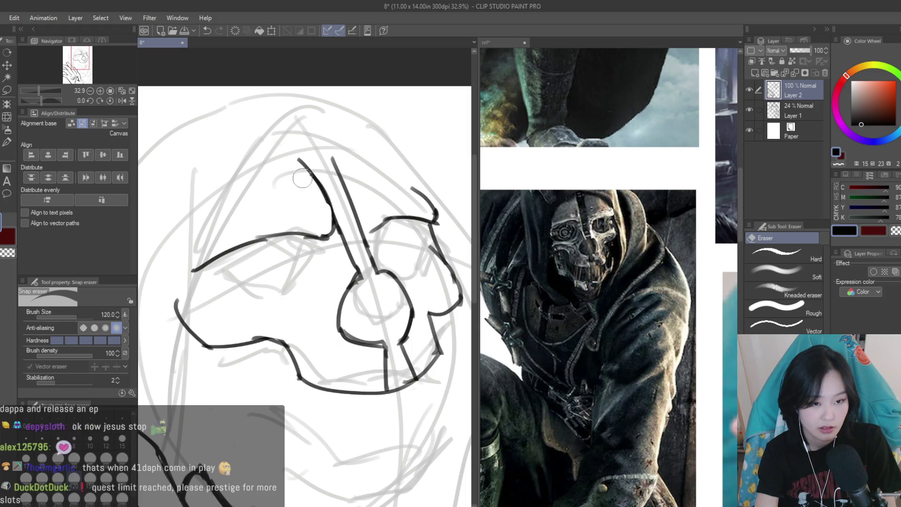
{"action": "key", "text": "b"}
{"action": "left_click_drag", "start_coordinate": [327, 153], "coordinate": [361, 223]}
{"action": "key", "text": "ctrl+z"}
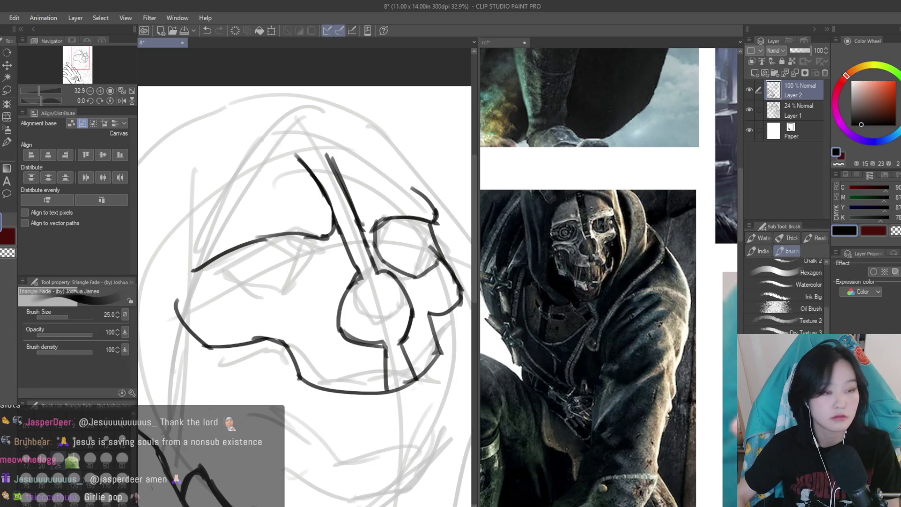
{"action": "key", "text": "e"}
{"action": "scroll", "coordinate": [369, 259], "scroll_direction": "up", "scroll_amount": 2}
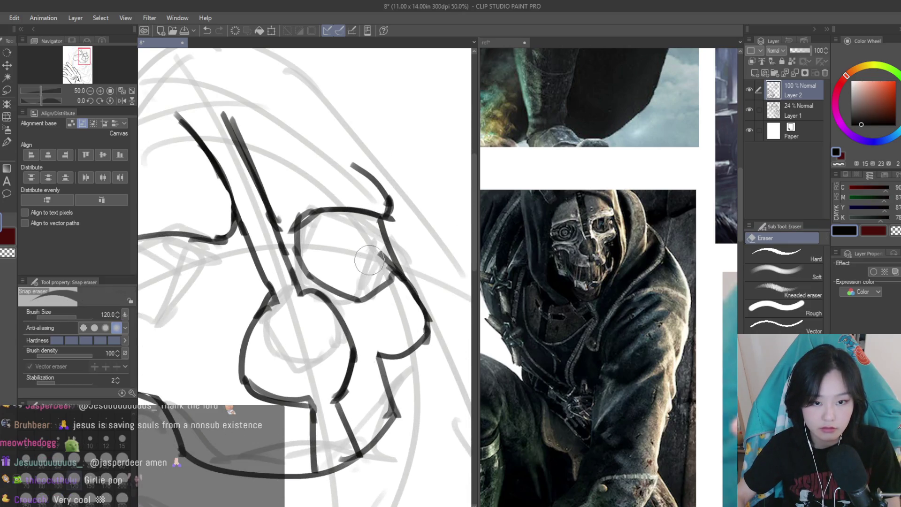
Ink parallel vertical detail lines inside the mask's eye socket, then mirror the view to check
{"action": "scroll", "coordinate": [369, 259], "scroll_direction": "down", "scroll_amount": 3}
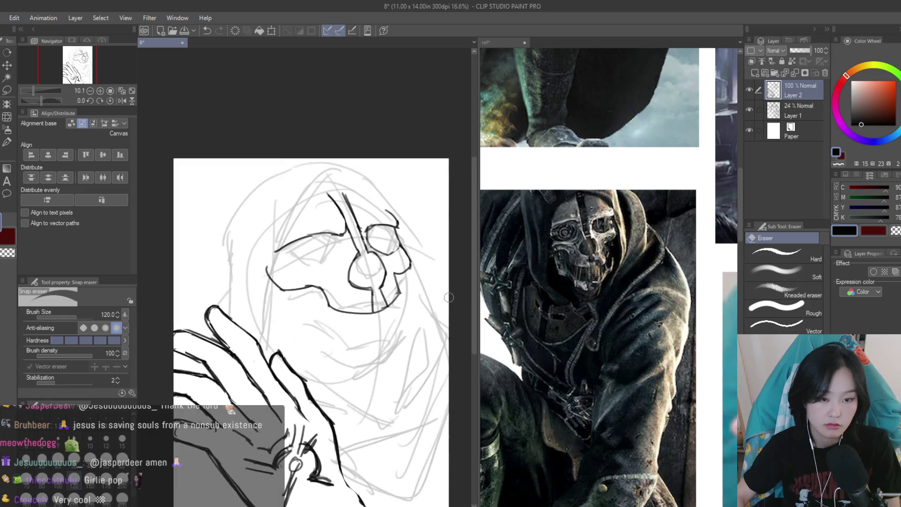
{"action": "scroll", "coordinate": [449, 297], "scroll_direction": "up", "scroll_amount": 2}
{"action": "key", "text": "b"}
{"action": "scroll", "coordinate": [331, 237], "scroll_direction": "up", "scroll_amount": 2}
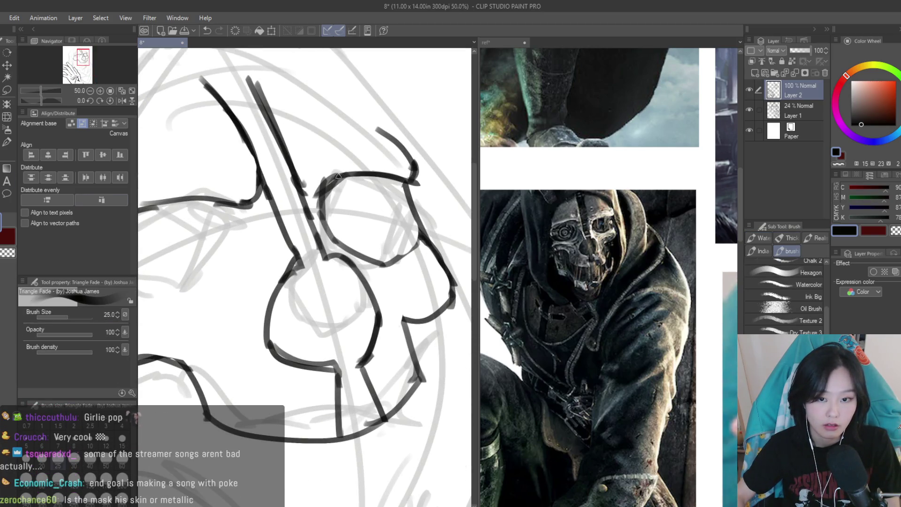
{"action": "left_click_drag", "start_coordinate": [386, 181], "coordinate": [401, 248]}
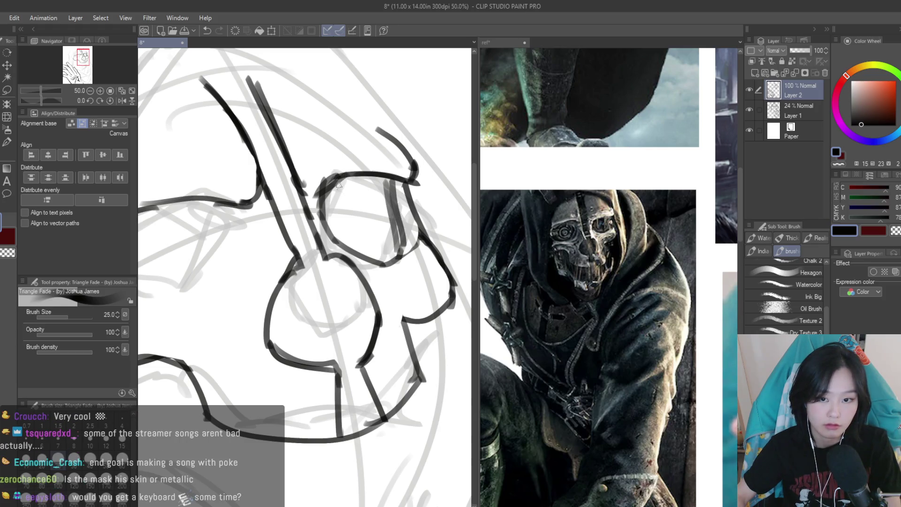
{"action": "left_click_drag", "start_coordinate": [338, 185], "coordinate": [345, 234]}
{"action": "left_click_drag", "start_coordinate": [346, 183], "coordinate": [352, 226]}
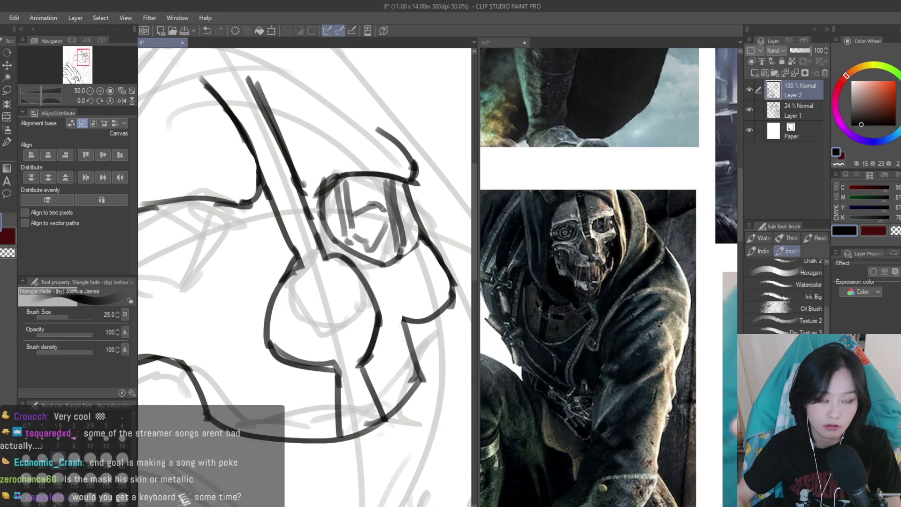
{"action": "scroll", "coordinate": [305, 277], "scroll_direction": "down", "scroll_amount": 3}
{"action": "key", "text": "h"}
{"action": "key", "text": "h"}
{"action": "scroll", "coordinate": [305, 277], "scroll_direction": "up", "scroll_amount": 1}
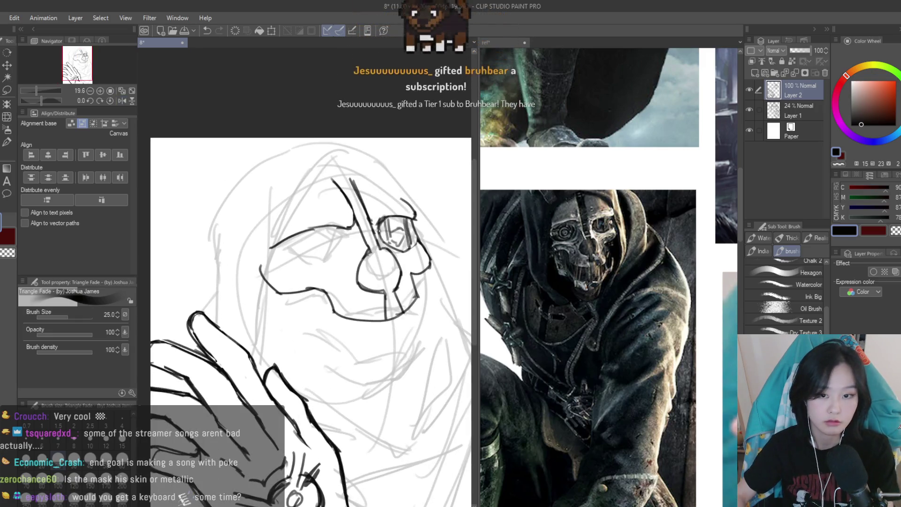
{"action": "scroll", "coordinate": [410, 262], "scroll_direction": "up", "scroll_amount": 5}
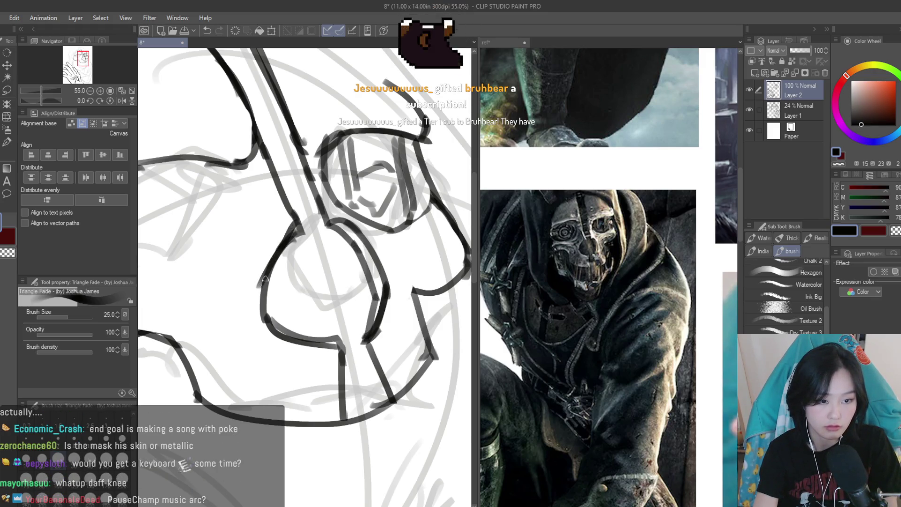
Erase the doubled strokes along the lower curve and junction, re-inking the seam and mask outline
{"action": "key", "text": "e"}
{"action": "left_click_drag", "start_coordinate": [253, 320], "coordinate": [335, 352]}
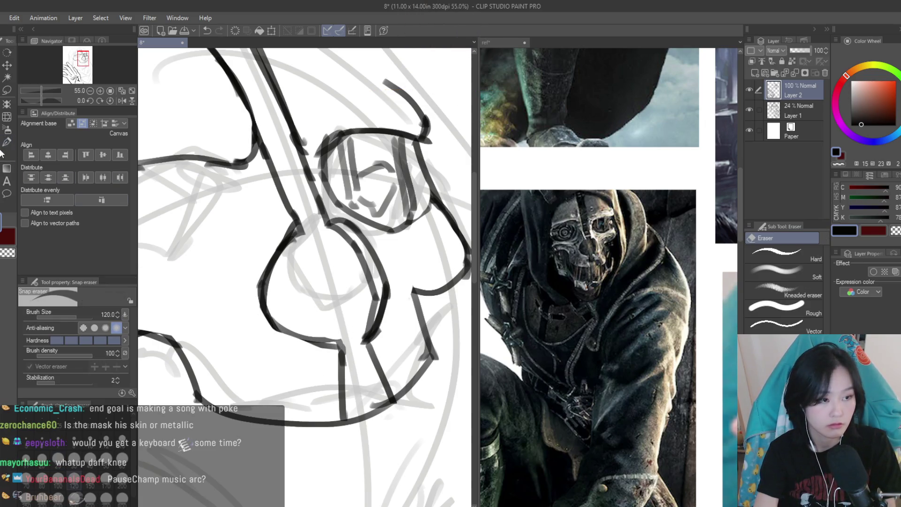
{"action": "key", "text": "b"}
{"action": "mouse_move", "coordinate": [364, 295]}
{"action": "left_mouse_down"}
{"action": "mouse_move", "coordinate": [365, 312]}
{"action": "mouse_move", "coordinate": [429, 359]}
{"action": "left_mouse_up"}
{"action": "left_click_drag", "start_coordinate": [341, 214], "coordinate": [351, 270]}
{"action": "key", "text": "e"}
{"action": "mouse_move", "coordinate": [334, 233]}
{"action": "left_mouse_down"}
{"action": "mouse_move", "coordinate": [349, 272]}
{"action": "mouse_move", "coordinate": [354, 253]}
{"action": "mouse_move", "coordinate": [374, 264]}
{"action": "left_mouse_up"}
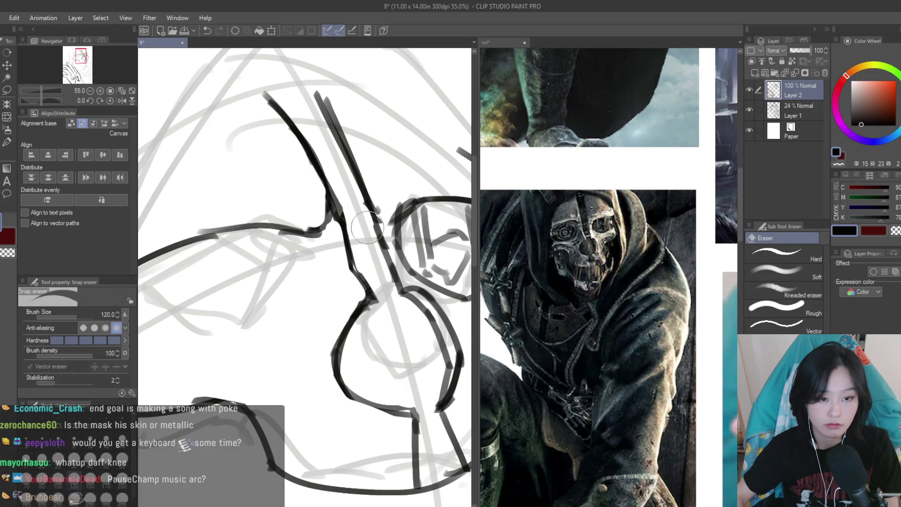
{"action": "key", "text": "b"}
{"action": "left_click_drag", "start_coordinate": [352, 172], "coordinate": [411, 298]}
{"action": "scroll", "coordinate": [411, 298], "scroll_direction": "down", "scroll_amount": 5}
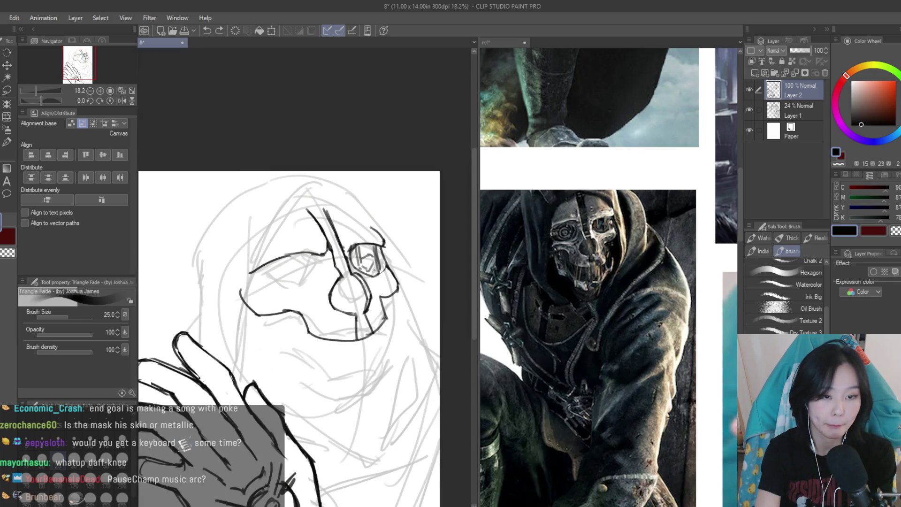
Replace the lower-left eye-socket stroke with a shorter one, trim it with the eraser, then show the reference collage
{"action": "scroll", "coordinate": [318, 261], "scroll_direction": "down", "scroll_amount": 2}
{"action": "scroll", "coordinate": [319, 261], "scroll_direction": "up", "scroll_amount": 3}
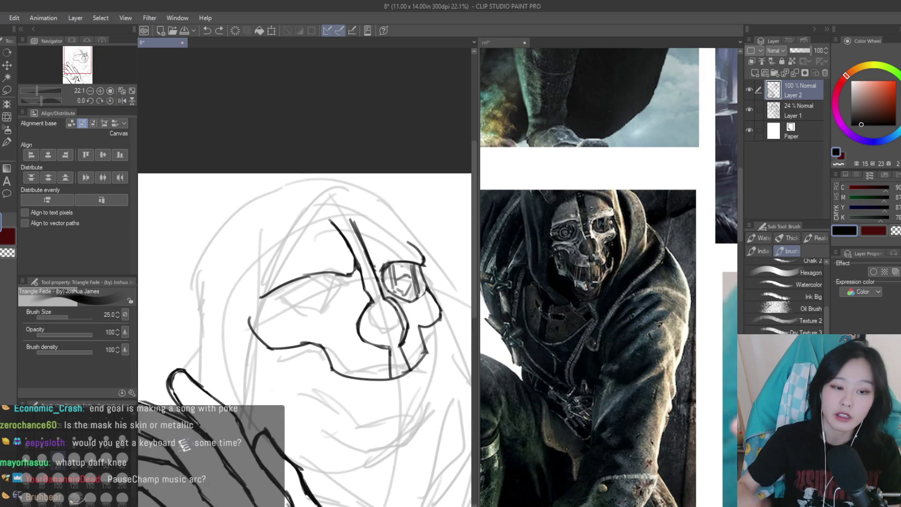
{"action": "scroll", "coordinate": [402, 265], "scroll_direction": "up", "scroll_amount": 2}
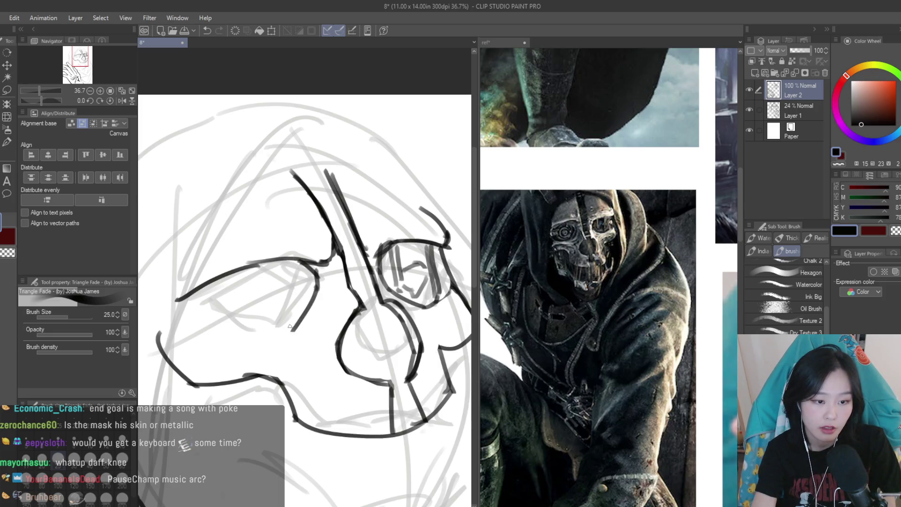
{"action": "key", "text": "ctrl+z"}
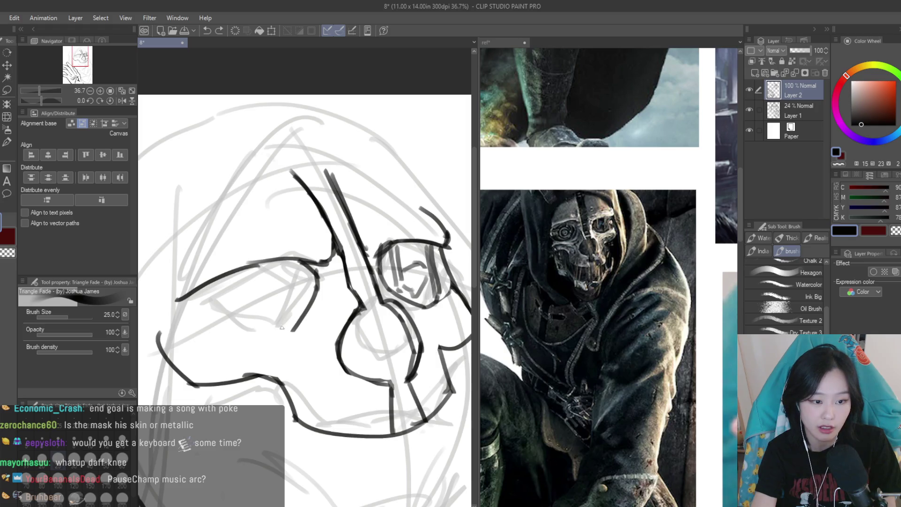
{"action": "key", "text": "ctrl+z"}
{"action": "left_click_drag", "start_coordinate": [211, 330], "coordinate": [189, 314]}
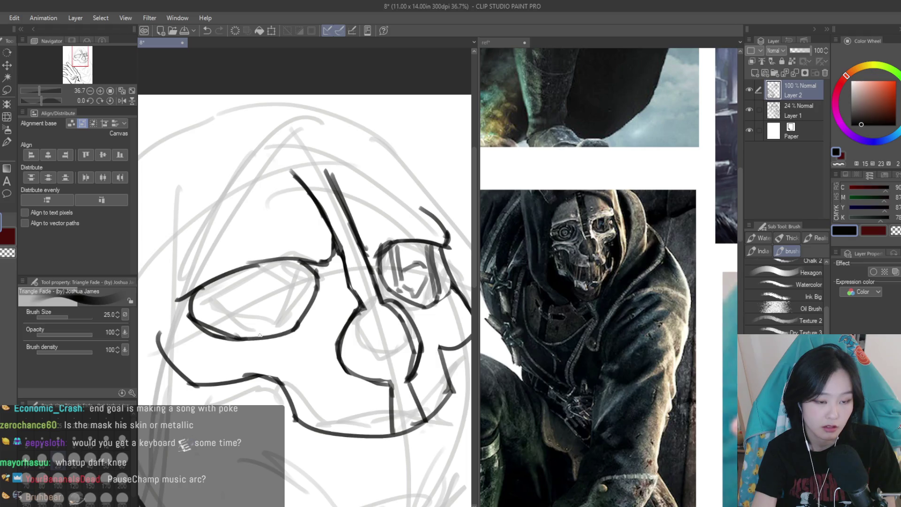
{"action": "key", "text": "e"}
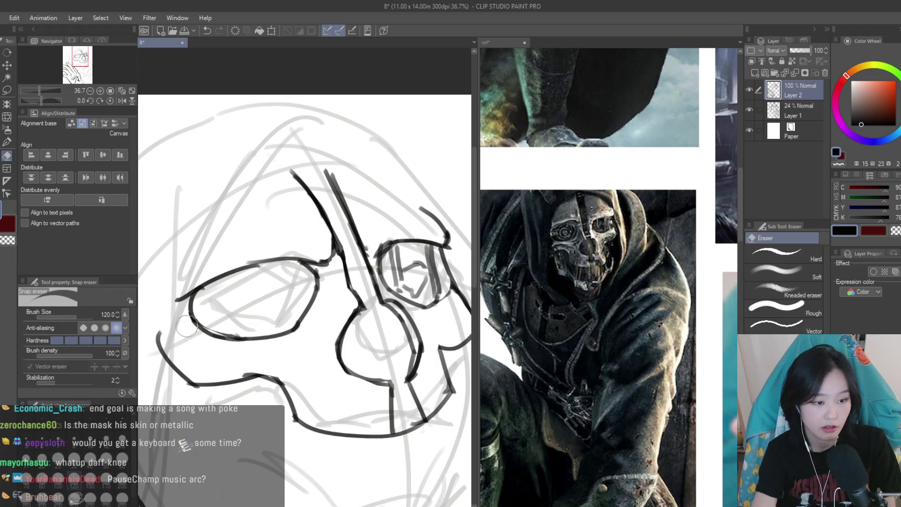
{"action": "left_click_drag", "start_coordinate": [187, 325], "coordinate": [234, 338]}
{"action": "key", "text": "b"}
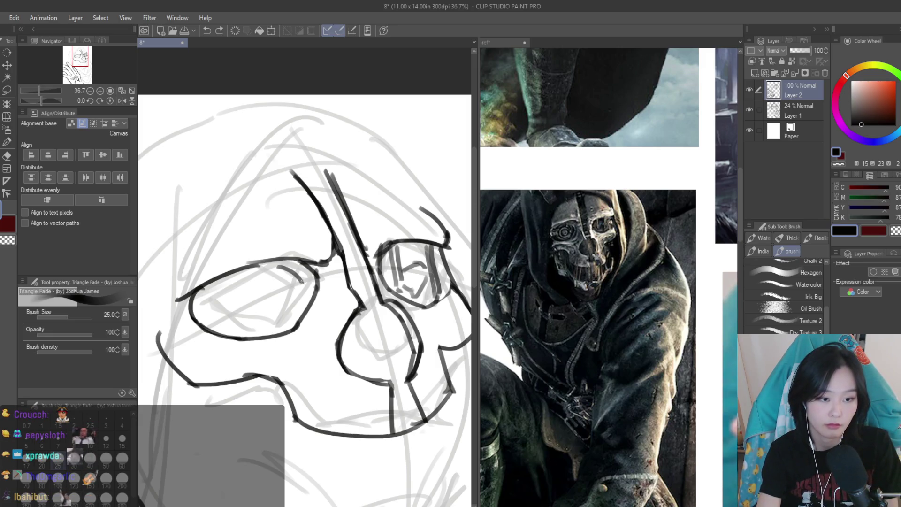
{"action": "left_click", "coordinate": [597, 221]}
Zoom around the reference collage's mask and hooded-figure images, then darken the eye's inner arc on the sketch
{"action": "scroll", "coordinate": [597, 221], "scroll_direction": "up", "scroll_amount": 5}
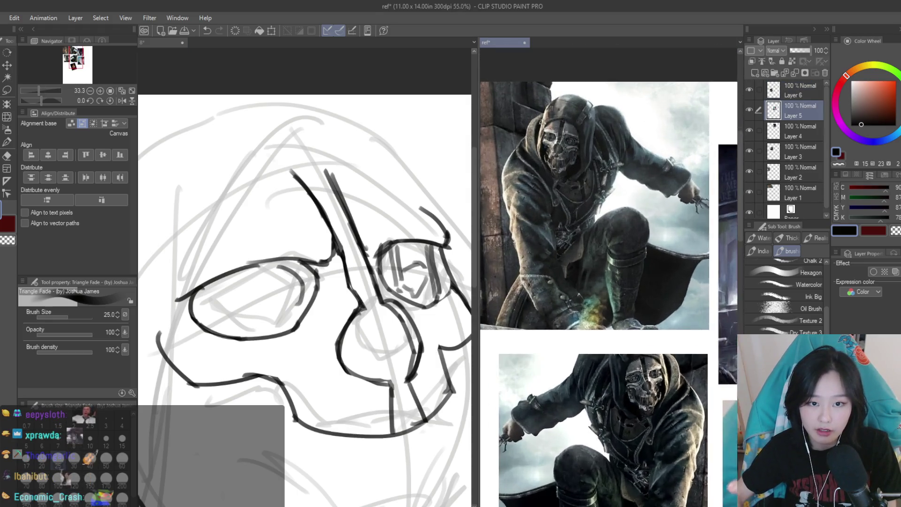
{"action": "scroll", "coordinate": [547, 122], "scroll_direction": "down", "scroll_amount": 4}
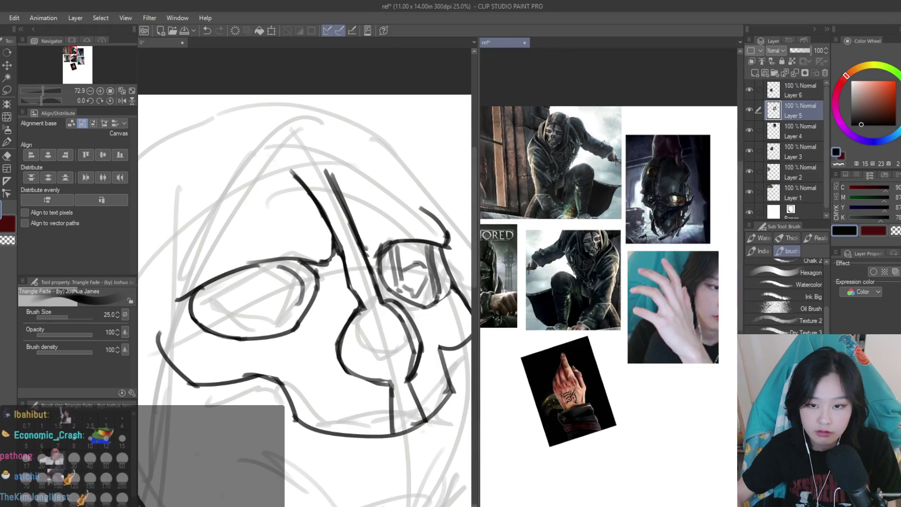
{"action": "scroll", "coordinate": [623, 200], "scroll_direction": "up", "scroll_amount": 4}
{"action": "left_click", "coordinate": [381, 274]}
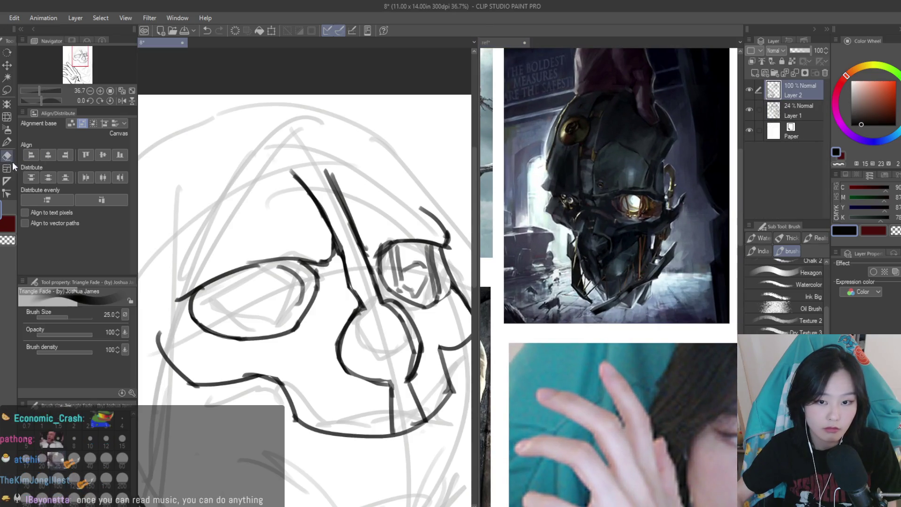
{"action": "left_click", "coordinate": [536, 284]}
{"action": "scroll", "coordinate": [536, 285], "scroll_direction": "down", "scroll_amount": 5}
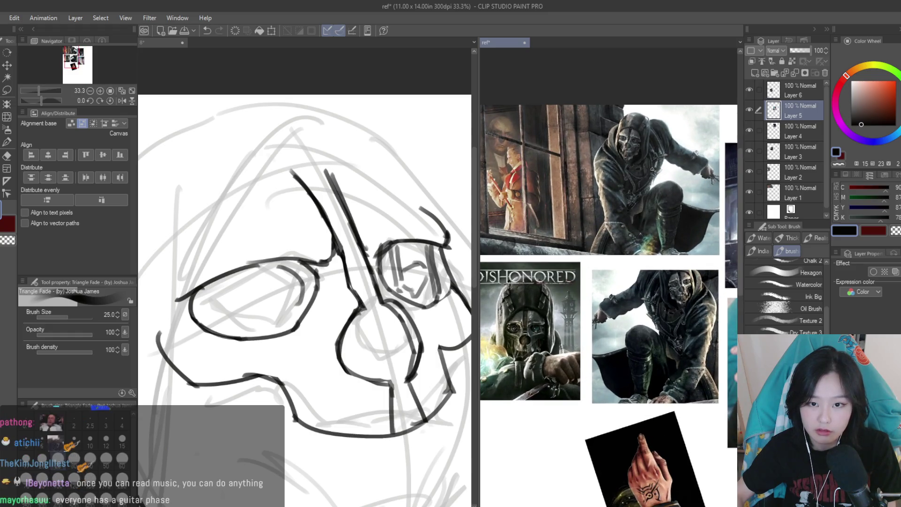
{"action": "scroll", "coordinate": [631, 150], "scroll_direction": "up", "scroll_amount": 4}
{"action": "scroll", "coordinate": [626, 156], "scroll_direction": "down", "scroll_amount": 2}
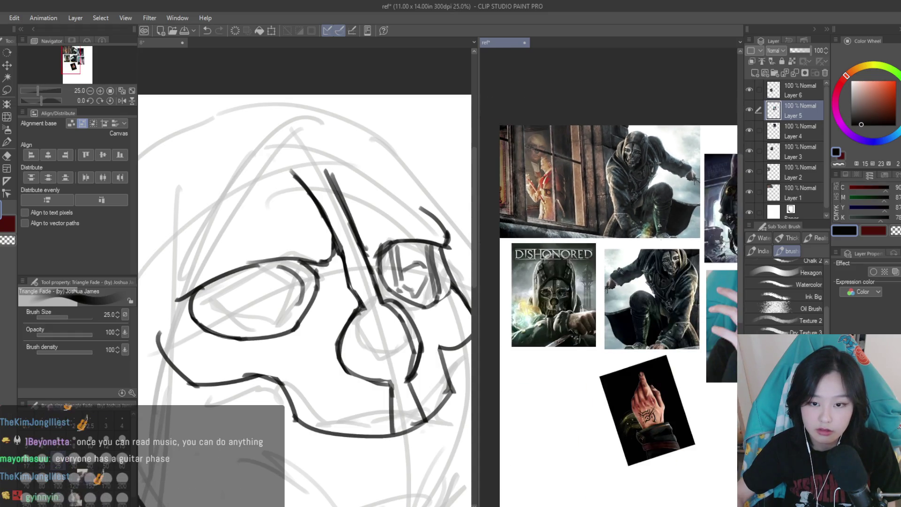
{"action": "scroll", "coordinate": [550, 300], "scroll_direction": "up", "scroll_amount": 4}
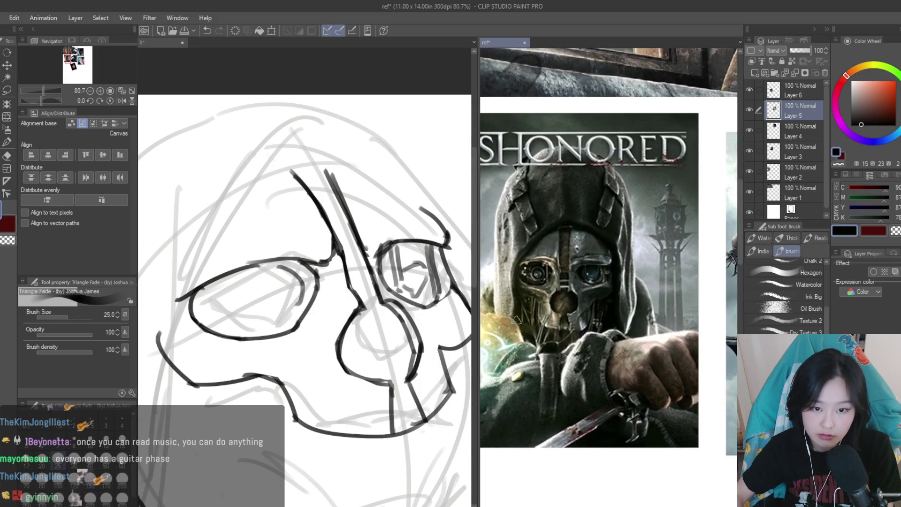
{"action": "scroll", "coordinate": [483, 263], "scroll_direction": "down", "scroll_amount": 3}
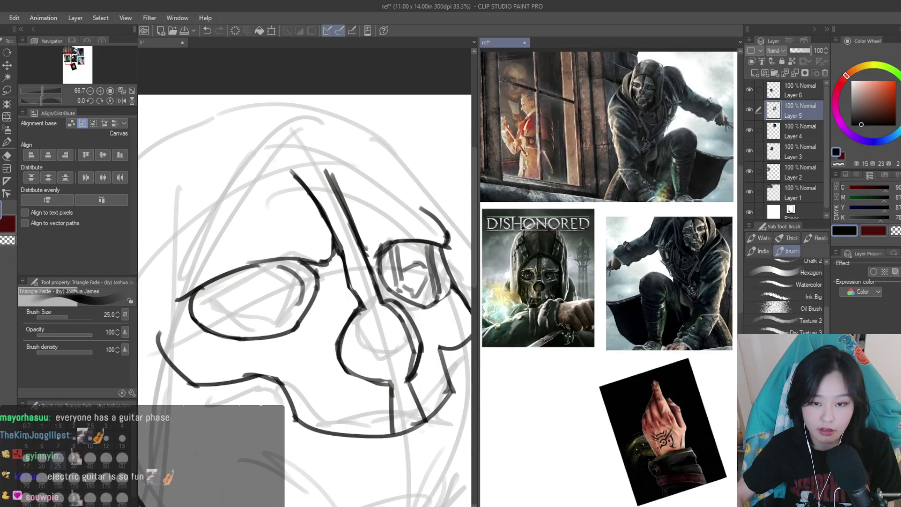
{"action": "scroll", "coordinate": [546, 304], "scroll_direction": "up", "scroll_amount": 2}
{"action": "scroll", "coordinate": [610, 281], "scroll_direction": "down", "scroll_amount": 2}
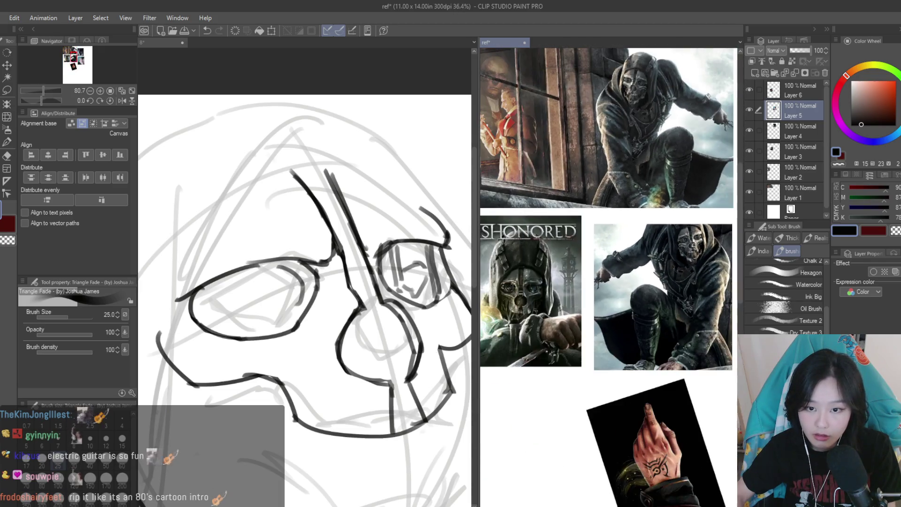
{"action": "scroll", "coordinate": [710, 240], "scroll_direction": "up", "scroll_amount": 3}
{"action": "scroll", "coordinate": [709, 240], "scroll_direction": "down", "scroll_amount": 3}
{"action": "scroll", "coordinate": [610, 281], "scroll_direction": "up", "scroll_amount": 3}
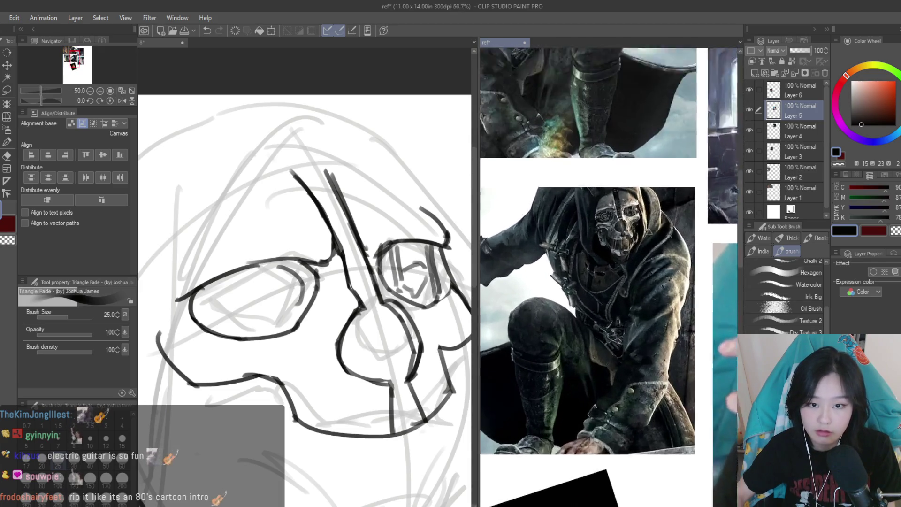
{"action": "scroll", "coordinate": [287, 227], "scroll_direction": "up", "scroll_amount": 1}
{"action": "scroll", "coordinate": [287, 227], "scroll_direction": "up", "scroll_amount": 2}
{"action": "left_click_drag", "start_coordinate": [350, 276], "coordinate": [324, 335]}
Draw the goggle lens rings: an inner arc, a small pupil circle and a curve around it
{"action": "mouse_move", "coordinate": [292, 257]}
{"action": "left_mouse_down"}
{"action": "mouse_move", "coordinate": [254, 263]}
{"action": "mouse_move", "coordinate": [282, 342]}
{"action": "mouse_move", "coordinate": [263, 331]}
{"action": "left_mouse_up"}
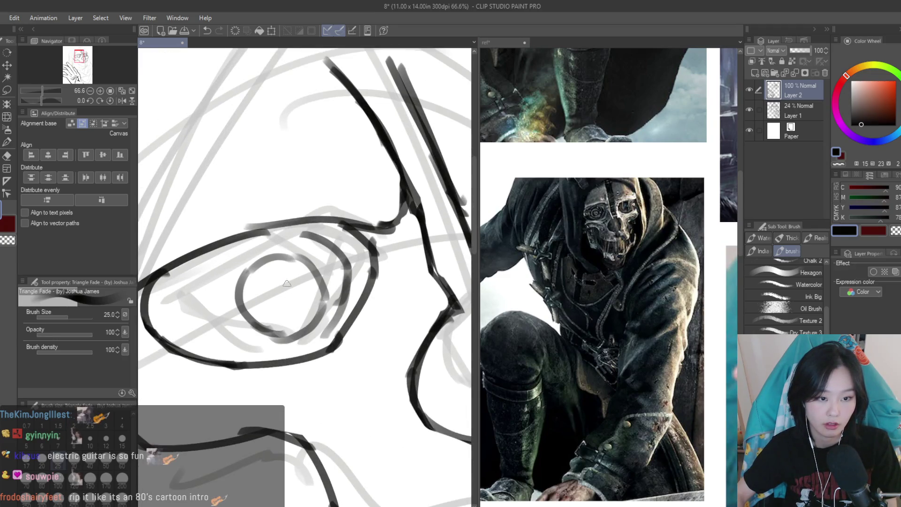
{"action": "scroll", "coordinate": [299, 273], "scroll_direction": "down", "scroll_amount": 5}
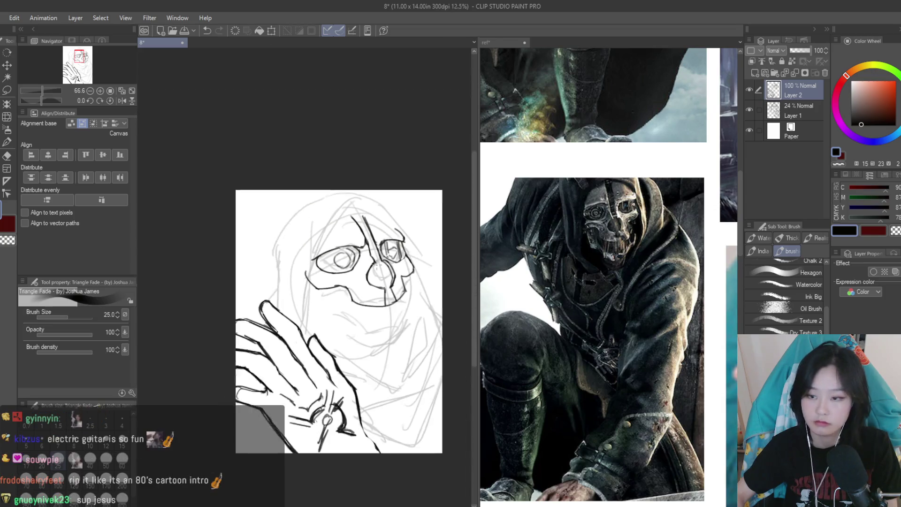
{"action": "scroll", "coordinate": [305, 258], "scroll_direction": "up", "scroll_amount": 4}
{"action": "scroll", "coordinate": [314, 235], "scroll_direction": "up", "scroll_amount": 1}
{"action": "mouse_move", "coordinate": [322, 221]}
{"action": "left_mouse_down"}
{"action": "mouse_move", "coordinate": [286, 246]}
{"action": "mouse_move", "coordinate": [342, 230]}
{"action": "left_mouse_up"}
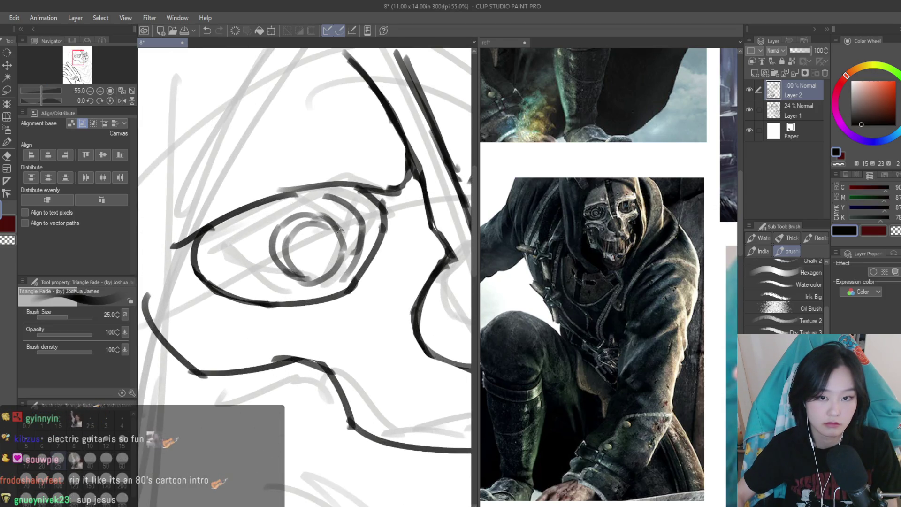
{"action": "mouse_move", "coordinate": [259, 212]}
{"action": "left_mouse_down"}
{"action": "mouse_move", "coordinate": [274, 298]}
{"action": "mouse_move", "coordinate": [254, 216]}
{"action": "left_mouse_up"}
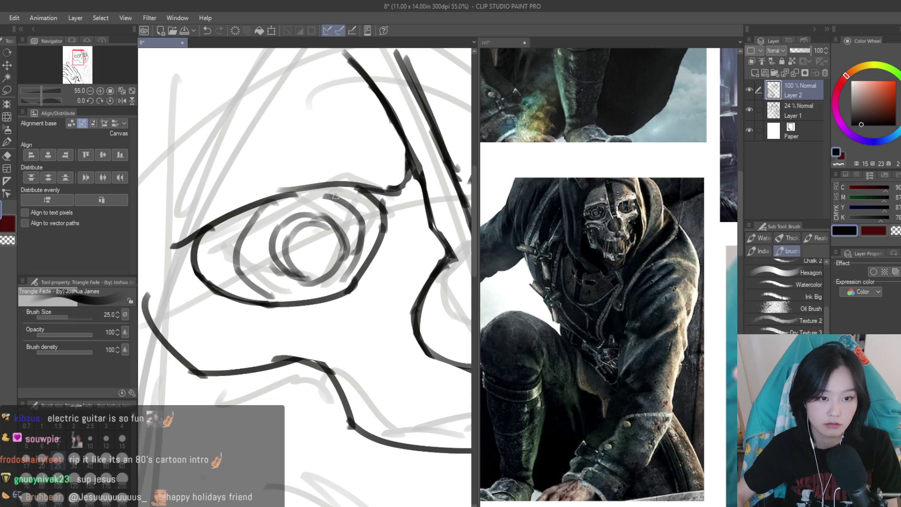
Zoom the reference collage to about 60% to enlarge the crouching Corvo images
{"action": "scroll", "coordinate": [335, 196], "scroll_direction": "down", "scroll_amount": 3}
{"action": "scroll", "coordinate": [338, 313], "scroll_direction": "up", "scroll_amount": 2}
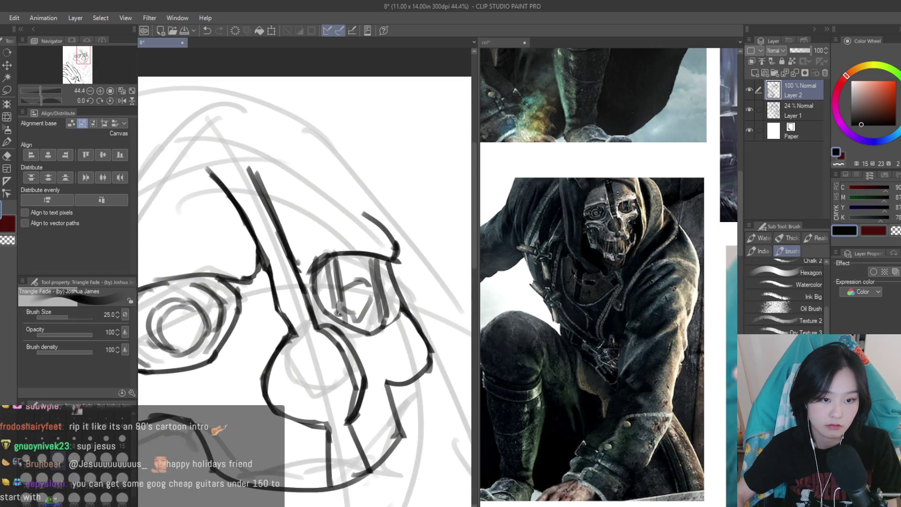
{"action": "scroll", "coordinate": [343, 272], "scroll_direction": "down", "scroll_amount": 3}
{"action": "scroll", "coordinate": [370, 244], "scroll_direction": "up", "scroll_amount": 2}
{"action": "scroll", "coordinate": [385, 229], "scroll_direction": "down", "scroll_amount": 1}
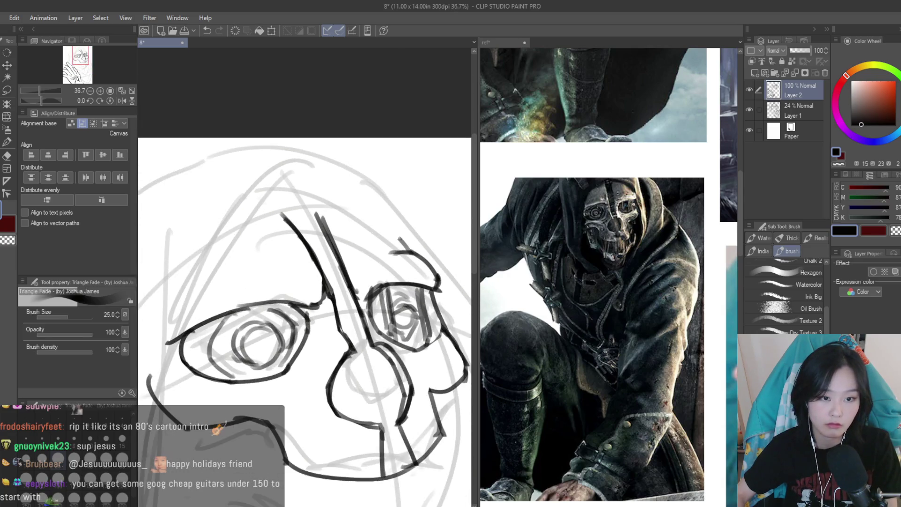
{"action": "scroll", "coordinate": [284, 227], "scroll_direction": "up", "scroll_amount": 2}
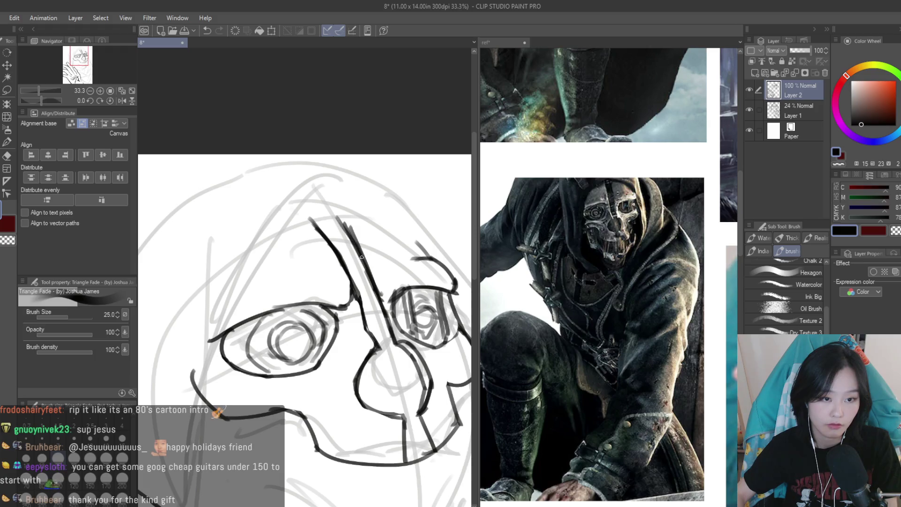
{"action": "scroll", "coordinate": [361, 257], "scroll_direction": "down", "scroll_amount": 5}
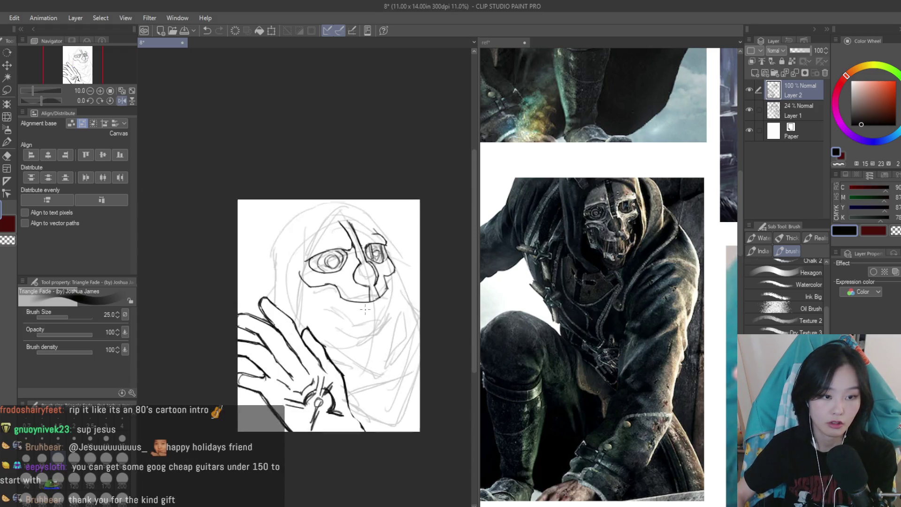
{"action": "scroll", "coordinate": [365, 310], "scroll_direction": "up", "scroll_amount": 5}
{"action": "scroll", "coordinate": [375, 314], "scroll_direction": "up", "scroll_amount": 1}
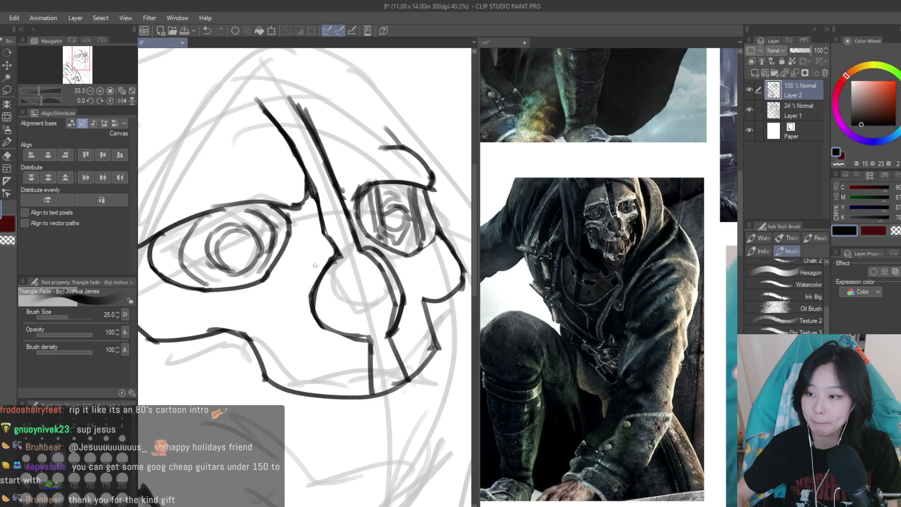
{"action": "left_click", "coordinate": [6, 90]}
{"action": "left_click", "coordinate": [625, 214]}
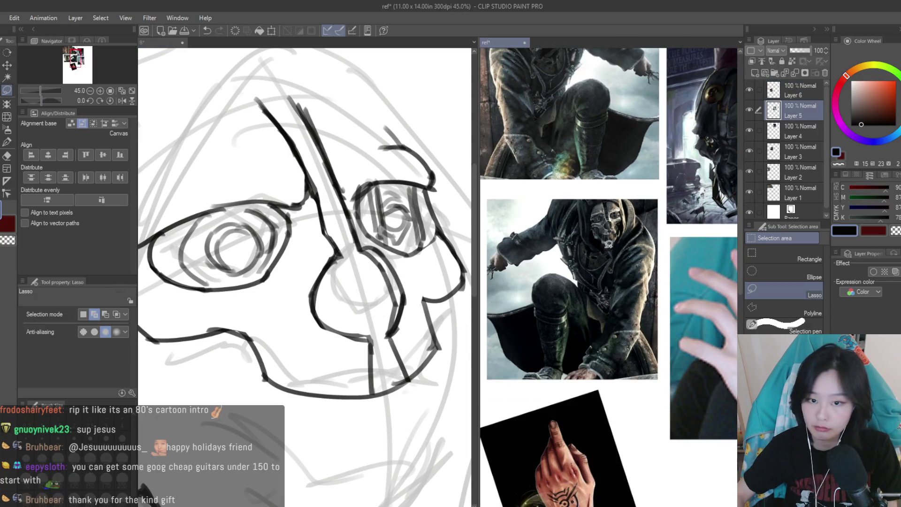
{"action": "scroll", "coordinate": [608, 244], "scroll_direction": "down", "scroll_amount": 2}
{"action": "scroll", "coordinate": [630, 240], "scroll_direction": "up", "scroll_amount": 3}
{"action": "scroll", "coordinate": [583, 248], "scroll_direction": "up", "scroll_amount": 5}
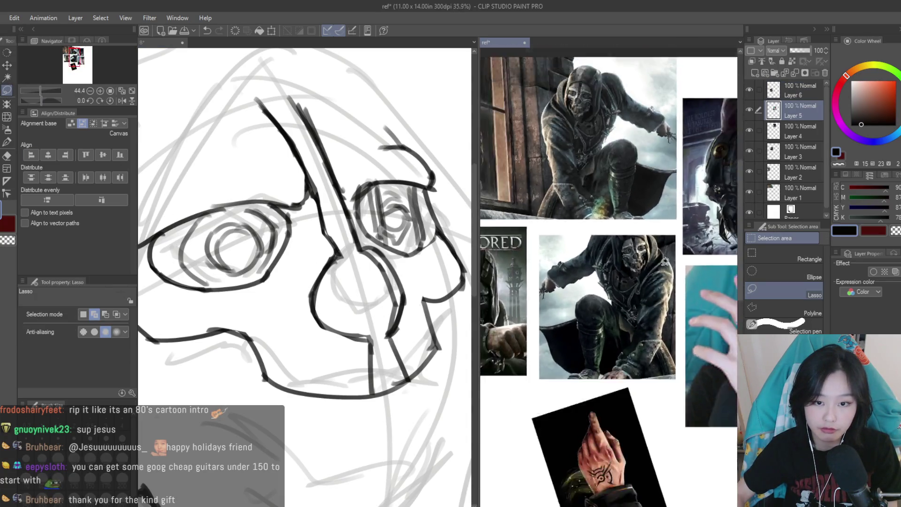
{"action": "scroll", "coordinate": [453, 328], "scroll_direction": "up", "scroll_amount": 2}
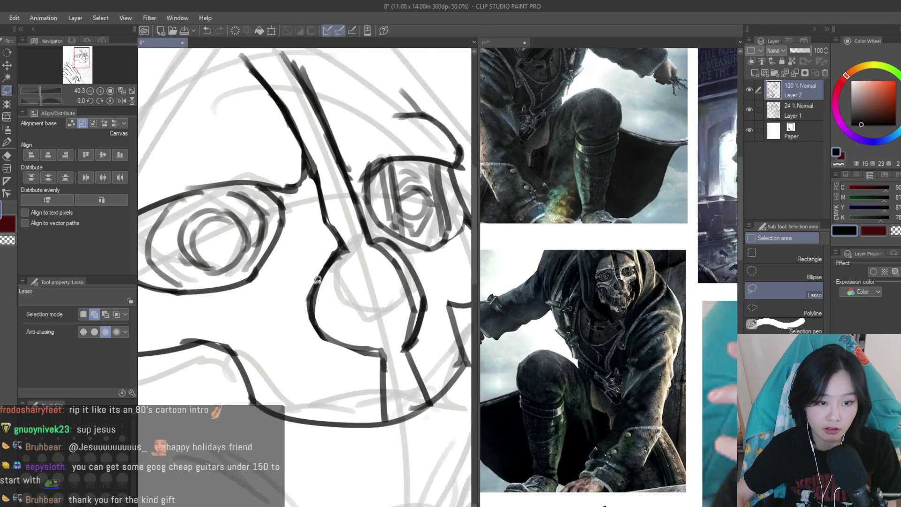
Lasso the mask's nose area and scale it down to about 93% width
{"action": "left_click_drag", "start_coordinate": [290, 276], "coordinate": [386, 368]}
{"action": "mouse_move", "coordinate": [380, 227]}
{"action": "left_mouse_down"}
{"action": "mouse_move", "coordinate": [435, 238]}
{"action": "mouse_move", "coordinate": [359, 221]}
{"action": "left_mouse_up"}
{"action": "scroll", "coordinate": [377, 255], "scroll_direction": "up", "scroll_amount": 3}
{"action": "scroll", "coordinate": [366, 235], "scroll_direction": "down", "scroll_amount": 5}
{"action": "key", "text": "ctrl+t"}
{"action": "left_click_drag", "start_coordinate": [401, 337], "coordinate": [389, 327]}
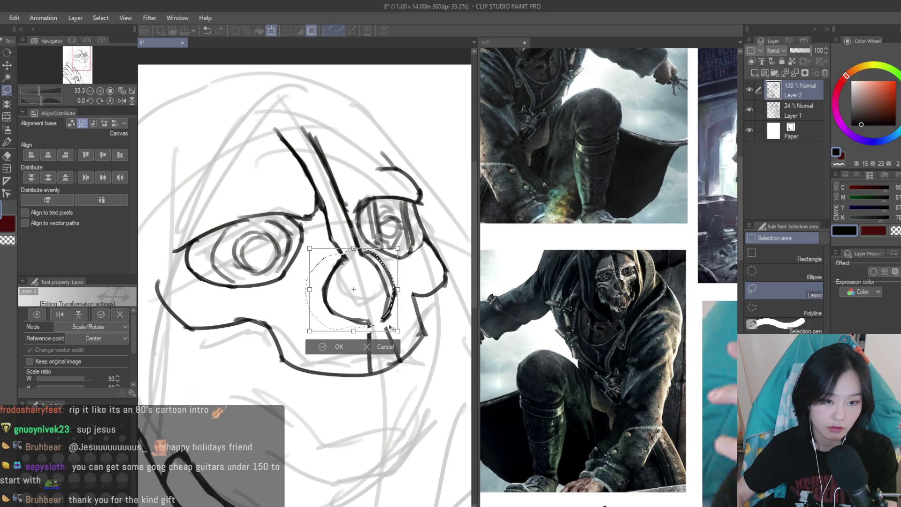
{"action": "key", "text": "Return"}
Unflip the canvas and return to the mask sketch with the inking brush
{"action": "scroll", "coordinate": [404, 249], "scroll_direction": "down", "scroll_amount": 4}
{"action": "key", "text": "h"}
{"action": "key", "text": "b"}
{"action": "scroll", "coordinate": [401, 305], "scroll_direction": "up", "scroll_amount": 6}
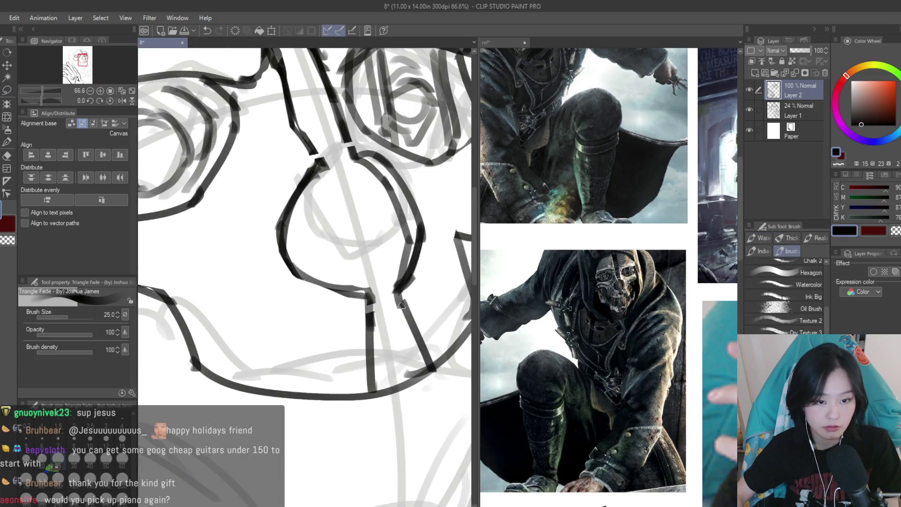
{"action": "scroll", "coordinate": [605, 277], "scroll_direction": "down", "scroll_amount": 3}
{"action": "scroll", "coordinate": [605, 276], "scroll_direction": "up", "scroll_amount": 5}
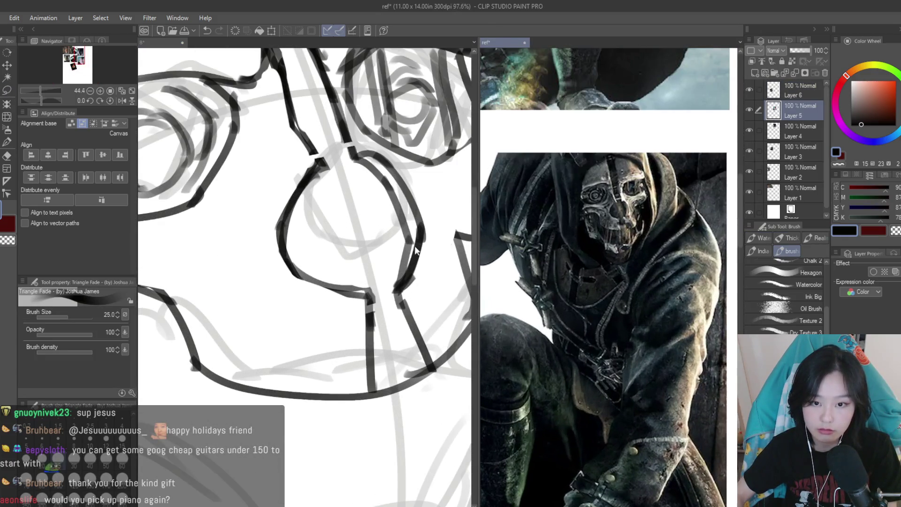
{"action": "left_click", "coordinate": [415, 250]}
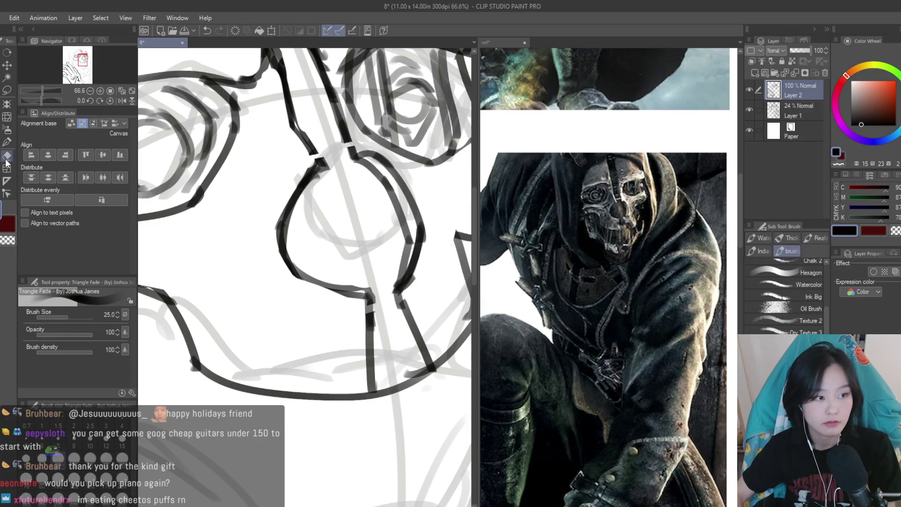
Erase the stray lower-jaw curve and re-ink the mask's right jaw line down to the chin
{"action": "key", "text": "e"}
{"action": "mouse_move", "coordinate": [427, 385]}
{"action": "left_mouse_down"}
{"action": "mouse_move", "coordinate": [398, 387]}
{"action": "mouse_move", "coordinate": [413, 361]}
{"action": "left_mouse_up"}
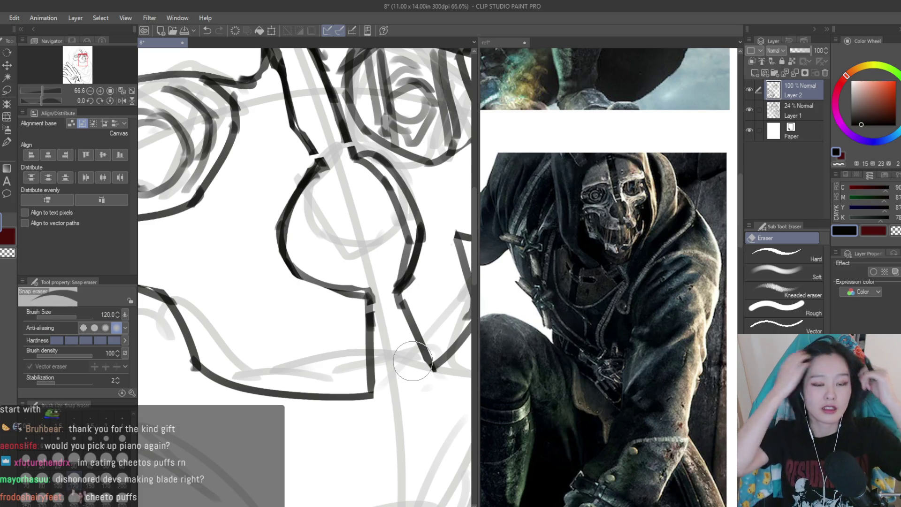
{"action": "key", "text": "b"}
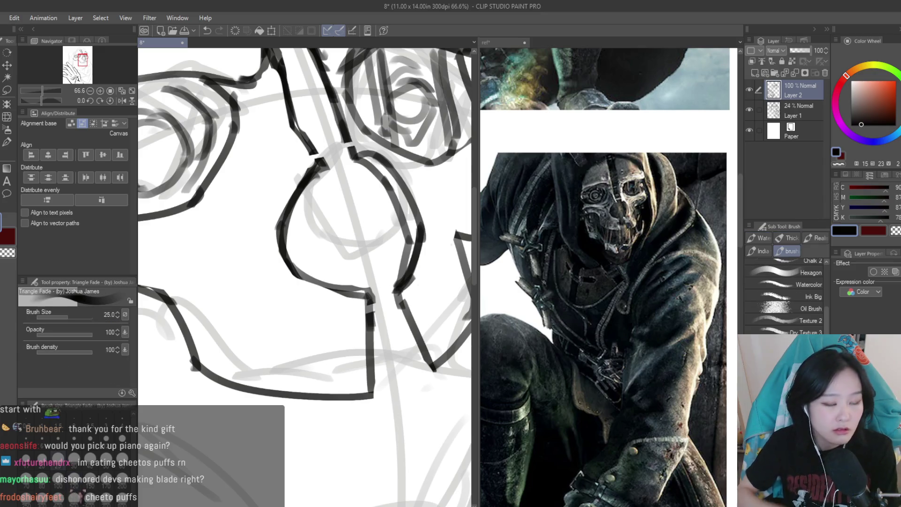
{"action": "left_click_drag", "start_coordinate": [397, 283], "coordinate": [428, 352]}
{"action": "scroll", "coordinate": [375, 272], "scroll_direction": "down", "scroll_amount": 2}
{"action": "scroll", "coordinate": [375, 271], "scroll_direction": "up", "scroll_amount": 1}
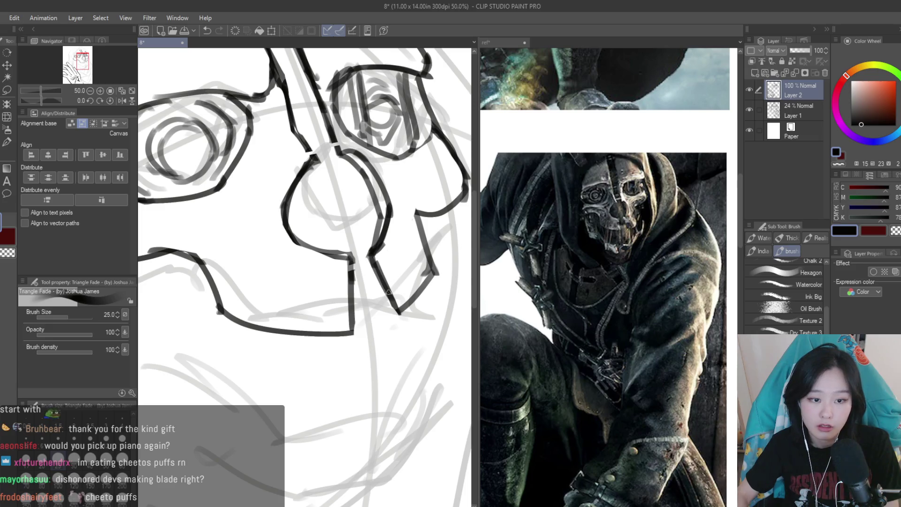
{"action": "left_click_drag", "start_coordinate": [375, 261], "coordinate": [388, 293]}
{"action": "mouse_move", "coordinate": [424, 241]}
{"action": "left_mouse_down"}
{"action": "mouse_move", "coordinate": [440, 281]}
{"action": "mouse_move", "coordinate": [406, 302]}
{"action": "mouse_move", "coordinate": [422, 291]}
{"action": "mouse_move", "coordinate": [430, 300]}
{"action": "mouse_move", "coordinate": [399, 324]}
{"action": "left_mouse_up"}
Erase the overlapping chin strokes, then return to the inking brush
{"action": "key", "text": "u"}
{"action": "key", "text": "e"}
{"action": "scroll", "coordinate": [409, 287], "scroll_direction": "up", "scroll_amount": 1}
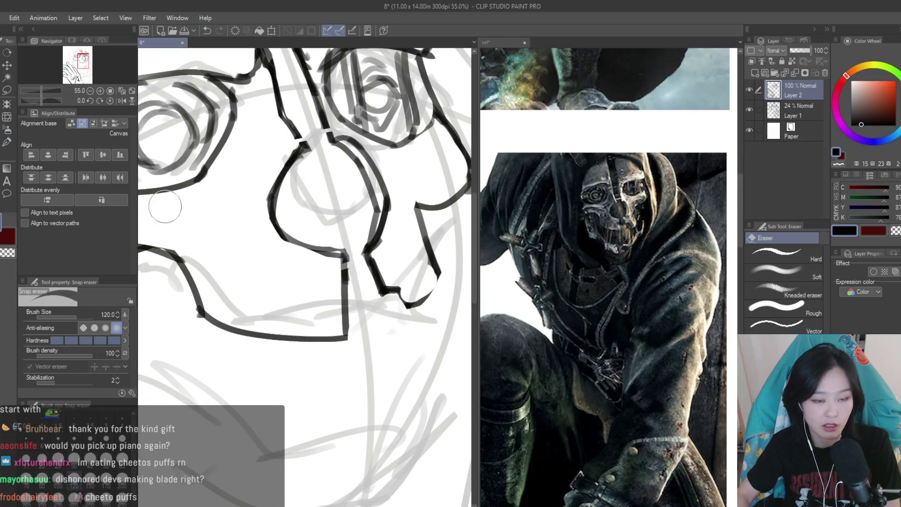
{"action": "key", "text": "b"}
{"action": "scroll", "coordinate": [374, 284], "scroll_direction": "down", "scroll_amount": 1}
{"action": "scroll", "coordinate": [374, 285], "scroll_direction": "down", "scroll_amount": 1}
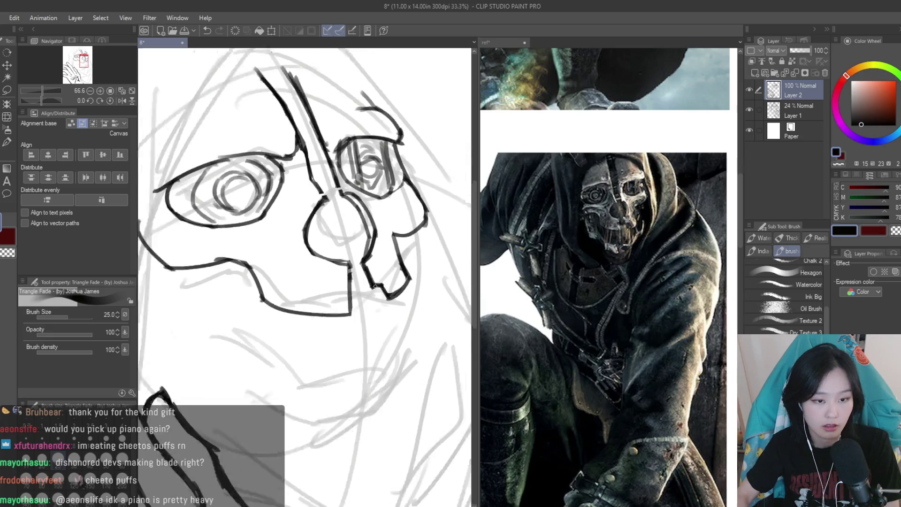
{"action": "scroll", "coordinate": [374, 285], "scroll_direction": "down", "scroll_amount": 3}
{"action": "scroll", "coordinate": [374, 285], "scroll_direction": "up", "scroll_amount": 3}
{"action": "scroll", "coordinate": [374, 285], "scroll_direction": "down", "scroll_amount": 1}
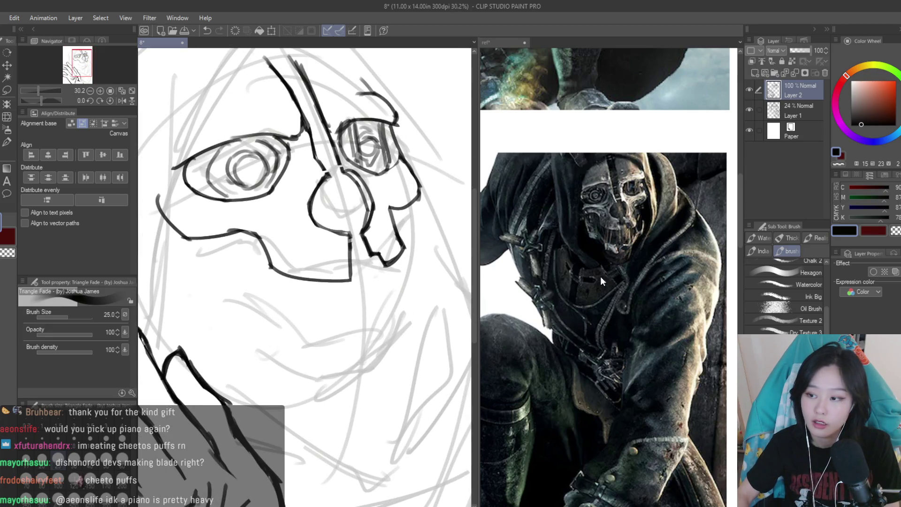
Bring the Dishonored reference board document forward
{"action": "left_click", "coordinate": [600, 280]}
{"action": "scroll", "coordinate": [600, 280], "scroll_direction": "down", "scroll_amount": 4}
{"action": "scroll", "coordinate": [601, 280], "scroll_direction": "up", "scroll_amount": 2}
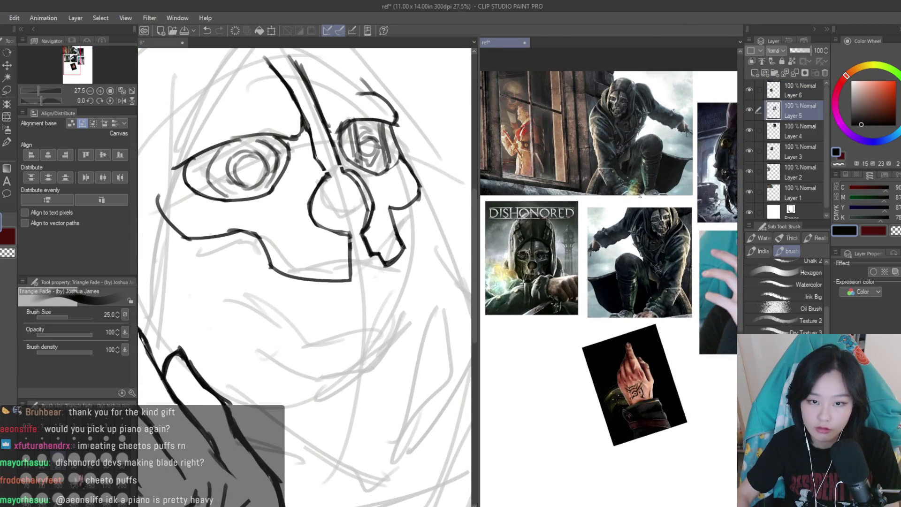
View the crouching figure references, then return to the mask sketch
{"action": "scroll", "coordinate": [639, 196], "scroll_direction": "up", "scroll_amount": 3}
{"action": "mouse_move", "coordinate": [408, 371]}
{"action": "left_mouse_down"}
{"action": "mouse_move", "coordinate": [532, 336]}
{"action": "mouse_move", "coordinate": [359, 336]}
{"action": "left_mouse_up"}
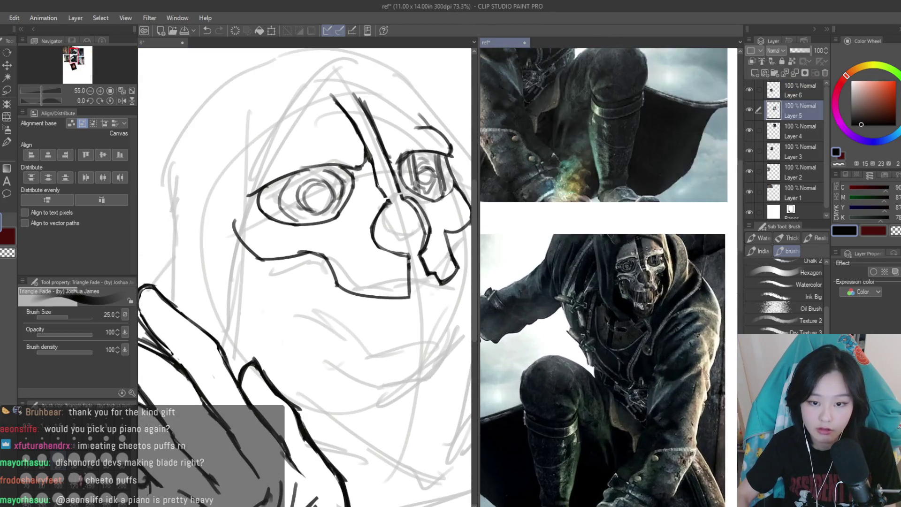
{"action": "left_click", "coordinate": [271, 279]}
Ink the left side of the lower jaw and the chin's bottom edge, retrying strokes with undo
{"action": "scroll", "coordinate": [271, 280], "scroll_direction": "up", "scroll_amount": 1}
{"action": "left_click_drag", "start_coordinate": [263, 259], "coordinate": [301, 336]}
{"action": "key", "text": "ctrl+z"}
{"action": "mouse_move", "coordinate": [256, 257]}
{"action": "left_mouse_down"}
{"action": "mouse_move", "coordinate": [294, 343]}
{"action": "mouse_move", "coordinate": [278, 291]}
{"action": "mouse_move", "coordinate": [290, 320]}
{"action": "left_mouse_up"}
{"action": "key", "text": "ctrl+z"}
{"action": "mouse_move", "coordinate": [289, 322]}
{"action": "left_mouse_down"}
{"action": "mouse_move", "coordinate": [336, 330]}
{"action": "mouse_move", "coordinate": [334, 356]}
{"action": "mouse_move", "coordinate": [371, 381]}
{"action": "left_mouse_up"}
{"action": "key", "text": "ctrl+z"}
{"action": "key", "text": "ctrl+z"}
{"action": "key", "text": "ctrl+z"}
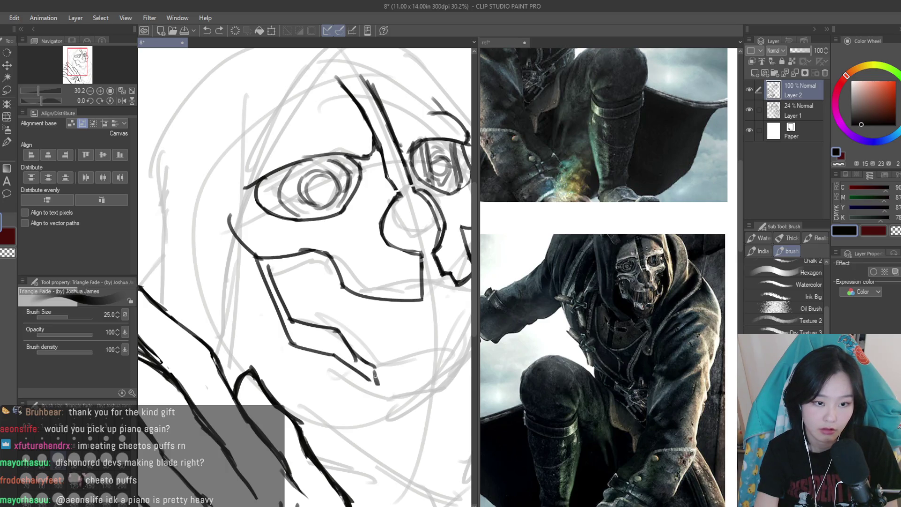
{"action": "scroll", "coordinate": [374, 375], "scroll_direction": "down", "scroll_amount": 1}
{"action": "left_click_drag", "start_coordinate": [328, 342], "coordinate": [376, 346]}
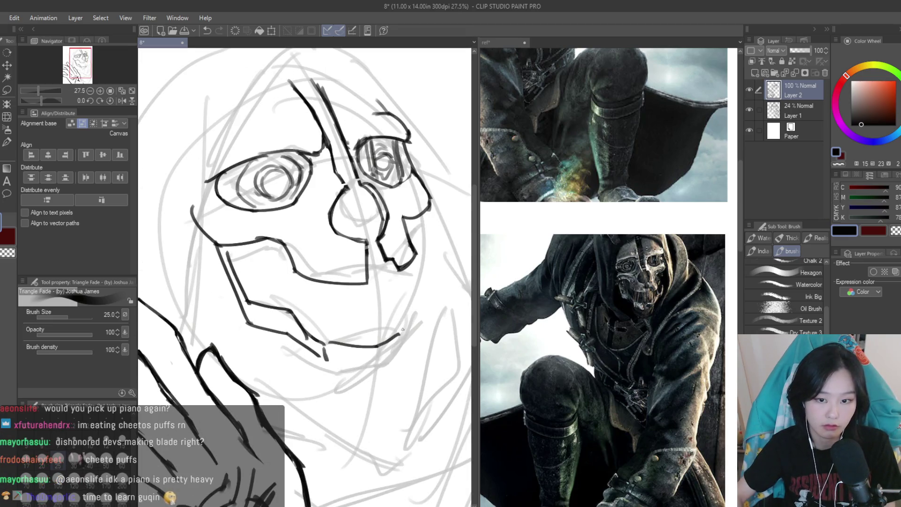
Ink the right side of the lower jaw over several undone attempts, then pick the eraser
{"action": "left_click_drag", "start_coordinate": [417, 276], "coordinate": [400, 334]}
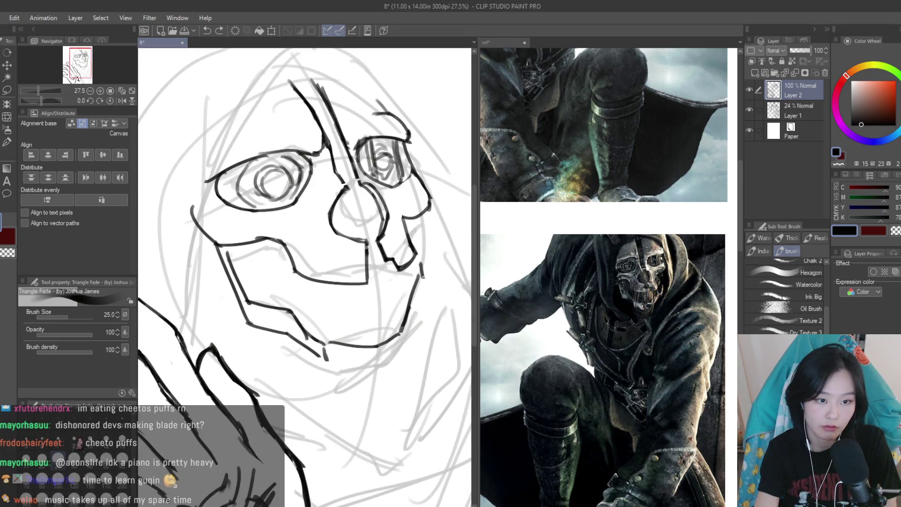
{"action": "key", "text": "ctrl+z"}
{"action": "mouse_move", "coordinate": [422, 250]}
{"action": "left_mouse_down"}
{"action": "mouse_move", "coordinate": [407, 334]}
{"action": "mouse_move", "coordinate": [367, 366]}
{"action": "left_mouse_up"}
{"action": "key", "text": "ctrl+z"}
{"action": "mouse_move", "coordinate": [414, 334]}
{"action": "left_mouse_down"}
{"action": "mouse_move", "coordinate": [379, 361]}
{"action": "mouse_move", "coordinate": [348, 367]}
{"action": "mouse_move", "coordinate": [322, 355]}
{"action": "left_mouse_up"}
{"action": "key", "text": "ctrl+z"}
{"action": "key", "text": "ctrl+z"}
{"action": "mouse_move", "coordinate": [414, 304]}
{"action": "left_mouse_down"}
{"action": "mouse_move", "coordinate": [406, 343]}
{"action": "mouse_move", "coordinate": [337, 356]}
{"action": "mouse_move", "coordinate": [396, 345]}
{"action": "left_mouse_up"}
{"action": "key", "text": "e"}
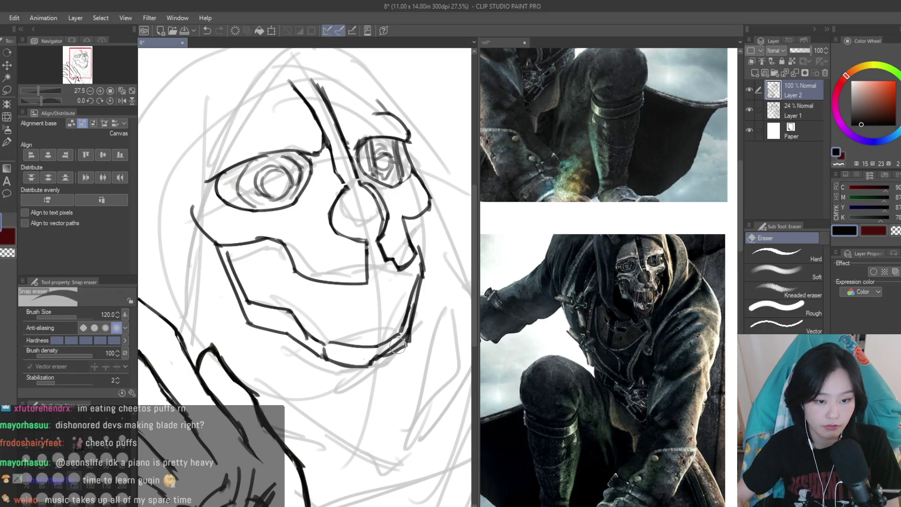
{"action": "scroll", "coordinate": [399, 329], "scroll_direction": "down", "scroll_amount": 5}
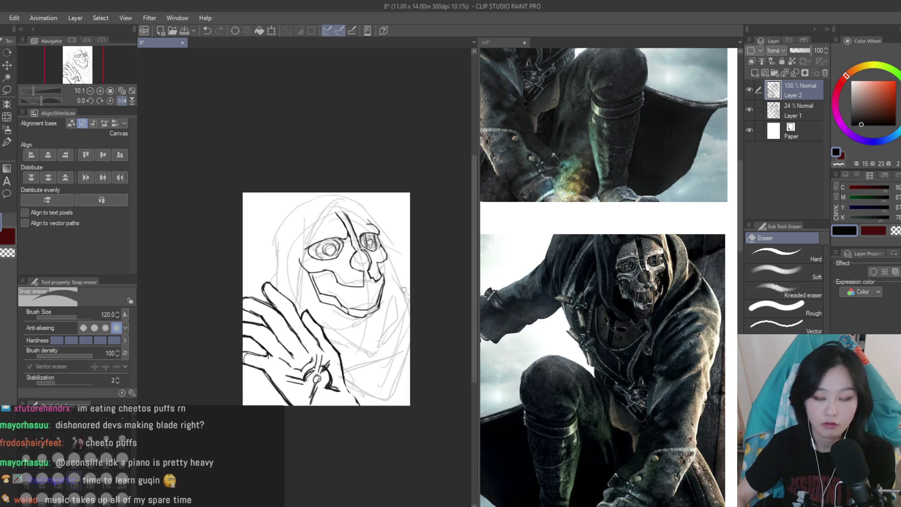
Draw vertical tooth lines, one long and one shorter, down into the mask's lower jaw
{"action": "scroll", "coordinate": [404, 289], "scroll_direction": "up", "scroll_amount": 2}
{"action": "scroll", "coordinate": [716, 248], "scroll_direction": "down", "scroll_amount": 5}
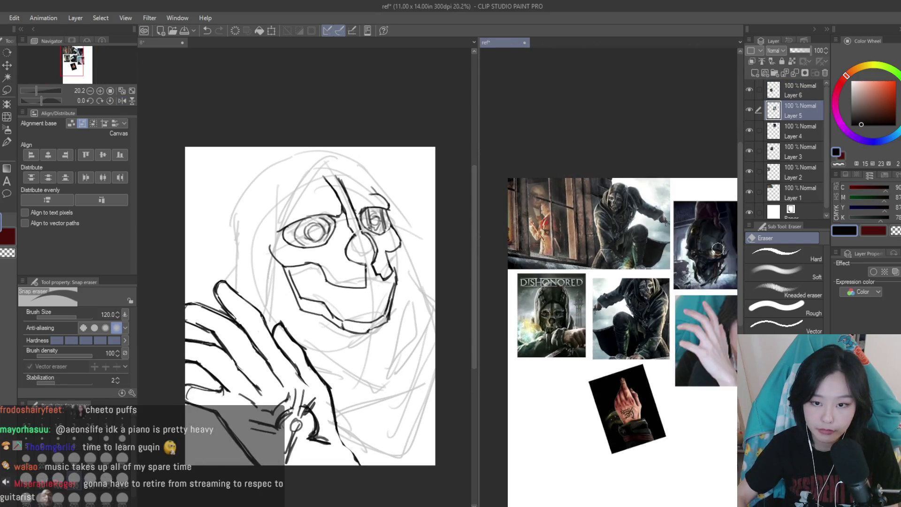
{"action": "scroll", "coordinate": [717, 248], "scroll_direction": "up", "scroll_amount": 4}
{"action": "scroll", "coordinate": [605, 320], "scroll_direction": "down", "scroll_amount": 3}
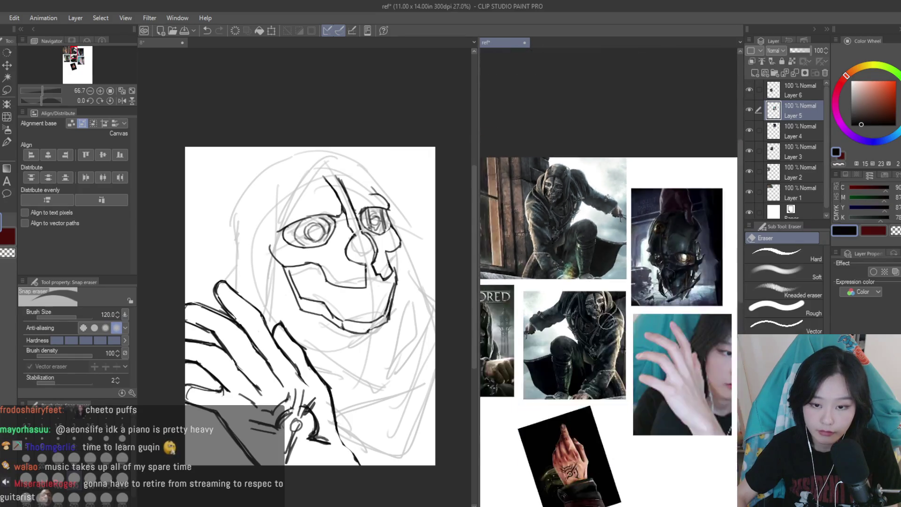
{"action": "scroll", "coordinate": [605, 321], "scroll_direction": "up", "scroll_amount": 5}
{"action": "scroll", "coordinate": [527, 337], "scroll_direction": "down", "scroll_amount": 2}
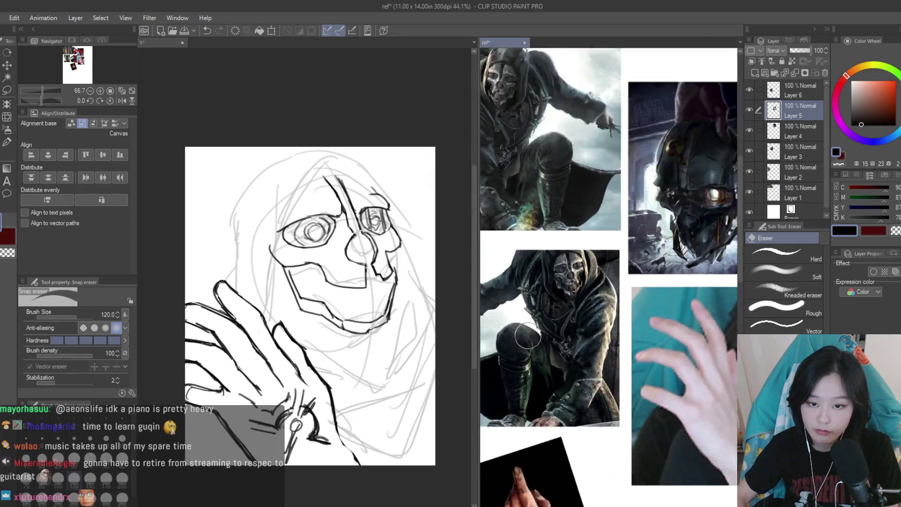
{"action": "scroll", "coordinate": [528, 337], "scroll_direction": "up", "scroll_amount": 1}
{"action": "scroll", "coordinate": [347, 260], "scroll_direction": "up", "scroll_amount": 4}
{"action": "key", "text": "b"}
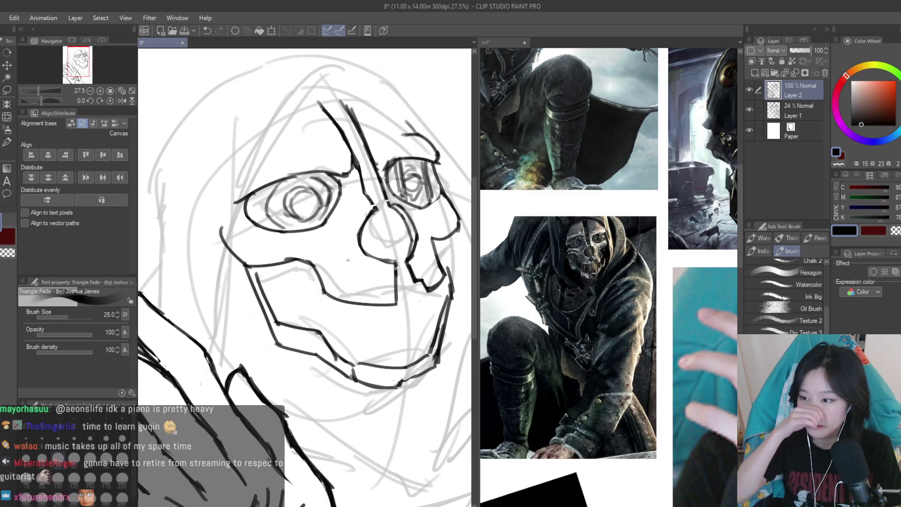
{"action": "scroll", "coordinate": [348, 260], "scroll_direction": "down", "scroll_amount": 2}
{"action": "scroll", "coordinate": [304, 292], "scroll_direction": "up", "scroll_amount": 1}
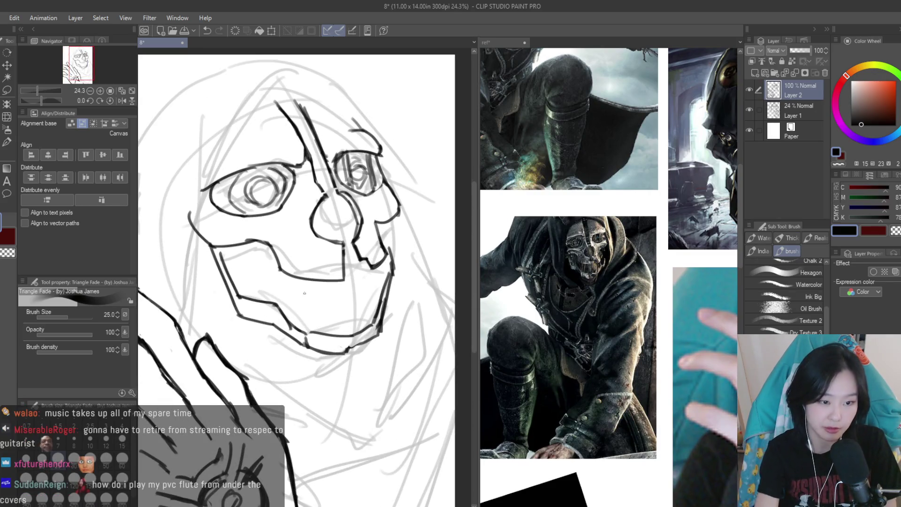
{"action": "left_click_drag", "start_coordinate": [300, 279], "coordinate": [314, 317]}
{"action": "left_click_drag", "start_coordinate": [337, 279], "coordinate": [332, 332]}
{"action": "left_click_drag", "start_coordinate": [341, 281], "coordinate": [341, 307]}
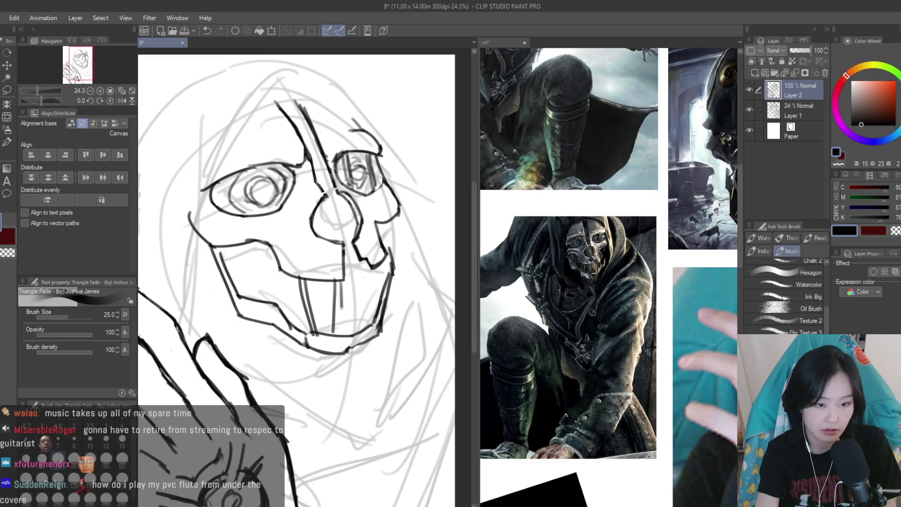
Bring the reference board forward and zoom to 150% on the mask face
{"action": "left_click", "coordinate": [637, 283]}
{"action": "scroll", "coordinate": [637, 284], "scroll_direction": "down", "scroll_amount": 3}
{"action": "scroll", "coordinate": [637, 283], "scroll_direction": "up", "scroll_amount": 4}
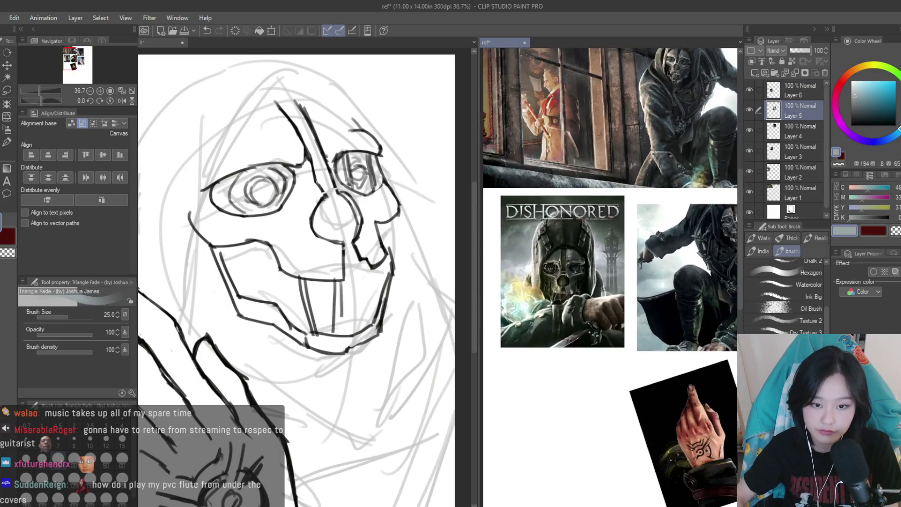
{"action": "scroll", "coordinate": [637, 283], "scroll_direction": "up", "scroll_amount": 3}
{"action": "scroll", "coordinate": [637, 283], "scroll_direction": "down", "scroll_amount": 3}
{"action": "scroll", "coordinate": [517, 308], "scroll_direction": "up", "scroll_amount": 3}
{"action": "scroll", "coordinate": [517, 308], "scroll_direction": "down", "scroll_amount": 2}
{"action": "scroll", "coordinate": [667, 255], "scroll_direction": "up", "scroll_amount": 4}
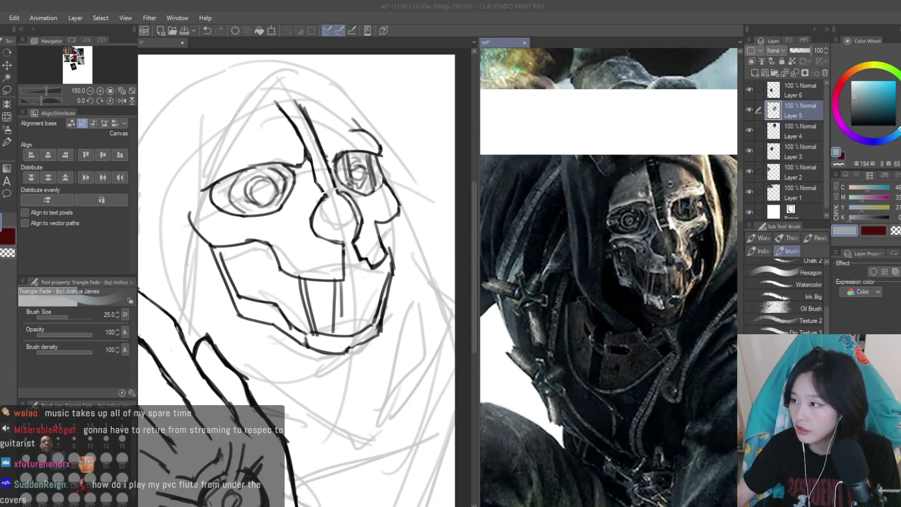
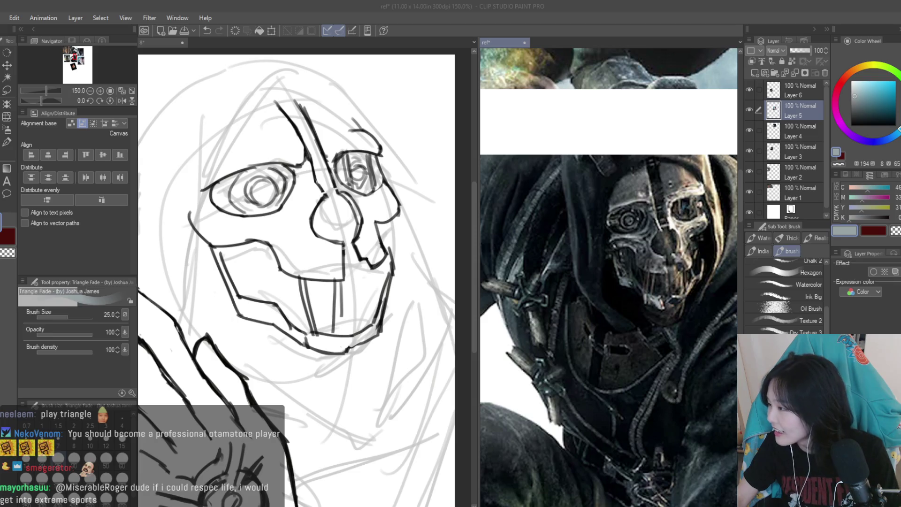
Back on the figure sketch, redraw the mask's teeth and upper lip in black
{"action": "key", "text": "alt+Tab"}
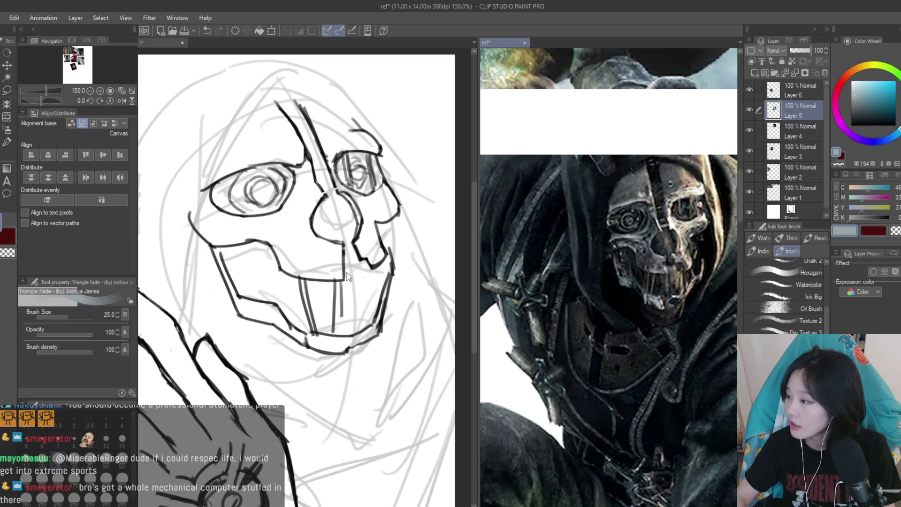
{"action": "left_click", "coordinate": [367, 325]}
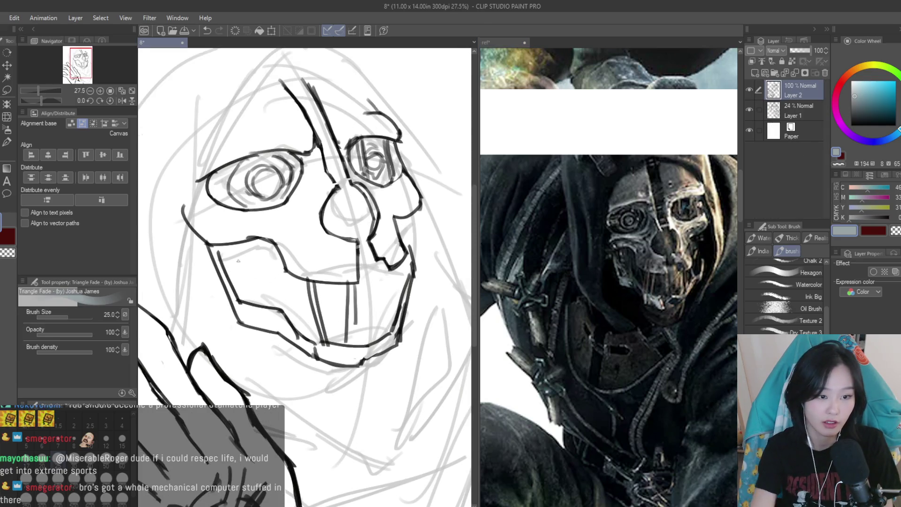
{"action": "left_click", "coordinate": [237, 244], "text": "alt"}
{"action": "left_click_drag", "start_coordinate": [248, 249], "coordinate": [276, 306]}
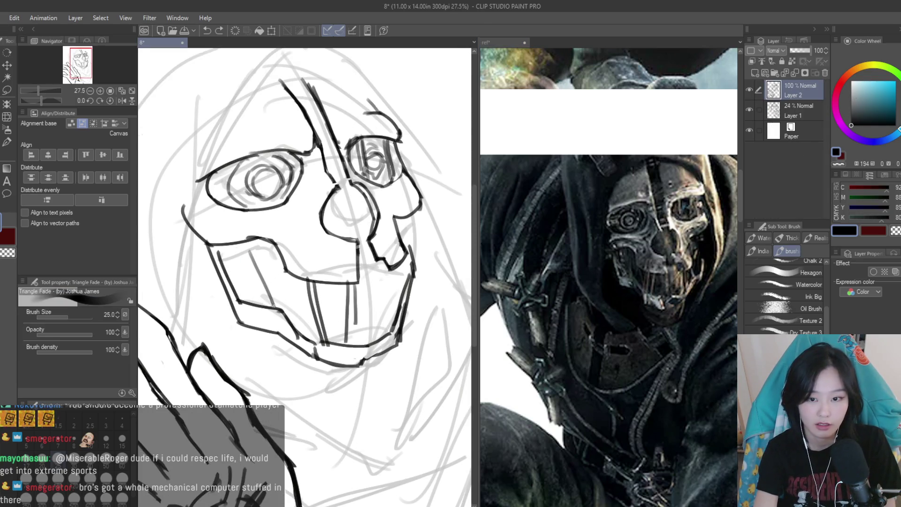
{"action": "mouse_move", "coordinate": [234, 244]}
{"action": "left_mouse_down"}
{"action": "mouse_move", "coordinate": [252, 301]}
{"action": "mouse_move", "coordinate": [277, 305]}
{"action": "left_mouse_up"}
{"action": "key", "text": "ctrl+z"}
{"action": "left_click_drag", "start_coordinate": [227, 256], "coordinate": [261, 238]}
{"action": "left_click_drag", "start_coordinate": [254, 242], "coordinate": [281, 236]}
Add a thin line above the teeth, a cheek mark, and two lower-jaw tooth lines
{"action": "left_click_drag", "start_coordinate": [207, 242], "coordinate": [249, 224]}
{"action": "left_click_drag", "start_coordinate": [301, 215], "coordinate": [310, 223]}
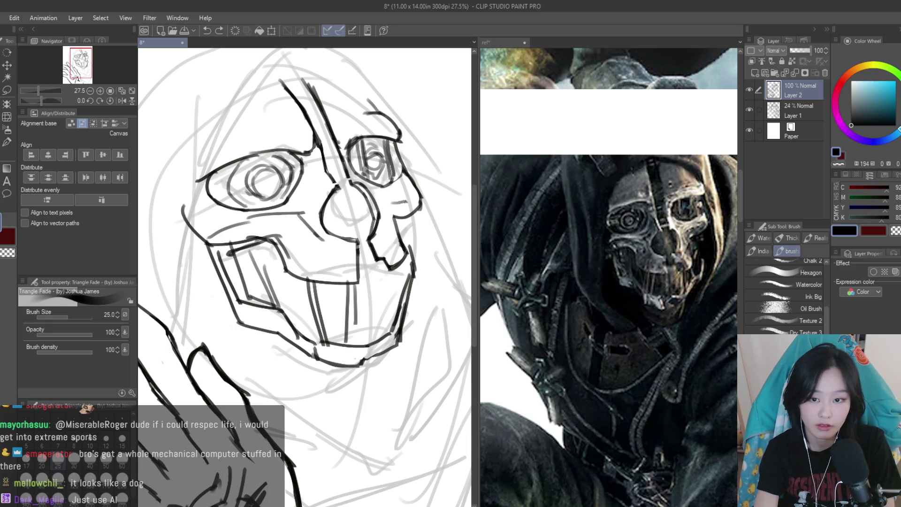
{"action": "scroll", "coordinate": [390, 207], "scroll_direction": "down", "scroll_amount": 5}
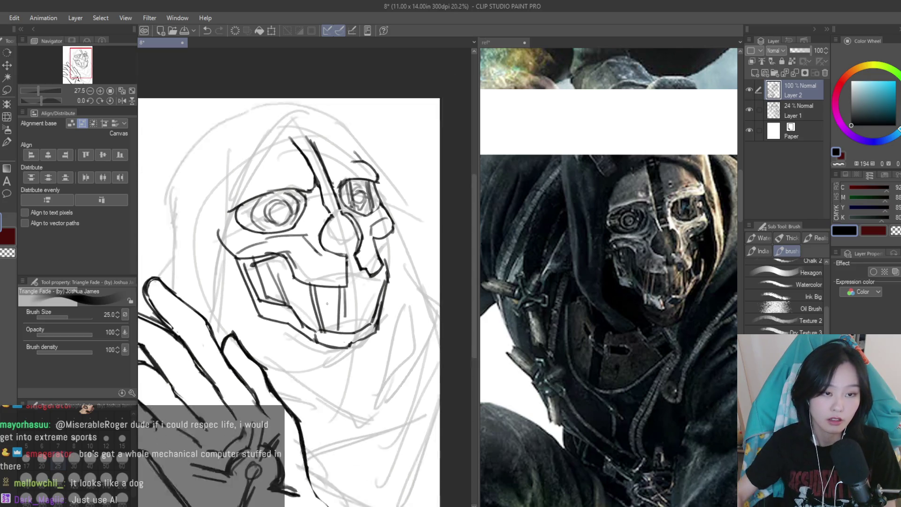
{"action": "scroll", "coordinate": [337, 199], "scroll_direction": "up", "scroll_amount": 4}
{"action": "scroll", "coordinate": [336, 198], "scroll_direction": "up", "scroll_amount": 3}
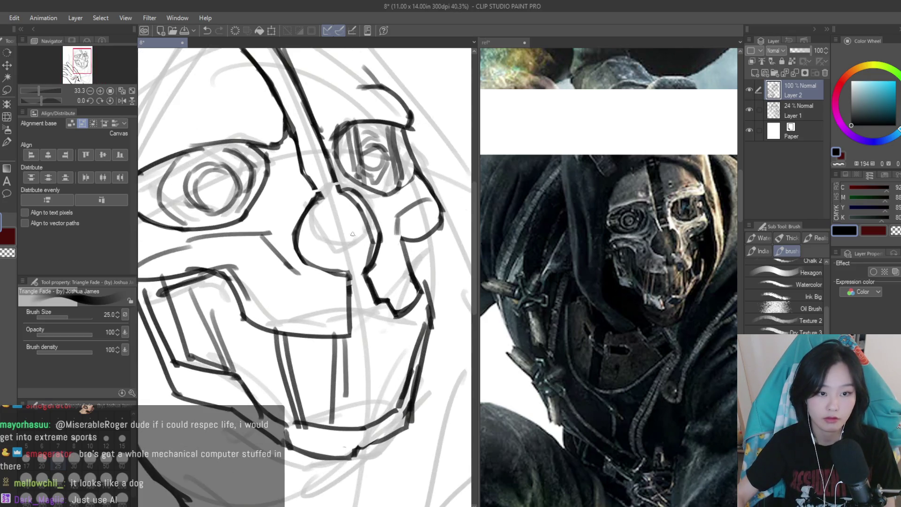
{"action": "mouse_move", "coordinate": [367, 322]}
{"action": "left_mouse_down"}
{"action": "mouse_move", "coordinate": [380, 408]}
{"action": "mouse_move", "coordinate": [404, 360]}
{"action": "mouse_move", "coordinate": [384, 414]}
{"action": "left_mouse_up"}
{"action": "scroll", "coordinate": [399, 321], "scroll_direction": "down", "scroll_amount": 2}
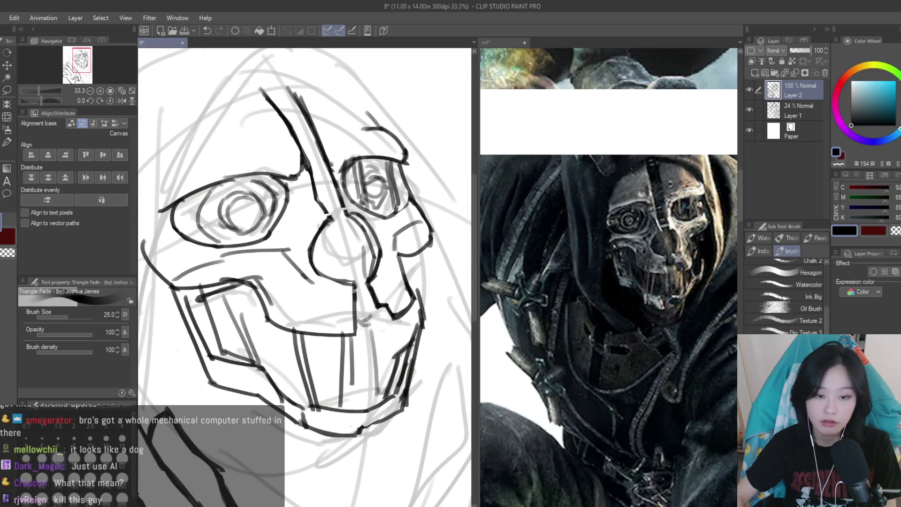
{"action": "scroll", "coordinate": [402, 315], "scroll_direction": "up", "scroll_amount": 1}
Strengthen the mask's right cheek line, then bring up the reference images document
{"action": "left_click_drag", "start_coordinate": [397, 244], "coordinate": [409, 304]}
{"action": "scroll", "coordinate": [382, 307], "scroll_direction": "down", "scroll_amount": 2}
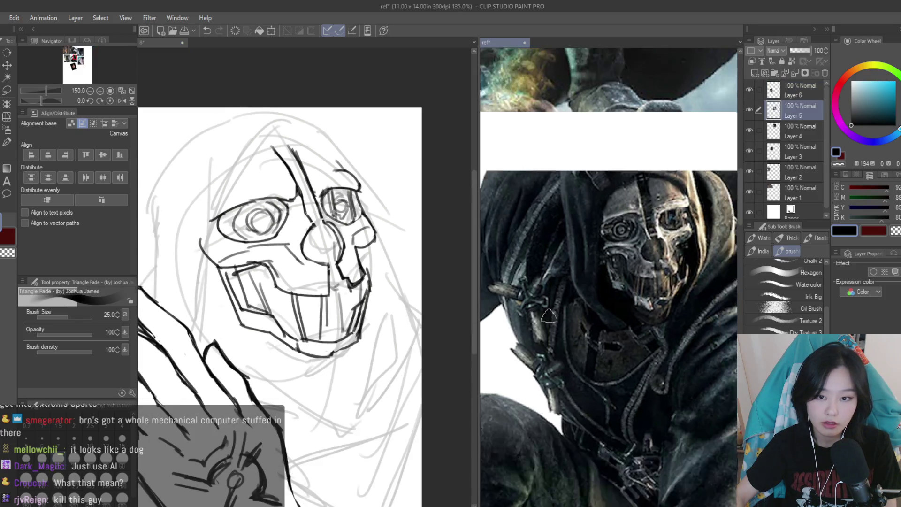
{"action": "scroll", "coordinate": [610, 304], "scroll_direction": "down", "scroll_amount": 1}
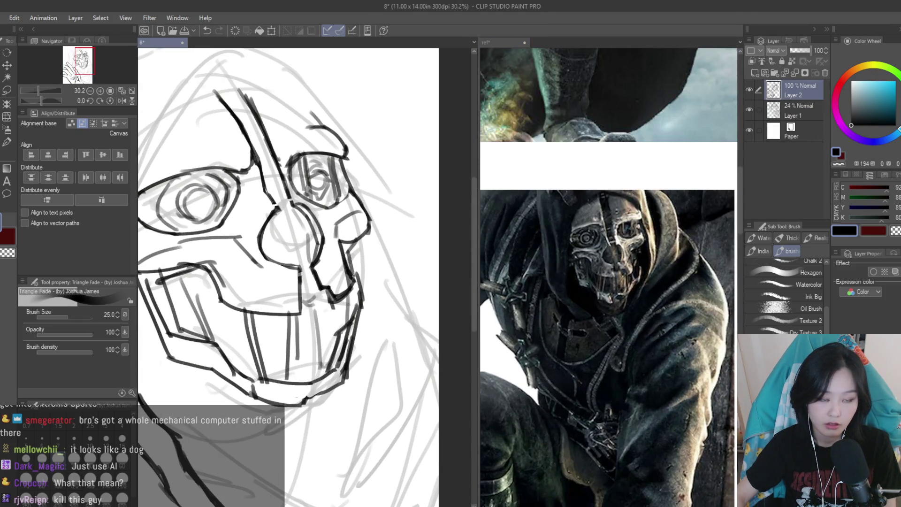
{"action": "scroll", "coordinate": [353, 276], "scroll_direction": "down", "scroll_amount": 3}
{"action": "scroll", "coordinate": [305, 305], "scroll_direction": "right", "scroll_amount": 2}
{"action": "scroll", "coordinate": [357, 233], "scroll_direction": "up", "scroll_amount": 2}
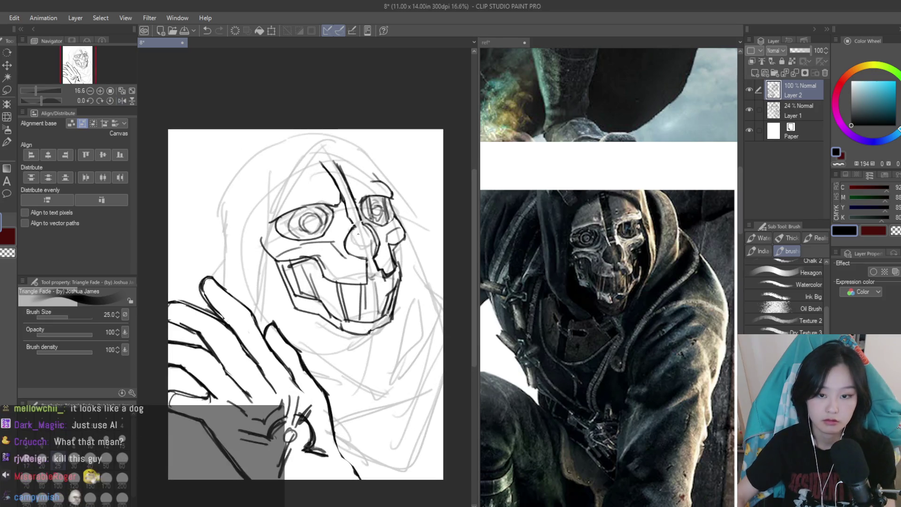
{"action": "scroll", "coordinate": [357, 233], "scroll_direction": "up", "scroll_amount": 5}
{"action": "left_click", "coordinate": [660, 267]}
Check the reference, then ink the lower jaw and right cheek with heavier strokes
{"action": "scroll", "coordinate": [660, 266], "scroll_direction": "down", "scroll_amount": 3}
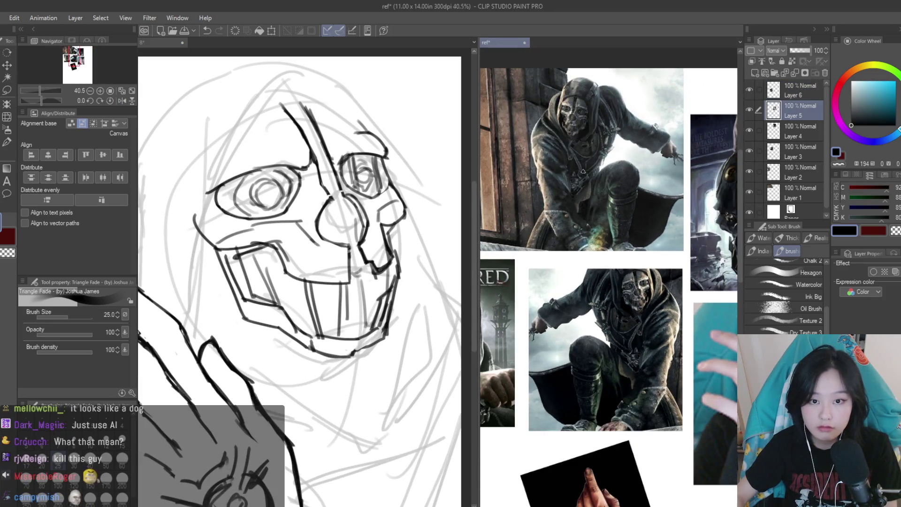
{"action": "scroll", "coordinate": [583, 171], "scroll_direction": "down", "scroll_amount": 2}
{"action": "scroll", "coordinate": [693, 215], "scroll_direction": "up", "scroll_amount": 3}
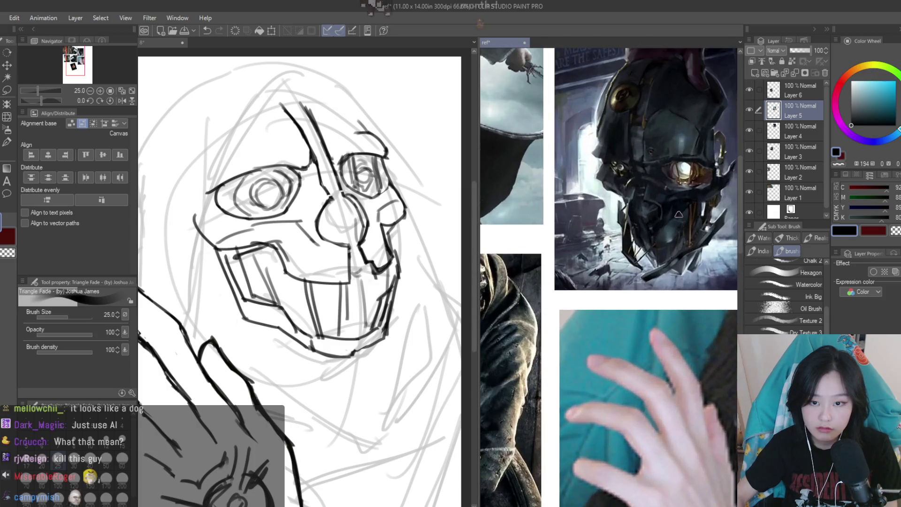
{"action": "left_click", "coordinate": [349, 313]}
{"action": "scroll", "coordinate": [350, 312], "scroll_direction": "up", "scroll_amount": 1}
{"action": "scroll", "coordinate": [349, 313], "scroll_direction": "up", "scroll_amount": 1}
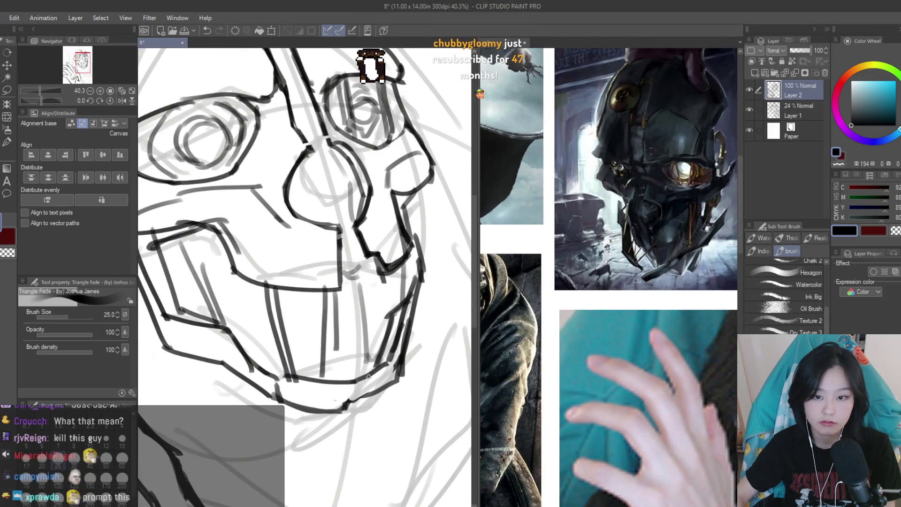
{"action": "left_click_drag", "start_coordinate": [335, 389], "coordinate": [350, 409]}
{"action": "mouse_move", "coordinate": [392, 339]}
{"action": "left_mouse_down"}
{"action": "mouse_move", "coordinate": [352, 393]}
{"action": "mouse_move", "coordinate": [403, 380]}
{"action": "left_mouse_up"}
Flip the sketch horizontally to check proportions, then reselect the Triangle Fade inking brush
{"action": "key", "text": "e"}
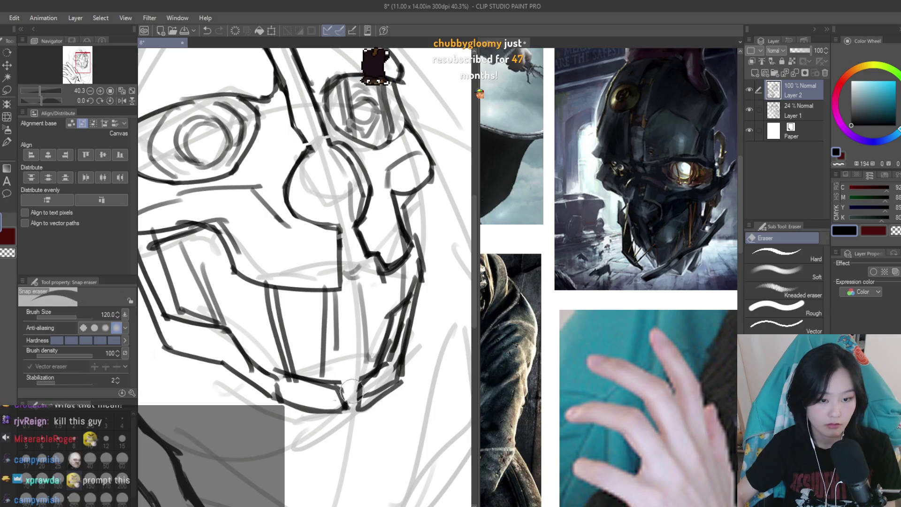
{"action": "scroll", "coordinate": [370, 295], "scroll_direction": "down", "scroll_amount": 4}
{"action": "scroll", "coordinate": [371, 296], "scroll_direction": "down", "scroll_amount": 1}
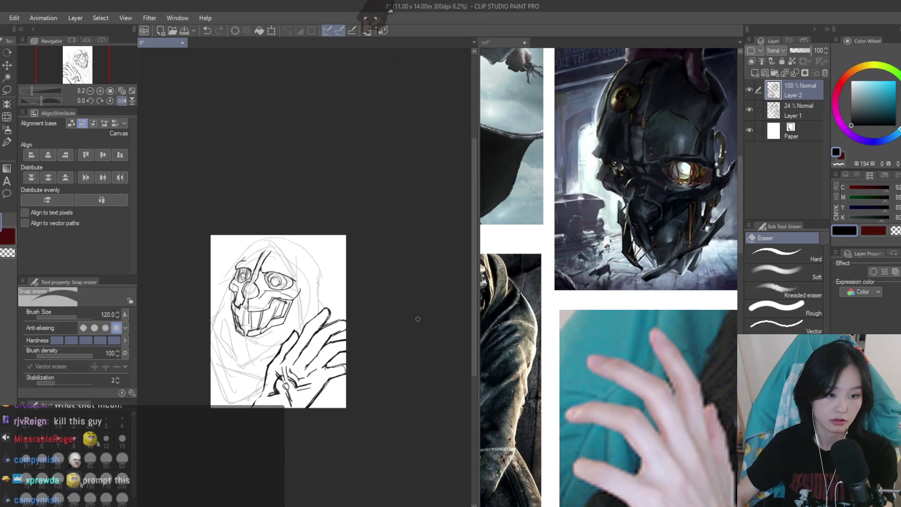
{"action": "scroll", "coordinate": [407, 331], "scroll_direction": "up", "scroll_amount": 3}
{"action": "scroll", "coordinate": [661, 215], "scroll_direction": "down", "scroll_amount": 3}
{"action": "scroll", "coordinate": [680, 197], "scroll_direction": "up", "scroll_amount": 2}
{"action": "scroll", "coordinate": [725, 174], "scroll_direction": "down", "scroll_amount": 4}
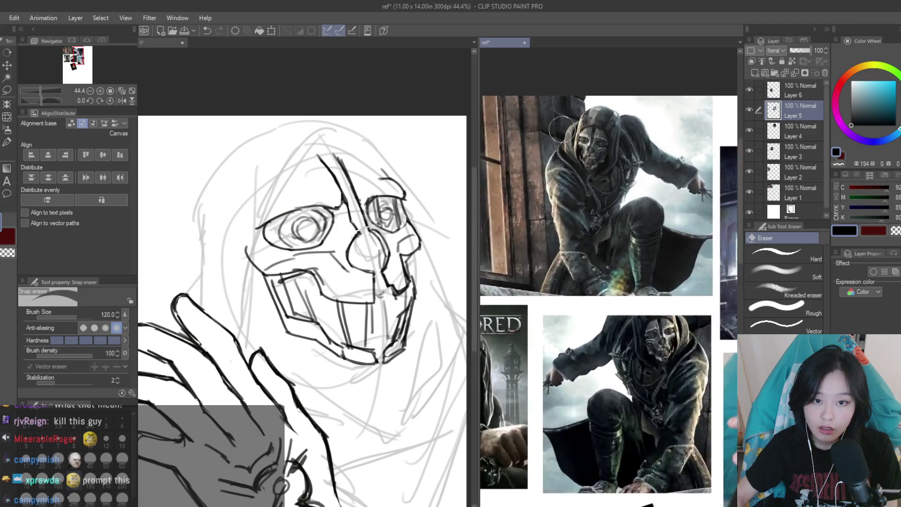
{"action": "scroll", "coordinate": [664, 233], "scroll_direction": "up", "scroll_amount": 1}
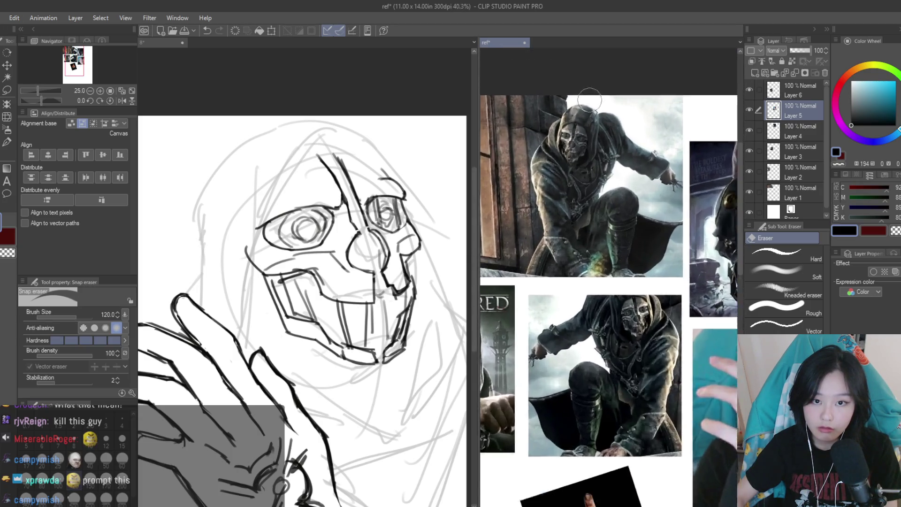
{"action": "scroll", "coordinate": [610, 253], "scroll_direction": "down", "scroll_amount": 2}
{"action": "scroll", "coordinate": [533, 279], "scroll_direction": "up", "scroll_amount": 3}
{"action": "scroll", "coordinate": [534, 279], "scroll_direction": "down", "scroll_amount": 2}
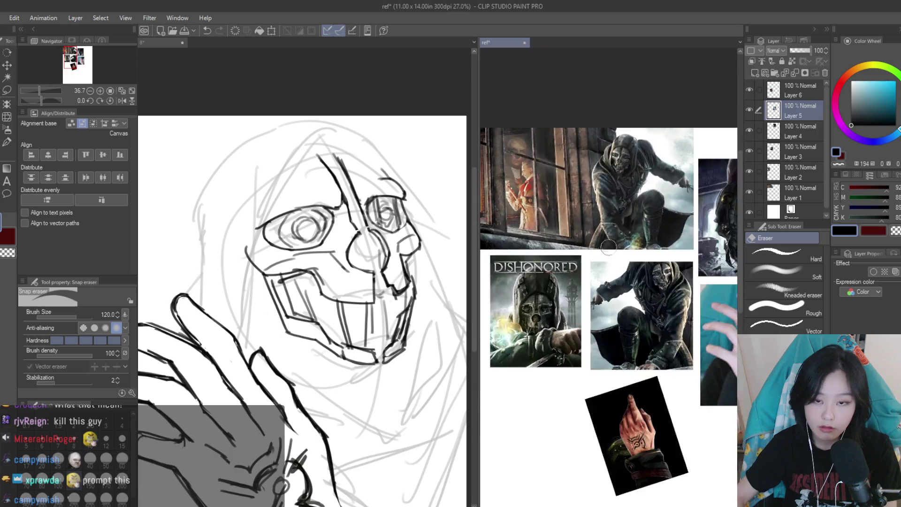
{"action": "scroll", "coordinate": [586, 197], "scroll_direction": "up", "scroll_amount": 5}
{"action": "scroll", "coordinate": [610, 155], "scroll_direction": "down", "scroll_amount": 1}
{"action": "scroll", "coordinate": [631, 119], "scroll_direction": "up", "scroll_amount": 1}
{"action": "scroll", "coordinate": [631, 120], "scroll_direction": "up", "scroll_amount": 2}
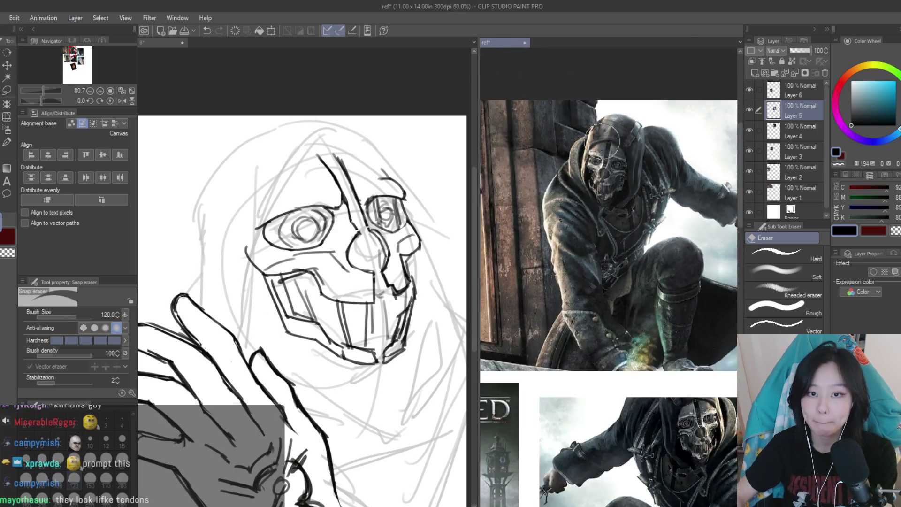
{"action": "left_click", "coordinate": [389, 135]}
{"action": "key", "text": "h"}
{"action": "left_click", "coordinate": [2, 155]}
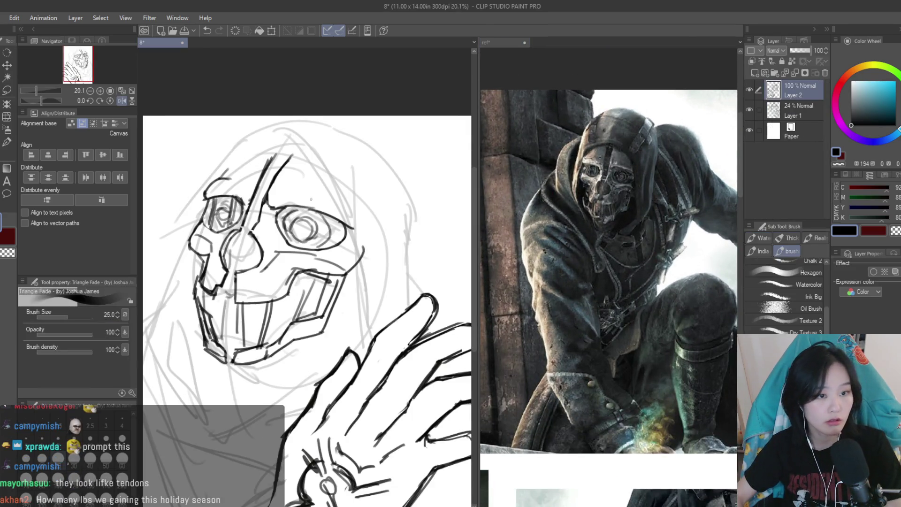
Redraw the hood arc and the head's right outline, retrying until the line sits right
{"action": "scroll", "coordinate": [290, 152], "scroll_direction": "up", "scroll_amount": 1}
{"action": "scroll", "coordinate": [332, 191], "scroll_direction": "down", "scroll_amount": 1}
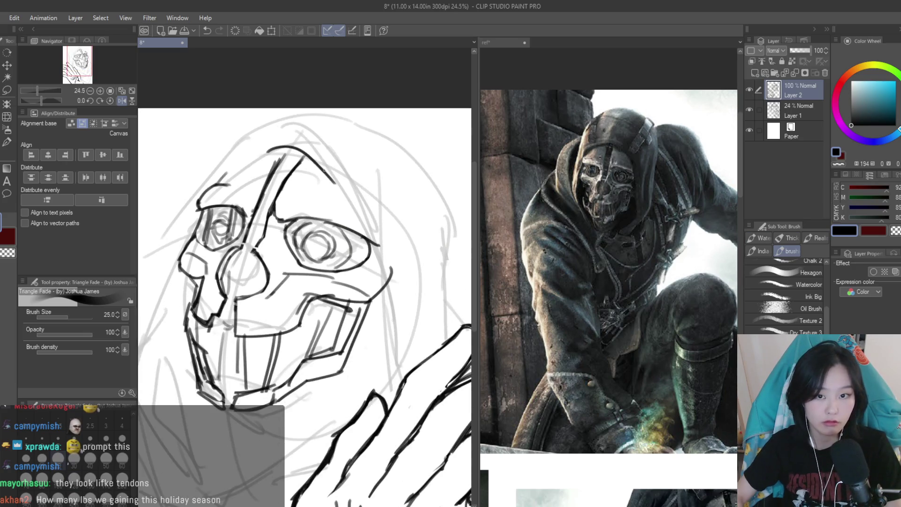
{"action": "key", "text": "ctrl+z"}
{"action": "left_click_drag", "start_coordinate": [301, 139], "coordinate": [380, 230]}
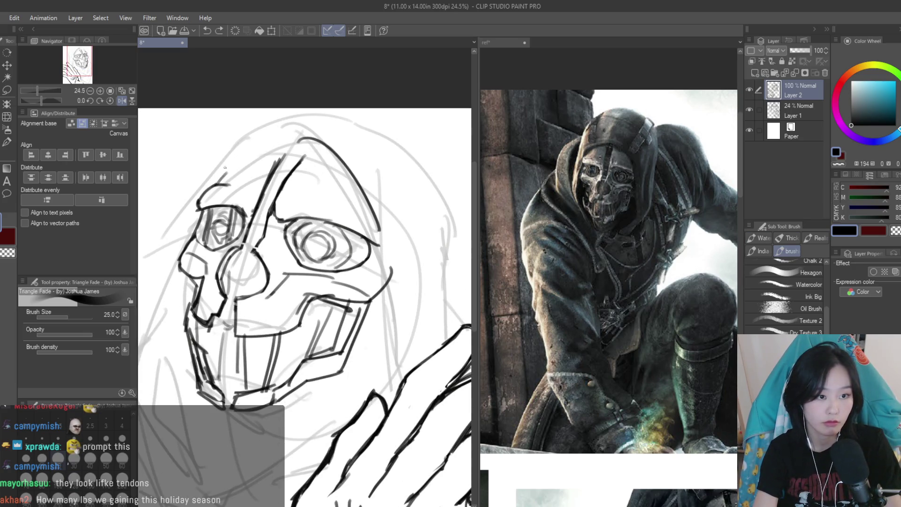
{"action": "mouse_move", "coordinate": [219, 183]}
{"action": "left_mouse_down"}
{"action": "mouse_move", "coordinate": [315, 140]}
{"action": "mouse_move", "coordinate": [409, 295]}
{"action": "left_mouse_up"}
{"action": "key", "text": "ctrl+z"}
{"action": "key", "text": "ctrl+z"}
{"action": "key", "text": "ctrl+z"}
{"action": "mouse_move", "coordinate": [322, 139]}
{"action": "left_mouse_down"}
{"action": "mouse_move", "coordinate": [380, 334]}
{"action": "mouse_move", "coordinate": [375, 356]}
{"action": "left_mouse_up"}
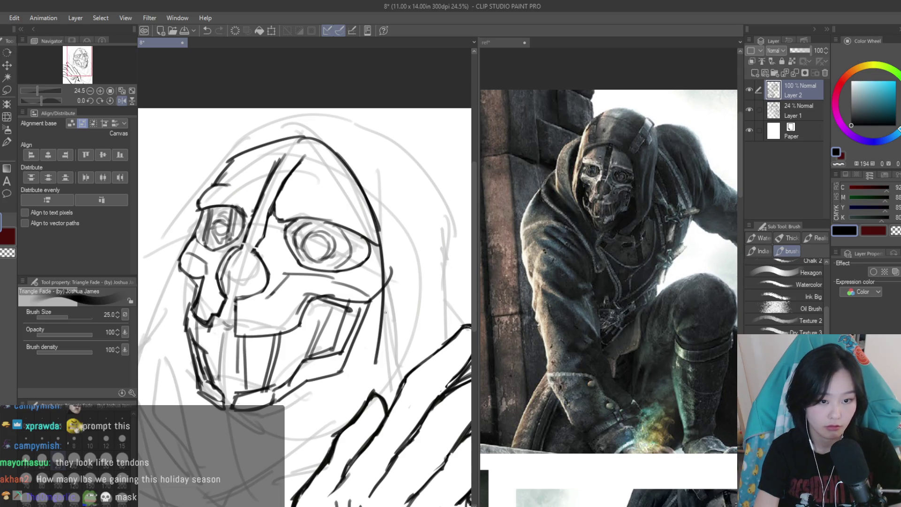
{"action": "key", "text": "ctrl+z"}
{"action": "left_click_drag", "start_coordinate": [365, 191], "coordinate": [385, 383]}
{"action": "key", "text": "ctrl+z"}
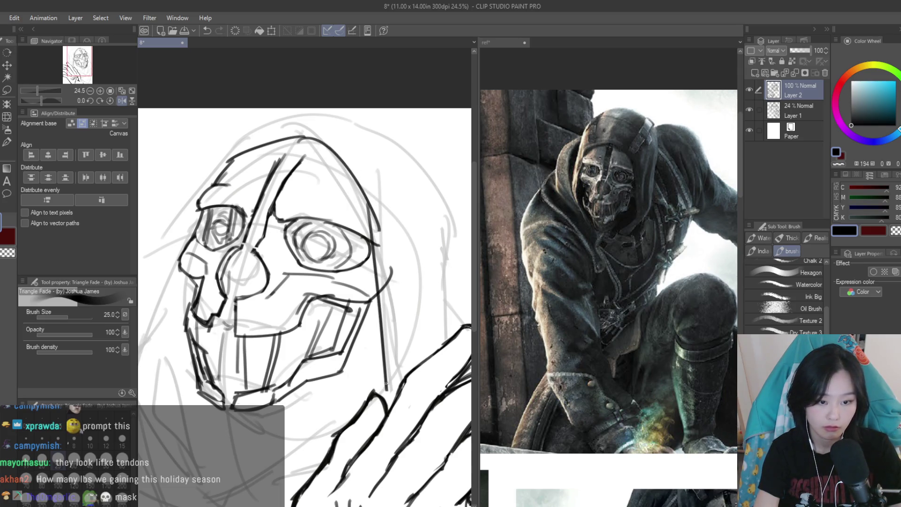
{"action": "key", "text": "ctrl+z"}
{"action": "key", "text": "ctrl+z"}
{"action": "left_click_drag", "start_coordinate": [368, 215], "coordinate": [385, 372]}
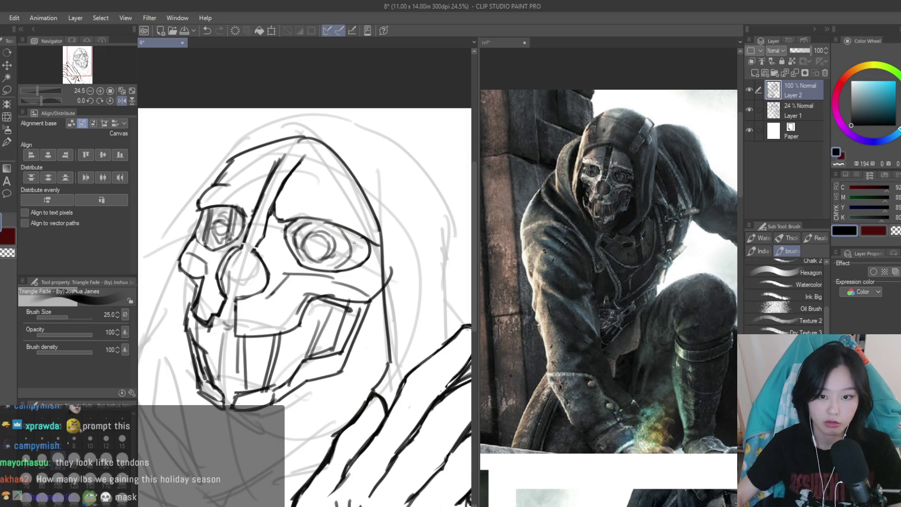
Add strokes around the mask's chin and jaw
{"action": "scroll", "coordinate": [387, 265], "scroll_direction": "down", "scroll_amount": 4}
{"action": "scroll", "coordinate": [387, 265], "scroll_direction": "up", "scroll_amount": 2}
{"action": "scroll", "coordinate": [356, 272], "scroll_direction": "up", "scroll_amount": 2}
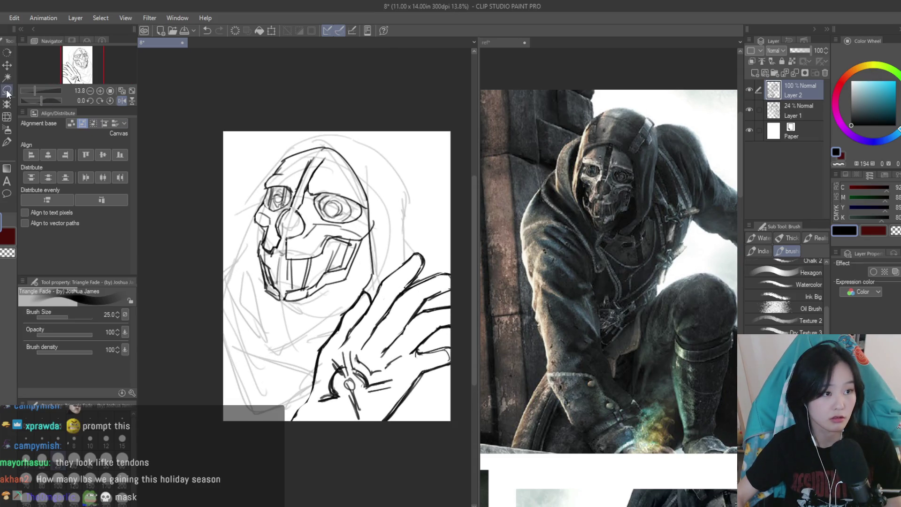
{"action": "key", "text": "m"}
{"action": "scroll", "coordinate": [312, 232], "scroll_direction": "up", "scroll_amount": 2}
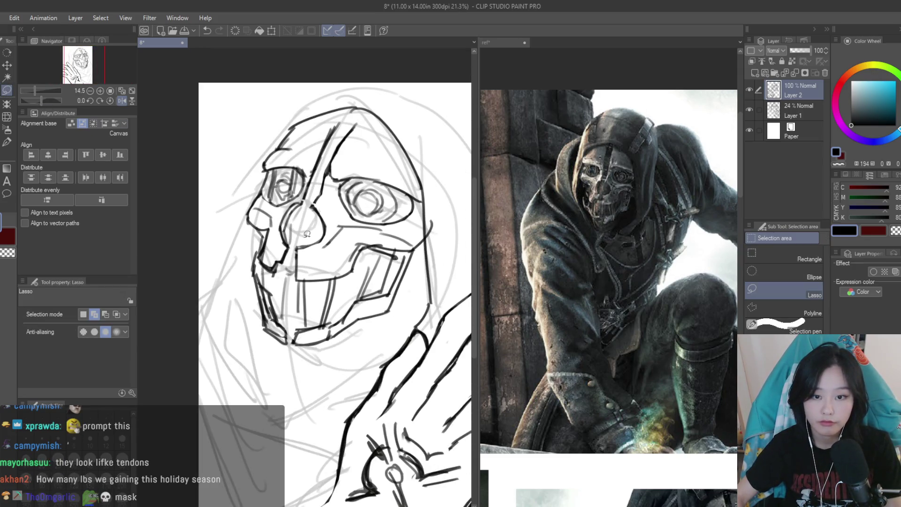
{"action": "key", "text": "b"}
{"action": "scroll", "coordinate": [278, 344], "scroll_direction": "up", "scroll_amount": 1}
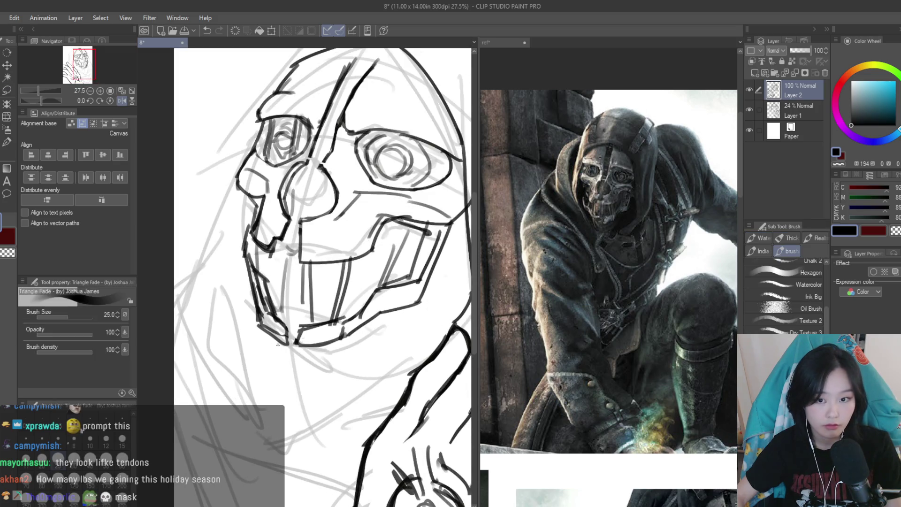
{"action": "left_click_drag", "start_coordinate": [329, 384], "coordinate": [371, 340]}
{"action": "left_click_drag", "start_coordinate": [287, 361], "coordinate": [396, 331]}
{"action": "left_click_drag", "start_coordinate": [394, 330], "coordinate": [409, 313]}
{"action": "scroll", "coordinate": [400, 266], "scroll_direction": "down", "scroll_amount": 2}
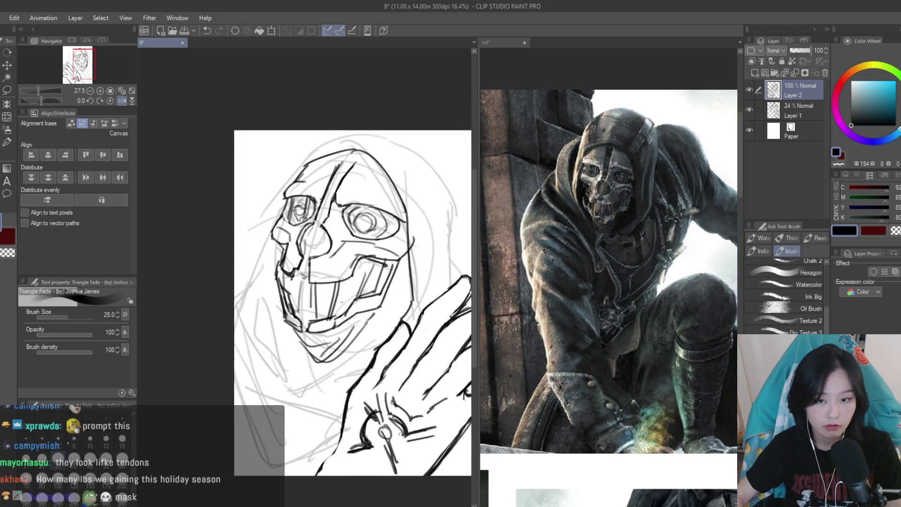
{"action": "scroll", "coordinate": [400, 266], "scroll_direction": "up", "scroll_amount": 1}
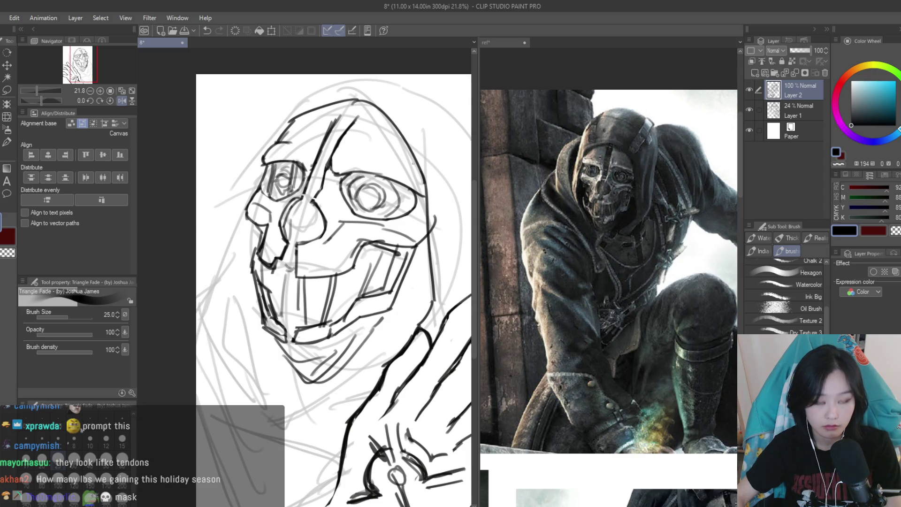
Draw a long line down the hood's right side and erase its stray upper segments
{"action": "left_click_drag", "start_coordinate": [412, 178], "coordinate": [419, 331]}
{"action": "scroll", "coordinate": [419, 331], "scroll_direction": "down", "scroll_amount": 1}
{"action": "key", "text": "e"}
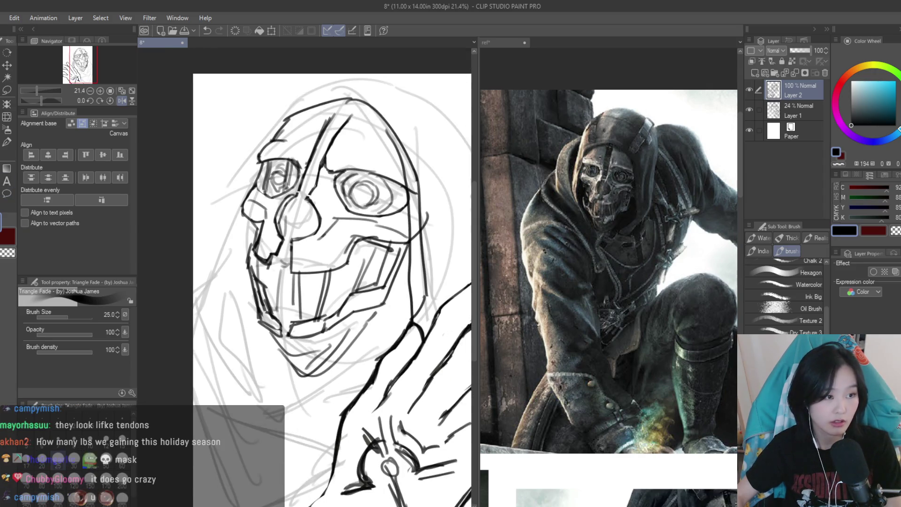
{"action": "left_click_drag", "start_coordinate": [404, 176], "coordinate": [415, 221]}
{"action": "key", "text": "ctrl+z"}
{"action": "left_click_drag", "start_coordinate": [408, 159], "coordinate": [418, 245]}
{"action": "left_click_drag", "start_coordinate": [424, 282], "coordinate": [426, 246]}
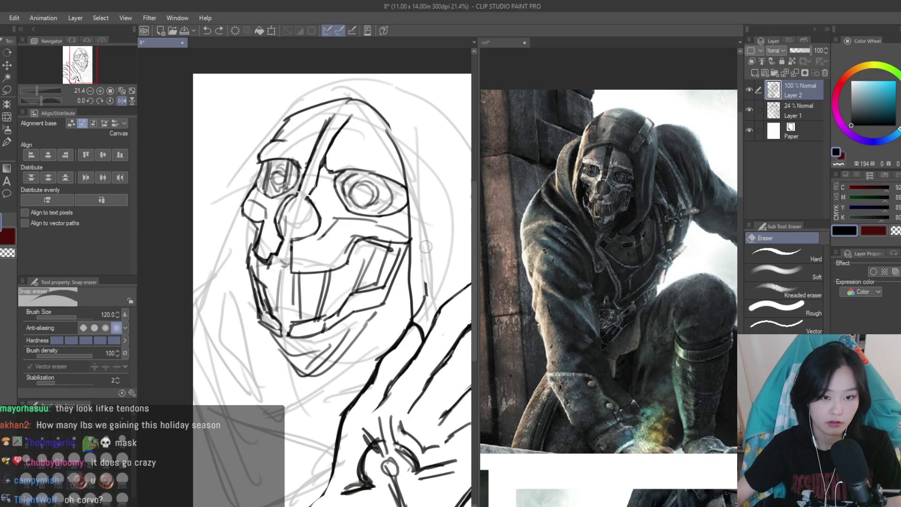
{"action": "scroll", "coordinate": [420, 315], "scroll_direction": "down", "scroll_amount": 3}
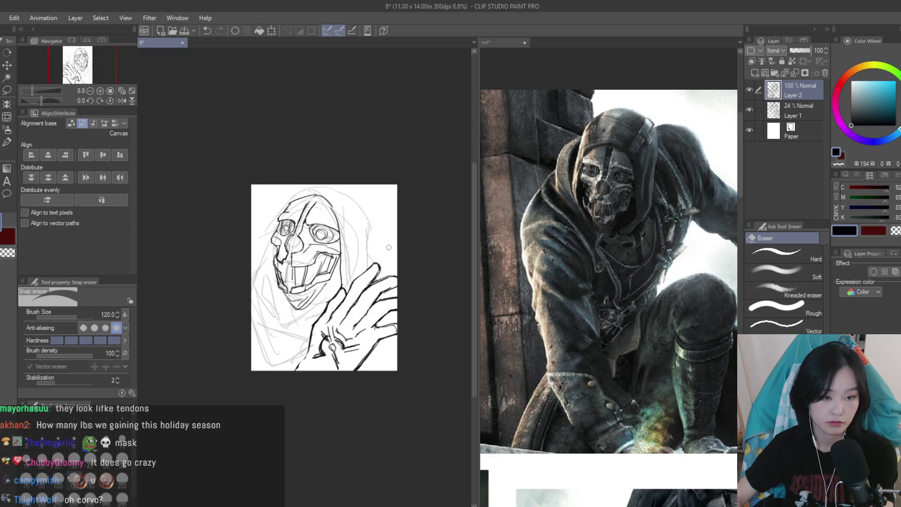
Bring the reference collage document to the front
{"action": "left_click", "coordinate": [580, 214]}
{"action": "scroll", "coordinate": [580, 214], "scroll_direction": "down", "scroll_amount": 3}
{"action": "scroll", "coordinate": [577, 300], "scroll_direction": "up", "scroll_amount": 2}
{"action": "scroll", "coordinate": [574, 382], "scroll_direction": "down", "scroll_amount": 3}
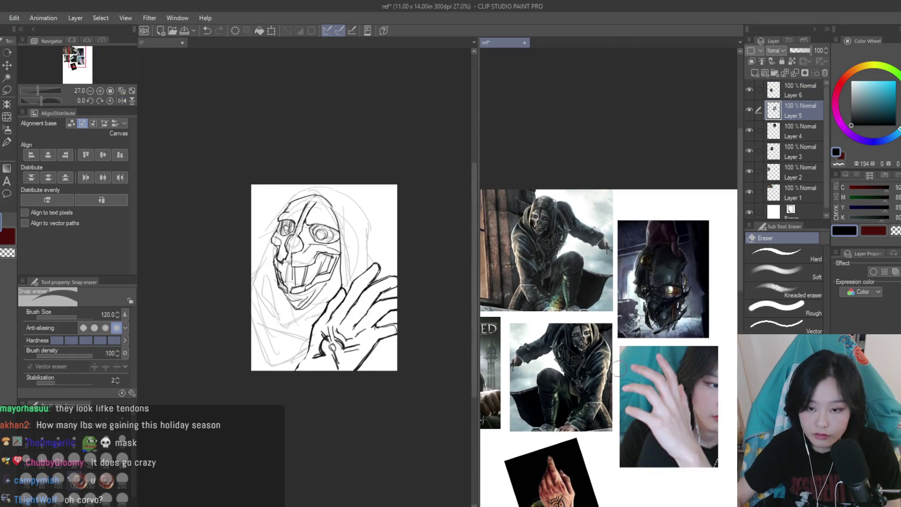
Switch from the eraser to the Triangle Fade brush for inking
{"action": "scroll", "coordinate": [698, 325], "scroll_direction": "up", "scroll_amount": 5}
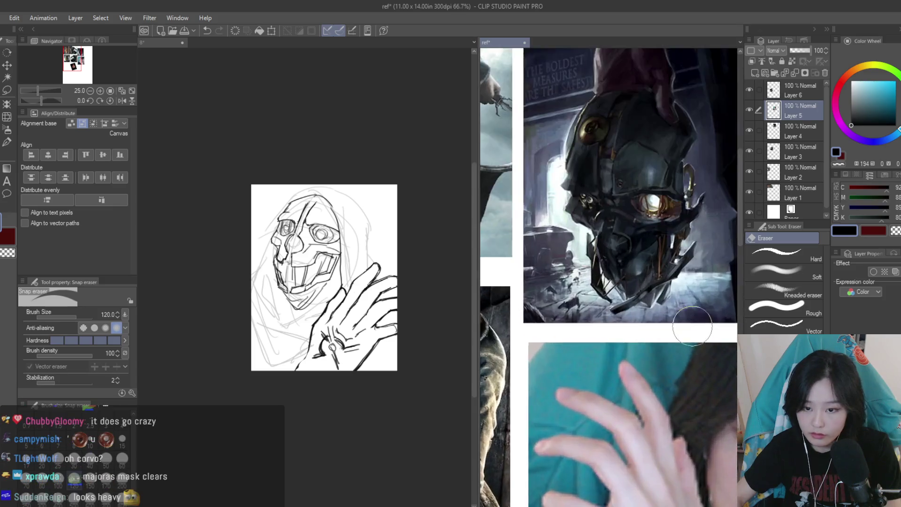
{"action": "scroll", "coordinate": [681, 300], "scroll_direction": "down", "scroll_amount": 4}
{"action": "scroll", "coordinate": [652, 263], "scroll_direction": "up", "scroll_amount": 2}
{"action": "scroll", "coordinate": [623, 227], "scroll_direction": "down", "scroll_amount": 2}
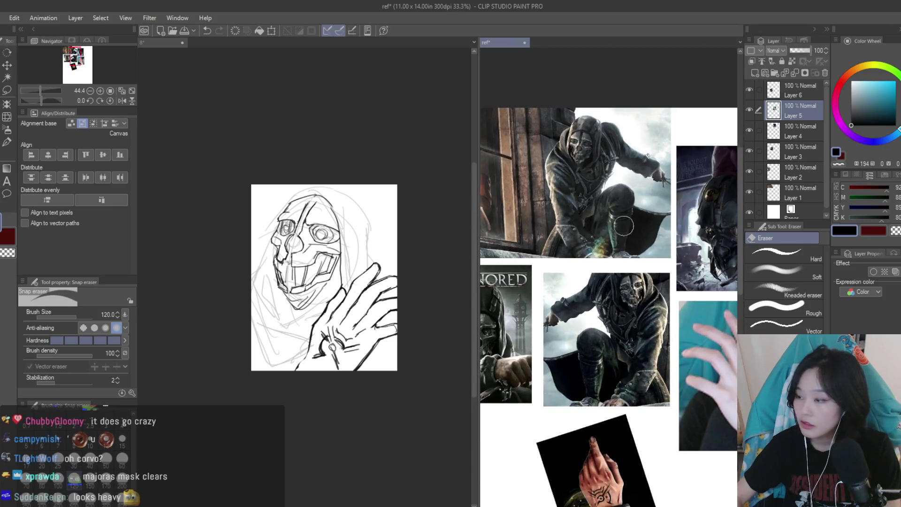
{"action": "scroll", "coordinate": [636, 280], "scroll_direction": "up", "scroll_amount": 2}
{"action": "scroll", "coordinate": [356, 253], "scroll_direction": "up", "scroll_amount": 8}
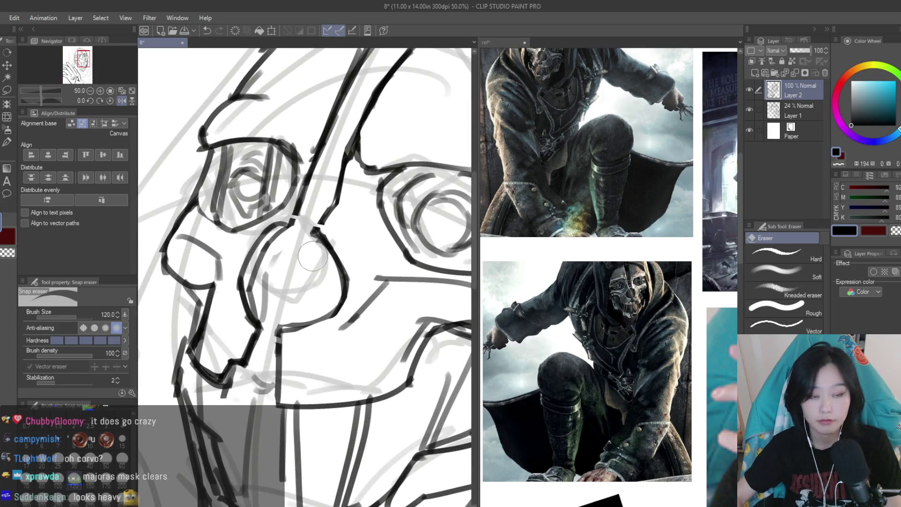
{"action": "key", "text": "b"}
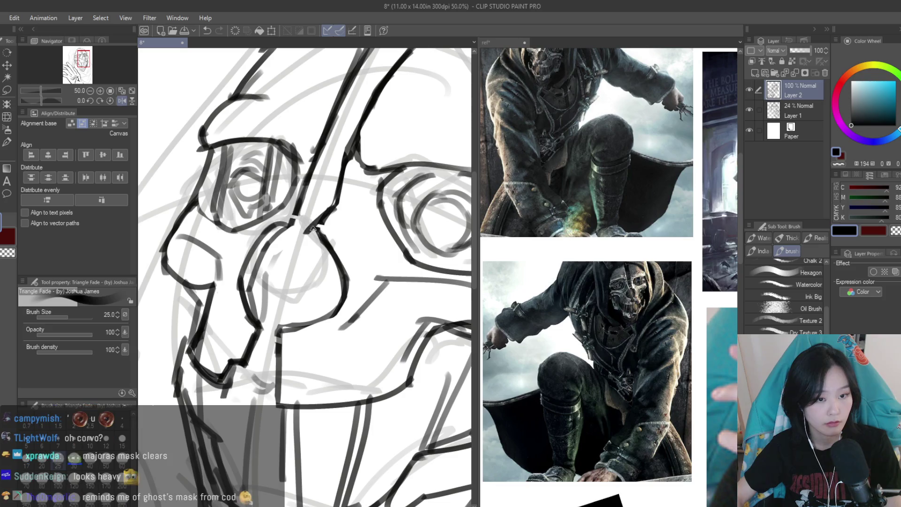
{"action": "scroll", "coordinate": [294, 216], "scroll_direction": "down", "scroll_amount": 5}
{"action": "scroll", "coordinate": [295, 217], "scroll_direction": "up", "scroll_amount": 2}
{"action": "scroll", "coordinate": [610, 281], "scroll_direction": "up", "scroll_amount": 3}
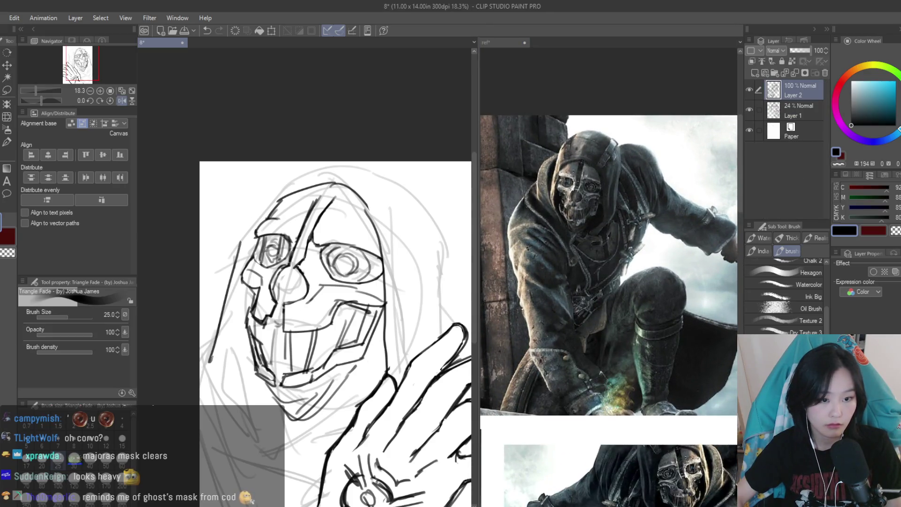
Ink a curved line down the mask's left edge, redoing attempts along the edge and jaw
{"action": "left_click_drag", "start_coordinate": [244, 246], "coordinate": [210, 364]}
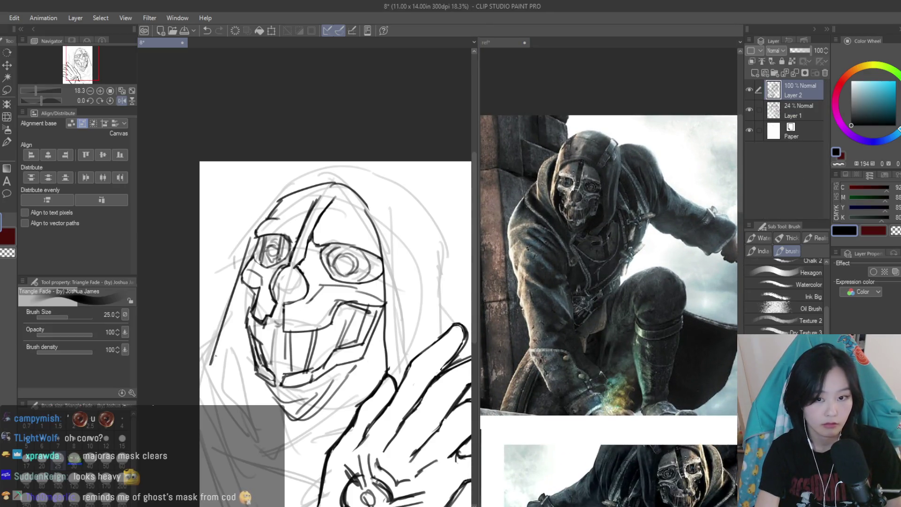
{"action": "key", "text": "ctrl+z"}
{"action": "mouse_move", "coordinate": [250, 292]}
{"action": "left_mouse_down"}
{"action": "mouse_move", "coordinate": [213, 363]}
{"action": "mouse_move", "coordinate": [225, 434]}
{"action": "left_mouse_up"}
{"action": "key", "text": "ctrl+z"}
{"action": "left_click_drag", "start_coordinate": [258, 310], "coordinate": [225, 434]}
{"action": "key", "text": "ctrl+z"}
{"action": "left_click_drag", "start_coordinate": [259, 375], "coordinate": [236, 435]}
{"action": "key", "text": "ctrl+z"}
{"action": "left_click_drag", "start_coordinate": [226, 340], "coordinate": [260, 429]}
{"action": "left_click_drag", "start_coordinate": [359, 396], "coordinate": [277, 443]}
{"action": "key", "text": "ctrl+z"}
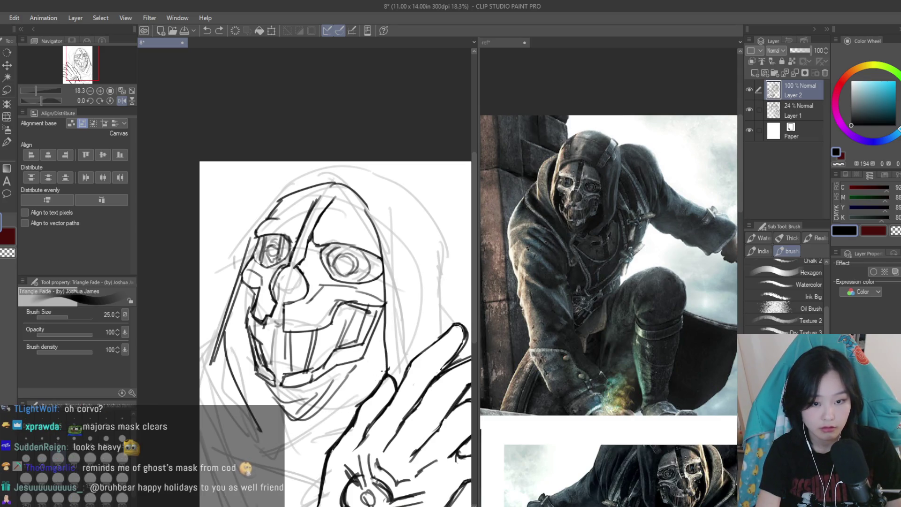
{"action": "left_click_drag", "start_coordinate": [389, 284], "coordinate": [377, 371]}
{"action": "key", "text": "ctrl+z"}
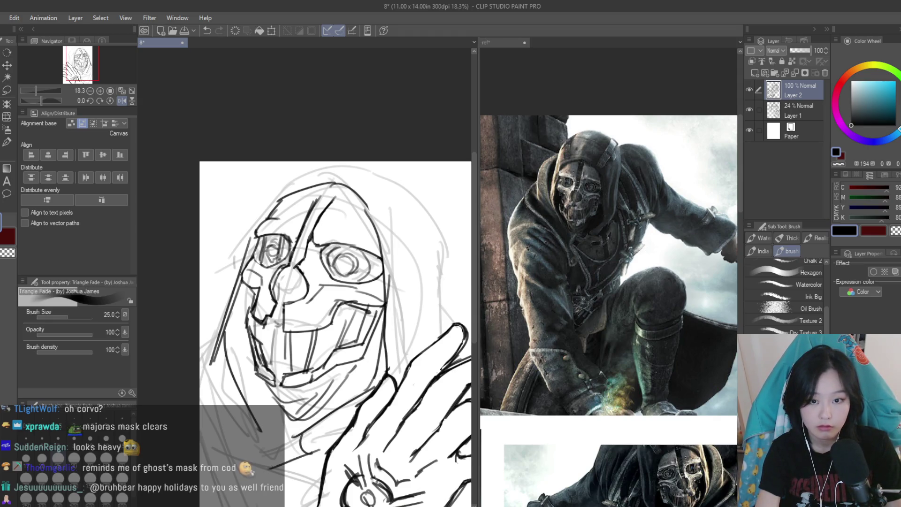
Ink the hood outline: an arc across the top and its lower-right edge
{"action": "scroll", "coordinate": [608, 276], "scroll_direction": "down", "scroll_amount": 5}
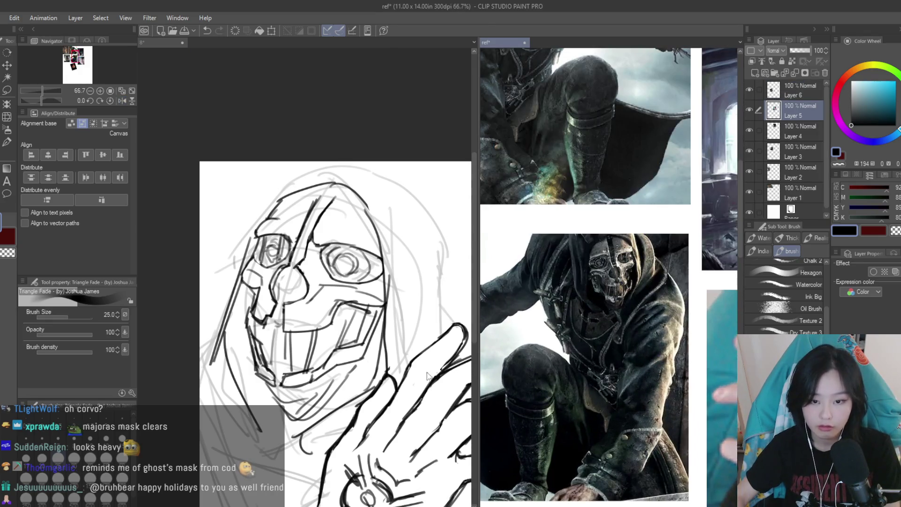
{"action": "left_click", "coordinate": [427, 375]}
{"action": "mouse_move", "coordinate": [361, 171]}
{"action": "left_mouse_down"}
{"action": "mouse_move", "coordinate": [316, 216]}
{"action": "mouse_move", "coordinate": [383, 256]}
{"action": "left_mouse_up"}
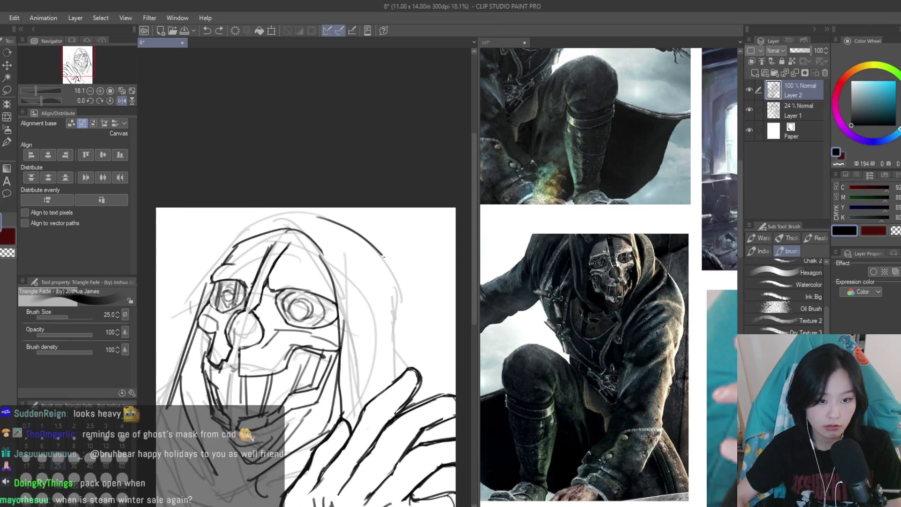
{"action": "scroll", "coordinate": [384, 256], "scroll_direction": "up", "scroll_amount": 2}
{"action": "mouse_move", "coordinate": [318, 168]}
{"action": "left_mouse_down"}
{"action": "mouse_move", "coordinate": [425, 272]}
{"action": "mouse_move", "coordinate": [411, 307]}
{"action": "mouse_move", "coordinate": [413, 379]}
{"action": "left_mouse_up"}
{"action": "key", "text": "ctrl+z"}
{"action": "key", "text": "ctrl+z"}
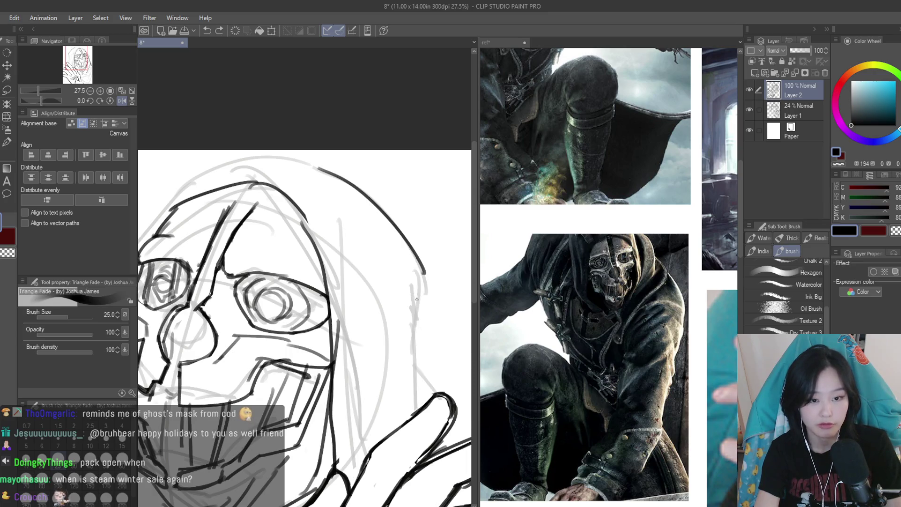
{"action": "key", "text": "ctrl+z"}
{"action": "left_click_drag", "start_coordinate": [417, 388], "coordinate": [420, 415]}
{"action": "left_click_drag", "start_coordinate": [236, 187], "coordinate": [349, 157]}
{"action": "key", "text": "ctrl+z"}
{"action": "left_click_drag", "start_coordinate": [198, 173], "coordinate": [327, 165]}
{"action": "scroll", "coordinate": [406, 219], "scroll_direction": "down", "scroll_amount": 3}
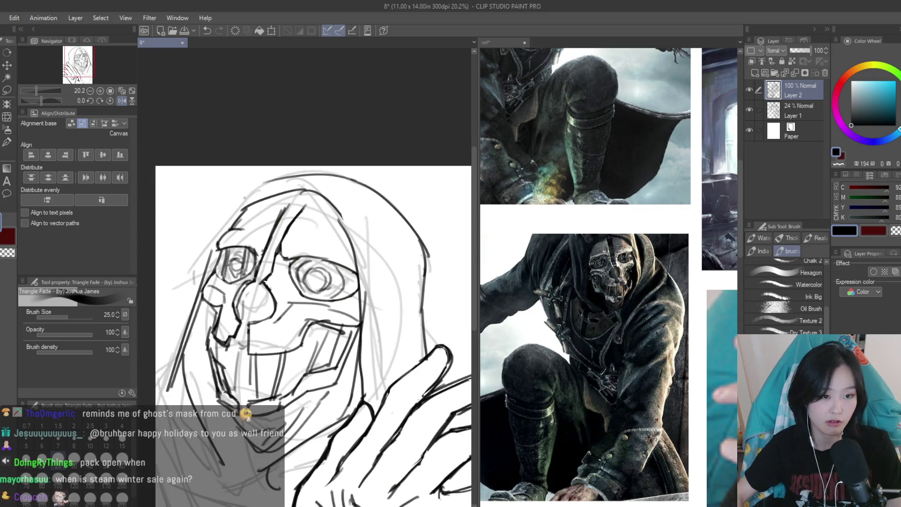
{"action": "scroll", "coordinate": [225, 242], "scroll_direction": "up", "scroll_amount": 1}
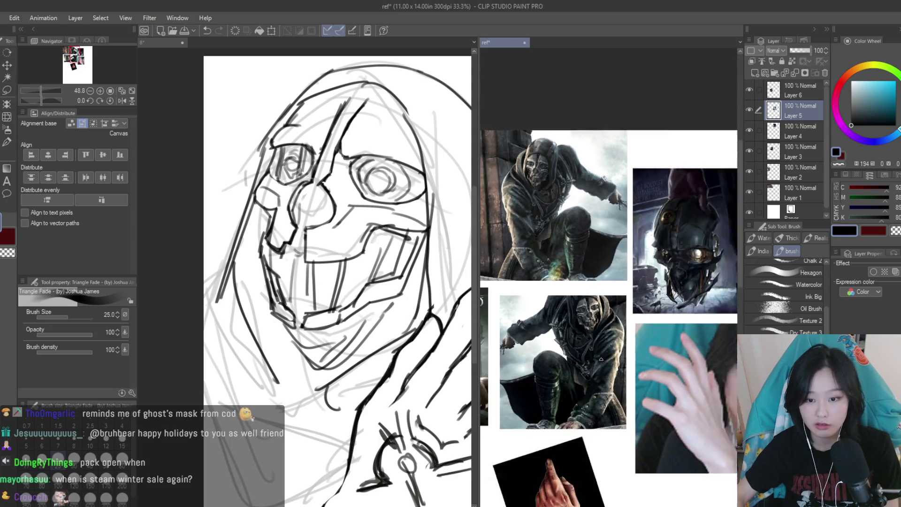
Ink a hood-and-shoulder line beside the face and the raised hand's finger outline
{"action": "left_click_drag", "start_coordinate": [232, 260], "coordinate": [89, 267]}
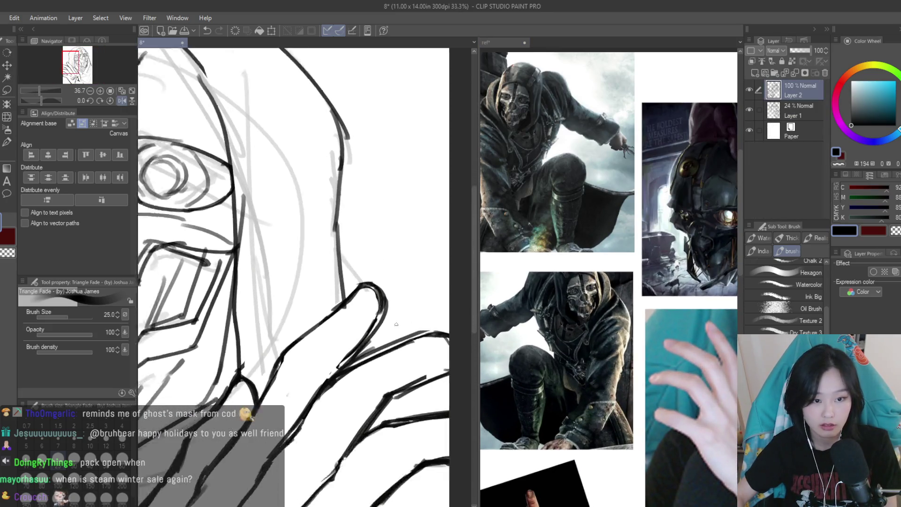
{"action": "scroll", "coordinate": [359, 246], "scroll_direction": "up", "scroll_amount": 2}
{"action": "left_click_drag", "start_coordinate": [358, 262], "coordinate": [422, 364]}
{"action": "scroll", "coordinate": [383, 296], "scroll_direction": "down", "scroll_amount": 3}
{"action": "scroll", "coordinate": [383, 296], "scroll_direction": "up", "scroll_amount": 4}
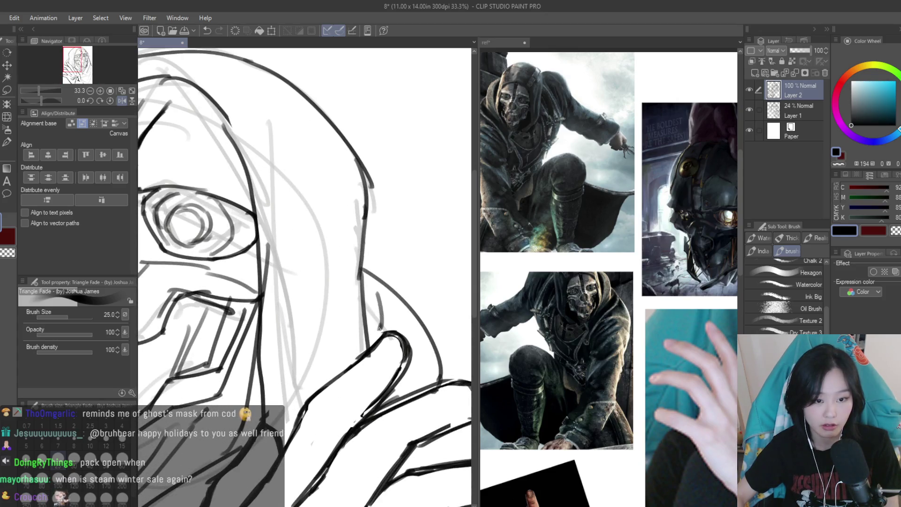
{"action": "scroll", "coordinate": [379, 328], "scroll_direction": "down", "scroll_amount": 4}
{"action": "scroll", "coordinate": [422, 309], "scroll_direction": "up", "scroll_amount": 5}
{"action": "scroll", "coordinate": [420, 373], "scroll_direction": "down", "scroll_amount": 5}
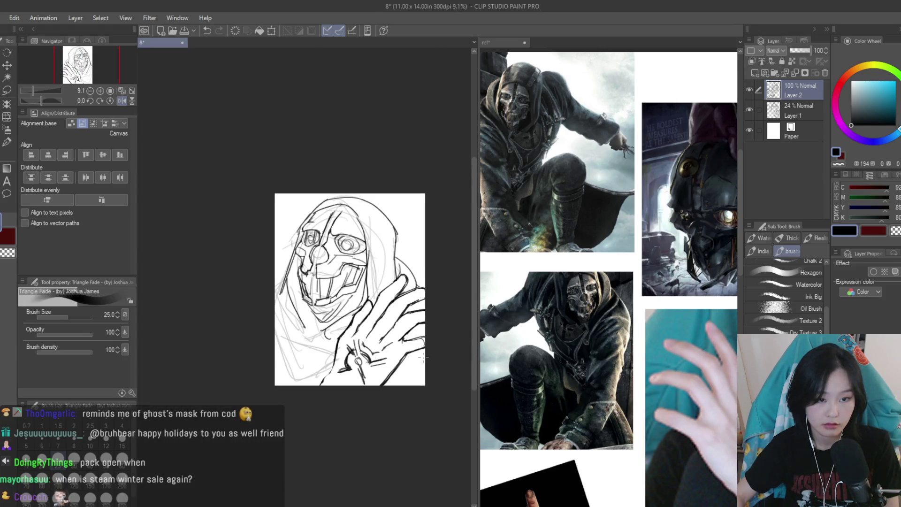
{"action": "scroll", "coordinate": [421, 358], "scroll_direction": "up", "scroll_amount": 4}
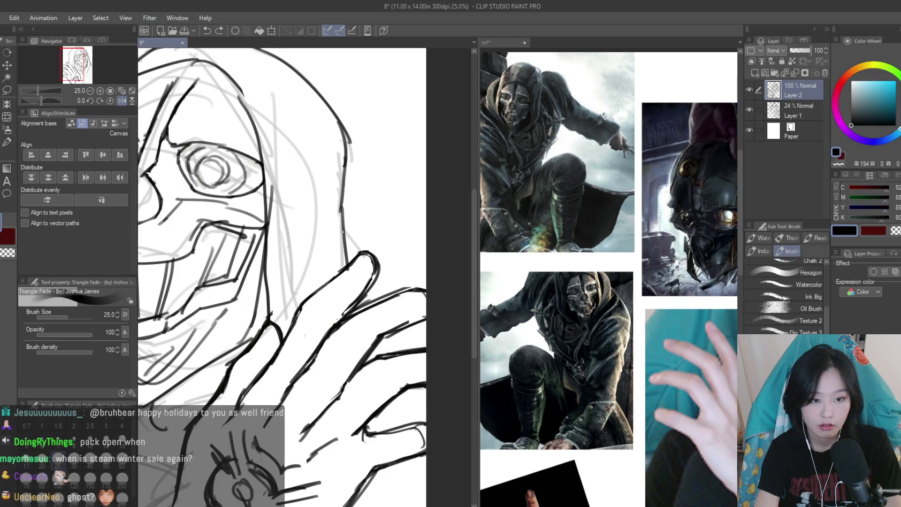
{"action": "left_click_drag", "start_coordinate": [343, 236], "coordinate": [373, 266]}
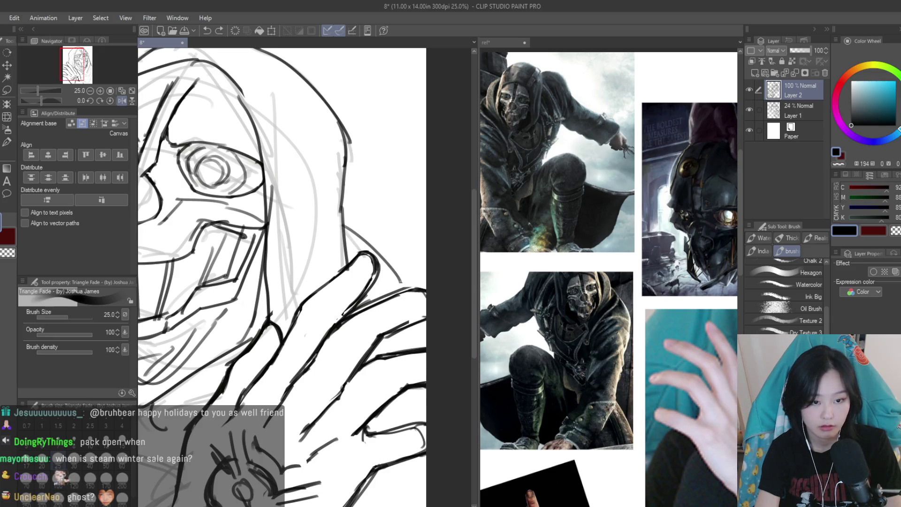
{"action": "scroll", "coordinate": [403, 287], "scroll_direction": "down", "scroll_amount": 4}
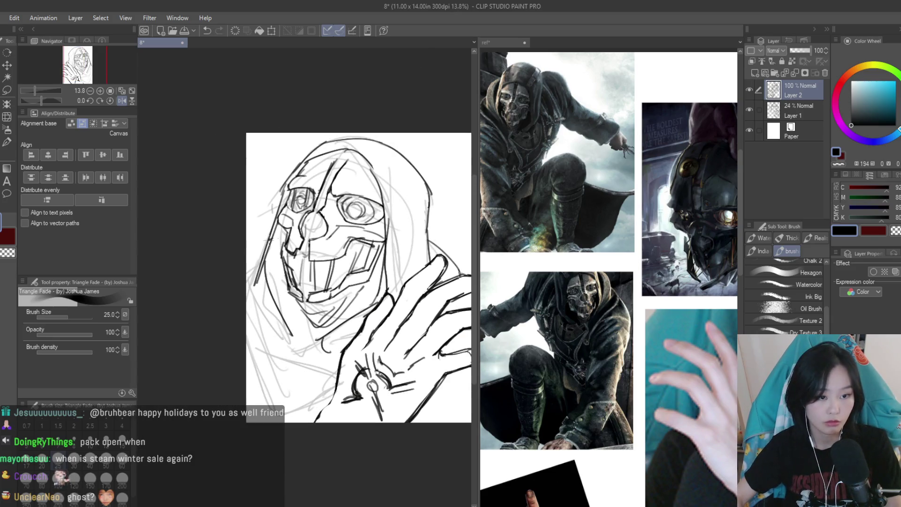
{"action": "scroll", "coordinate": [306, 305], "scroll_direction": "up", "scroll_amount": 2}
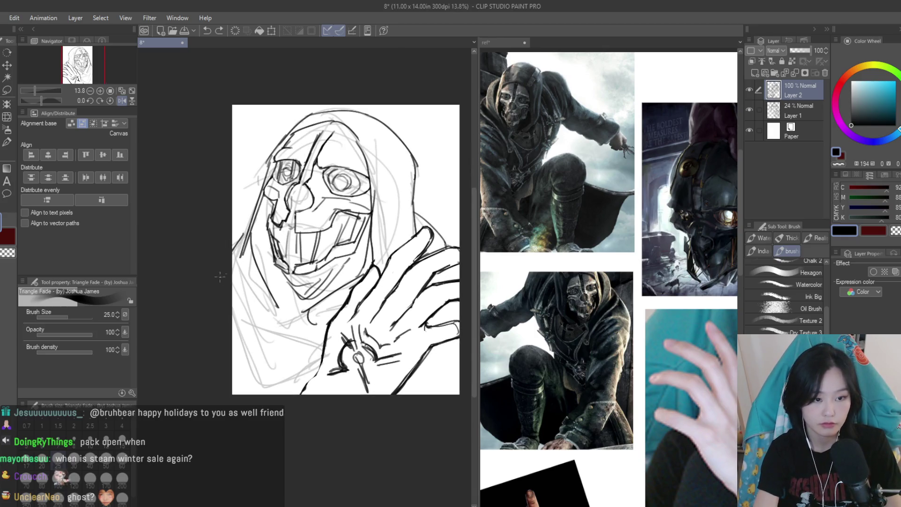
Undo a stroke down the face's left side and add short strokes lower on the figure
{"action": "left_click_drag", "start_coordinate": [256, 239], "coordinate": [254, 295]}
{"action": "key", "text": "ctrl+z"}
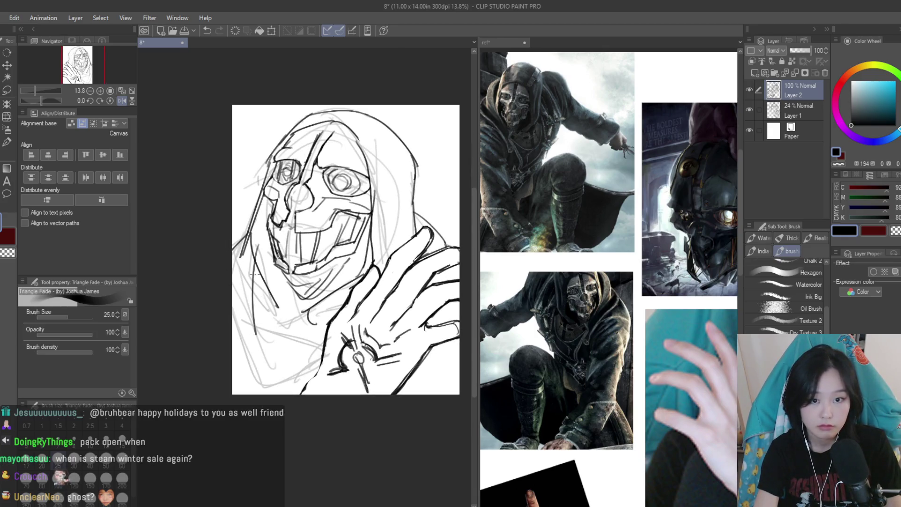
{"action": "key", "text": "ctrl+z"}
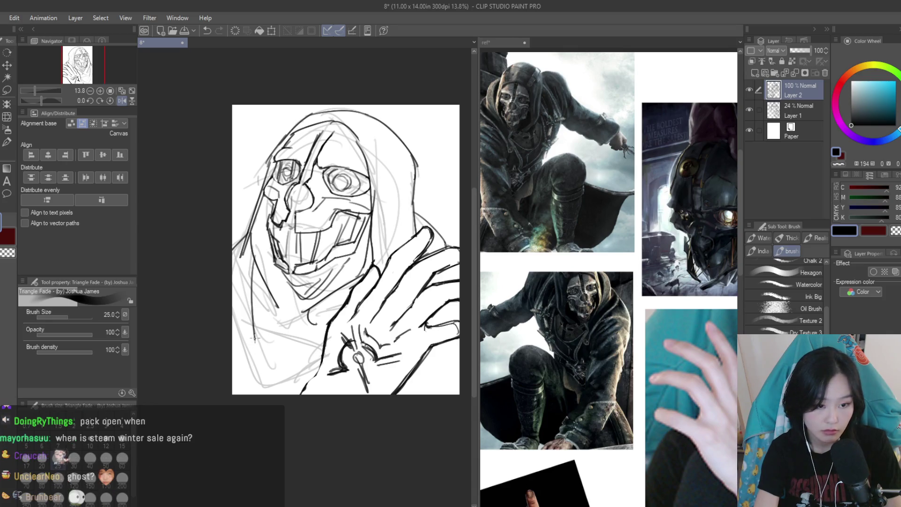
{"action": "scroll", "coordinate": [323, 304], "scroll_direction": "up", "scroll_amount": 1}
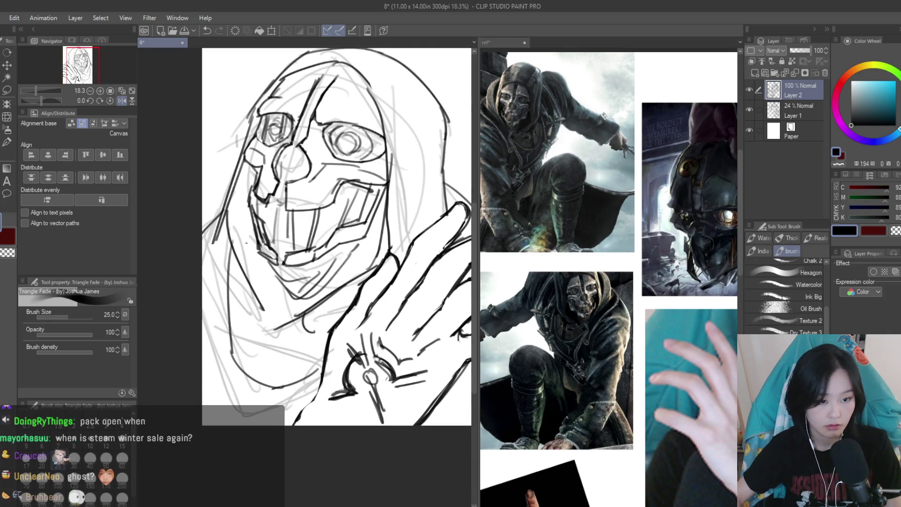
{"action": "scroll", "coordinate": [336, 281], "scroll_direction": "up", "scroll_amount": 2}
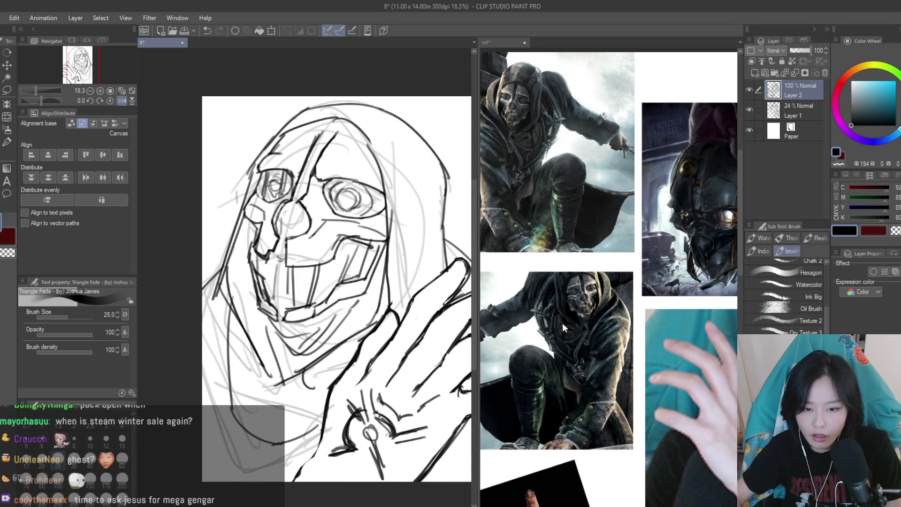
{"action": "scroll", "coordinate": [562, 323], "scroll_direction": "up", "scroll_amount": 2}
{"action": "scroll", "coordinate": [248, 361], "scroll_direction": "up", "scroll_amount": 2}
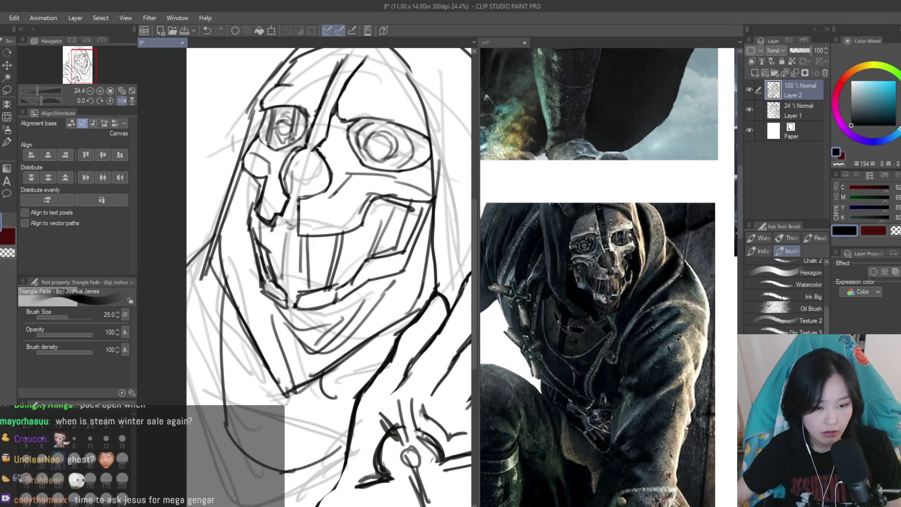
{"action": "left_click_drag", "start_coordinate": [263, 433], "coordinate": [256, 469]}
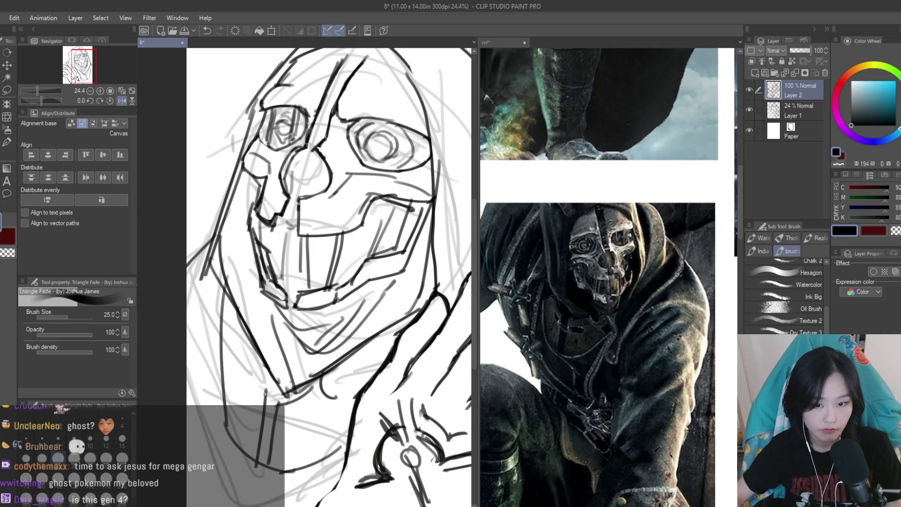
{"action": "left_click_drag", "start_coordinate": [252, 386], "coordinate": [243, 403]}
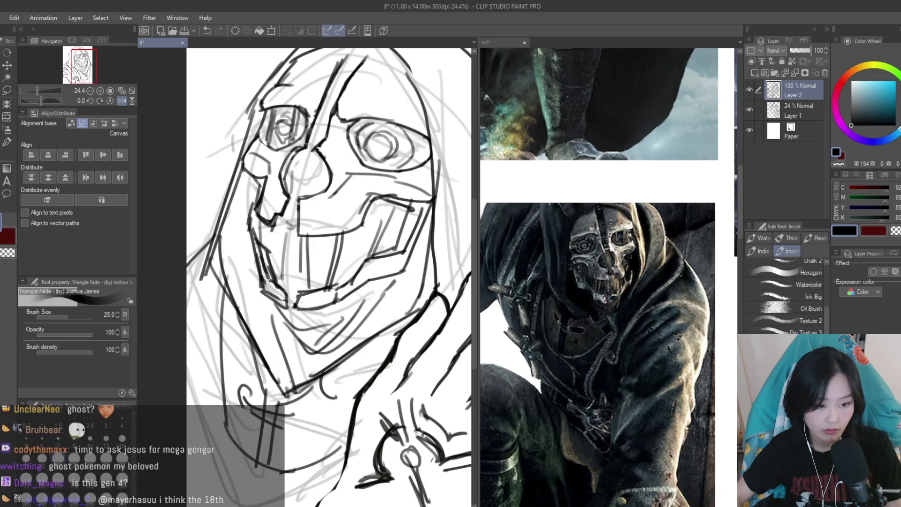
{"action": "scroll", "coordinate": [356, 385], "scroll_direction": "down", "scroll_amount": 5}
{"action": "scroll", "coordinate": [356, 385], "scroll_direction": "up", "scroll_amount": 3}
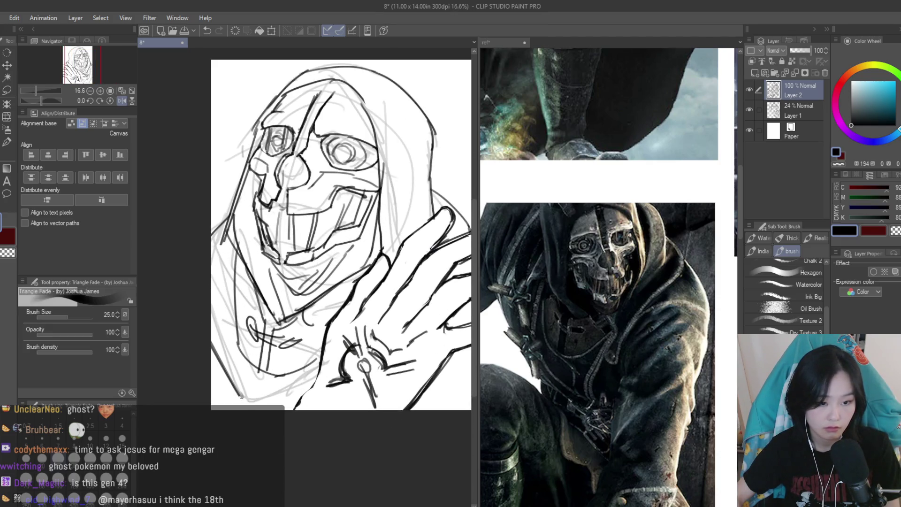
Delete the faint rough sketch layer, leaving only the dark line drawing
{"action": "scroll", "coordinate": [382, 380], "scroll_direction": "down", "scroll_amount": 1}
{"action": "left_click_drag", "start_coordinate": [440, 380], "coordinate": [382, 380]}
{"action": "scroll", "coordinate": [397, 231], "scroll_direction": "down", "scroll_amount": 2}
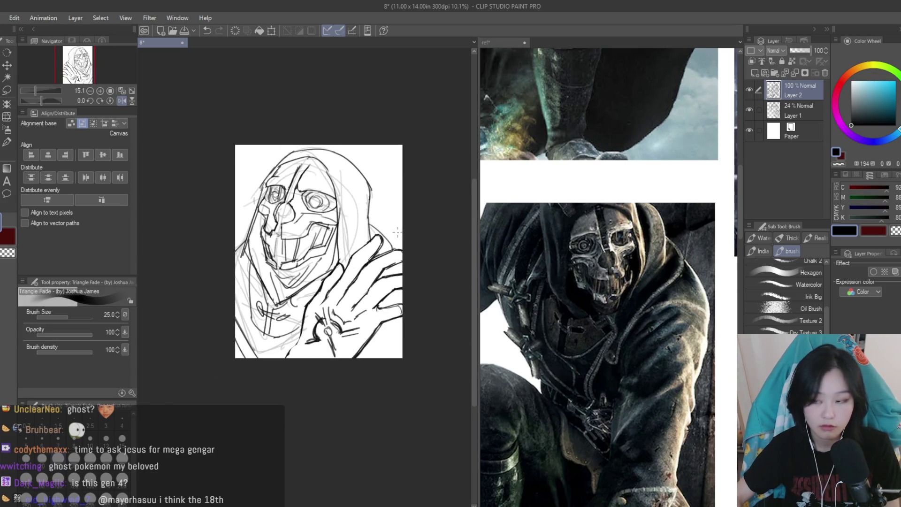
{"action": "left_click_drag", "start_coordinate": [794, 116], "coordinate": [825, 73]}
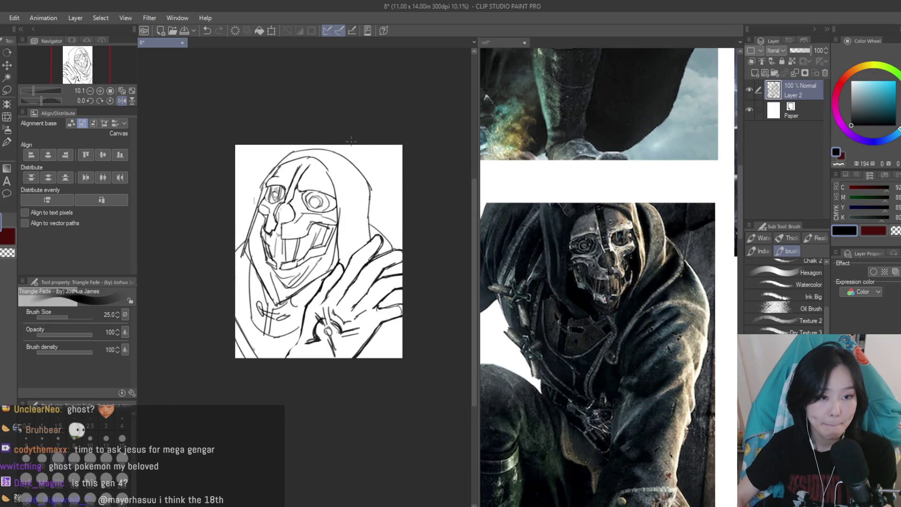
Compare the mask sketch against the Dishonored reference collage
{"action": "scroll", "coordinate": [263, 162], "scroll_direction": "down", "scroll_amount": 1}
{"action": "scroll", "coordinate": [263, 163], "scroll_direction": "up", "scroll_amount": 2}
{"action": "left_click", "coordinate": [666, 347]}
{"action": "scroll", "coordinate": [670, 351], "scroll_direction": "down", "scroll_amount": 3}
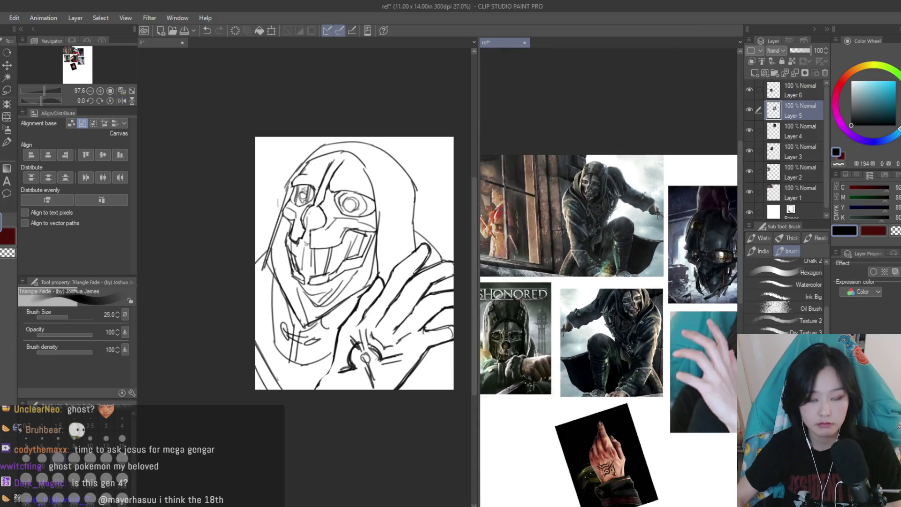
{"action": "scroll", "coordinate": [669, 351], "scroll_direction": "up", "scroll_amount": 1}
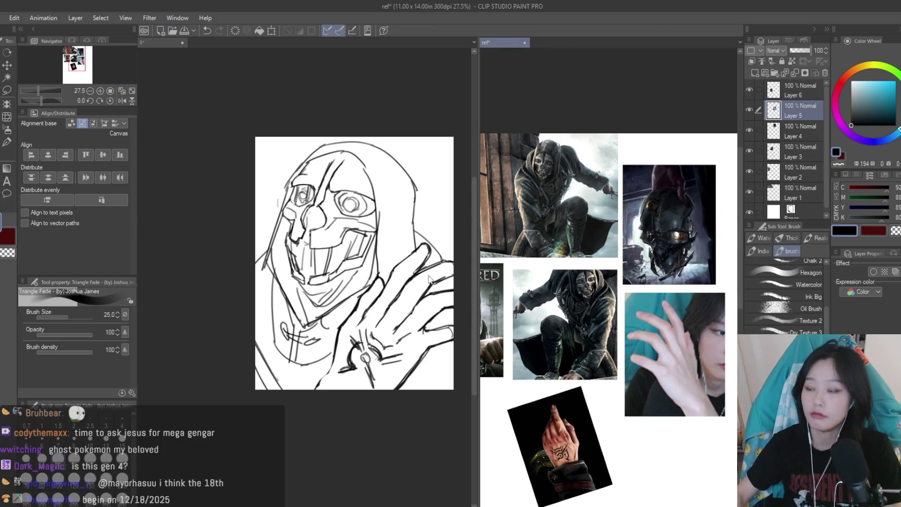
{"action": "left_click", "coordinate": [250, 198]}
Redraw the eyelid strokes over the left and right eyes
{"action": "scroll", "coordinate": [250, 199], "scroll_direction": "up", "scroll_amount": 4}
{"action": "mouse_move", "coordinate": [250, 199]}
{"action": "left_mouse_down"}
{"action": "mouse_move", "coordinate": [230, 237]}
{"action": "mouse_move", "coordinate": [308, 230]}
{"action": "left_mouse_up"}
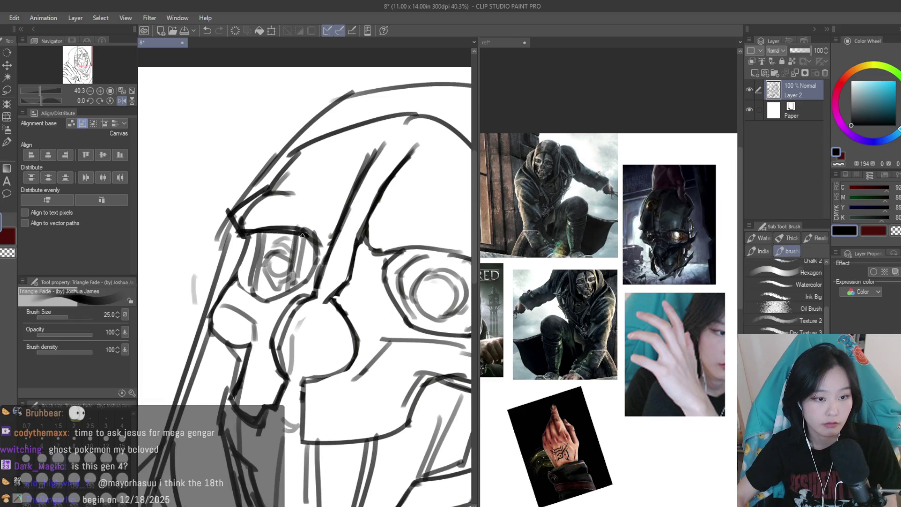
{"action": "scroll", "coordinate": [328, 235], "scroll_direction": "down", "scroll_amount": 2}
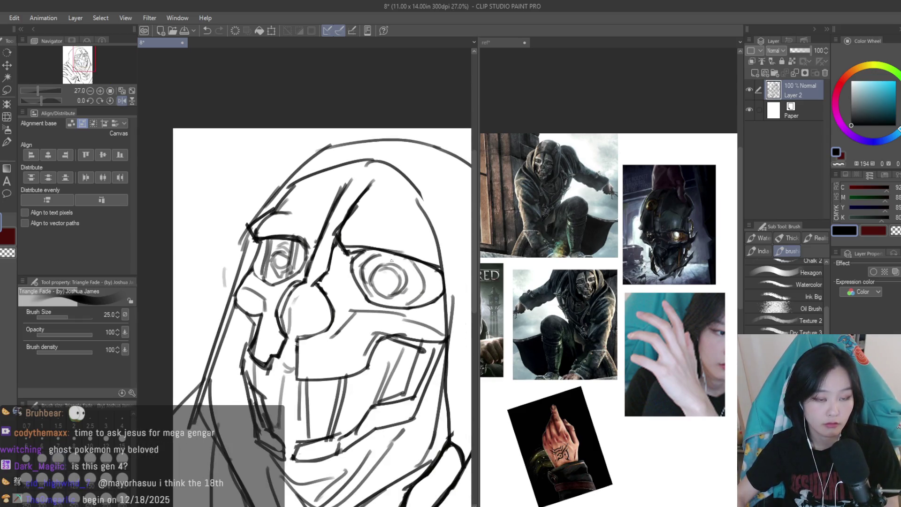
{"action": "key", "text": "ctrl+z"}
{"action": "key", "text": "ctrl+z"}
{"action": "mouse_move", "coordinate": [345, 249]}
{"action": "left_mouse_down"}
{"action": "mouse_move", "coordinate": [443, 269]}
{"action": "mouse_move", "coordinate": [436, 258]}
{"action": "left_mouse_up"}
{"action": "key", "text": "ctrl+z"}
{"action": "key", "text": "ctrl+z"}
{"action": "key", "text": "ctrl+z"}
{"action": "key", "text": "ctrl+z"}
{"action": "mouse_move", "coordinate": [336, 256]}
{"action": "left_mouse_down"}
{"action": "mouse_move", "coordinate": [424, 248]}
{"action": "mouse_move", "coordinate": [450, 274]}
{"action": "left_mouse_up"}
Study the mask in the reference collage again, alternating with the sketch
{"action": "left_click", "coordinate": [596, 224]}
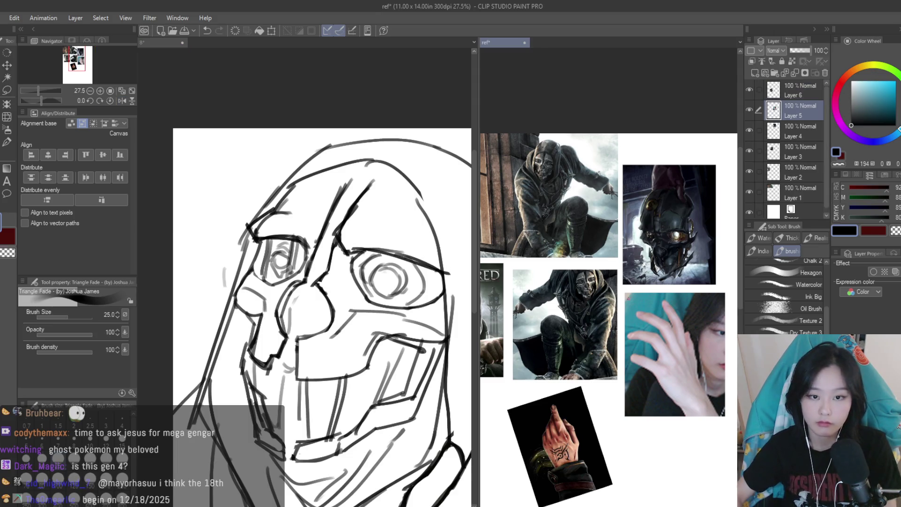
{"action": "scroll", "coordinate": [596, 225], "scroll_direction": "up", "scroll_amount": 1}
{"action": "scroll", "coordinate": [595, 224], "scroll_direction": "up", "scroll_amount": 2}
{"action": "left_click", "coordinate": [319, 317]}
{"action": "scroll", "coordinate": [319, 317], "scroll_direction": "up", "scroll_amount": 2}
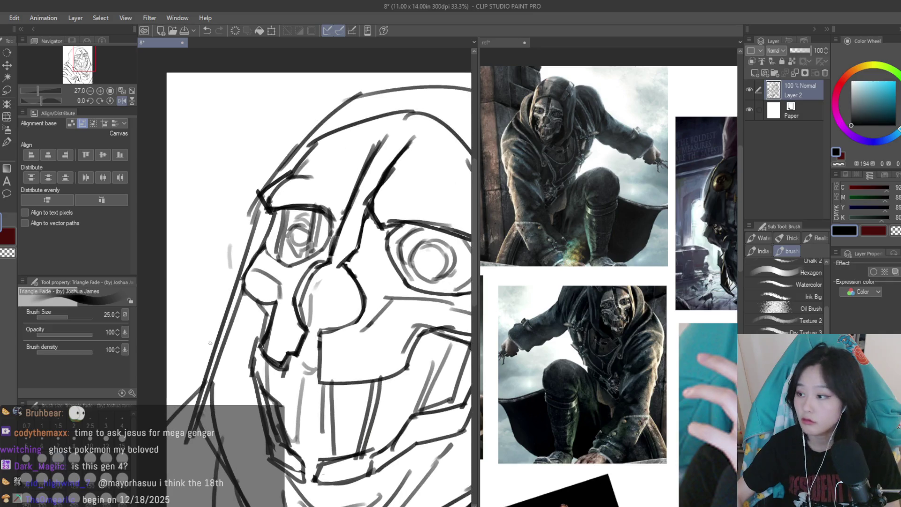
{"action": "scroll", "coordinate": [253, 296], "scroll_direction": "down", "scroll_amount": 1}
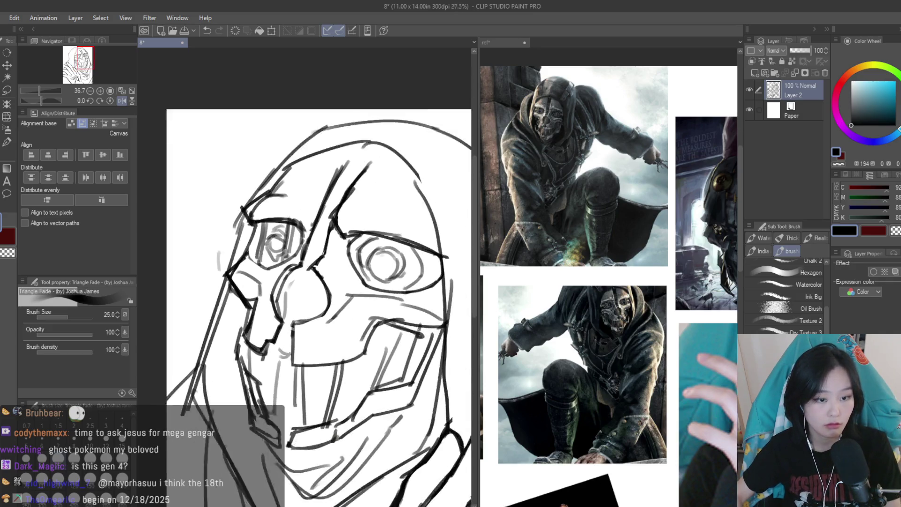
{"action": "left_click", "coordinate": [623, 318]}
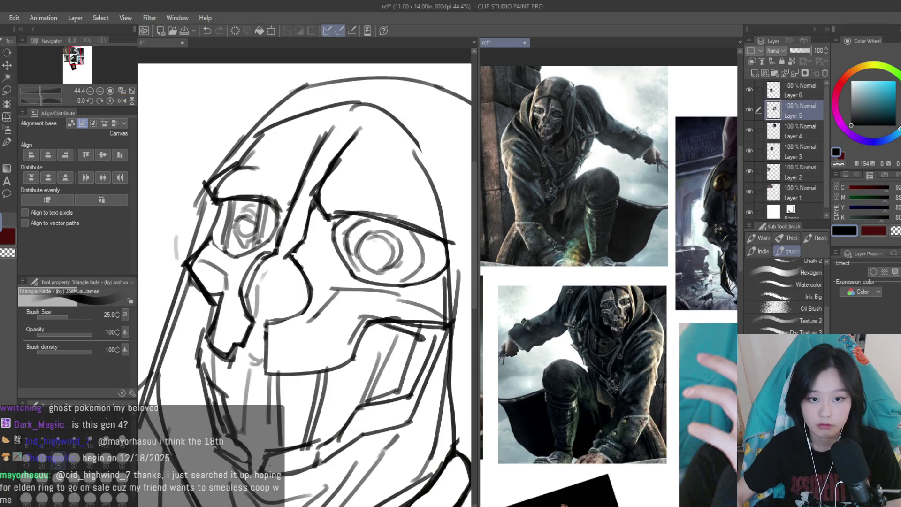
{"action": "scroll", "coordinate": [624, 318], "scroll_direction": "up", "scroll_amount": 2}
{"action": "scroll", "coordinate": [624, 318], "scroll_direction": "down", "scroll_amount": 2}
{"action": "scroll", "coordinate": [623, 318], "scroll_direction": "up", "scroll_amount": 1}
{"action": "scroll", "coordinate": [623, 318], "scroll_direction": "up", "scroll_amount": 4}
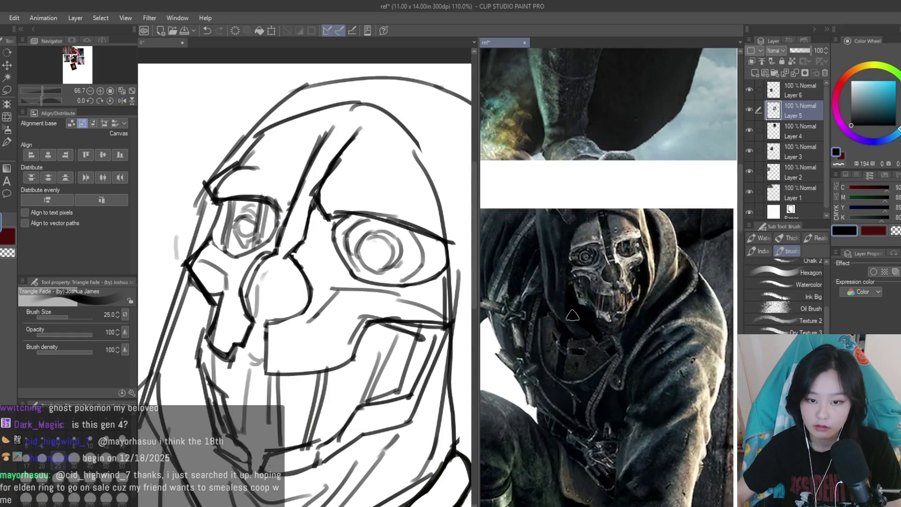
{"action": "left_click", "coordinate": [355, 323]}
Darken the jaw's bottom edge with a thick stroke
{"action": "scroll", "coordinate": [355, 323], "scroll_direction": "up", "scroll_amount": 3}
{"action": "scroll", "coordinate": [389, 320], "scroll_direction": "down", "scroll_amount": 1}
{"action": "scroll", "coordinate": [389, 319], "scroll_direction": "down", "scroll_amount": 2}
{"action": "scroll", "coordinate": [388, 320], "scroll_direction": "up", "scroll_amount": 2}
{"action": "left_click_drag", "start_coordinate": [389, 350], "coordinate": [285, 371]}
{"action": "scroll", "coordinate": [343, 341], "scroll_direction": "down", "scroll_amount": 2}
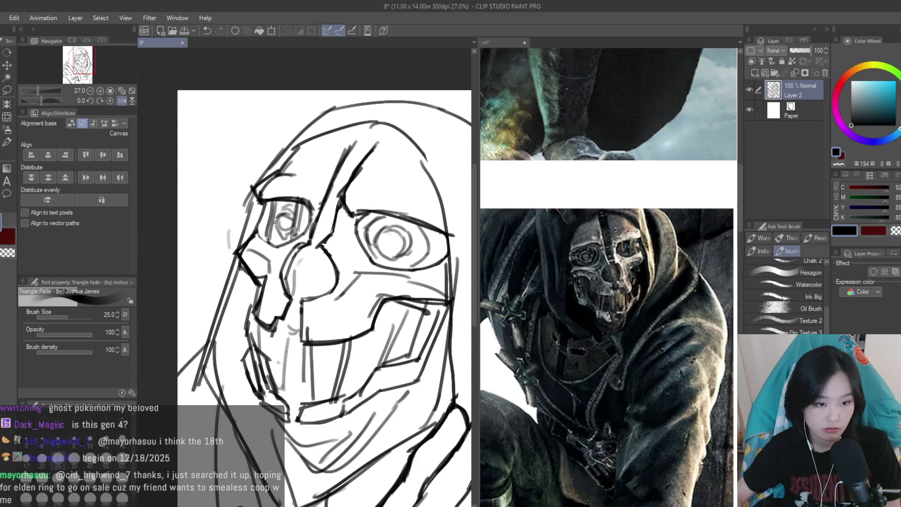
{"action": "scroll", "coordinate": [278, 361], "scroll_direction": "down", "scroll_amount": 1}
{"action": "scroll", "coordinate": [278, 362], "scroll_direction": "up", "scroll_amount": 2}
{"action": "scroll", "coordinate": [353, 161], "scroll_direction": "down", "scroll_amount": 2}
{"action": "scroll", "coordinate": [329, 234], "scroll_direction": "up", "scroll_amount": 3}
{"action": "scroll", "coordinate": [329, 234], "scroll_direction": "down", "scroll_amount": 1}
{"action": "scroll", "coordinate": [552, 233], "scroll_direction": "down", "scroll_amount": 2}
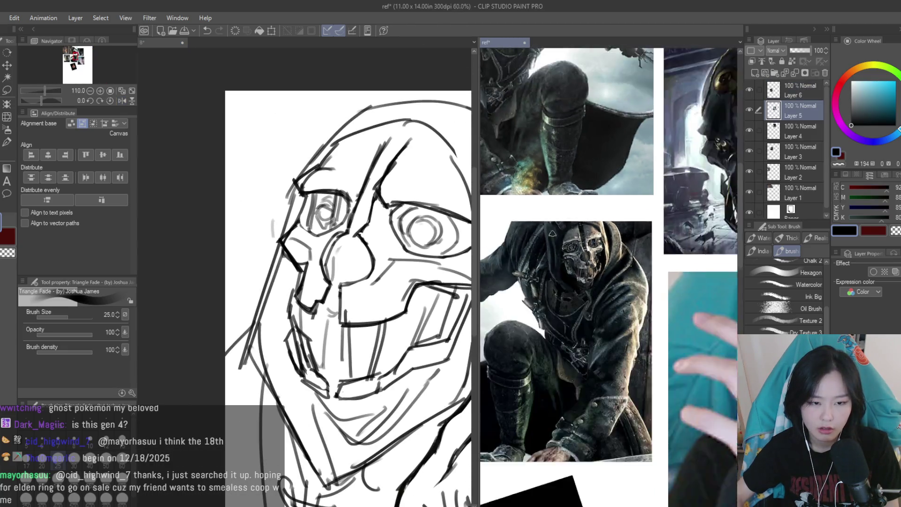
{"action": "scroll", "coordinate": [552, 233], "scroll_direction": "up", "scroll_amount": 1}
{"action": "scroll", "coordinate": [375, 226], "scroll_direction": "down", "scroll_amount": 4}
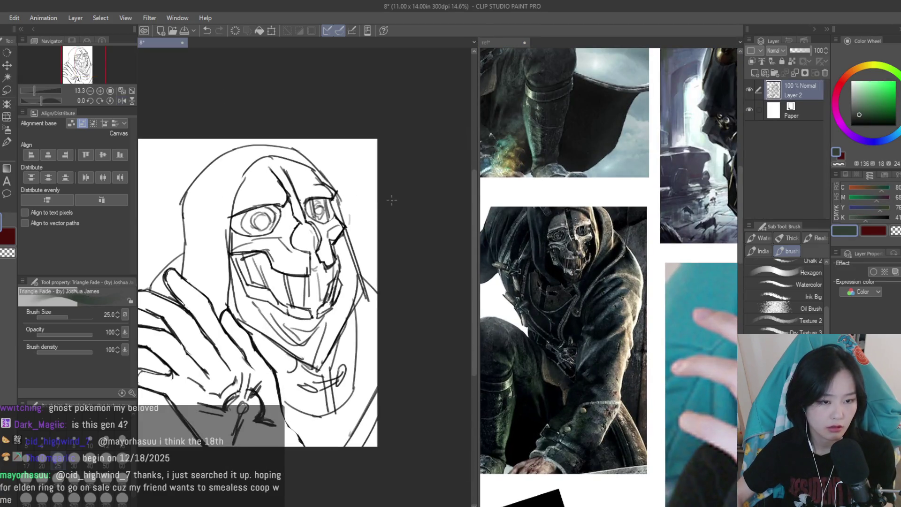
Sketch a curve along the hood's left side
{"action": "scroll", "coordinate": [378, 248], "scroll_direction": "up", "scroll_amount": 1}
{"action": "scroll", "coordinate": [596, 294], "scroll_direction": "down", "scroll_amount": 5}
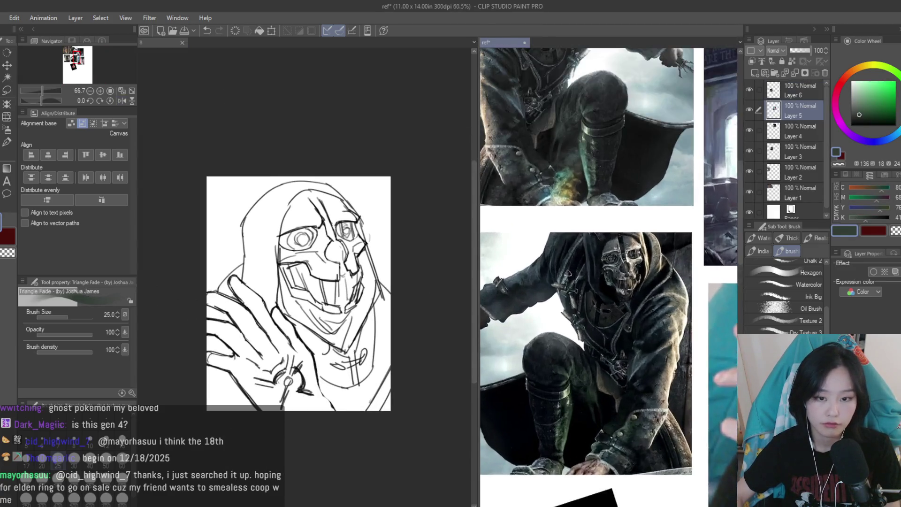
{"action": "scroll", "coordinate": [561, 292], "scroll_direction": "up", "scroll_amount": 1}
{"action": "scroll", "coordinate": [295, 203], "scroll_direction": "up", "scroll_amount": 2}
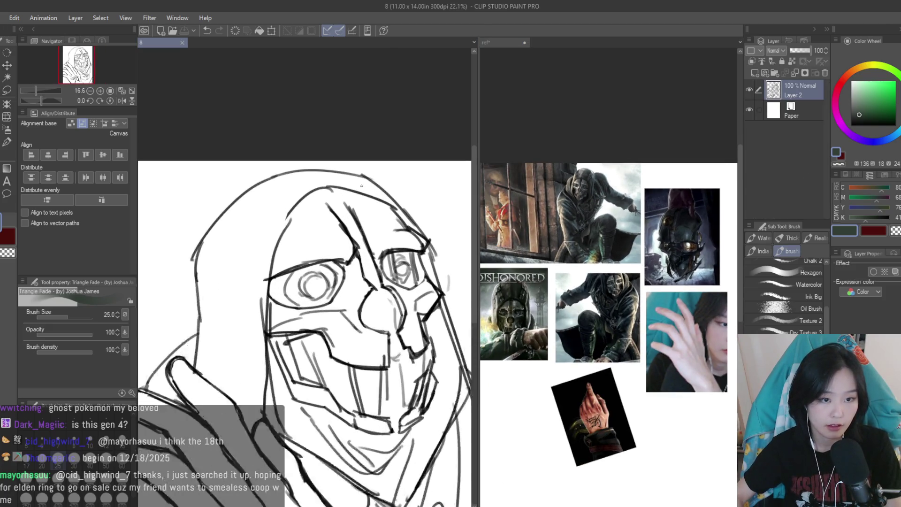
{"action": "mouse_move", "coordinate": [253, 167]}
{"action": "left_mouse_down"}
{"action": "mouse_move", "coordinate": [193, 248]}
{"action": "mouse_move", "coordinate": [201, 249]}
{"action": "left_mouse_up"}
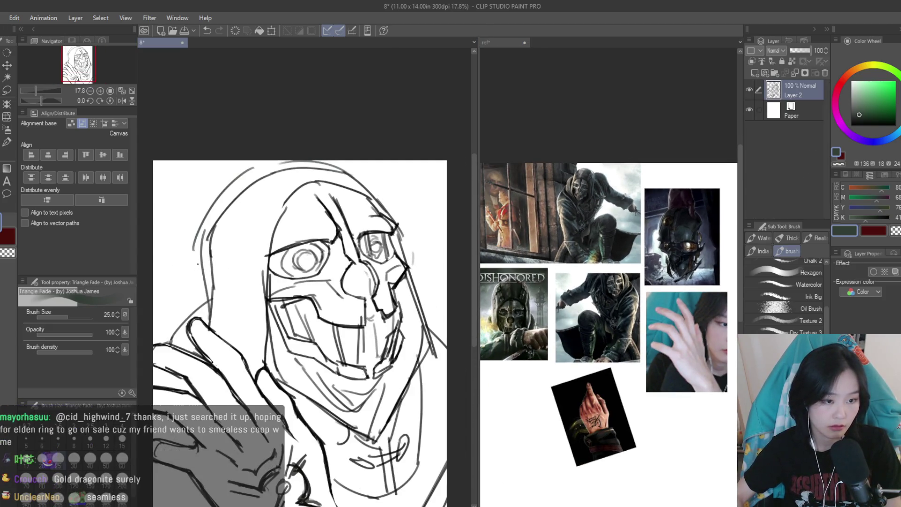
Erase the concentric circles inside the mask's left eye
{"action": "key", "text": "e"}
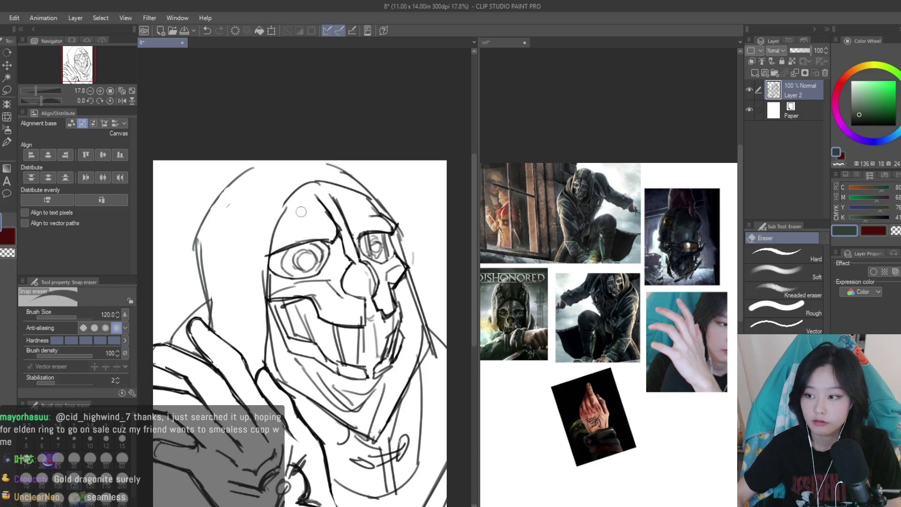
{"action": "scroll", "coordinate": [301, 211], "scroll_direction": "up", "scroll_amount": 3}
{"action": "mouse_move", "coordinate": [286, 263]}
{"action": "left_mouse_down"}
{"action": "mouse_move", "coordinate": [282, 245]}
{"action": "mouse_move", "coordinate": [306, 246]}
{"action": "mouse_move", "coordinate": [257, 288]}
{"action": "left_mouse_up"}
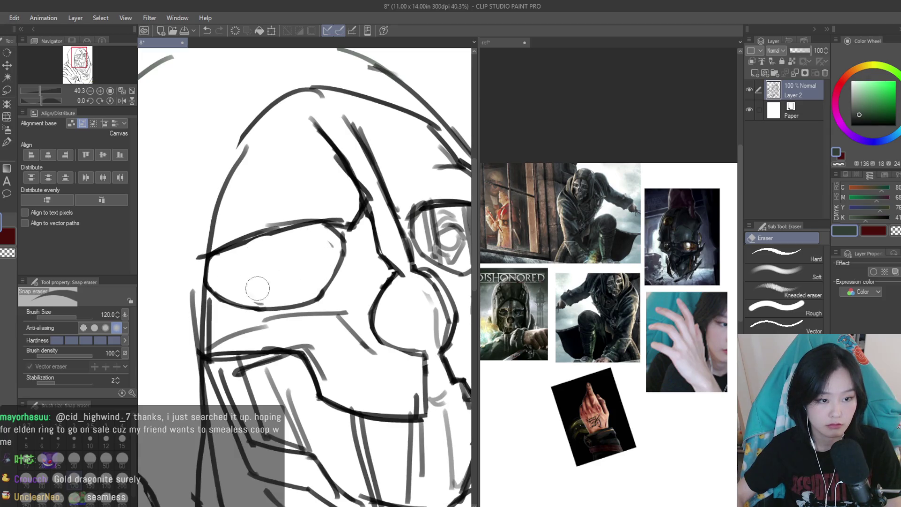
{"action": "scroll", "coordinate": [257, 288], "scroll_direction": "down", "scroll_amount": 5}
{"action": "scroll", "coordinate": [416, 374], "scroll_direction": "up", "scroll_amount": 4}
Draw small pupil circles in both eye sockets and mirror the canvas to check proportions
{"action": "key", "text": "b"}
{"action": "scroll", "coordinate": [292, 208], "scroll_direction": "up", "scroll_amount": 2}
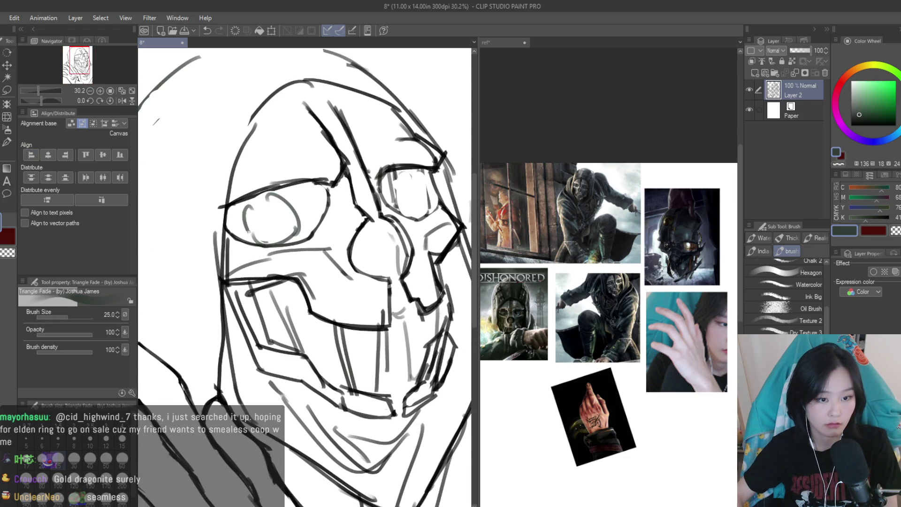
{"action": "scroll", "coordinate": [248, 231], "scroll_direction": "down", "scroll_amount": 2}
{"action": "left_click_drag", "start_coordinate": [362, 224], "coordinate": [360, 226]}
{"action": "left_click_drag", "start_coordinate": [305, 234], "coordinate": [301, 237]}
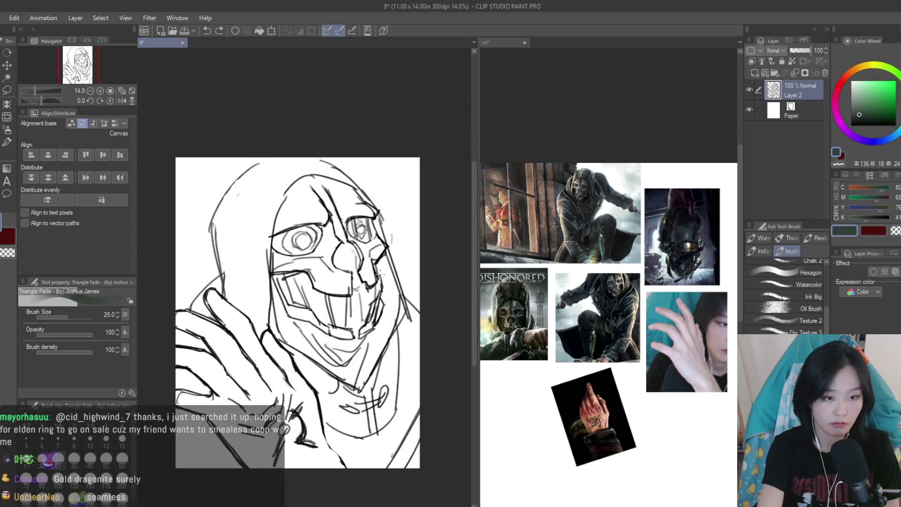
{"action": "key", "text": "h"}
{"action": "scroll", "coordinate": [276, 145], "scroll_direction": "up", "scroll_amount": 2}
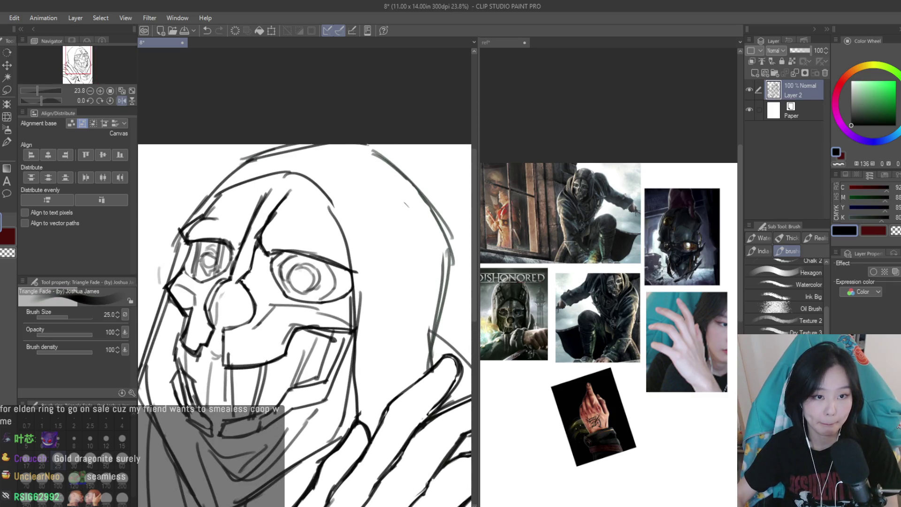
Redraw the head's top-right outline as a curve and erase the stray lines around it
{"action": "left_click_drag", "start_coordinate": [368, 145], "coordinate": [446, 213]}
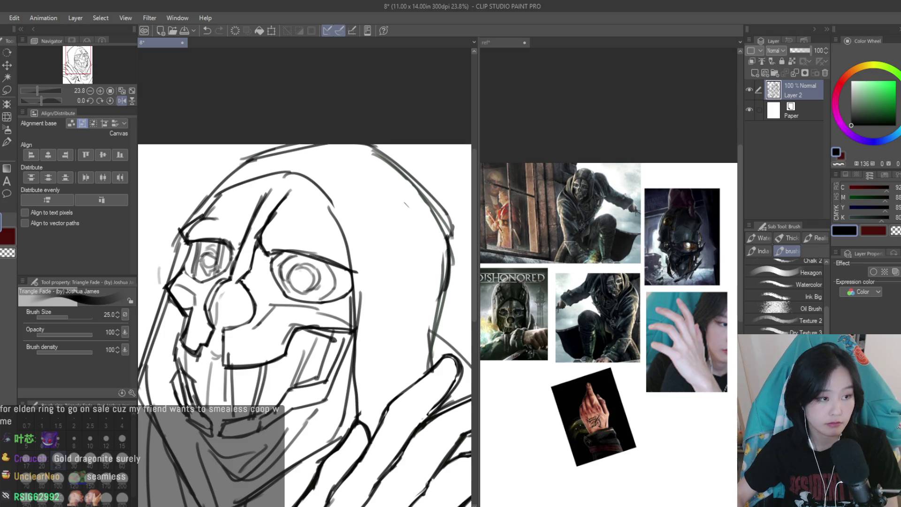
{"action": "key", "text": "e"}
{"action": "mouse_move", "coordinate": [411, 183]}
{"action": "left_mouse_down"}
{"action": "mouse_move", "coordinate": [432, 216]}
{"action": "mouse_move", "coordinate": [435, 276]}
{"action": "left_mouse_up"}
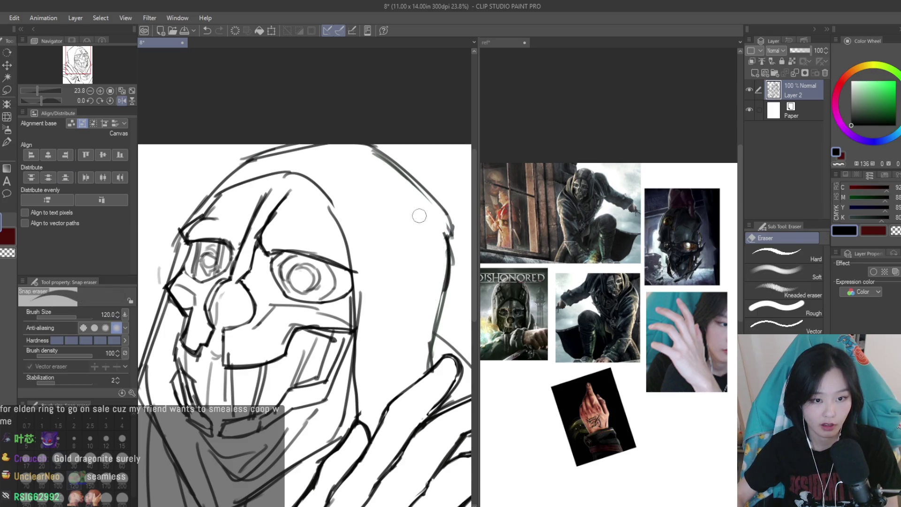
{"action": "scroll", "coordinate": [420, 216], "scroll_direction": "down", "scroll_amount": 3}
{"action": "scroll", "coordinate": [420, 215], "scroll_direction": "up", "scroll_amount": 3}
{"action": "left_click_drag", "start_coordinate": [438, 211], "coordinate": [341, 163]}
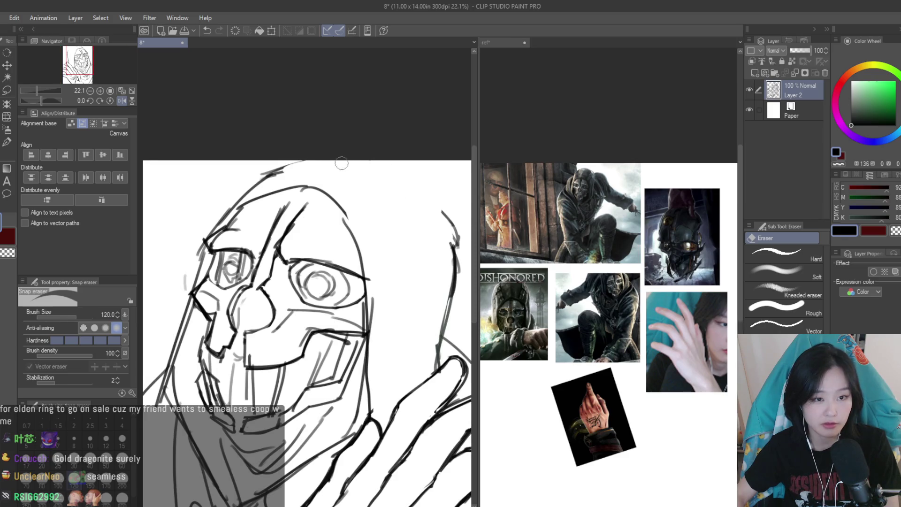
Erase the stray strokes along the head's top-left outline
{"action": "key", "text": "b"}
{"action": "scroll", "coordinate": [605, 328], "scroll_direction": "up", "scroll_amount": 2}
{"action": "scroll", "coordinate": [291, 171], "scroll_direction": "up", "scroll_amount": 1}
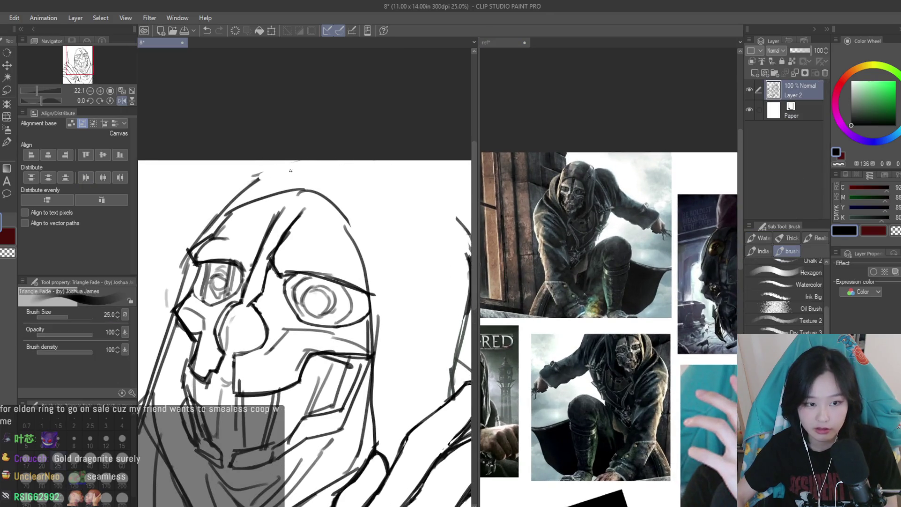
{"action": "scroll", "coordinate": [358, 161], "scroll_direction": "up", "scroll_amount": 1}
{"action": "scroll", "coordinate": [404, 182], "scroll_direction": "down", "scroll_amount": 2}
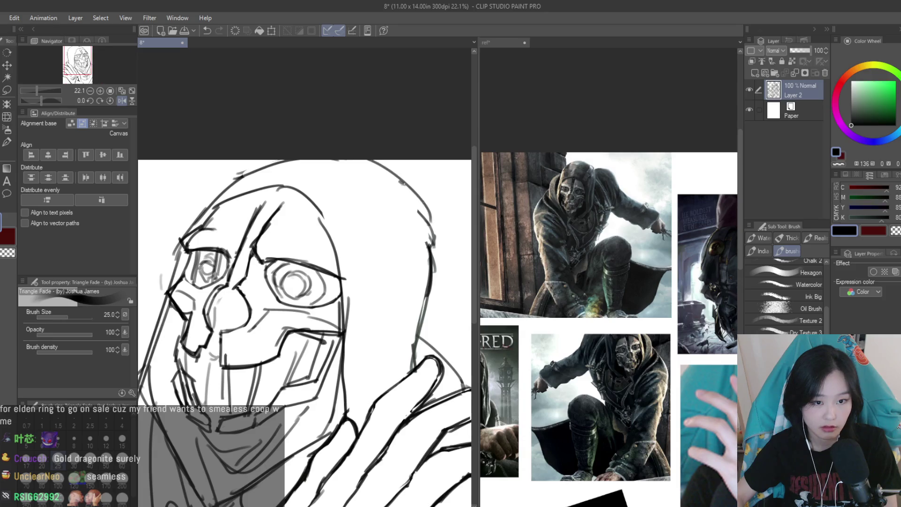
{"action": "scroll", "coordinate": [383, 207], "scroll_direction": "down", "scroll_amount": 3}
{"action": "scroll", "coordinate": [382, 207], "scroll_direction": "up", "scroll_amount": 4}
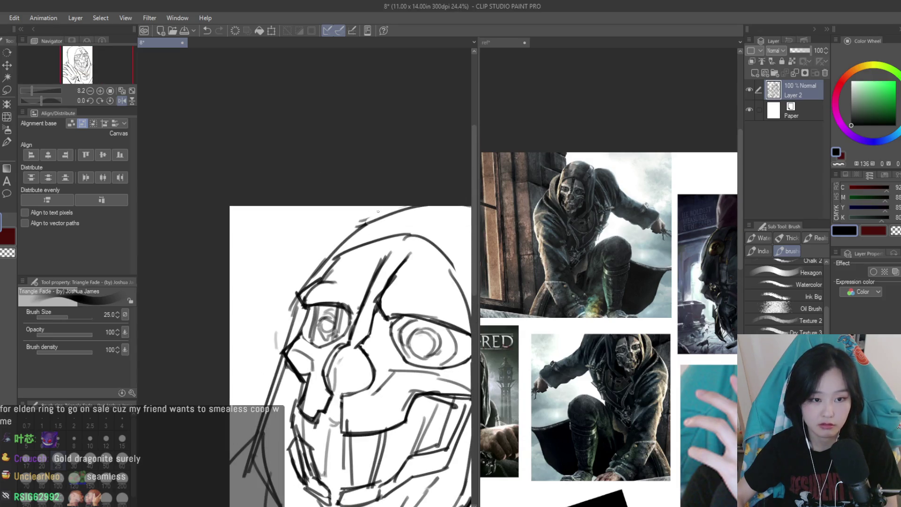
{"action": "key", "text": "e"}
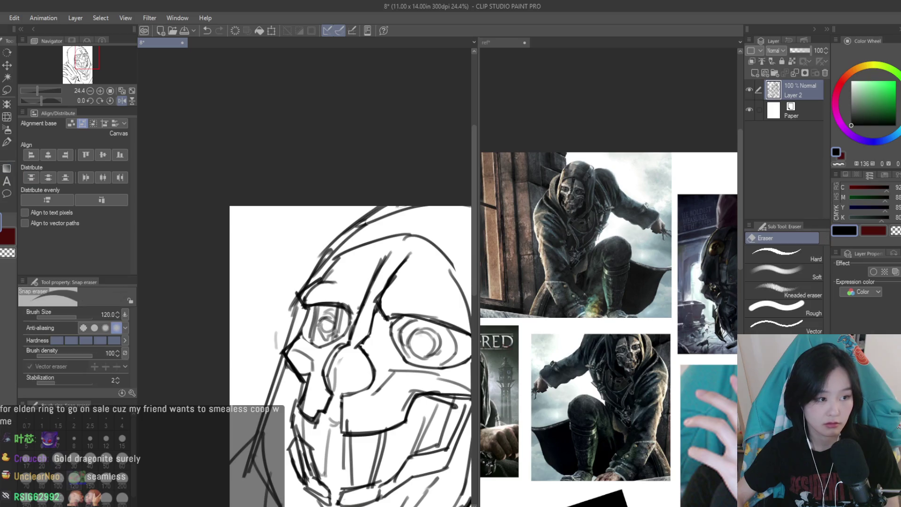
{"action": "left_click_drag", "start_coordinate": [382, 225], "coordinate": [330, 256]}
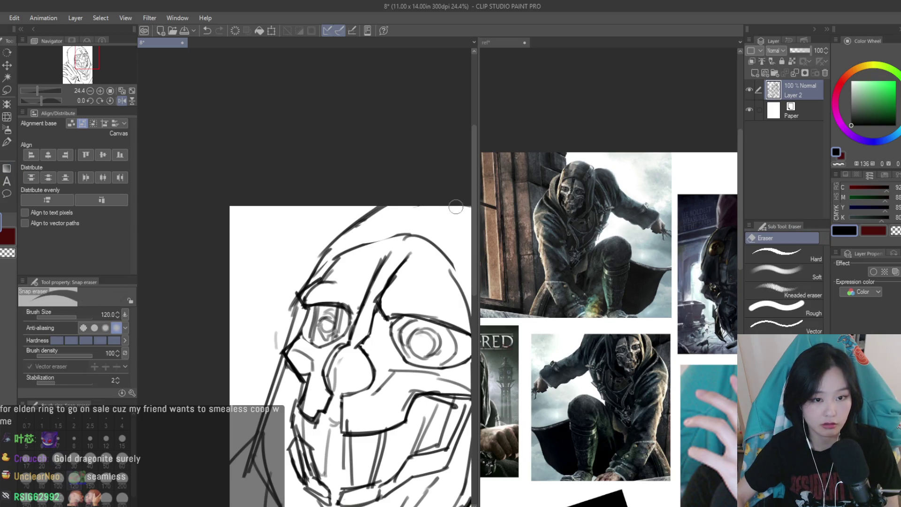
{"action": "scroll", "coordinate": [456, 206], "scroll_direction": "down", "scroll_amount": 5}
{"action": "scroll", "coordinate": [329, 281], "scroll_direction": "up", "scroll_amount": 4}
{"action": "key", "text": "b"}
Check the reference collage, then return to the mask sketch
{"action": "left_click", "coordinate": [612, 197]}
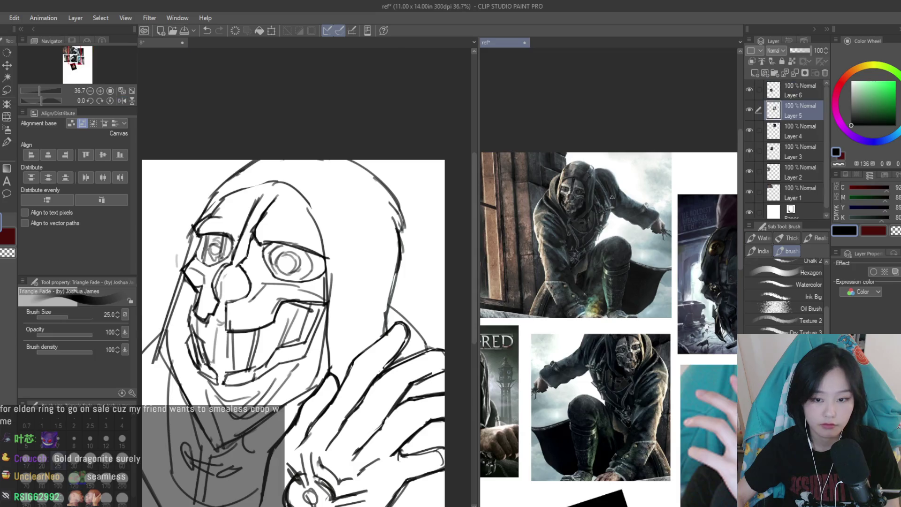
{"action": "scroll", "coordinate": [612, 197], "scroll_direction": "down", "scroll_amount": 3}
{"action": "scroll", "coordinate": [594, 263], "scroll_direction": "up", "scroll_amount": 5}
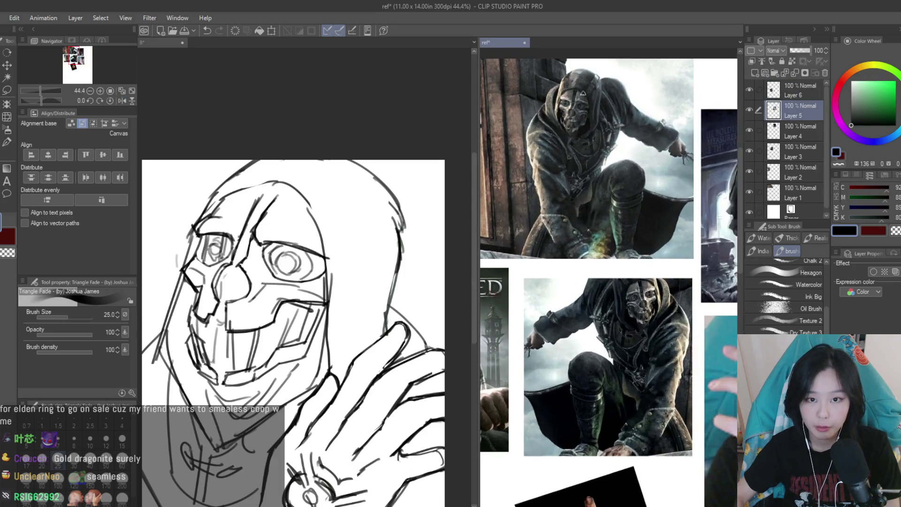
{"action": "left_click", "coordinate": [317, 216]}
{"action": "scroll", "coordinate": [317, 216], "scroll_direction": "down", "scroll_amount": 2}
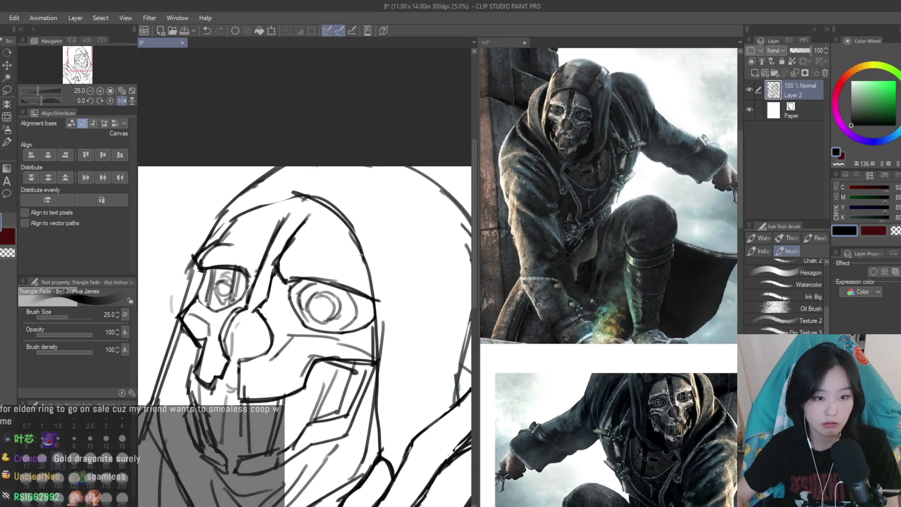
{"action": "scroll", "coordinate": [341, 324], "scroll_direction": "down", "scroll_amount": 2}
Redraw the hood-edge stroke, undoing misfires until it sits right
{"action": "left_click_drag", "start_coordinate": [398, 226], "coordinate": [345, 271]}
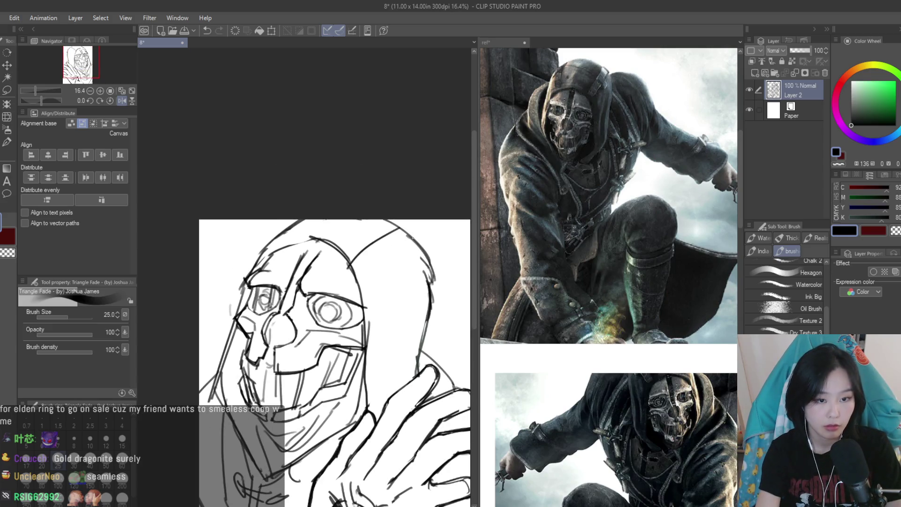
{"action": "key", "text": "ctrl+z"}
{"action": "left_click_drag", "start_coordinate": [400, 222], "coordinate": [338, 264]}
{"action": "key", "text": "ctrl+z"}
{"action": "left_click_drag", "start_coordinate": [410, 236], "coordinate": [347, 285]}
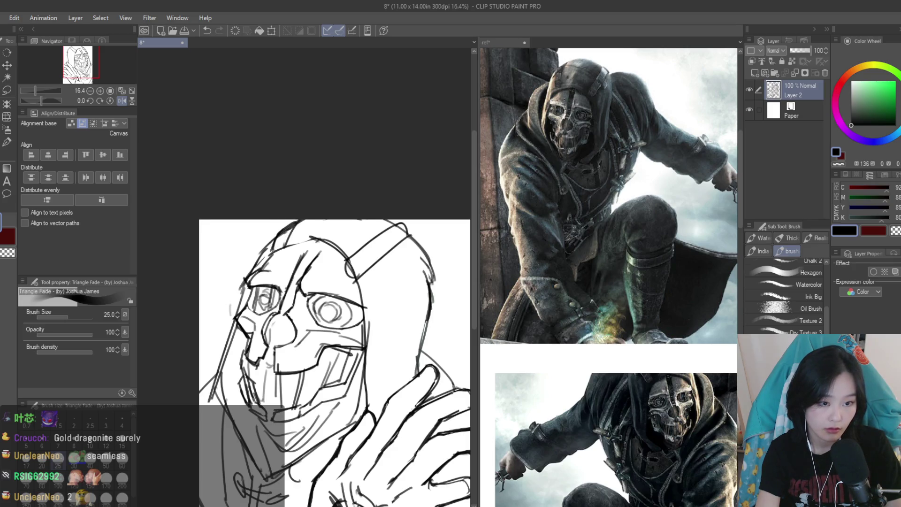
Erase the overlapping lines where the strap meets the helmet
{"action": "key", "text": "e"}
{"action": "scroll", "coordinate": [281, 239], "scroll_direction": "up", "scroll_amount": 3}
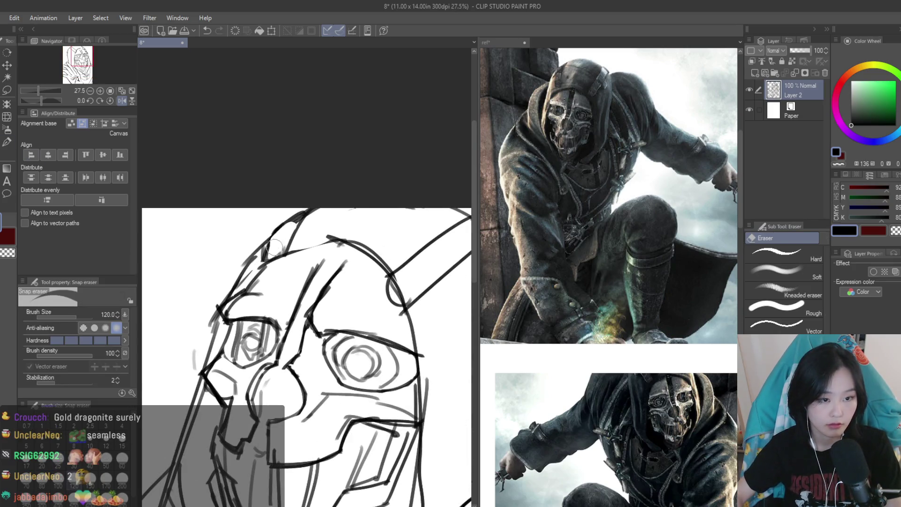
{"action": "left_click_drag", "start_coordinate": [403, 276], "coordinate": [408, 292]}
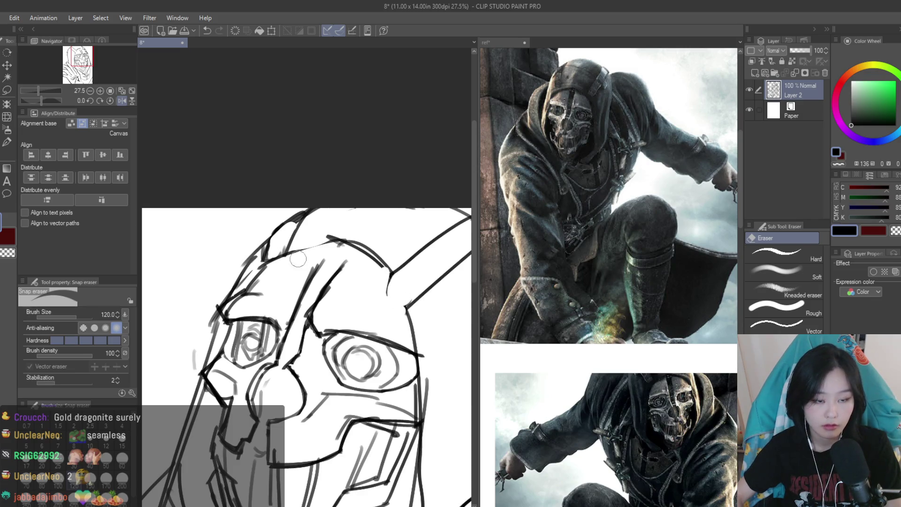
{"action": "key", "text": "b"}
{"action": "scroll", "coordinate": [298, 258], "scroll_direction": "up", "scroll_amount": 2}
{"action": "scroll", "coordinate": [298, 259], "scroll_direction": "down", "scroll_amount": 3}
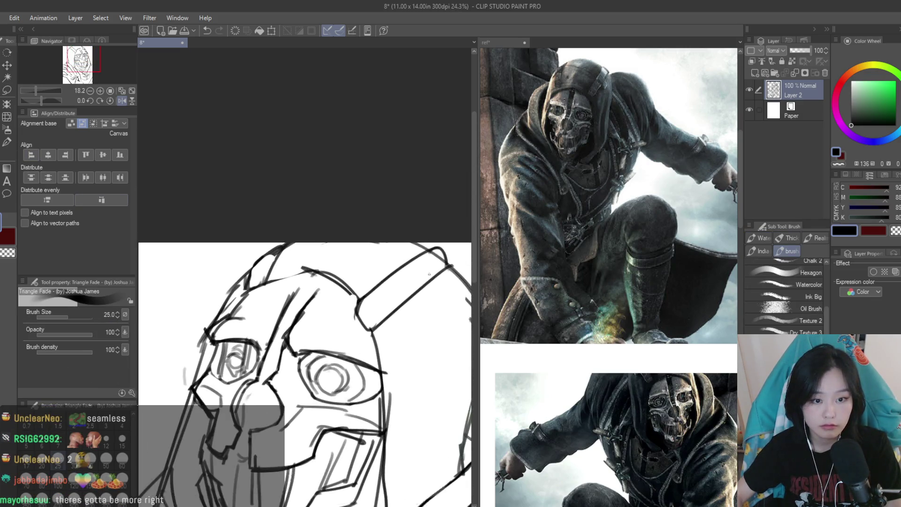
{"action": "scroll", "coordinate": [429, 274], "scroll_direction": "up", "scroll_amount": 1}
{"action": "scroll", "coordinate": [408, 258], "scroll_direction": "down", "scroll_amount": 2}
Add a vertical line inside the hood, erase stray strokes there, and mirror-check the view
{"action": "left_click_drag", "start_coordinate": [414, 302], "coordinate": [425, 389]}
{"action": "scroll", "coordinate": [372, 282], "scroll_direction": "down", "scroll_amount": 3}
{"action": "scroll", "coordinate": [372, 282], "scroll_direction": "up", "scroll_amount": 4}
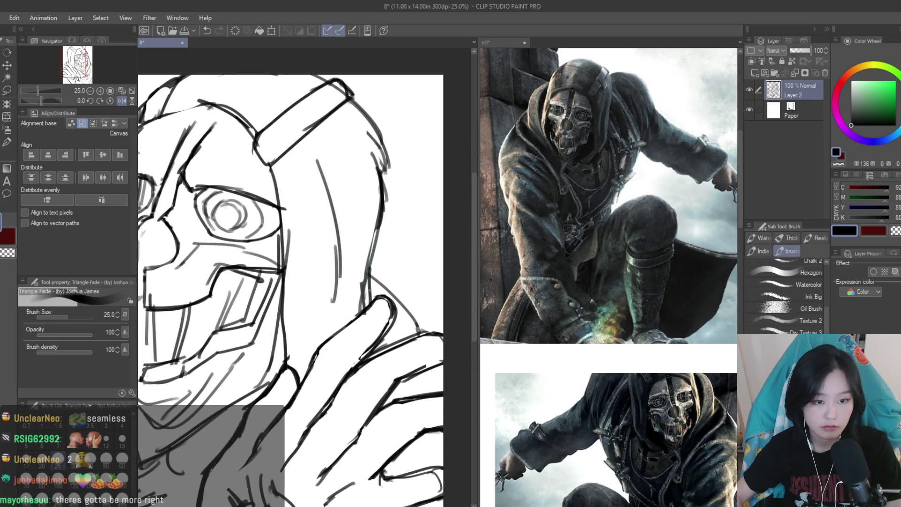
{"action": "left_click", "coordinate": [4, 170]}
{"action": "mouse_move", "coordinate": [351, 287]}
{"action": "left_mouse_down"}
{"action": "mouse_move", "coordinate": [357, 258]}
{"action": "mouse_move", "coordinate": [352, 312]}
{"action": "left_mouse_up"}
{"action": "scroll", "coordinate": [400, 259], "scroll_direction": "down", "scroll_amount": 5}
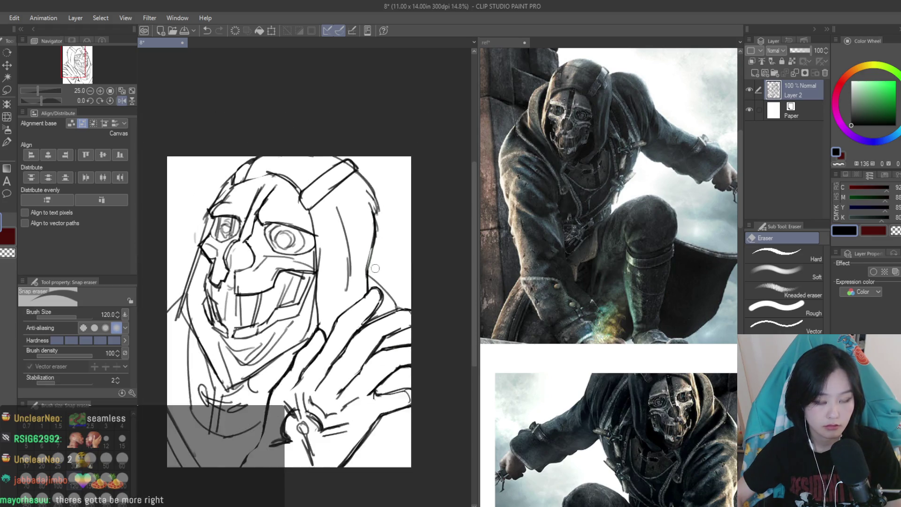
{"action": "key", "text": "h"}
{"action": "scroll", "coordinate": [404, 258], "scroll_direction": "up", "scroll_amount": 3}
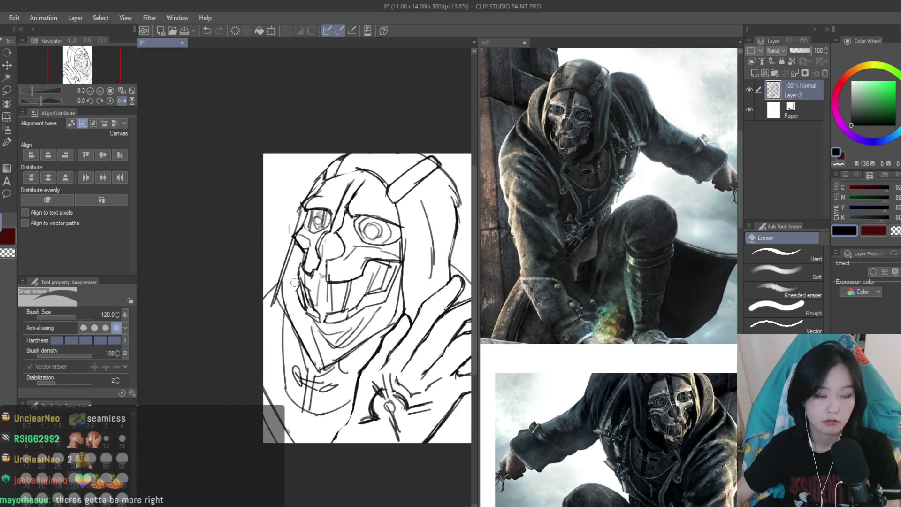
{"action": "key", "text": "h"}
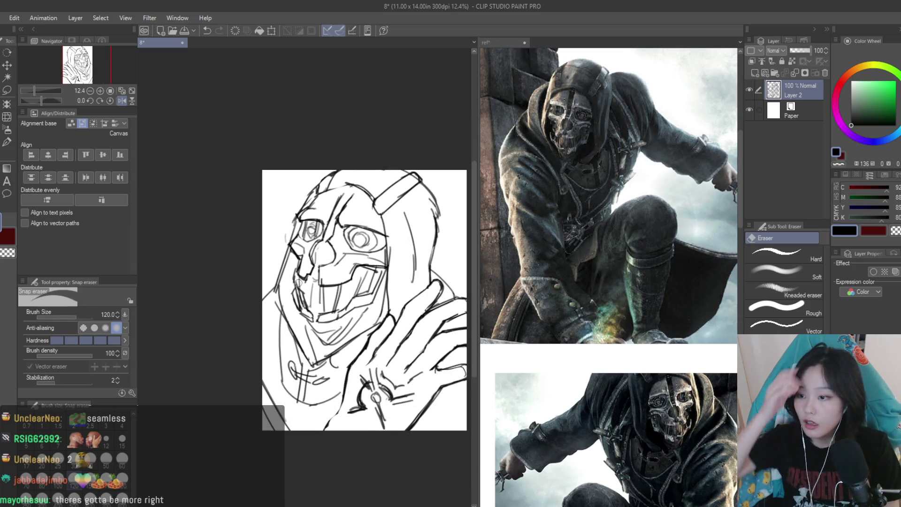
Begin a freehand selection outline around the mask
{"action": "key", "text": "m"}
{"action": "scroll", "coordinate": [288, 278], "scroll_direction": "up", "scroll_amount": 1}
{"action": "left_click_drag", "start_coordinate": [288, 278], "coordinate": [276, 312]}
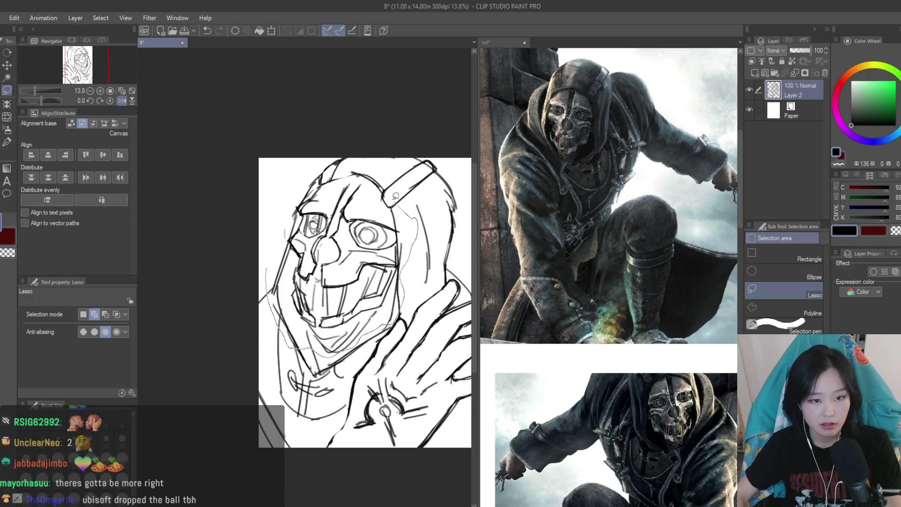
Close the lasso around the mask, rotate it counter-clockwise, shift it down-right, and commit
{"action": "left_click_drag", "start_coordinate": [322, 177], "coordinate": [316, 181]}
{"action": "scroll", "coordinate": [315, 181], "scroll_direction": "down", "scroll_amount": 2}
{"action": "key", "text": "ctrl+t"}
{"action": "mouse_move", "coordinate": [417, 309]}
{"action": "left_mouse_down"}
{"action": "mouse_move", "coordinate": [428, 270]}
{"action": "mouse_move", "coordinate": [424, 249]}
{"action": "left_mouse_up"}
{"action": "mouse_move", "coordinate": [346, 293]}
{"action": "left_mouse_down"}
{"action": "mouse_move", "coordinate": [368, 304]}
{"action": "mouse_move", "coordinate": [386, 295]}
{"action": "left_mouse_up"}
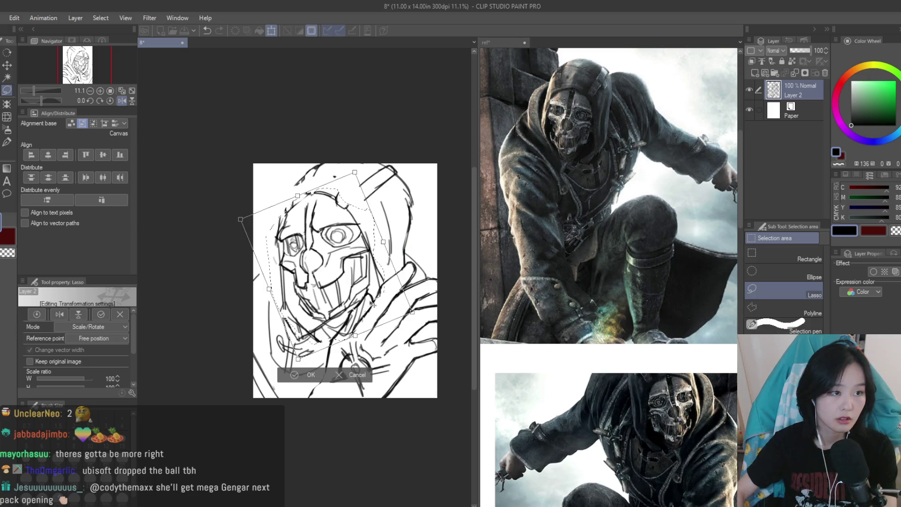
{"action": "key", "text": "Return"}
{"action": "key", "text": "ctrl+minus"}
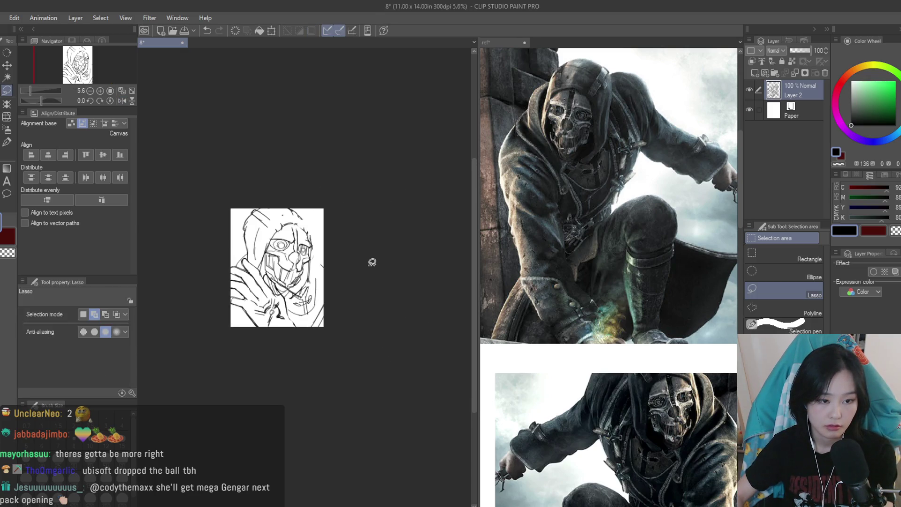
Mirror the canvas view to check the new mask placement, then flip it back
{"action": "key", "text": "ctrl+t"}
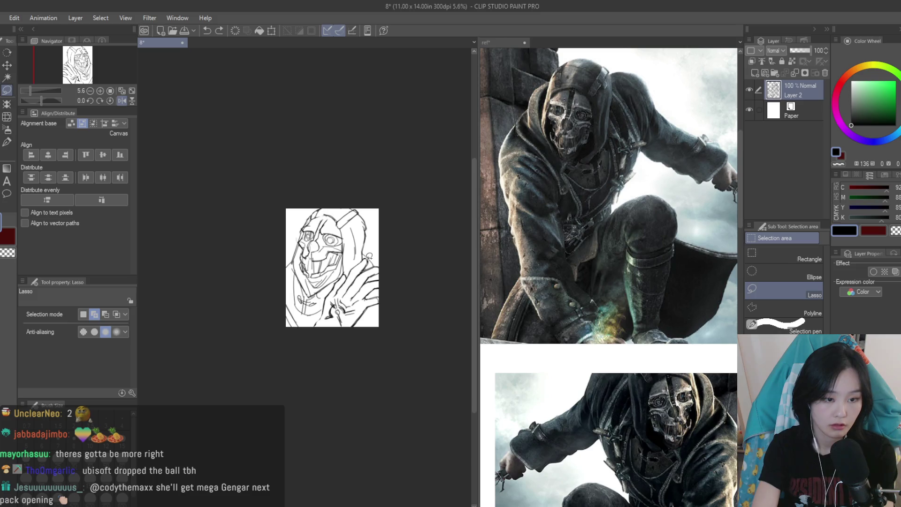
{"action": "key", "text": "h"}
{"action": "key", "text": "h"}
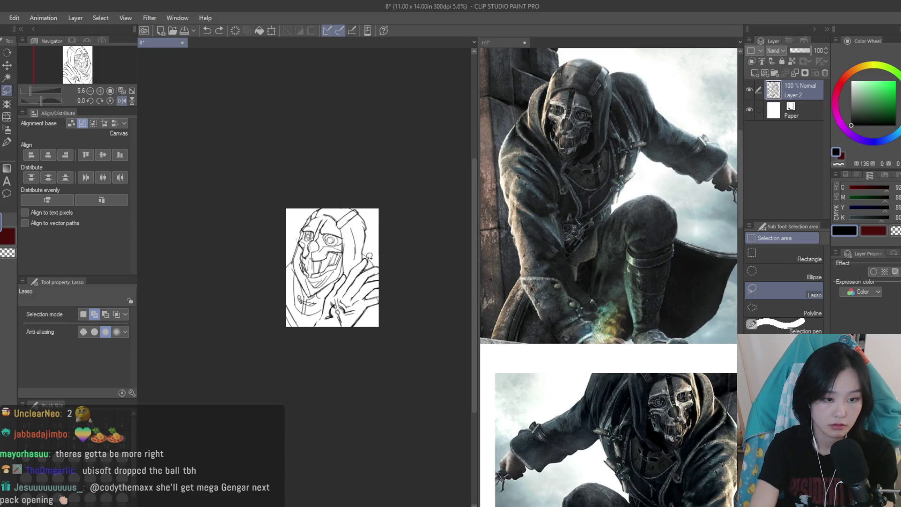
{"action": "scroll", "coordinate": [316, 218], "scroll_direction": "up", "scroll_amount": 3}
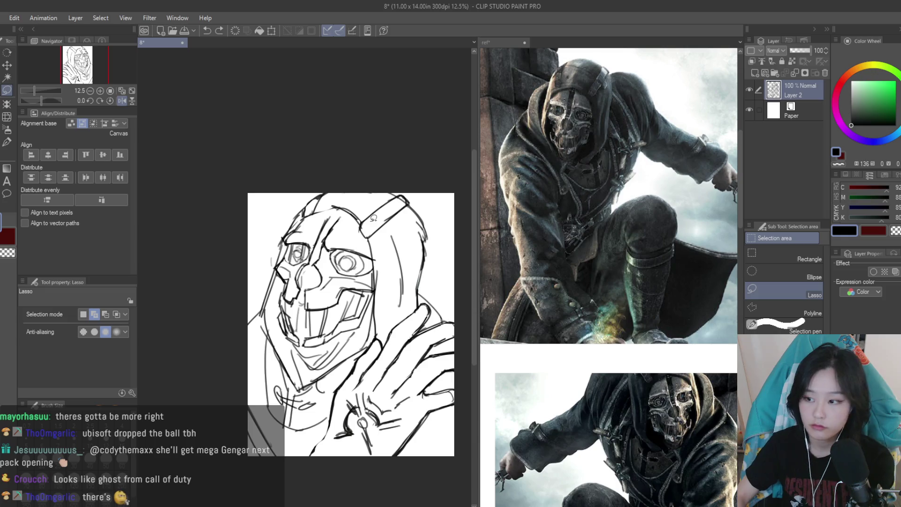
Undo the last pupil stroke and mirror the view to check the sketch
{"action": "scroll", "coordinate": [311, 266], "scroll_direction": "up", "scroll_amount": 2}
{"action": "key", "text": "b"}
{"action": "scroll", "coordinate": [367, 272], "scroll_direction": "up", "scroll_amount": 3}
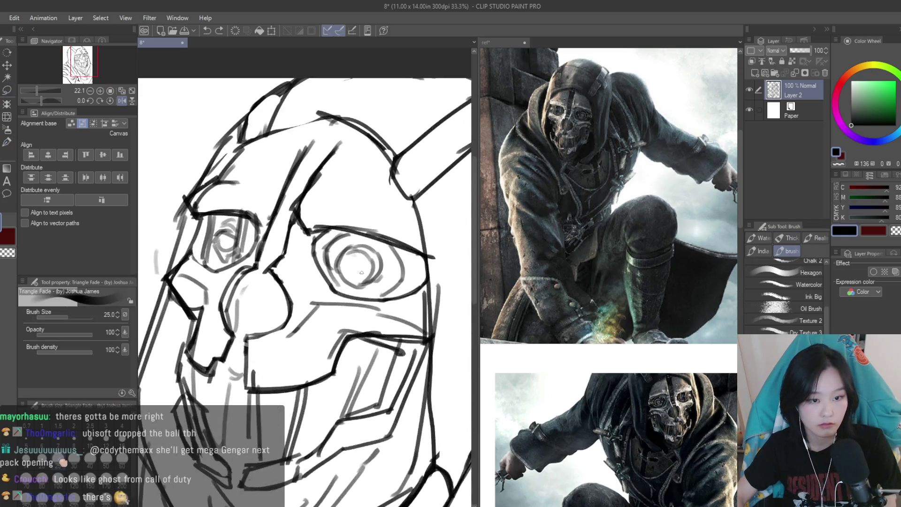
{"action": "key", "text": "ctrl+z"}
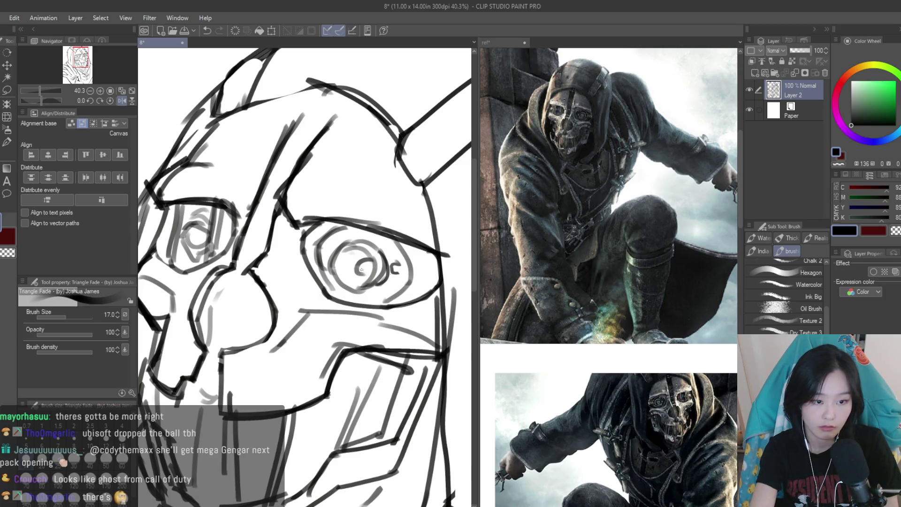
{"action": "scroll", "coordinate": [361, 270], "scroll_direction": "down", "scroll_amount": 1}
{"action": "scroll", "coordinate": [463, 267], "scroll_direction": "down", "scroll_amount": 5}
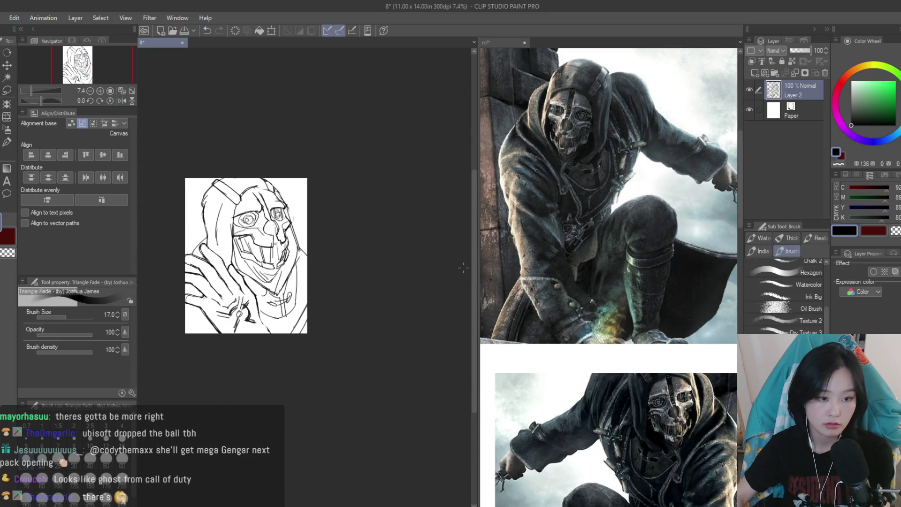
{"action": "key", "text": "h"}
{"action": "scroll", "coordinate": [414, 226], "scroll_direction": "up", "scroll_amount": 1}
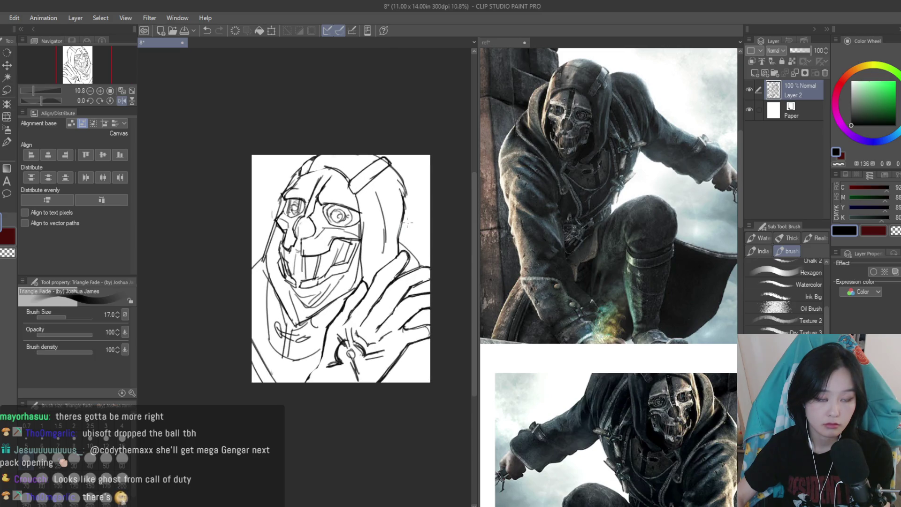
{"action": "scroll", "coordinate": [356, 186], "scroll_direction": "up", "scroll_amount": 1}
{"action": "scroll", "coordinate": [355, 186], "scroll_direction": "up", "scroll_amount": 1}
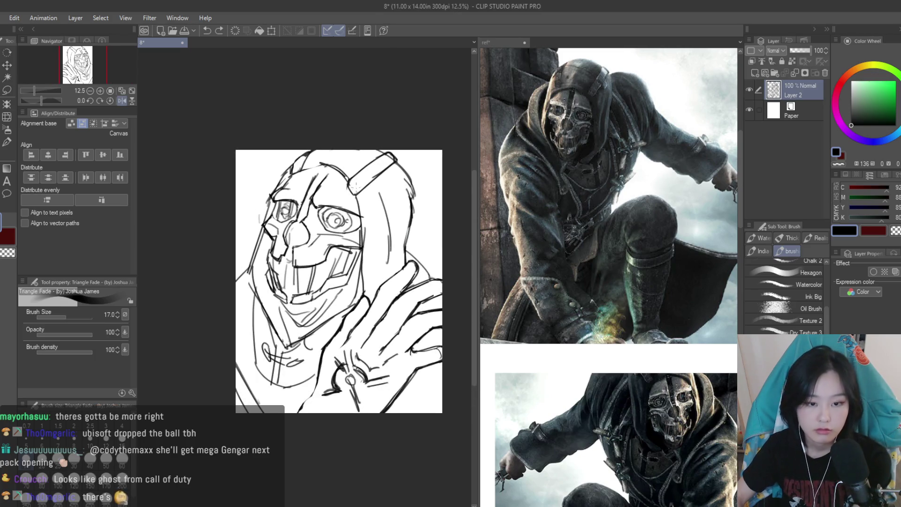
Make a small freehand selection on the eye, deselect it, and flip the view to recheck
{"action": "left_click", "coordinate": [7, 89]}
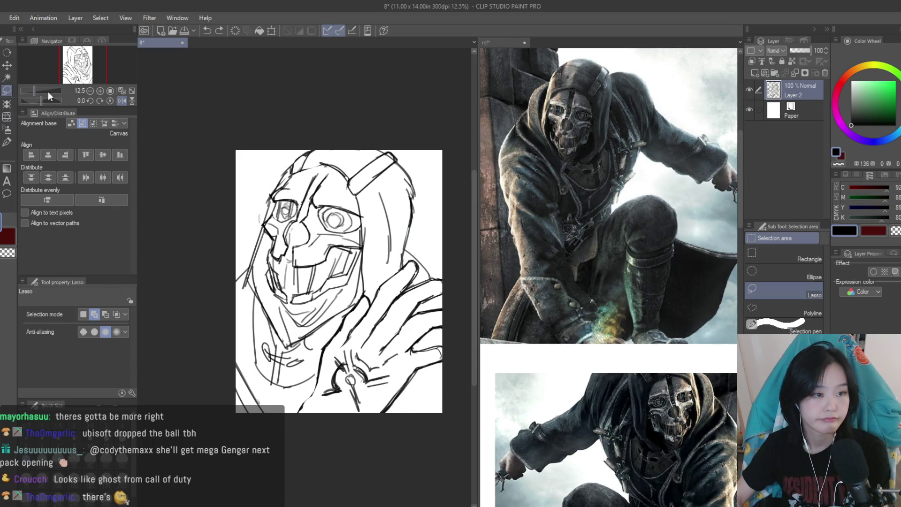
{"action": "scroll", "coordinate": [352, 131], "scroll_direction": "up", "scroll_amount": 1}
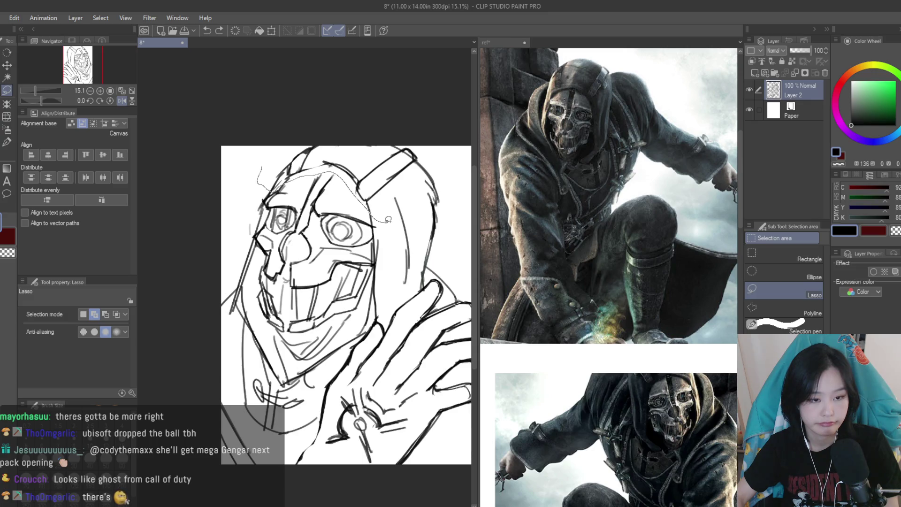
{"action": "left_click_drag", "start_coordinate": [388, 219], "coordinate": [389, 220]}
{"action": "key", "text": "ctrl+d"}
{"action": "scroll", "coordinate": [417, 250], "scroll_direction": "down", "scroll_amount": 2}
{"action": "key", "text": "h"}
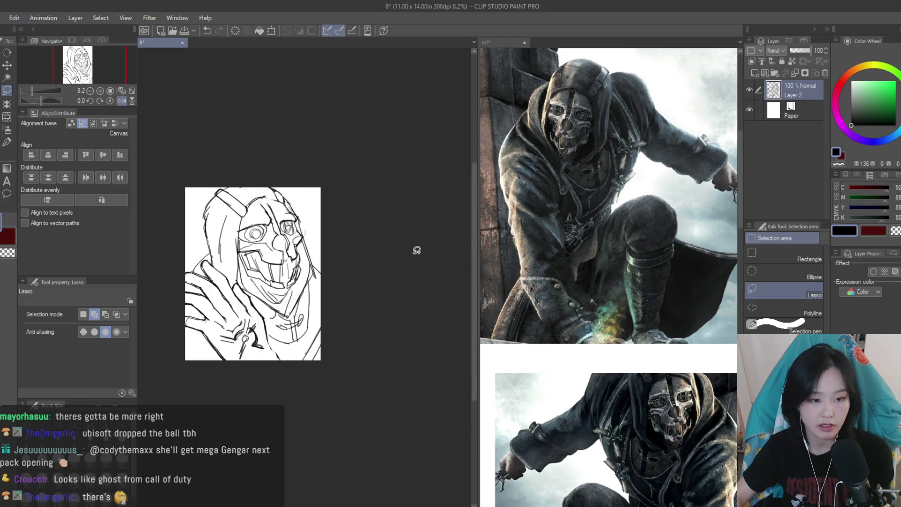
{"action": "key", "text": "h"}
{"action": "scroll", "coordinate": [416, 250], "scroll_direction": "up", "scroll_amount": 1}
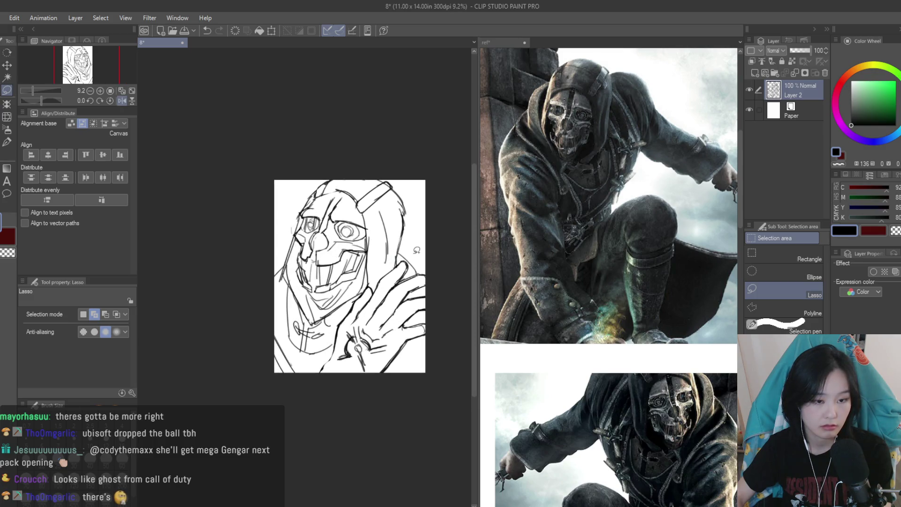
{"action": "scroll", "coordinate": [416, 250], "scroll_direction": "up", "scroll_amount": 2}
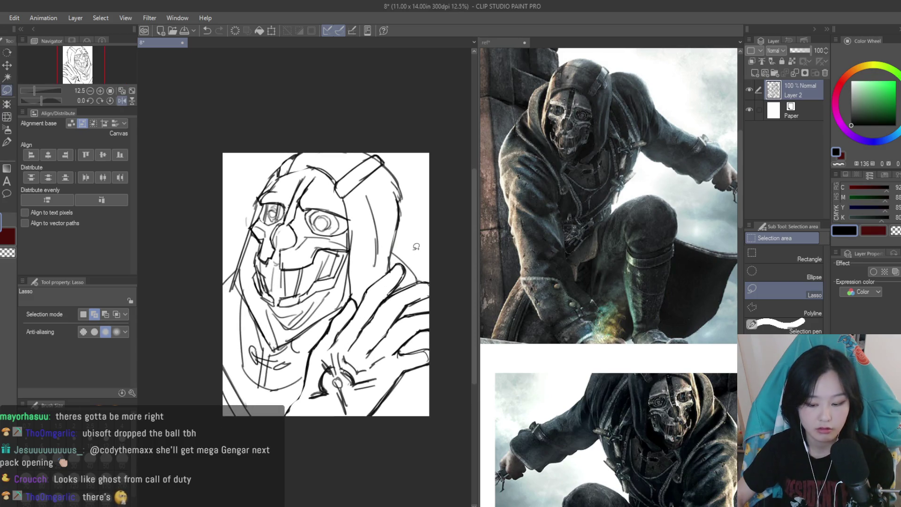
{"action": "scroll", "coordinate": [414, 243], "scroll_direction": "down", "scroll_amount": 1}
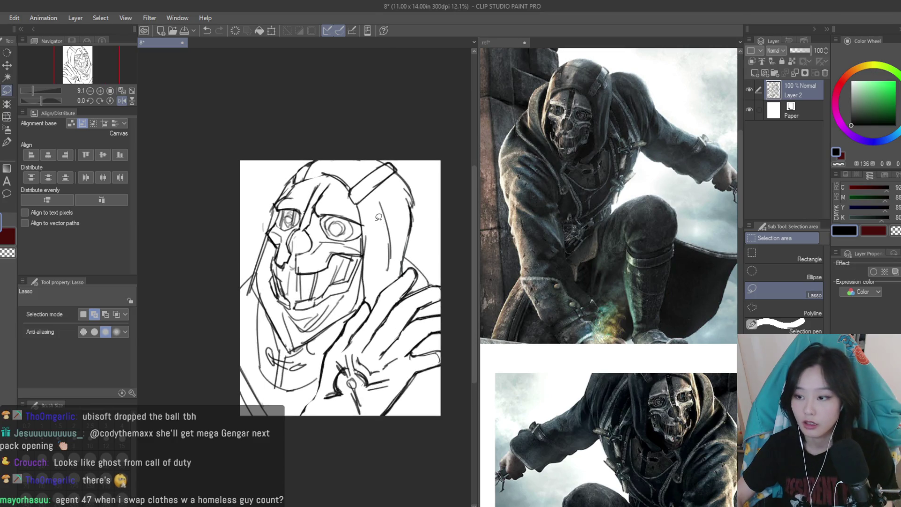
{"action": "scroll", "coordinate": [690, 278], "scroll_direction": "down", "scroll_amount": 2}
{"action": "scroll", "coordinate": [690, 278], "scroll_direction": "down", "scroll_amount": 2}
{"action": "scroll", "coordinate": [606, 254], "scroll_direction": "up", "scroll_amount": 6}
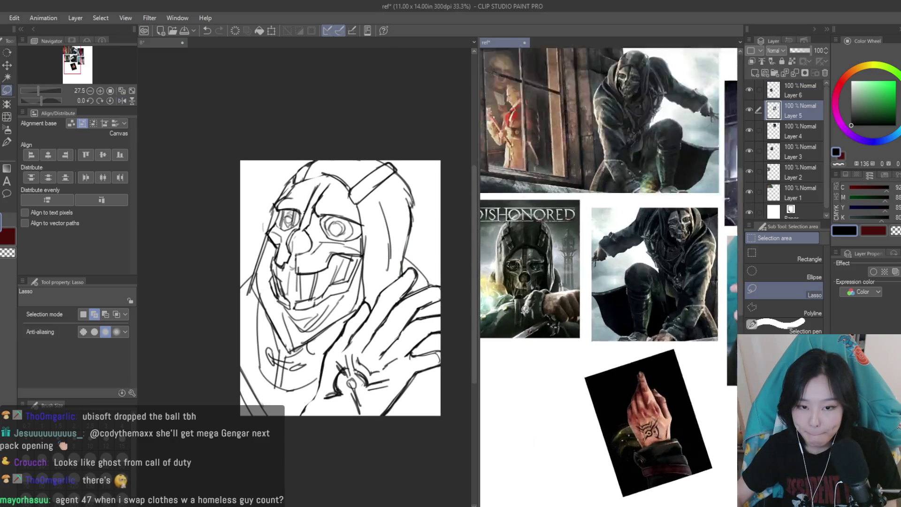
Extend the stroke under the mask's eye line
{"action": "scroll", "coordinate": [606, 253], "scroll_direction": "up", "scroll_amount": 3}
{"action": "scroll", "coordinate": [328, 190], "scroll_direction": "up", "scroll_amount": 1}
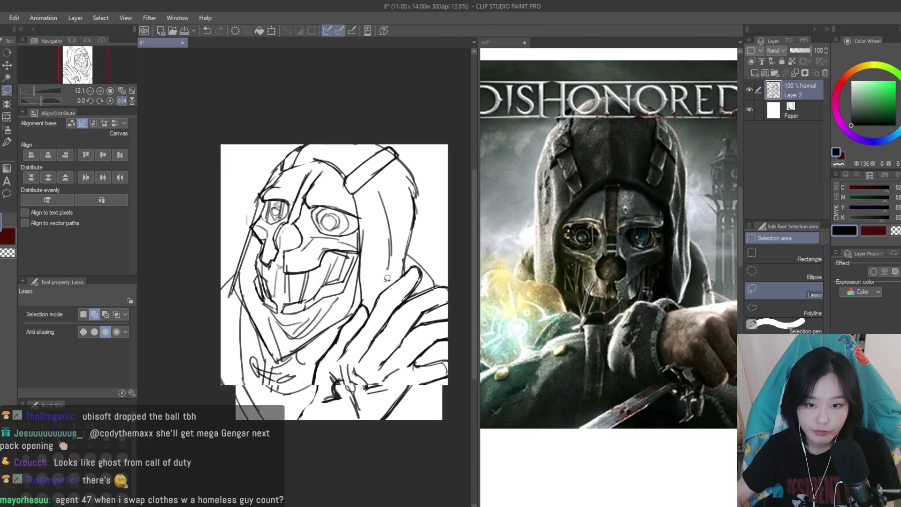
{"action": "key", "text": "b"}
{"action": "scroll", "coordinate": [328, 190], "scroll_direction": "up", "scroll_amount": 1}
{"action": "scroll", "coordinate": [328, 190], "scroll_direction": "up", "scroll_amount": 3}
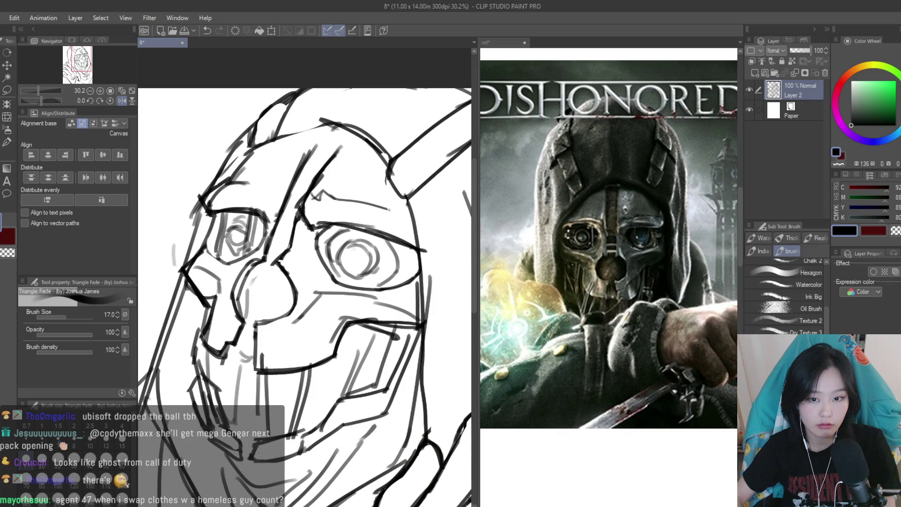
{"action": "left_click_drag", "start_coordinate": [389, 210], "coordinate": [402, 215]}
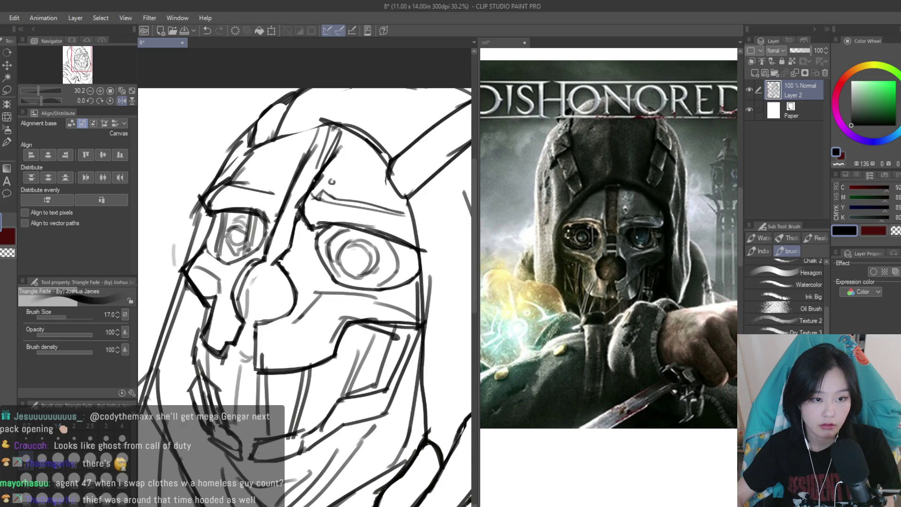
Undo the last stroke and redraw the lines along the face's left edge
{"action": "scroll", "coordinate": [305, 282], "scroll_direction": "down", "scroll_amount": 2}
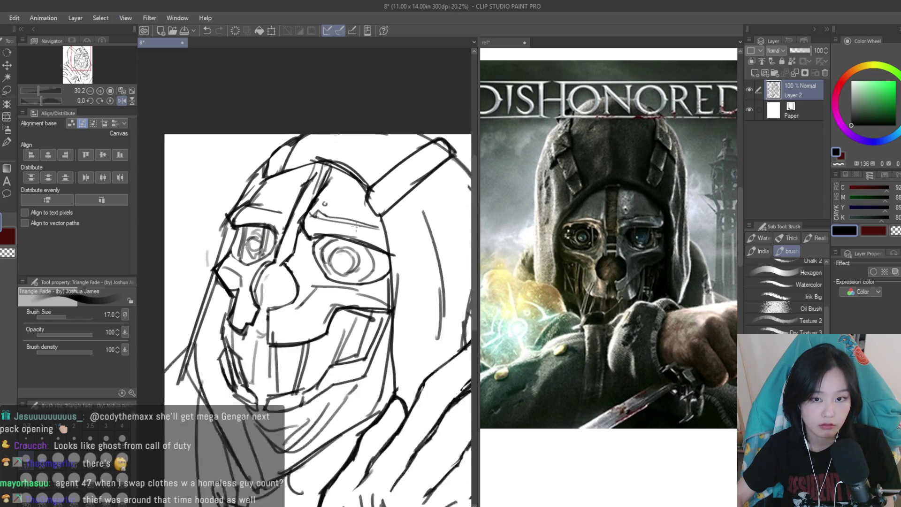
{"action": "scroll", "coordinate": [314, 319], "scroll_direction": "down", "scroll_amount": 1}
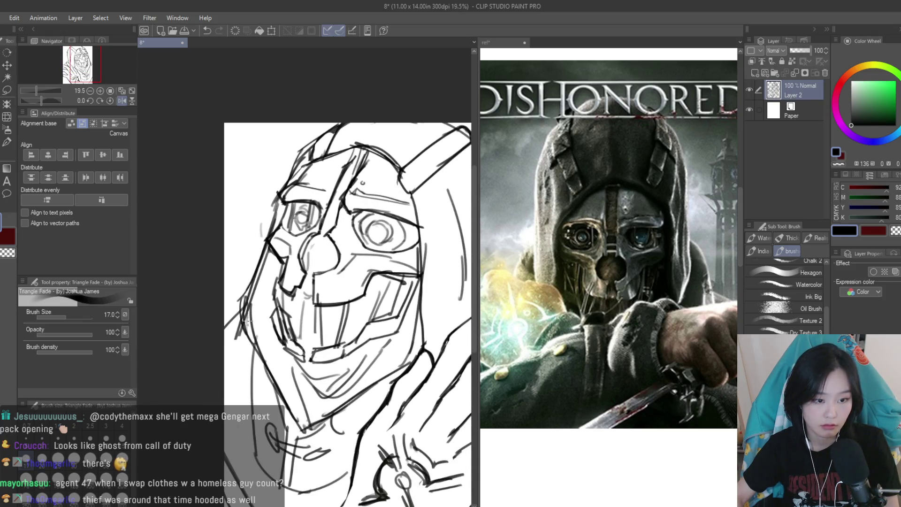
{"action": "key", "text": "ctrl+z"}
{"action": "mouse_move", "coordinate": [270, 255]}
{"action": "left_mouse_down"}
{"action": "mouse_move", "coordinate": [233, 313]}
{"action": "mouse_move", "coordinate": [235, 350]}
{"action": "left_mouse_up"}
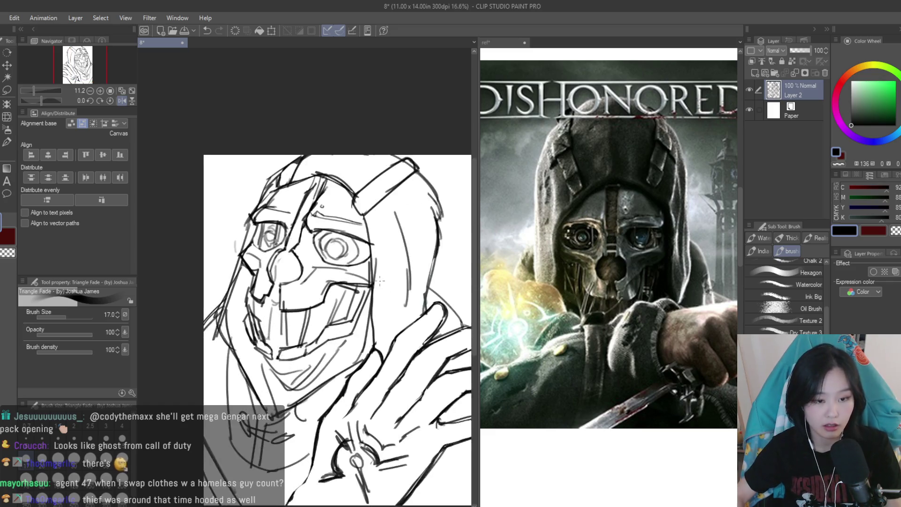
{"action": "scroll", "coordinate": [218, 348], "scroll_direction": "up", "scroll_amount": 1}
Try the Eraser, return to the Triangle Fade brush, and zoom out to the whole reference collage
{"action": "left_click", "coordinate": [7, 194]}
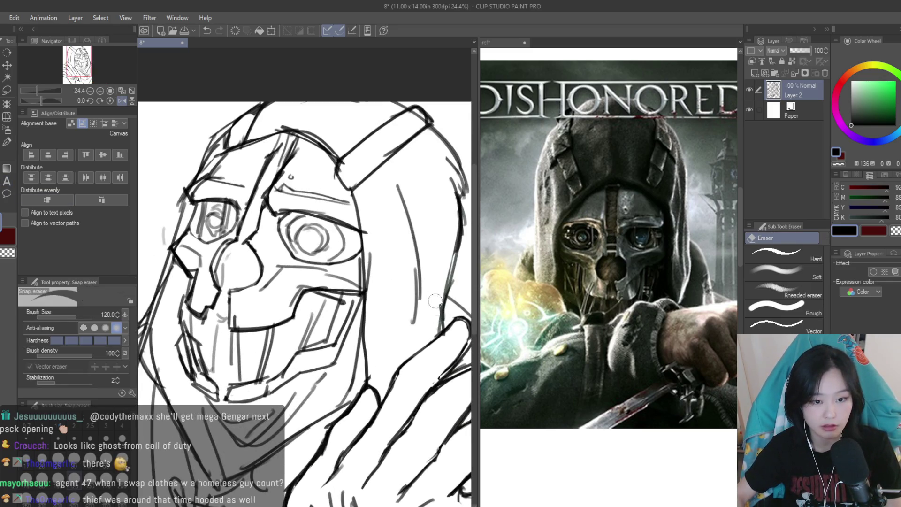
{"action": "scroll", "coordinate": [435, 300], "scroll_direction": "down", "scroll_amount": 5}
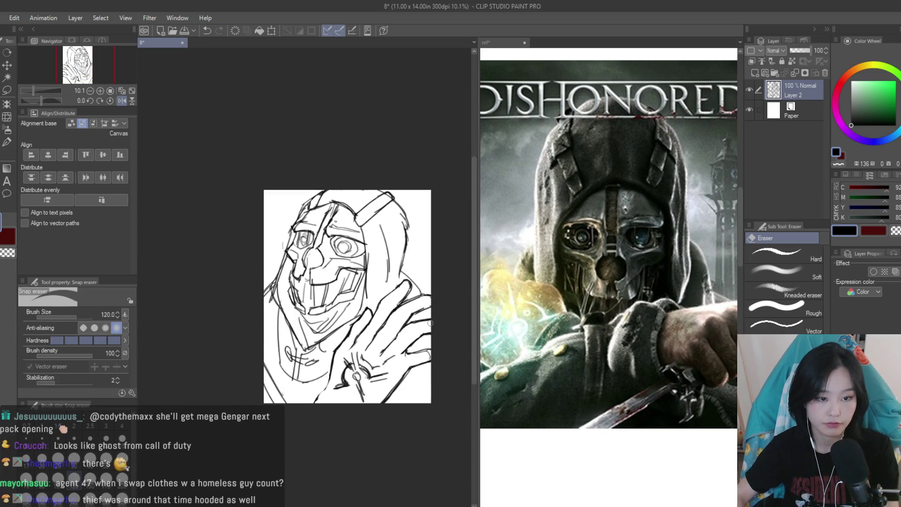
{"action": "scroll", "coordinate": [422, 314], "scroll_direction": "up", "scroll_amount": 3}
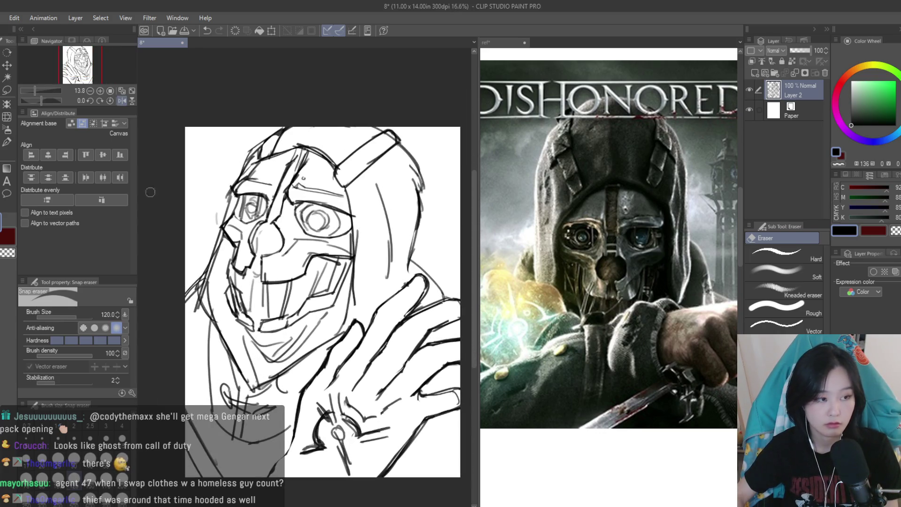
{"action": "left_click", "coordinate": [6, 142]}
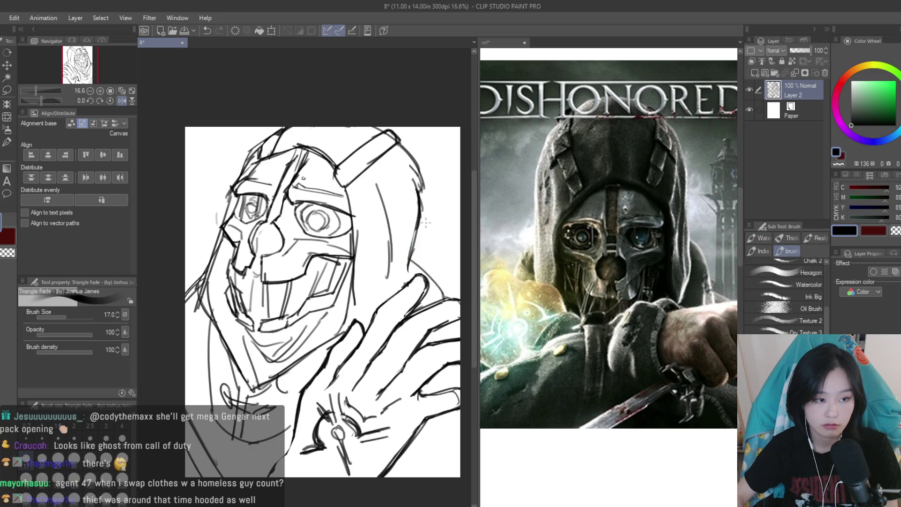
{"action": "scroll", "coordinate": [407, 207], "scroll_direction": "down", "scroll_amount": 7}
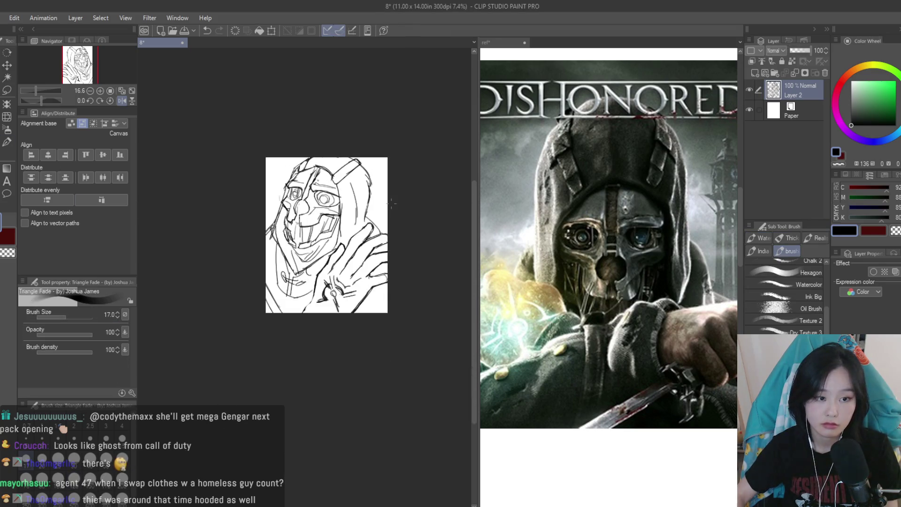
{"action": "scroll", "coordinate": [407, 207], "scroll_direction": "up", "scroll_amount": 6}
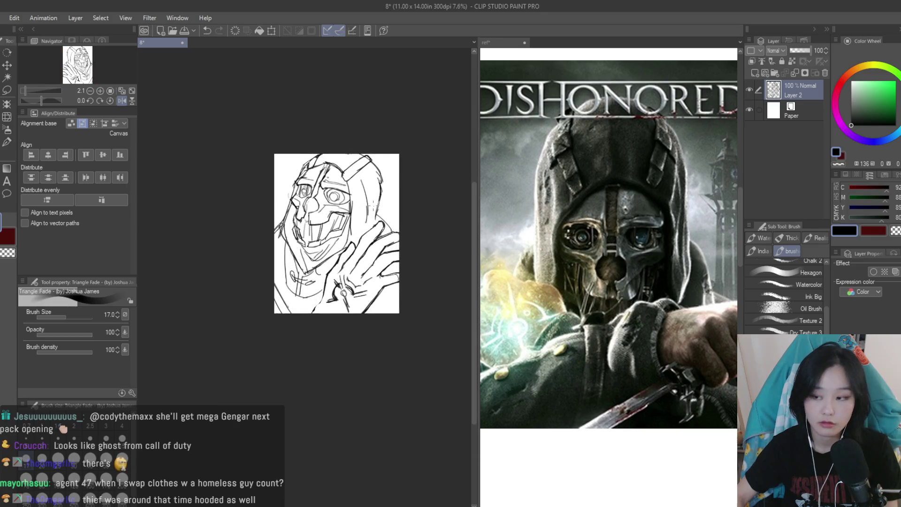
{"action": "scroll", "coordinate": [498, 304], "scroll_direction": "down", "scroll_amount": 5}
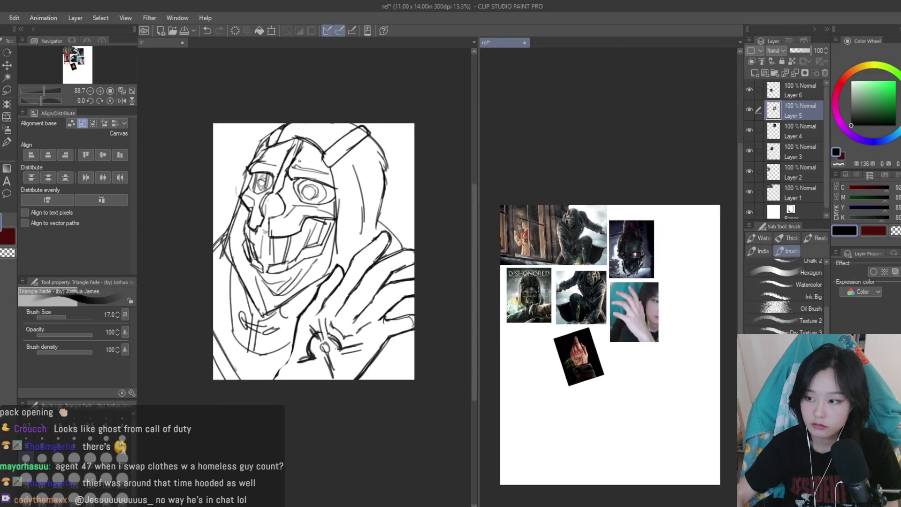
Sketch extra strokes around the mask's eye
{"action": "scroll", "coordinate": [498, 304], "scroll_direction": "up", "scroll_amount": 2}
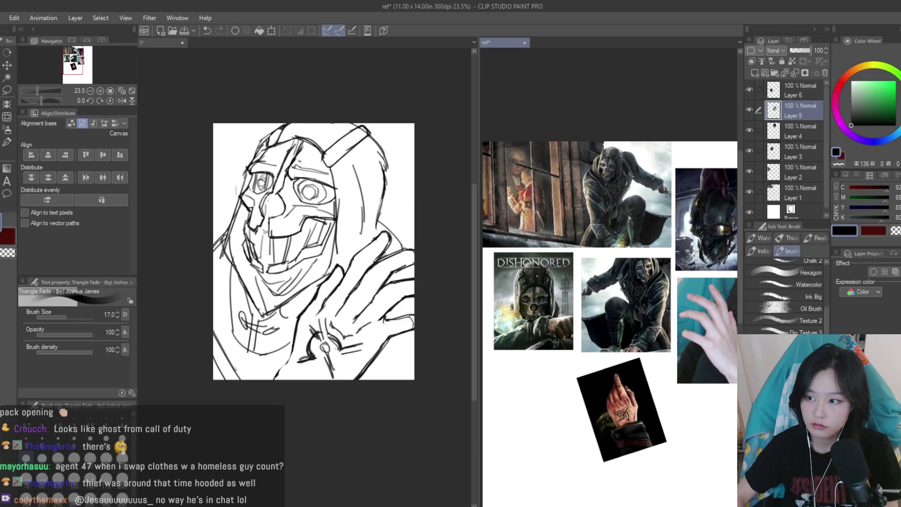
{"action": "scroll", "coordinate": [536, 276], "scroll_direction": "down", "scroll_amount": 2}
{"action": "scroll", "coordinate": [564, 301], "scroll_direction": "up", "scroll_amount": 4}
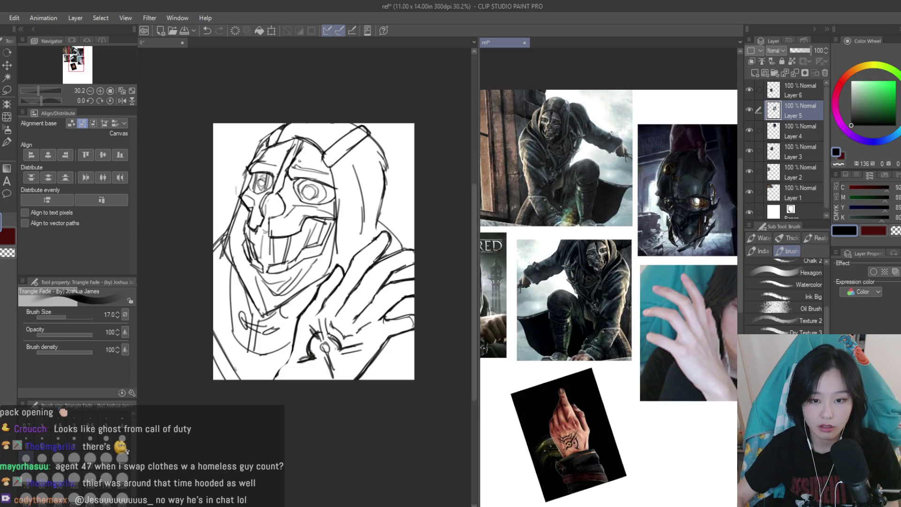
{"action": "scroll", "coordinate": [571, 147], "scroll_direction": "up", "scroll_amount": 2}
{"action": "scroll", "coordinate": [281, 164], "scroll_direction": "up", "scroll_amount": 6}
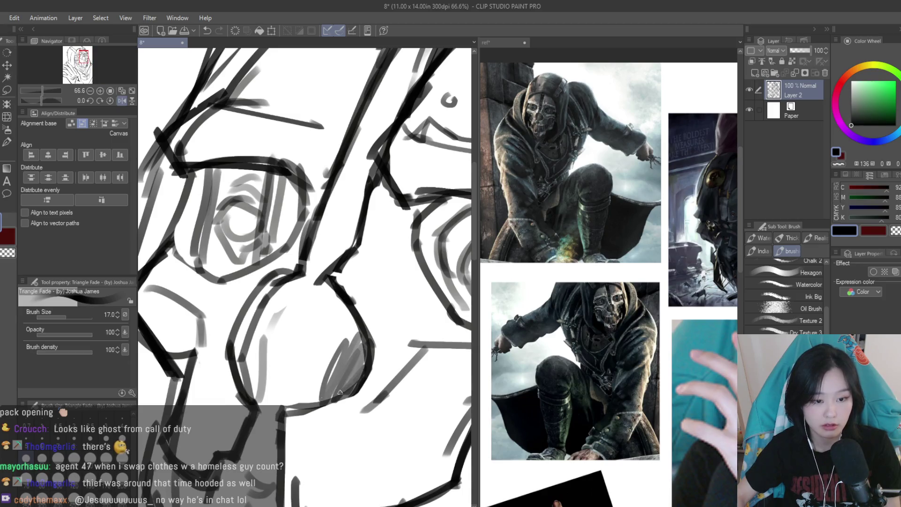
{"action": "scroll", "coordinate": [403, 259], "scroll_direction": "down", "scroll_amount": 5}
{"action": "scroll", "coordinate": [403, 259], "scroll_direction": "down", "scroll_amount": 3}
{"action": "scroll", "coordinate": [420, 228], "scroll_direction": "up", "scroll_amount": 3}
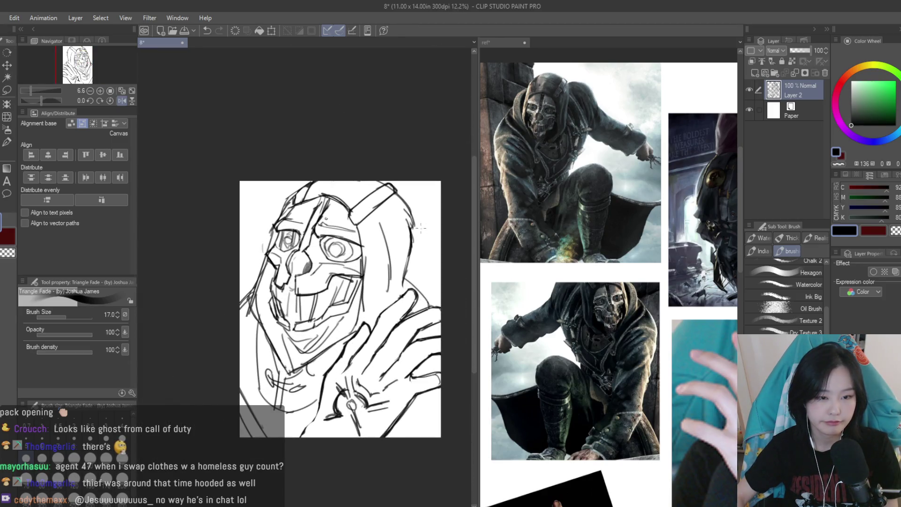
{"action": "scroll", "coordinate": [516, 290], "scroll_direction": "down", "scroll_amount": 3}
{"action": "scroll", "coordinate": [516, 290], "scroll_direction": "up", "scroll_amount": 3}
{"action": "scroll", "coordinate": [511, 302], "scroll_direction": "up", "scroll_amount": 2}
{"action": "scroll", "coordinate": [359, 228], "scroll_direction": "up", "scroll_amount": 5}
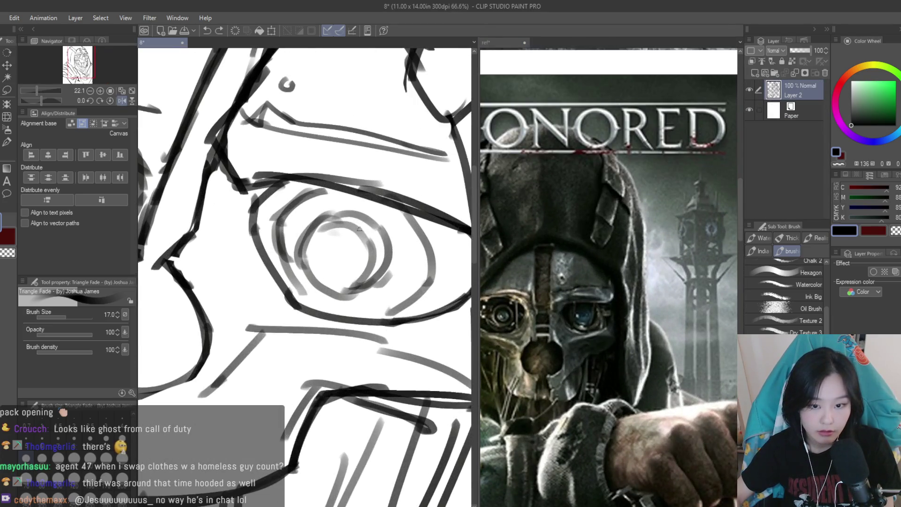
{"action": "mouse_move", "coordinate": [391, 207]}
{"action": "left_mouse_down"}
{"action": "mouse_move", "coordinate": [378, 300]}
{"action": "mouse_move", "coordinate": [303, 309]}
{"action": "left_mouse_up"}
{"action": "left_click_drag", "start_coordinate": [312, 232], "coordinate": [323, 287]}
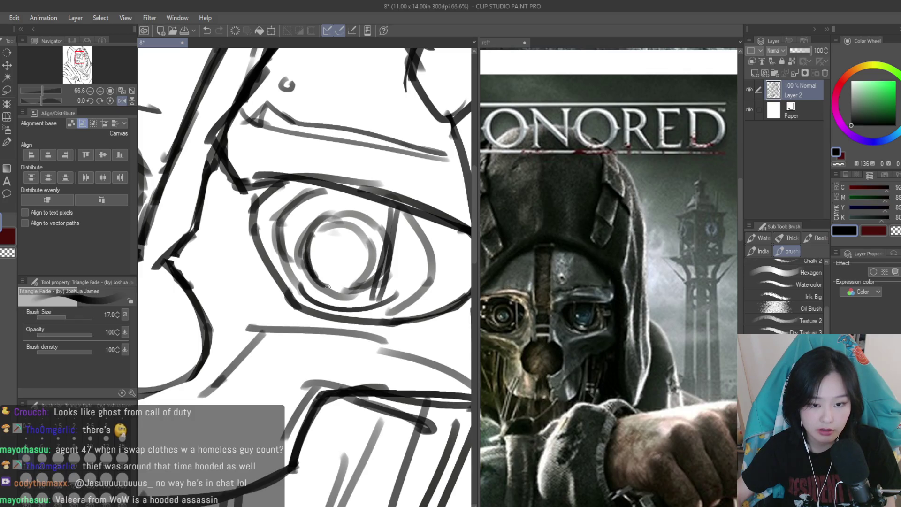
Draw a vertical line through the mask's eye
{"action": "scroll", "coordinate": [250, 256], "scroll_direction": "down", "scroll_amount": 2}
{"action": "scroll", "coordinate": [250, 257], "scroll_direction": "down", "scroll_amount": 4}
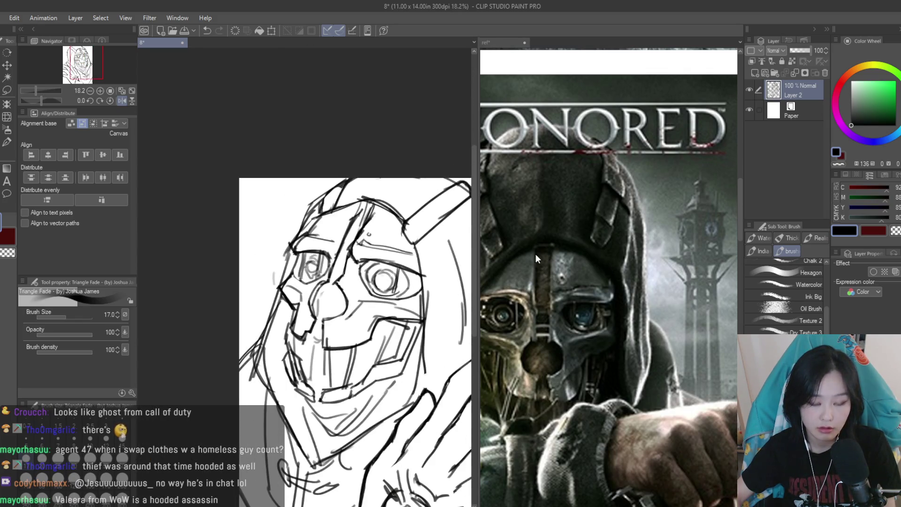
{"action": "scroll", "coordinate": [548, 228], "scroll_direction": "down", "scroll_amount": 2}
{"action": "scroll", "coordinate": [385, 298], "scroll_direction": "down", "scroll_amount": 3}
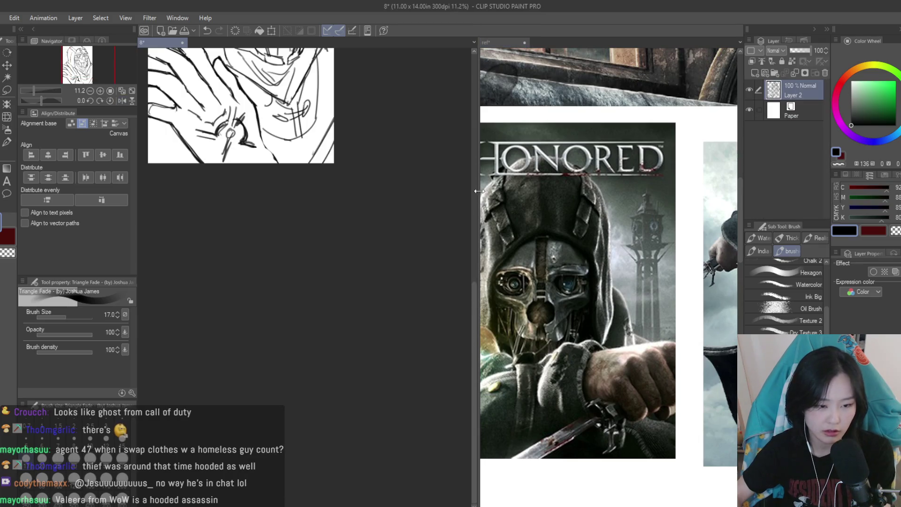
{"action": "scroll", "coordinate": [384, 298], "scroll_direction": "down", "scroll_amount": 2}
{"action": "scroll", "coordinate": [353, 228], "scroll_direction": "up", "scroll_amount": 4}
{"action": "scroll", "coordinate": [610, 281], "scroll_direction": "down", "scroll_amount": 2}
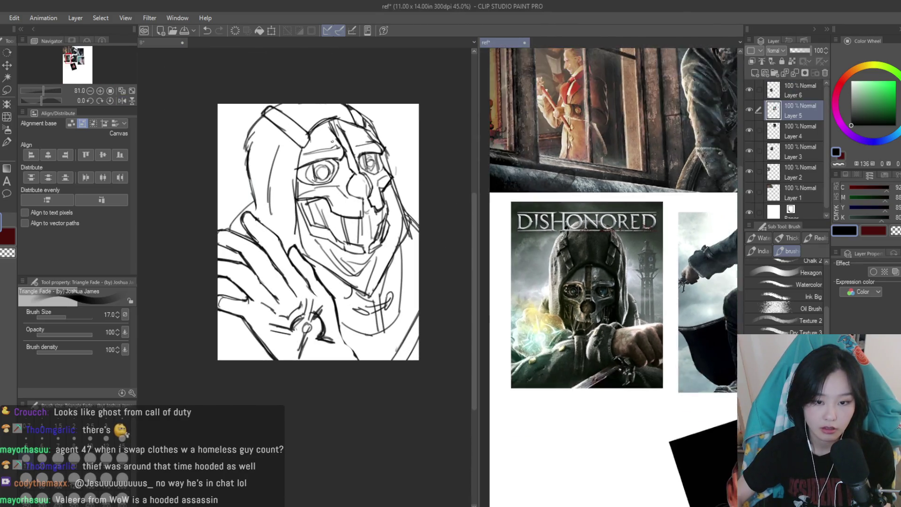
{"action": "scroll", "coordinate": [610, 282], "scroll_direction": "up", "scroll_amount": 3}
{"action": "scroll", "coordinate": [374, 190], "scroll_direction": "up", "scroll_amount": 4}
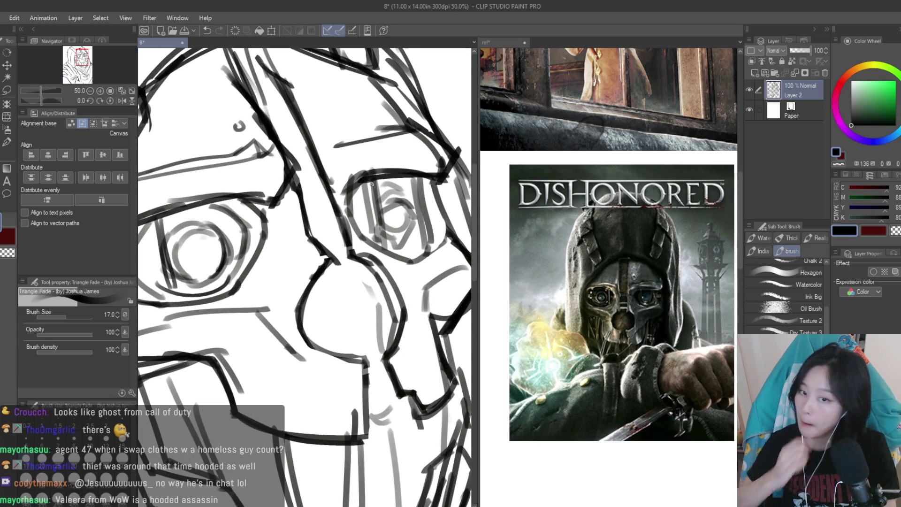
{"action": "scroll", "coordinate": [371, 190], "scroll_direction": "up", "scroll_amount": 2}
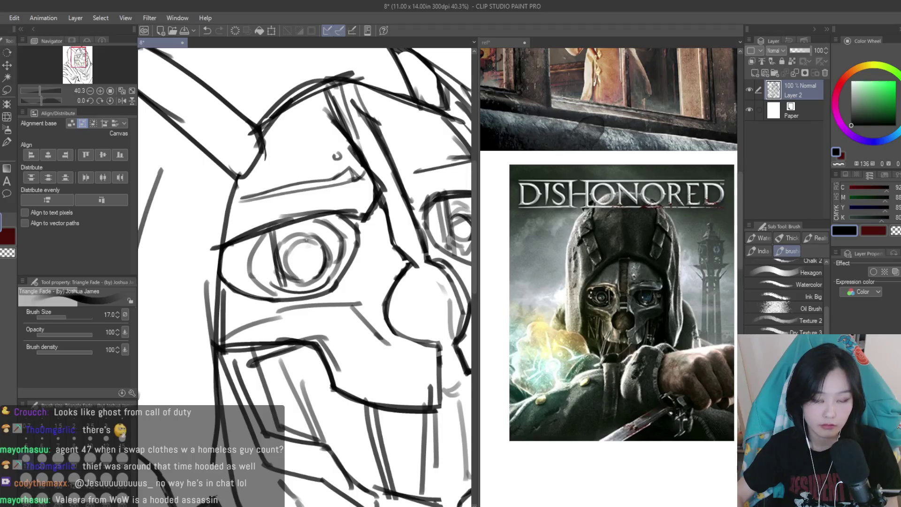
{"action": "left_click_drag", "start_coordinate": [323, 213], "coordinate": [329, 285]}
{"action": "scroll", "coordinate": [488, 307], "scroll_direction": "up", "scroll_amount": 2}
{"action": "scroll", "coordinate": [563, 282], "scroll_direction": "down", "scroll_amount": 4}
{"action": "scroll", "coordinate": [649, 164], "scroll_direction": "up", "scroll_amount": 5}
{"action": "scroll", "coordinate": [649, 164], "scroll_direction": "down", "scroll_amount": 3}
{"action": "scroll", "coordinate": [642, 211], "scroll_direction": "up", "scroll_amount": 2}
{"action": "scroll", "coordinate": [639, 252], "scroll_direction": "down", "scroll_amount": 5}
{"action": "scroll", "coordinate": [680, 177], "scroll_direction": "up", "scroll_amount": 5}
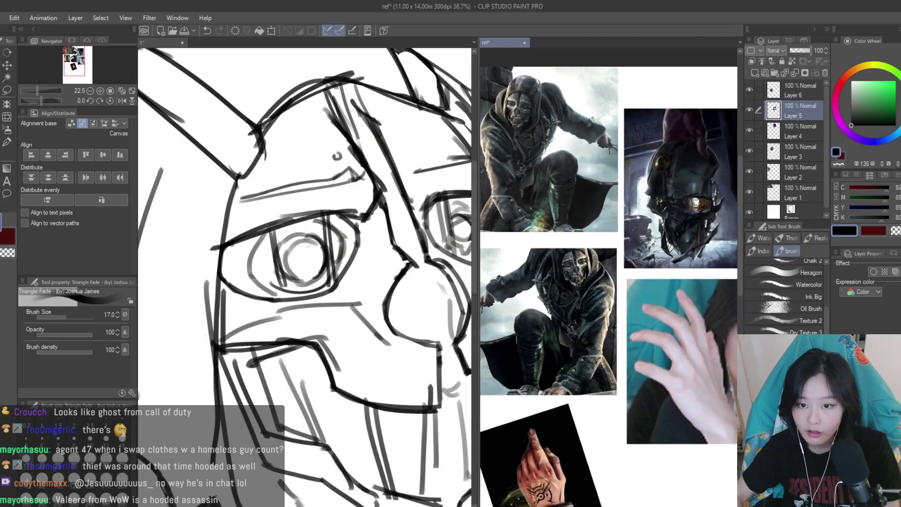
Back in the sketch document, mirror the canvas horizontally to check proportions
{"action": "left_click", "coordinate": [427, 257]}
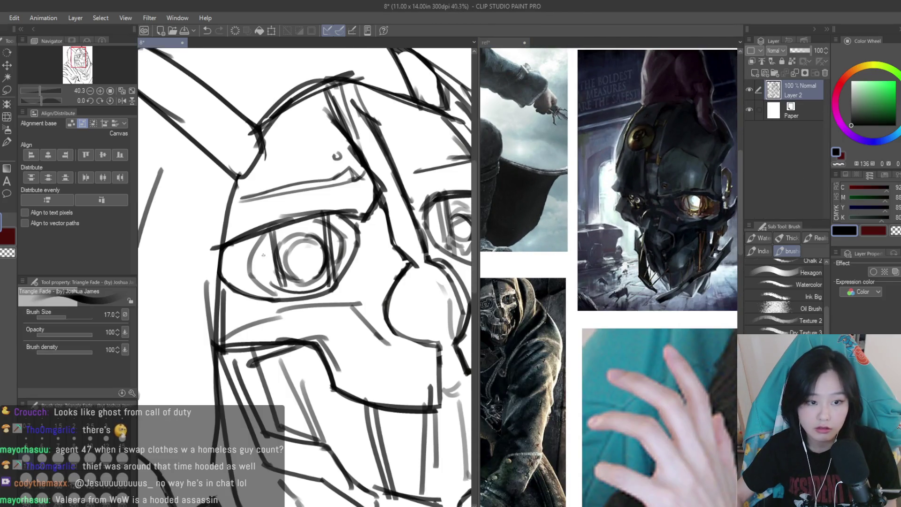
{"action": "scroll", "coordinate": [264, 255], "scroll_direction": "down", "scroll_amount": 2}
{"action": "scroll", "coordinate": [413, 220], "scroll_direction": "up", "scroll_amount": 3}
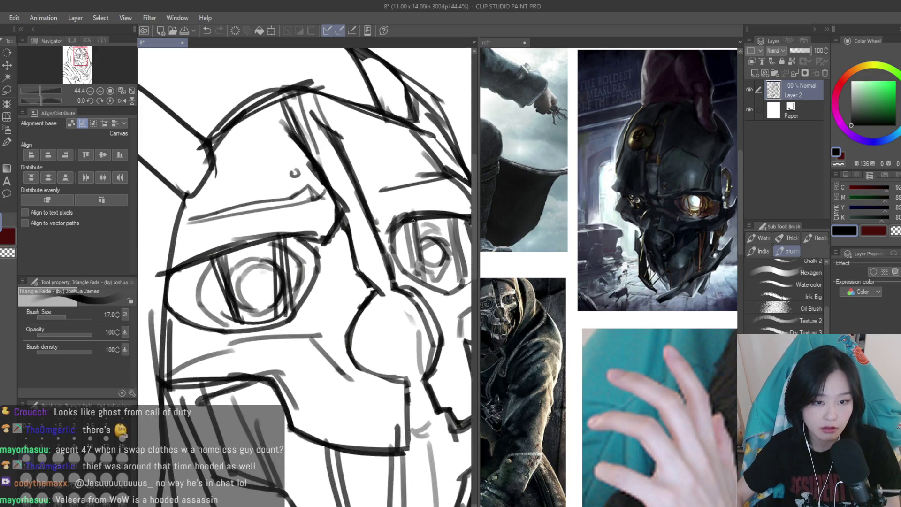
{"action": "scroll", "coordinate": [413, 220], "scroll_direction": "down", "scroll_amount": 5}
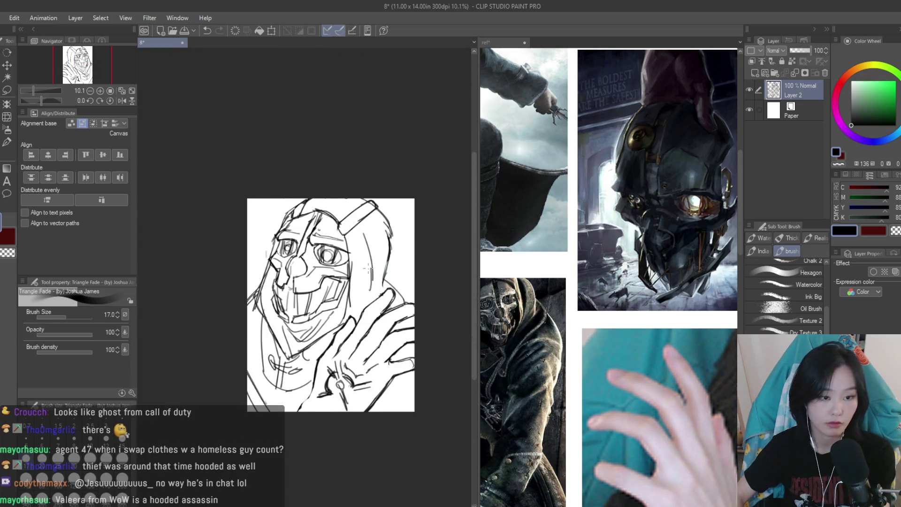
{"action": "key", "text": "h"}
{"action": "key", "text": "ctrl+plus"}
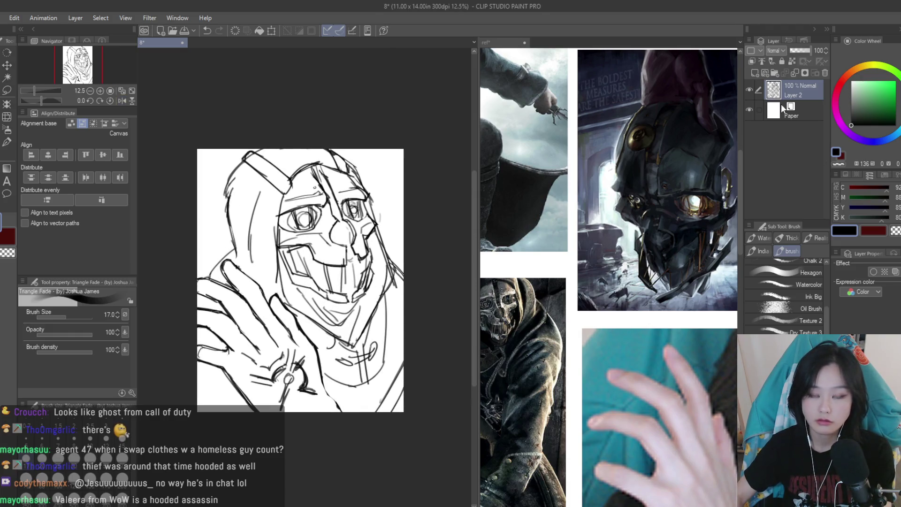
Create a new empty raster layer beneath Layer 2, glancing at the reference board
{"action": "left_click", "coordinate": [782, 109]}
{"action": "left_click", "coordinate": [756, 73]}
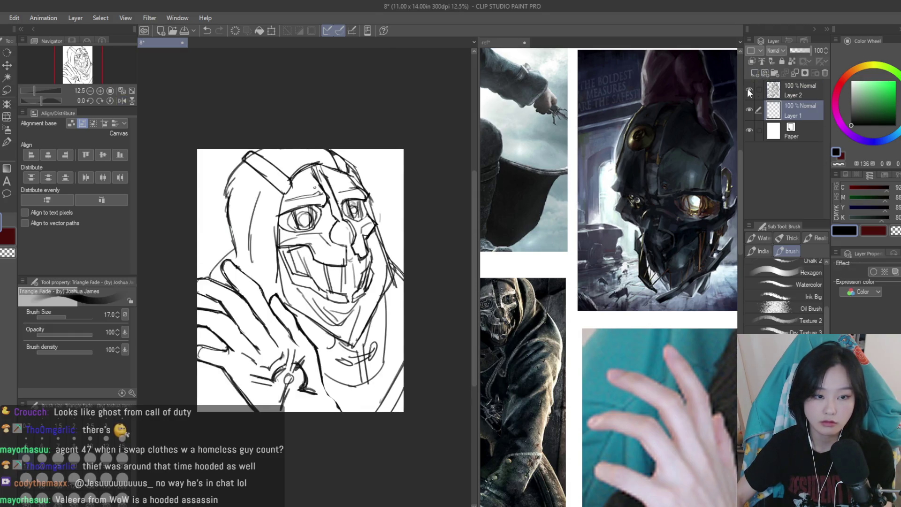
{"action": "left_click", "coordinate": [610, 277]}
{"action": "scroll", "coordinate": [610, 277], "scroll_direction": "down", "scroll_amount": 5}
{"action": "scroll", "coordinate": [610, 277], "scroll_direction": "up", "scroll_amount": 1}
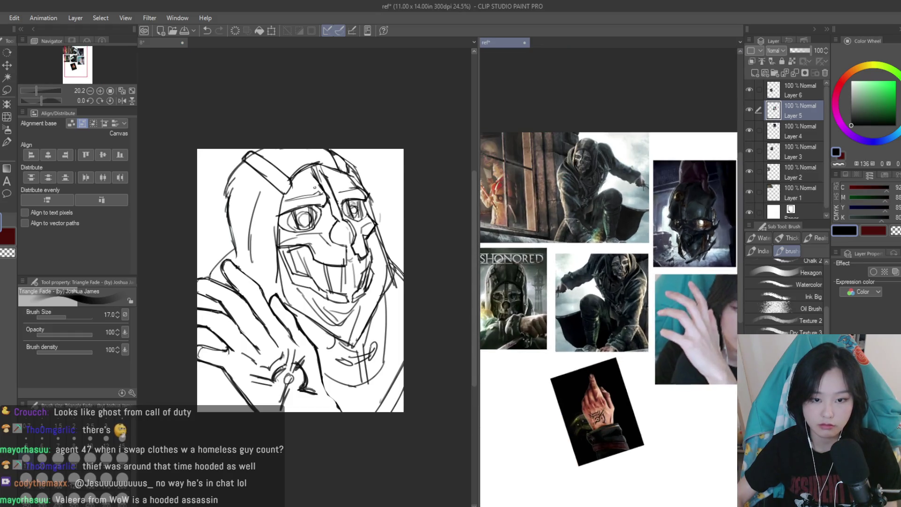
{"action": "left_click", "coordinate": [415, 173]}
{"action": "scroll", "coordinate": [415, 173], "scroll_direction": "up", "scroll_amount": 1}
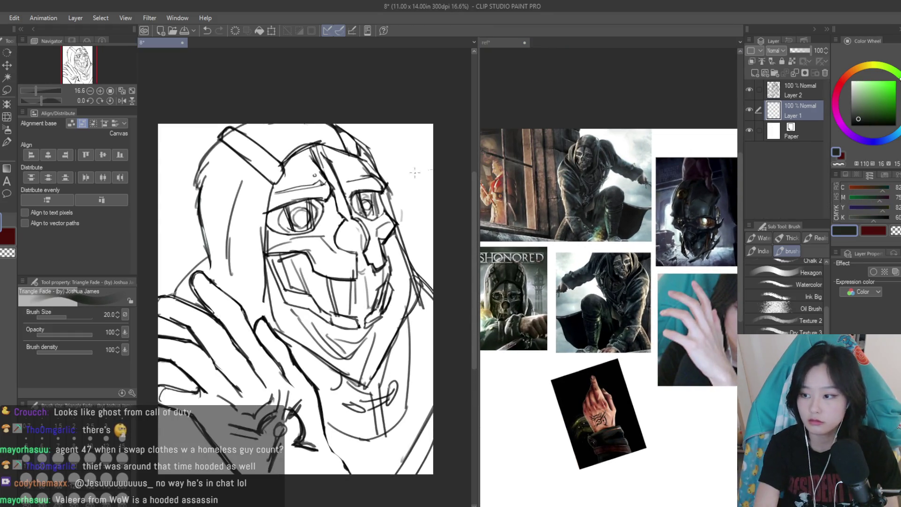
Undo a trial dark stroke and fill Layer 1 entirely with the dark colour
{"action": "mouse_move", "coordinate": [300, 141]}
{"action": "left_mouse_down"}
{"action": "mouse_move", "coordinate": [312, 100]}
{"action": "mouse_move", "coordinate": [356, 141]}
{"action": "mouse_move", "coordinate": [372, 136]}
{"action": "left_mouse_up"}
{"action": "key", "text": "bracketleft"}
{"action": "key", "text": "bracketleft"}
{"action": "key", "text": "bracketleft"}
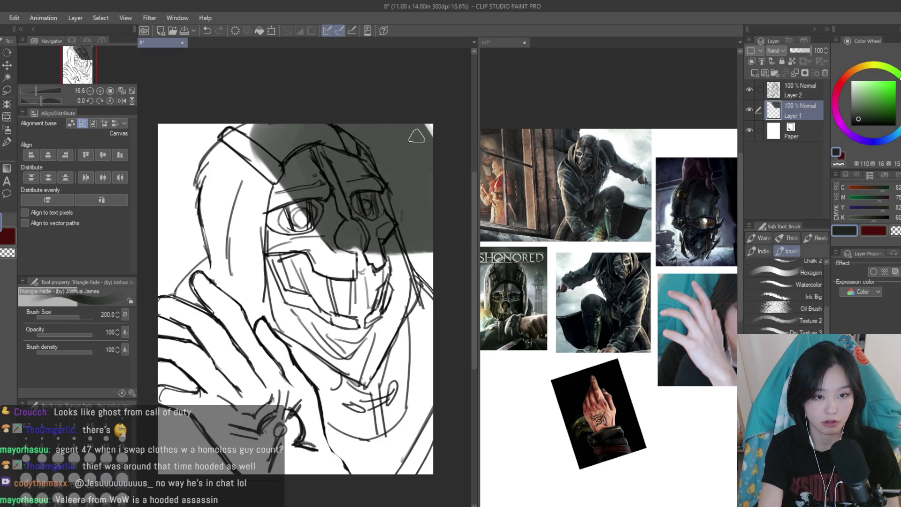
{"action": "key", "text": "ctrl+z"}
{"action": "key", "text": "g"}
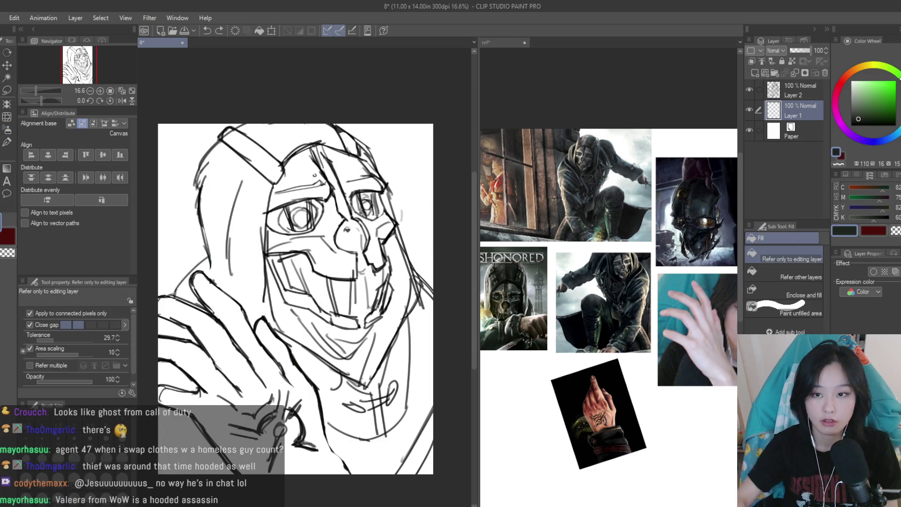
{"action": "left_click", "coordinate": [413, 237]}
Make Layer 2 the reference layer and pick a near-black colour
{"action": "left_click", "coordinate": [801, 73]}
{"action": "left_click", "coordinate": [814, 163], "text": "alt"}
{"action": "left_click", "coordinate": [6, 142]}
{"action": "scroll", "coordinate": [331, 198], "scroll_direction": "down", "scroll_amount": 1}
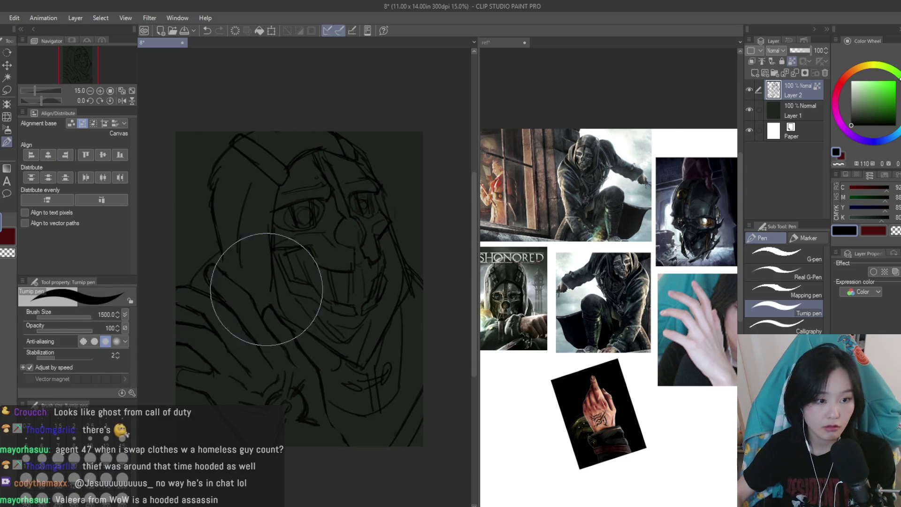
{"action": "key", "text": "alt+bracketleft"}
{"action": "key", "text": "b"}
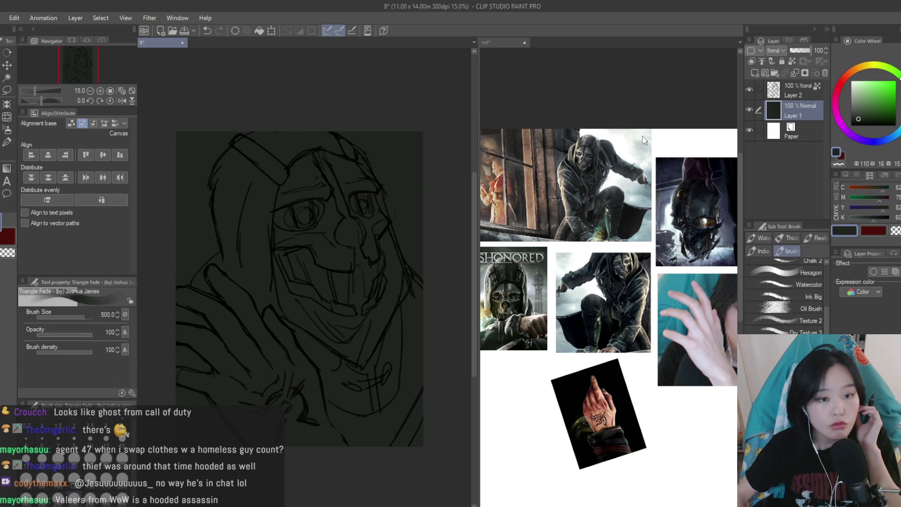
Paint light bluish-grey and dark green-grey soft strokes over the upper-right area
{"action": "left_click", "coordinate": [694, 194], "text": "alt"}
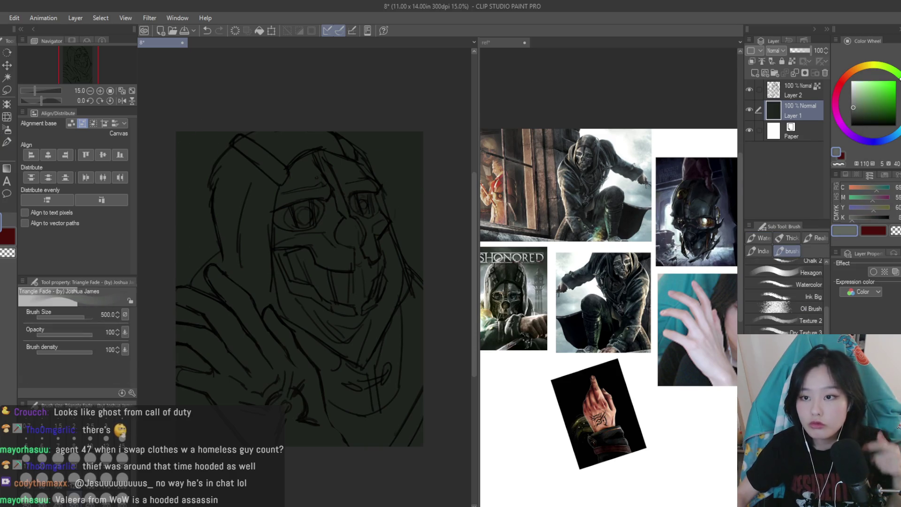
{"action": "mouse_move", "coordinate": [412, 185]}
{"action": "left_mouse_down"}
{"action": "mouse_move", "coordinate": [412, 204]}
{"action": "mouse_move", "coordinate": [382, 175]}
{"action": "mouse_move", "coordinate": [402, 141]}
{"action": "mouse_move", "coordinate": [412, 211]}
{"action": "mouse_move", "coordinate": [409, 177]}
{"action": "mouse_move", "coordinate": [392, 191]}
{"action": "mouse_move", "coordinate": [376, 145]}
{"action": "mouse_move", "coordinate": [410, 181]}
{"action": "left_mouse_up"}
{"action": "left_click", "coordinate": [412, 151], "text": "alt"}
{"action": "left_click", "coordinate": [412, 211], "text": "alt"}
{"action": "left_click", "coordinate": [409, 192], "text": "alt"}
Paint light soft tones over the figure's left side, then add Layer 3 above Layer 1
{"action": "mouse_move", "coordinate": [201, 179]}
{"action": "left_mouse_down"}
{"action": "mouse_move", "coordinate": [227, 237]}
{"action": "mouse_move", "coordinate": [203, 268]}
{"action": "mouse_move", "coordinate": [191, 252]}
{"action": "mouse_move", "coordinate": [192, 266]}
{"action": "left_mouse_up"}
{"action": "left_click_drag", "start_coordinate": [191, 225], "coordinate": [205, 280]}
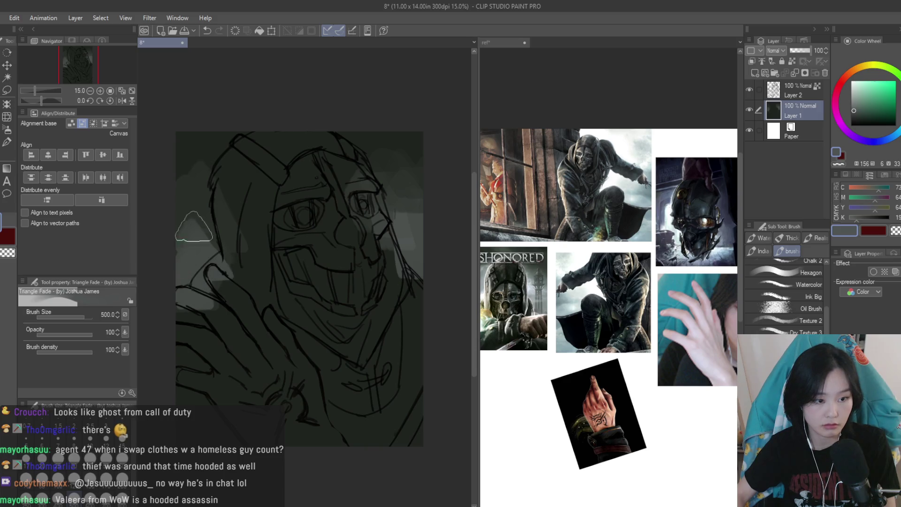
{"action": "scroll", "coordinate": [298, 256], "scroll_direction": "down", "scroll_amount": 1}
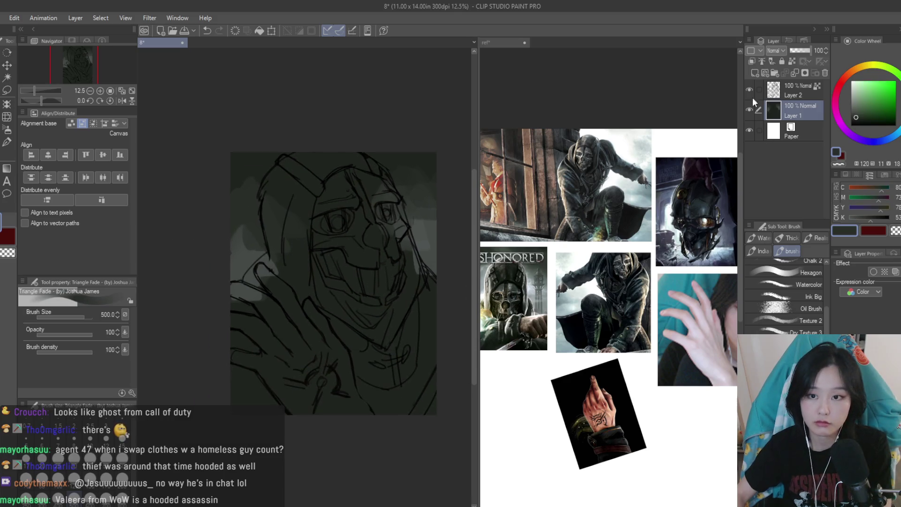
{"action": "left_click", "coordinate": [754, 73]}
{"action": "left_click_drag", "start_coordinate": [856, 116], "coordinate": [853, 118]}
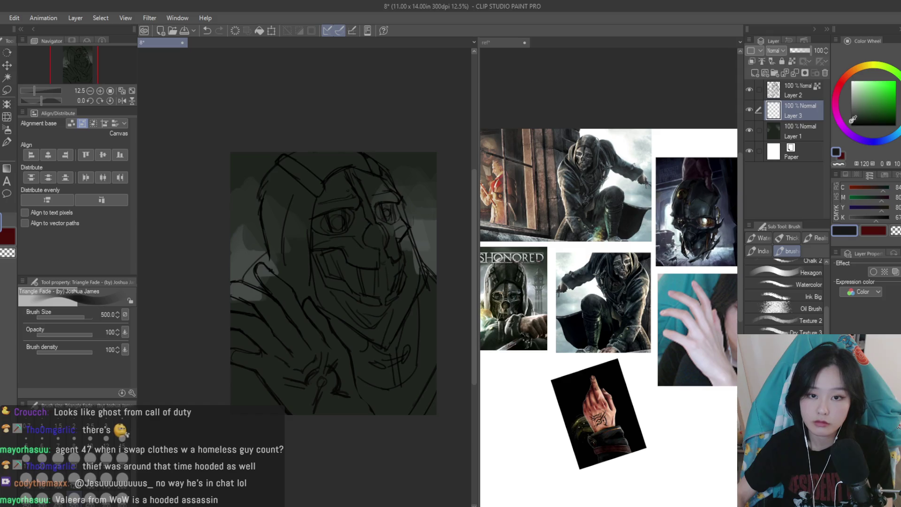
Shade the face with dark grey strokes on Layer 3
{"action": "mouse_move", "coordinate": [321, 241]}
{"action": "left_mouse_down"}
{"action": "mouse_move", "coordinate": [337, 261]}
{"action": "mouse_move", "coordinate": [345, 251]}
{"action": "mouse_move", "coordinate": [392, 324]}
{"action": "left_mouse_up"}
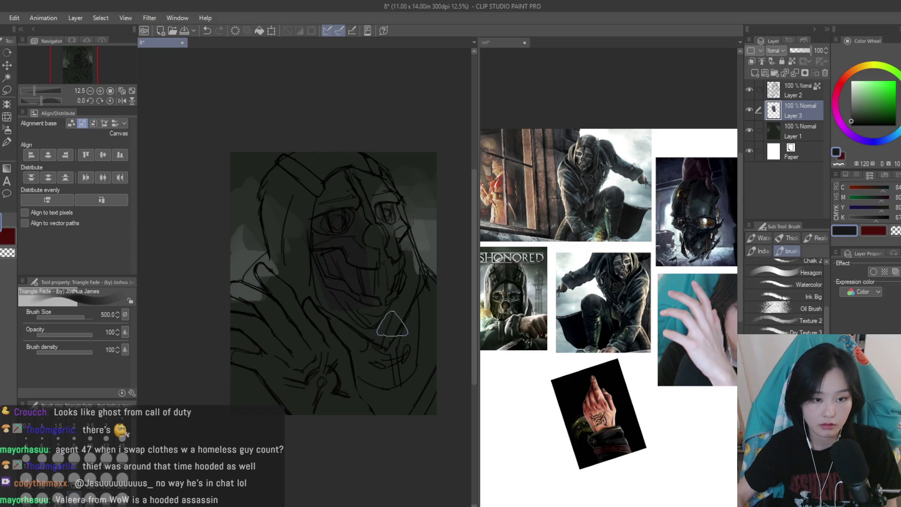
{"action": "scroll", "coordinate": [392, 324], "scroll_direction": "up", "scroll_amount": 1}
{"action": "key", "text": "alt+bracketleft"}
Airbrush light grey on Layer 1 over the upper face and both sides of the hood
{"action": "key", "text": "b"}
{"action": "left_click", "coordinate": [397, 140], "text": "alt"}
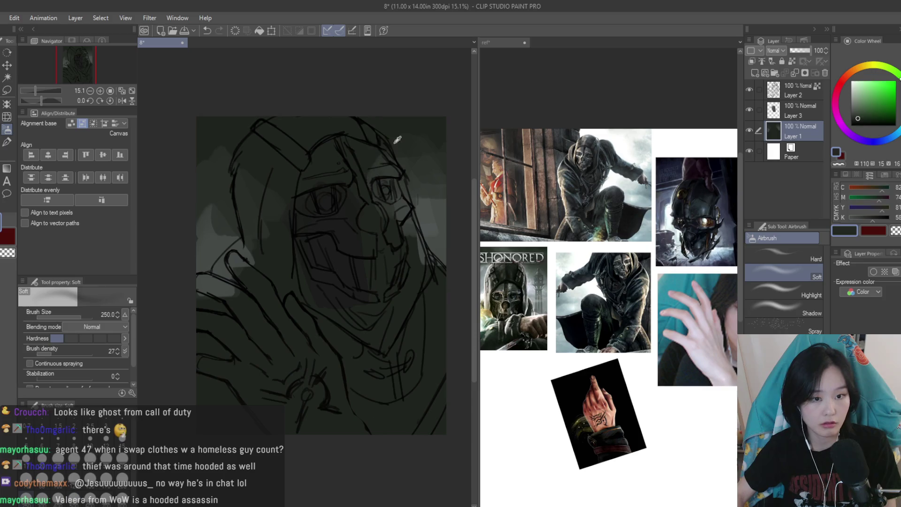
{"action": "left_click", "coordinate": [852, 96]}
{"action": "left_click_drag", "start_coordinate": [403, 219], "coordinate": [334, 119]}
{"action": "mouse_move", "coordinate": [235, 281]}
{"action": "left_mouse_down"}
{"action": "mouse_move", "coordinate": [252, 191]}
{"action": "mouse_move", "coordinate": [191, 161]}
{"action": "left_mouse_up"}
{"action": "left_click_drag", "start_coordinate": [413, 251], "coordinate": [345, 328]}
Compare Layer 3's shading, then paint sampled dark grey from the lower mask toward the left eye
{"action": "left_click", "coordinate": [7, 142]}
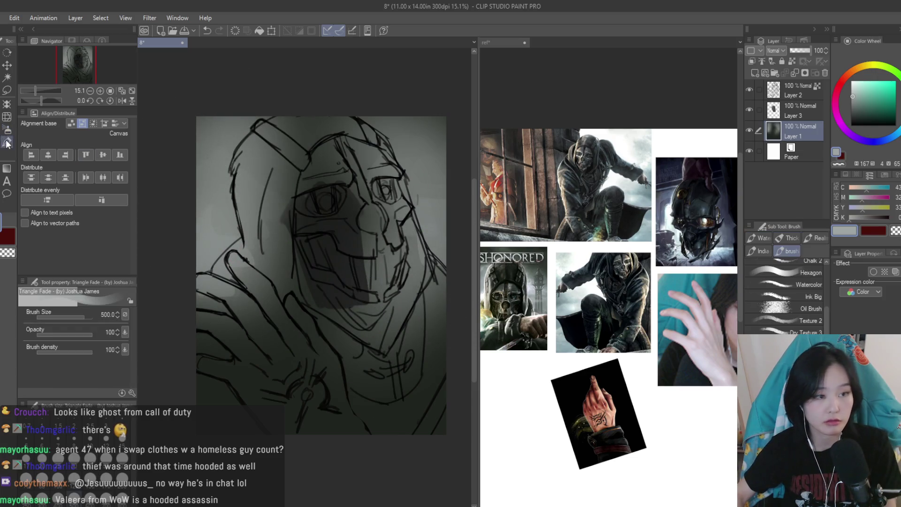
{"action": "left_click", "coordinate": [749, 111]}
{"action": "left_click", "coordinate": [749, 110]}
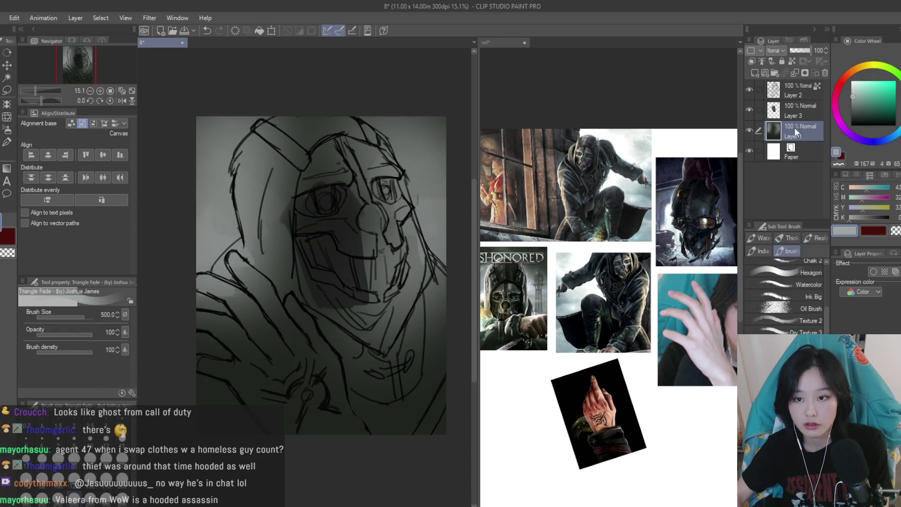
{"action": "scroll", "coordinate": [359, 235], "scroll_direction": "up", "scroll_amount": 1}
{"action": "left_click", "coordinate": [359, 236], "text": "alt"}
{"action": "mouse_move", "coordinate": [334, 279]}
{"action": "left_mouse_down"}
{"action": "mouse_move", "coordinate": [291, 239]}
{"action": "mouse_move", "coordinate": [284, 209]}
{"action": "left_mouse_up"}
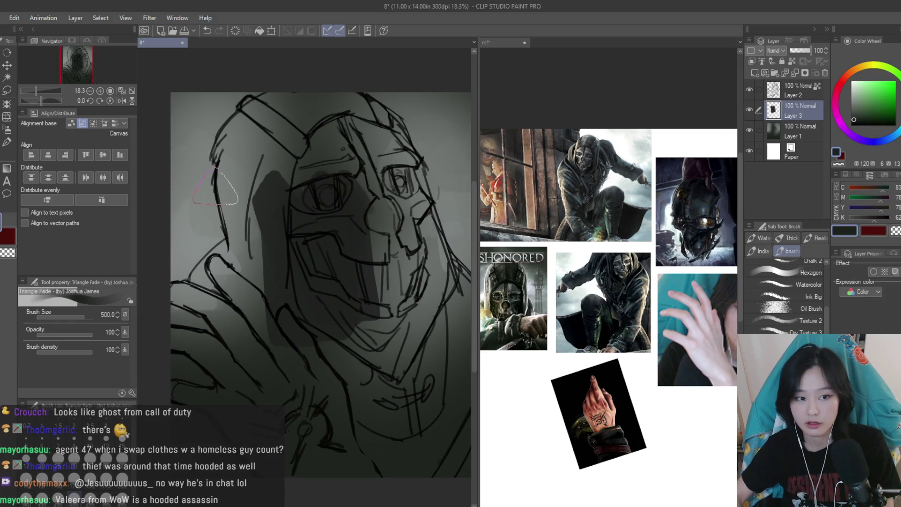
Shade the right side of the mask dark grey with the hard-edged Turnip pen
{"action": "left_click", "coordinate": [13, 139]}
{"action": "scroll", "coordinate": [357, 256], "scroll_direction": "down", "scroll_amount": 1}
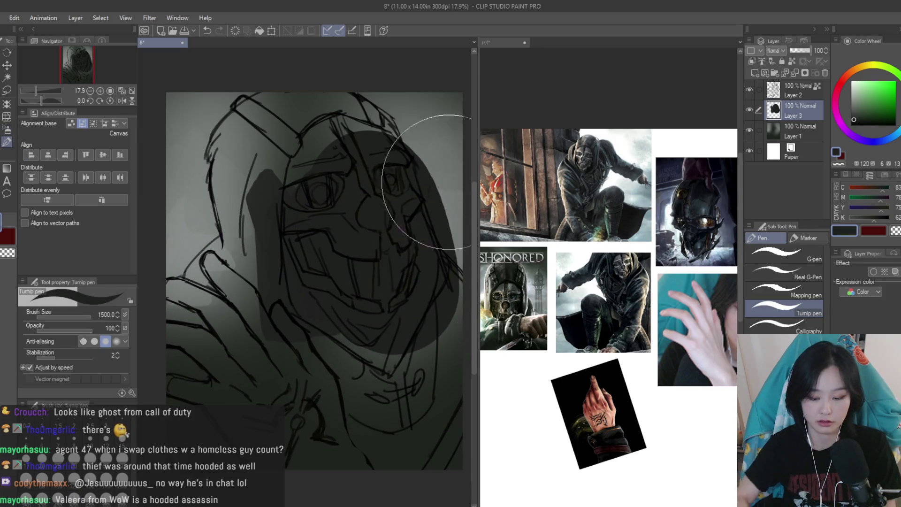
{"action": "mouse_move", "coordinate": [377, 226]}
{"action": "left_mouse_down"}
{"action": "mouse_move", "coordinate": [382, 235]}
{"action": "mouse_move", "coordinate": [378, 217]}
{"action": "mouse_move", "coordinate": [412, 282]}
{"action": "mouse_move", "coordinate": [420, 279]}
{"action": "mouse_move", "coordinate": [408, 462]}
{"action": "mouse_move", "coordinate": [252, 323]}
{"action": "mouse_move", "coordinate": [201, 359]}
{"action": "mouse_move", "coordinate": [198, 315]}
{"action": "mouse_move", "coordinate": [227, 287]}
{"action": "mouse_move", "coordinate": [263, 125]}
{"action": "mouse_move", "coordinate": [302, 120]}
{"action": "mouse_move", "coordinate": [358, 145]}
{"action": "mouse_move", "coordinate": [380, 179]}
{"action": "left_mouse_up"}
{"action": "key", "text": "bracketleft"}
Mirror the canvas to check proportions, then bring up the reference board
{"action": "key", "text": "ctrl+minus"}
{"action": "key", "text": "h"}
{"action": "key", "text": "h"}
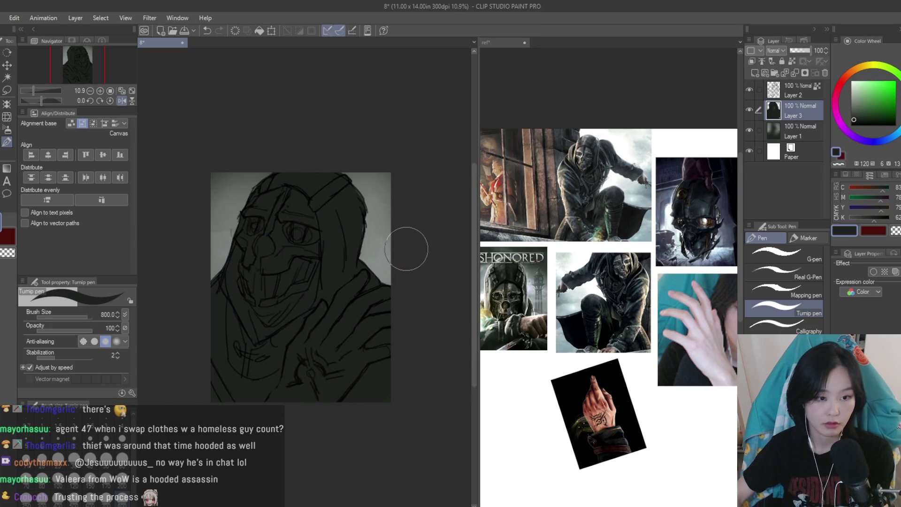
{"action": "key", "text": "ctrl+plus"}
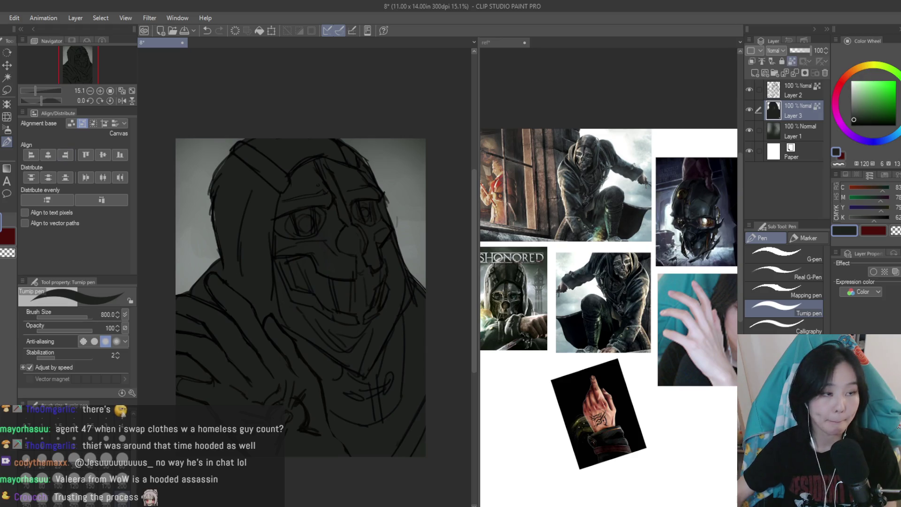
{"action": "key", "text": "b"}
{"action": "key", "text": "ctrl+Tab"}
{"action": "scroll", "coordinate": [619, 255], "scroll_direction": "up", "scroll_amount": 5}
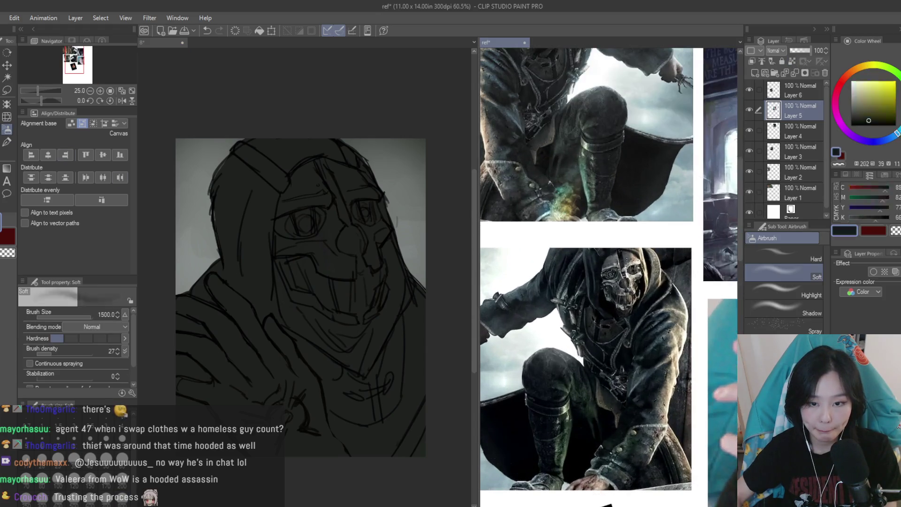
Lighten most of the sketch with a broad beige airbrush stroke sampled from the reference
{"action": "left_click", "coordinate": [610, 108], "text": "alt"}
{"action": "key", "text": "ctrl+Tab"}
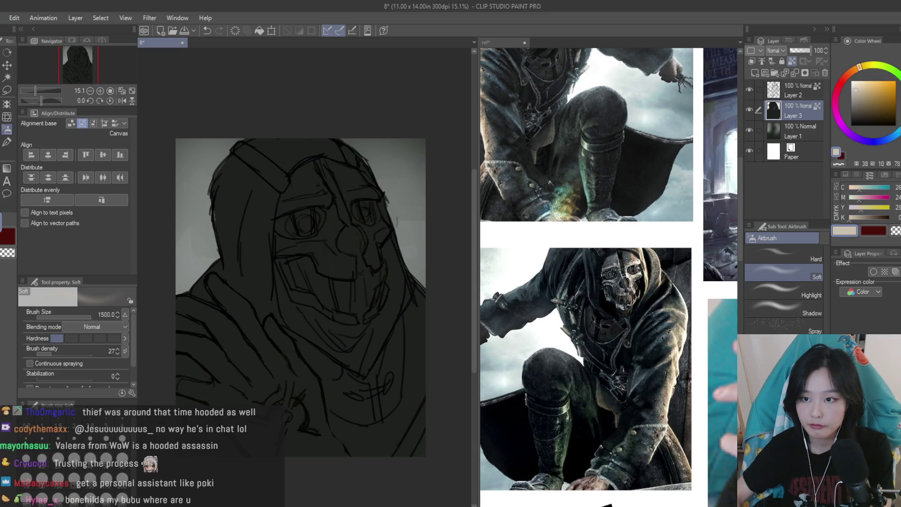
{"action": "mouse_move", "coordinate": [361, 139]}
{"action": "left_mouse_down"}
{"action": "mouse_move", "coordinate": [305, 211]}
{"action": "mouse_move", "coordinate": [282, 329]}
{"action": "left_mouse_up"}
{"action": "key", "text": "ctrl+z"}
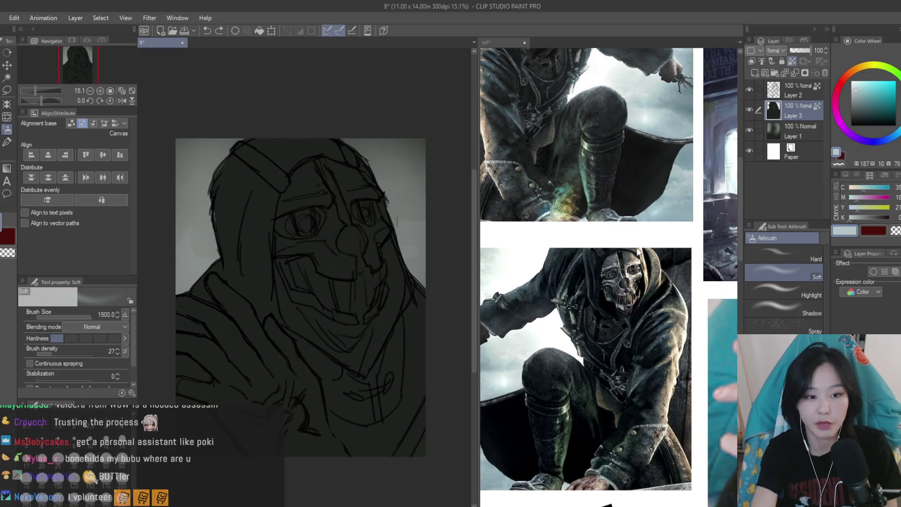
{"action": "mouse_move", "coordinate": [303, 168]}
{"action": "left_mouse_down"}
{"action": "mouse_move", "coordinate": [217, 171]}
{"action": "mouse_move", "coordinate": [201, 352]}
{"action": "mouse_move", "coordinate": [382, 261]}
{"action": "mouse_move", "coordinate": [291, 146]}
{"action": "mouse_move", "coordinate": [338, 380]}
{"action": "left_mouse_up"}
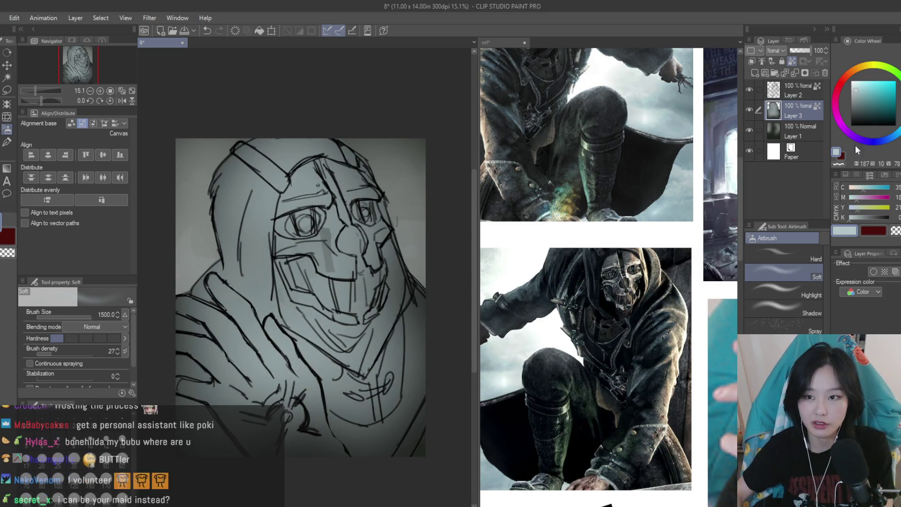
Darken the upper-left and lower parts of the figure with a dark grey
{"action": "left_click", "coordinate": [856, 115]}
{"action": "left_click", "coordinate": [861, 122]}
{"action": "mouse_move", "coordinate": [372, 125]}
{"action": "left_mouse_down"}
{"action": "mouse_move", "coordinate": [201, 211]}
{"action": "mouse_move", "coordinate": [353, 423]}
{"action": "mouse_move", "coordinate": [226, 307]}
{"action": "mouse_move", "coordinate": [249, 342]}
{"action": "mouse_move", "coordinate": [293, 229]}
{"action": "left_mouse_up"}
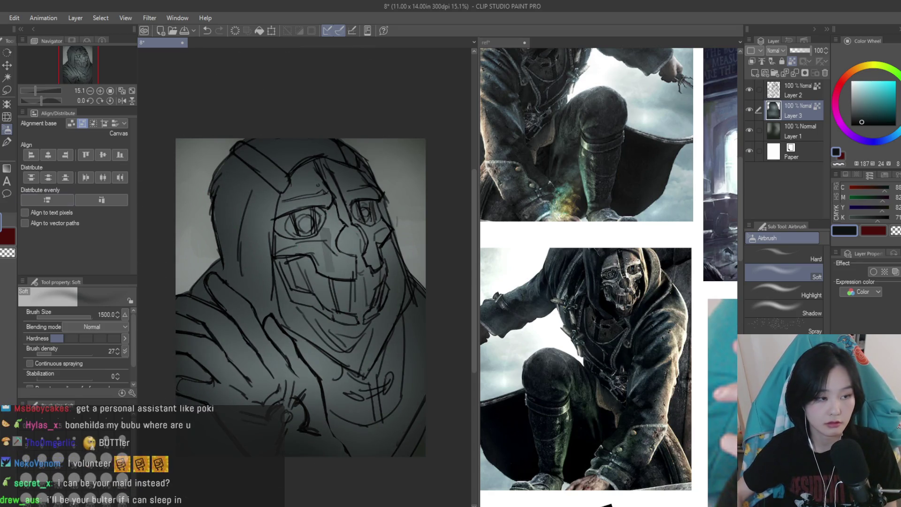
Lightly repaint the mask's mouth area in light grey with the Triangle Fade brush
{"action": "key", "text": "b"}
{"action": "left_click", "coordinate": [791, 61]}
{"action": "left_click", "coordinate": [856, 105]}
{"action": "scroll", "coordinate": [331, 286], "scroll_direction": "up", "scroll_amount": 3}
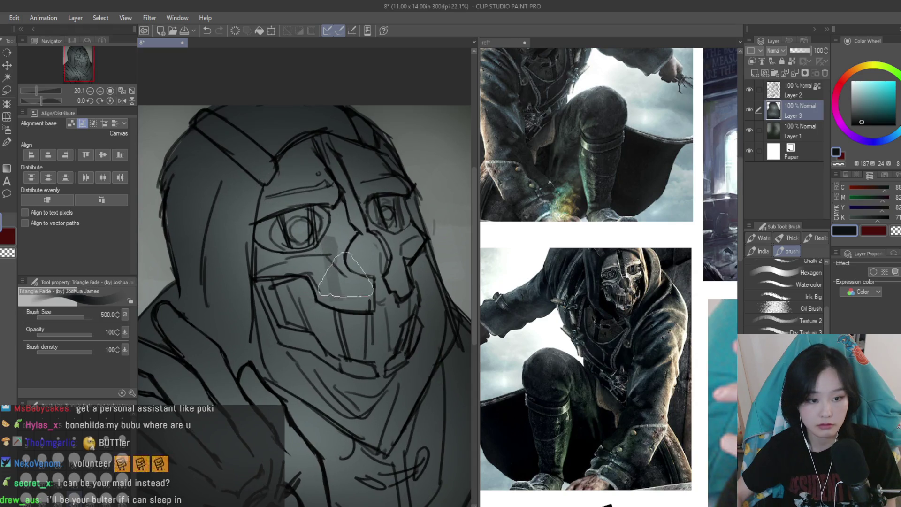
{"action": "left_click_drag", "start_coordinate": [328, 334], "coordinate": [349, 312]}
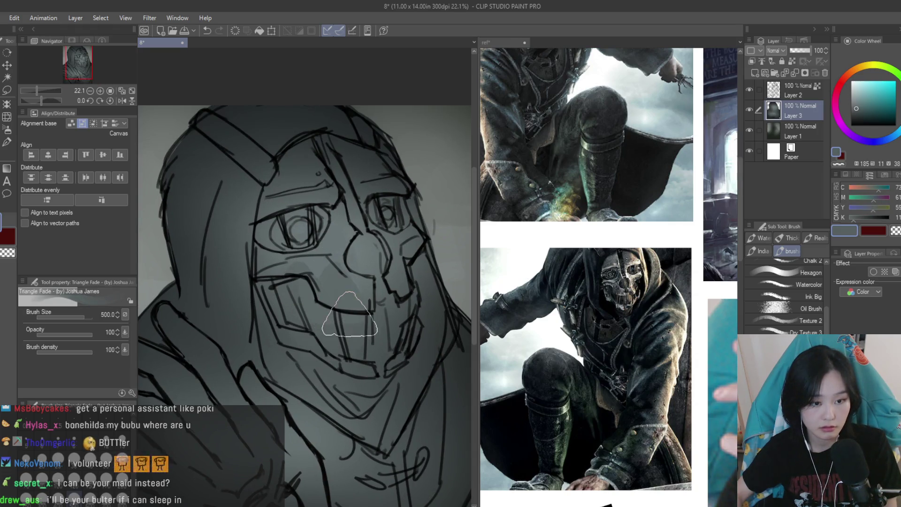
Sample darker greys around the mouth and try a near-black right-edge stroke, then undo it
{"action": "left_click", "coordinate": [351, 307], "text": "alt"}
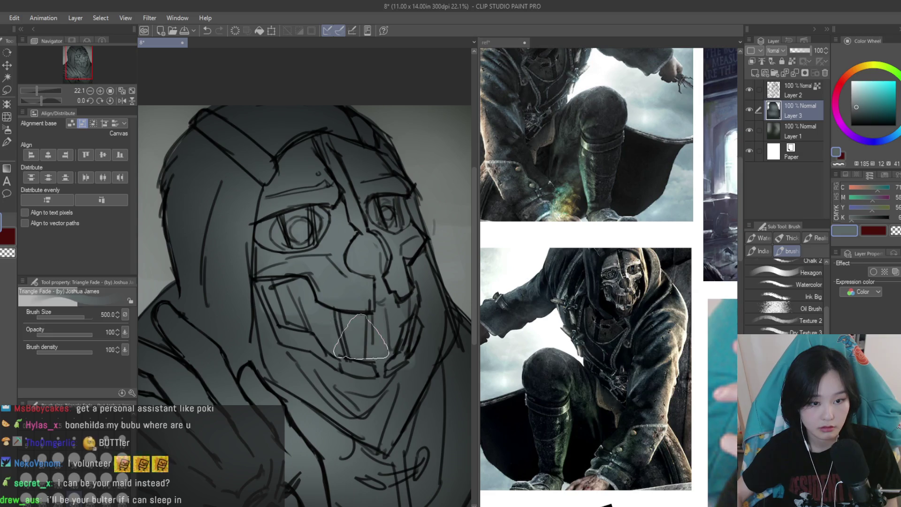
{"action": "scroll", "coordinate": [361, 336], "scroll_direction": "down", "scroll_amount": 3}
{"action": "left_click", "coordinate": [396, 320], "text": "alt"}
{"action": "left_click", "coordinate": [396, 328], "text": "alt"}
{"action": "scroll", "coordinate": [430, 311], "scroll_direction": "down", "scroll_amount": 1}
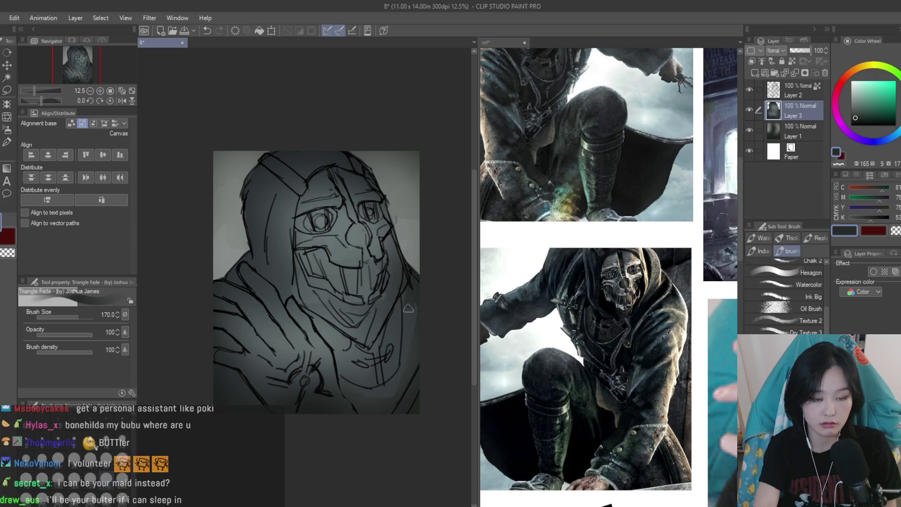
{"action": "left_click", "coordinate": [410, 307], "text": "alt"}
{"action": "scroll", "coordinate": [415, 303], "scroll_direction": "up", "scroll_amount": 1}
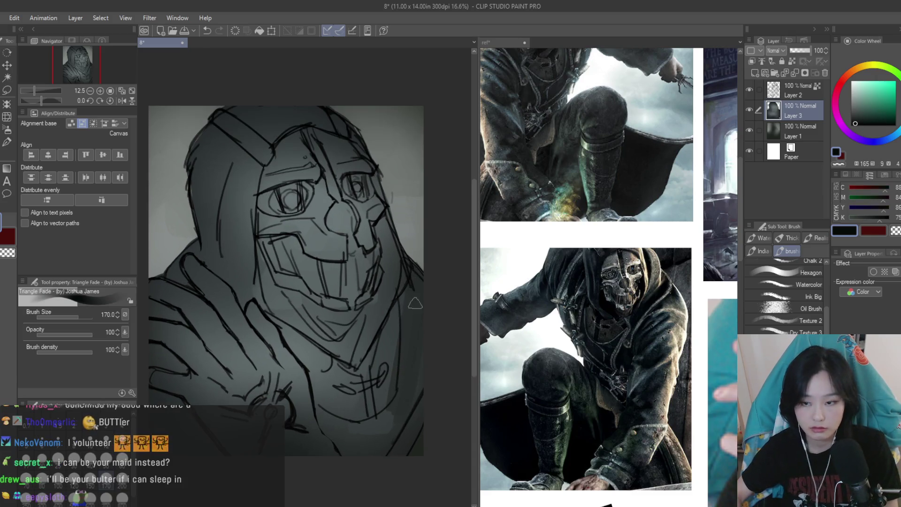
{"action": "left_click_drag", "start_coordinate": [415, 303], "coordinate": [411, 273]}
{"action": "key", "text": "ctrl+z"}
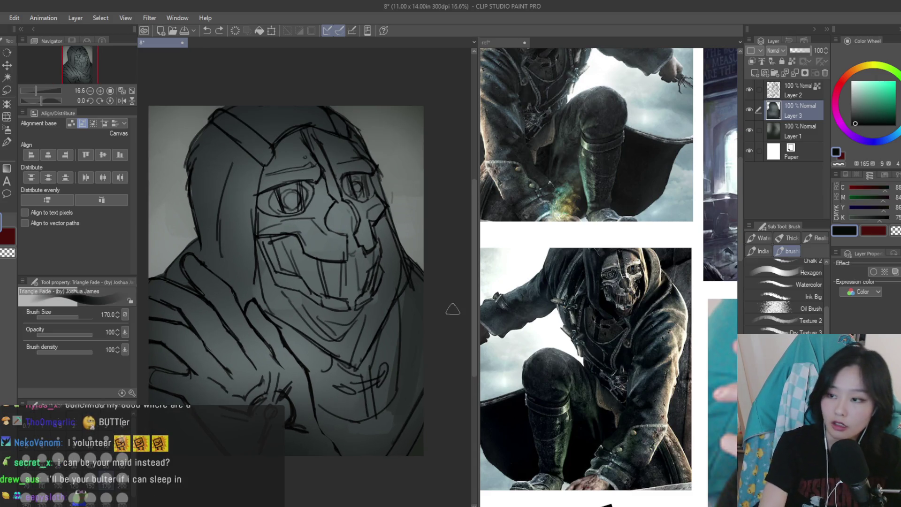
Enlarge the brush and sample the light peach skin tone from the hand reference
{"action": "key", "text": "bracketright"}
{"action": "key", "text": "bracketright"}
{"action": "scroll", "coordinate": [426, 205], "scroll_direction": "down", "scroll_amount": 1}
{"action": "scroll", "coordinate": [290, 237], "scroll_direction": "up", "scroll_amount": 2}
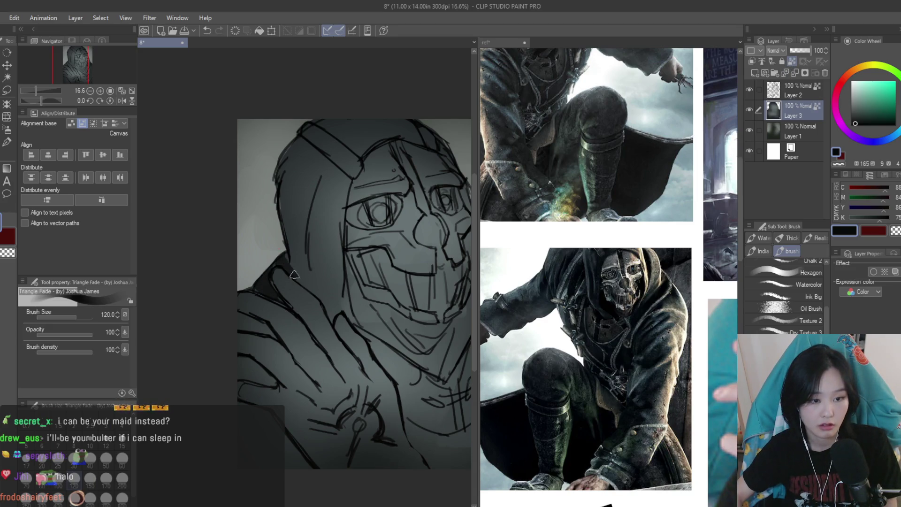
{"action": "scroll", "coordinate": [534, 359], "scroll_direction": "down", "scroll_amount": 3}
{"action": "scroll", "coordinate": [535, 359], "scroll_direction": "up", "scroll_amount": 2}
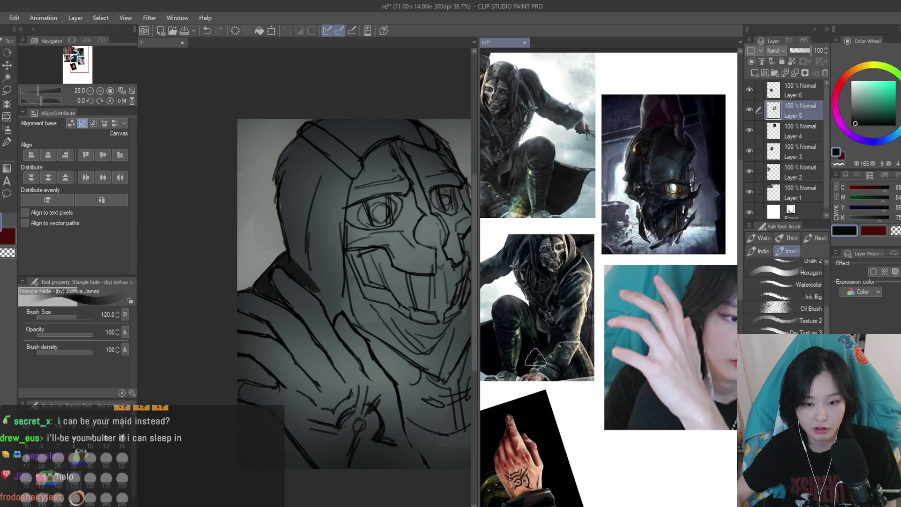
{"action": "left_click", "coordinate": [521, 463], "text": "alt"}
{"action": "scroll", "coordinate": [342, 244], "scroll_direction": "down", "scroll_amount": 2}
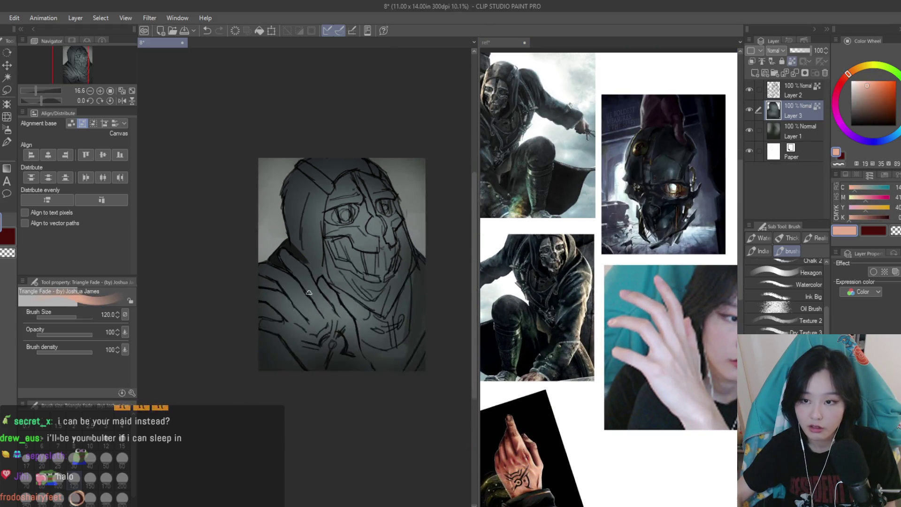
Paint peach skin tone over the lower part of the raised hand, redoing the first stroke
{"action": "scroll", "coordinate": [343, 244], "scroll_direction": "up", "scroll_amount": 1}
{"action": "scroll", "coordinate": [323, 357], "scroll_direction": "up", "scroll_amount": 2}
{"action": "left_click_drag", "start_coordinate": [294, 305], "coordinate": [352, 404]}
{"action": "scroll", "coordinate": [304, 374], "scroll_direction": "down", "scroll_amount": 3}
{"action": "key", "text": "ctrl+z"}
{"action": "mouse_move", "coordinate": [332, 348]}
{"action": "left_mouse_down"}
{"action": "mouse_move", "coordinate": [337, 399]}
{"action": "mouse_move", "coordinate": [347, 357]}
{"action": "left_mouse_up"}
{"action": "scroll", "coordinate": [347, 356], "scroll_direction": "up", "scroll_amount": 2}
{"action": "mouse_move", "coordinate": [324, 328]}
{"action": "left_mouse_down"}
{"action": "mouse_move", "coordinate": [328, 413]}
{"action": "mouse_move", "coordinate": [359, 334]}
{"action": "mouse_move", "coordinate": [378, 392]}
{"action": "left_mouse_up"}
{"action": "mouse_move", "coordinate": [332, 326]}
{"action": "left_mouse_down"}
{"action": "mouse_move", "coordinate": [328, 390]}
{"action": "mouse_move", "coordinate": [357, 406]}
{"action": "left_mouse_up"}
Extend the peach skin up the finger to its tip and add a lighter palm-to-wrist stroke
{"action": "scroll", "coordinate": [337, 318], "scroll_direction": "up", "scroll_amount": 1}
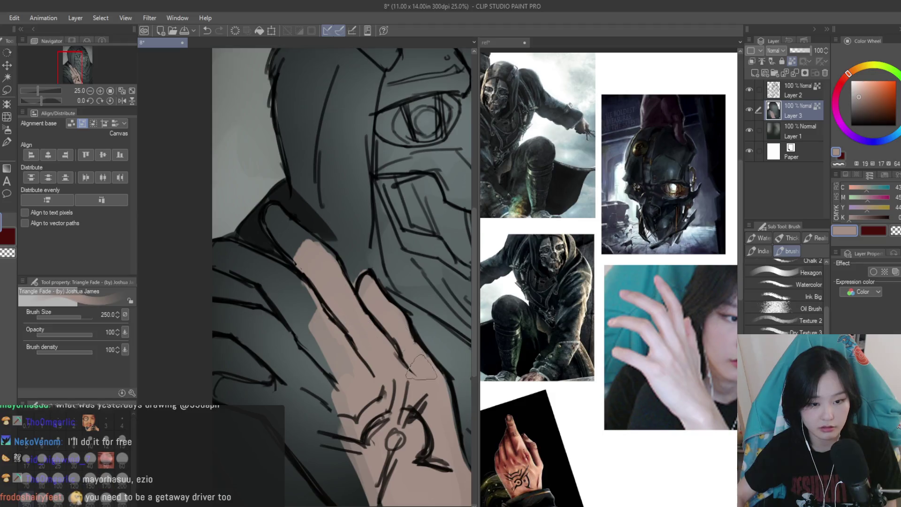
{"action": "mouse_move", "coordinate": [322, 272]}
{"action": "left_mouse_down"}
{"action": "mouse_move", "coordinate": [279, 219]}
{"action": "mouse_move", "coordinate": [291, 290]}
{"action": "mouse_move", "coordinate": [235, 255]}
{"action": "mouse_move", "coordinate": [340, 372]}
{"action": "left_mouse_up"}
{"action": "mouse_move", "coordinate": [228, 256]}
{"action": "left_mouse_down"}
{"action": "mouse_move", "coordinate": [282, 356]}
{"action": "mouse_move", "coordinate": [226, 310]}
{"action": "mouse_move", "coordinate": [269, 340]}
{"action": "mouse_move", "coordinate": [331, 425]}
{"action": "left_mouse_up"}
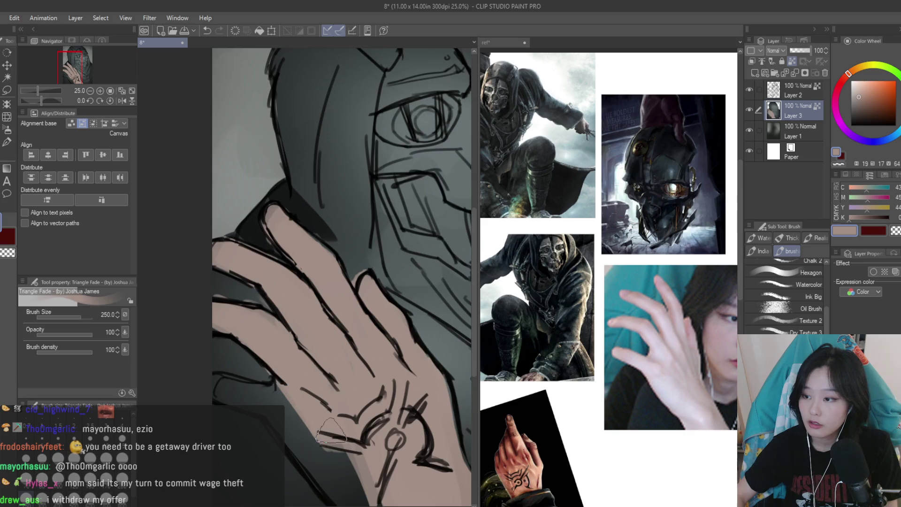
{"action": "scroll", "coordinate": [331, 429], "scroll_direction": "down", "scroll_amount": 1}
{"action": "left_click_drag", "start_coordinate": [269, 378], "coordinate": [342, 451]}
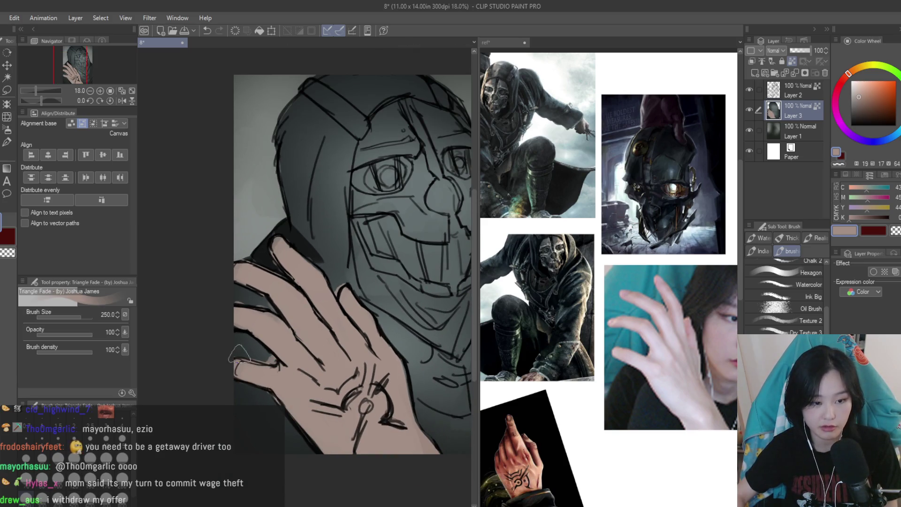
Sample a dark grey from the canvas and mirror the canvas to check the drawing
{"action": "scroll", "coordinate": [239, 355], "scroll_direction": "up", "scroll_amount": 1}
{"action": "left_click", "coordinate": [239, 355], "text": "alt"}
{"action": "scroll", "coordinate": [270, 280], "scroll_direction": "down", "scroll_amount": 3}
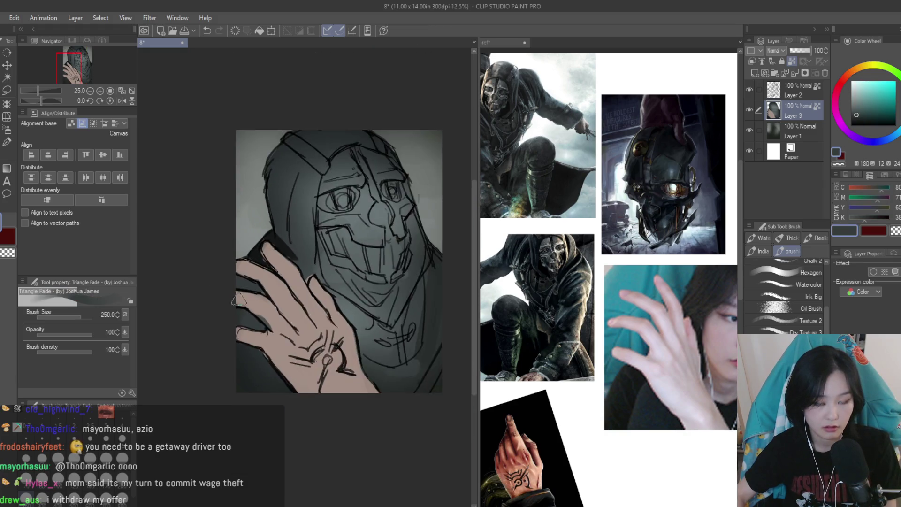
{"action": "key", "text": "h"}
{"action": "key", "text": "h"}
{"action": "scroll", "coordinate": [284, 312], "scroll_direction": "up", "scroll_amount": 1}
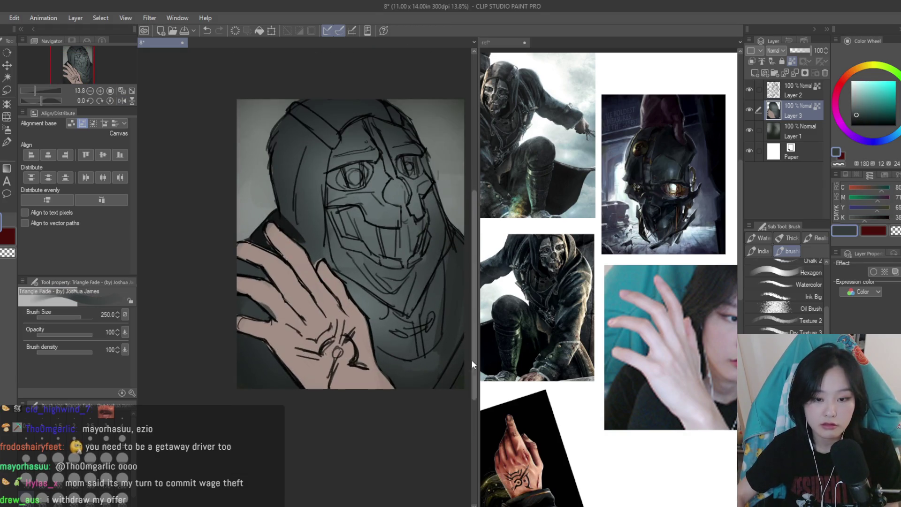
{"action": "scroll", "coordinate": [378, 377], "scroll_direction": "up", "scroll_amount": 1}
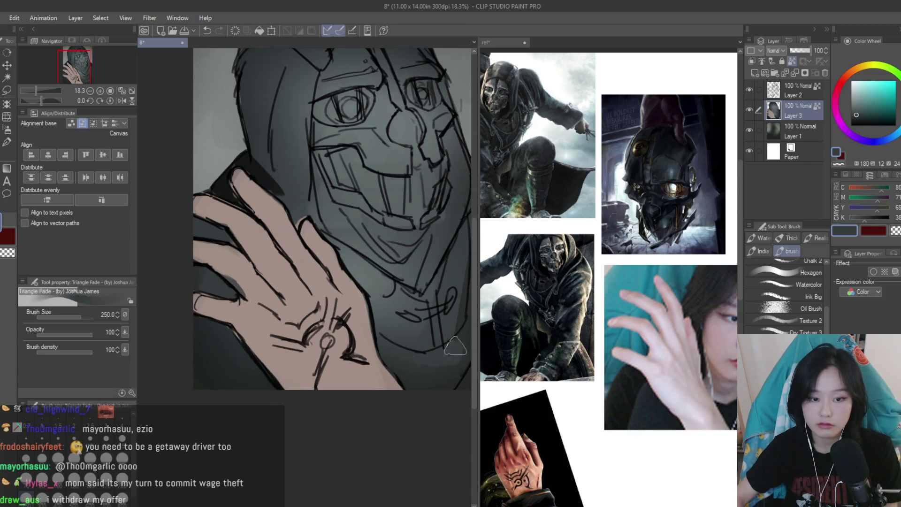
{"action": "scroll", "coordinate": [413, 328], "scroll_direction": "down", "scroll_amount": 4}
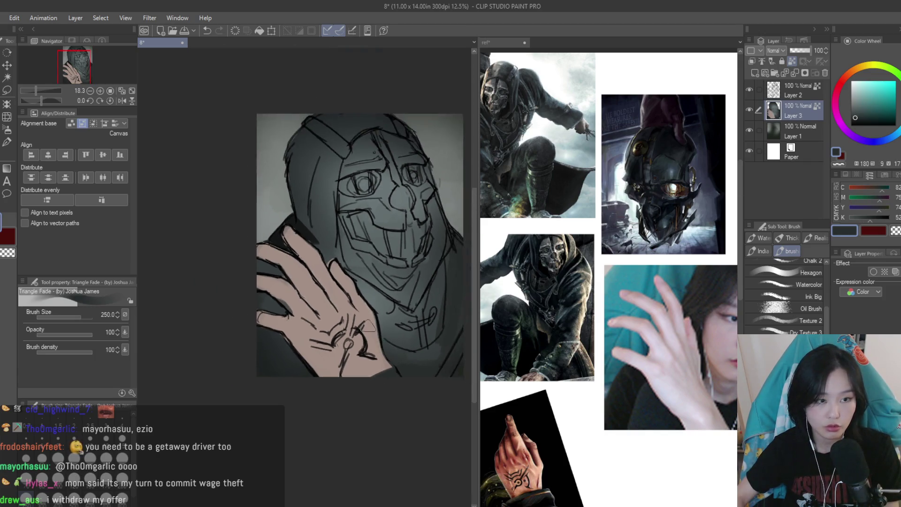
{"action": "scroll", "coordinate": [374, 313], "scroll_direction": "up", "scroll_amount": 3}
{"action": "scroll", "coordinate": [374, 313], "scroll_direction": "down", "scroll_amount": 1}
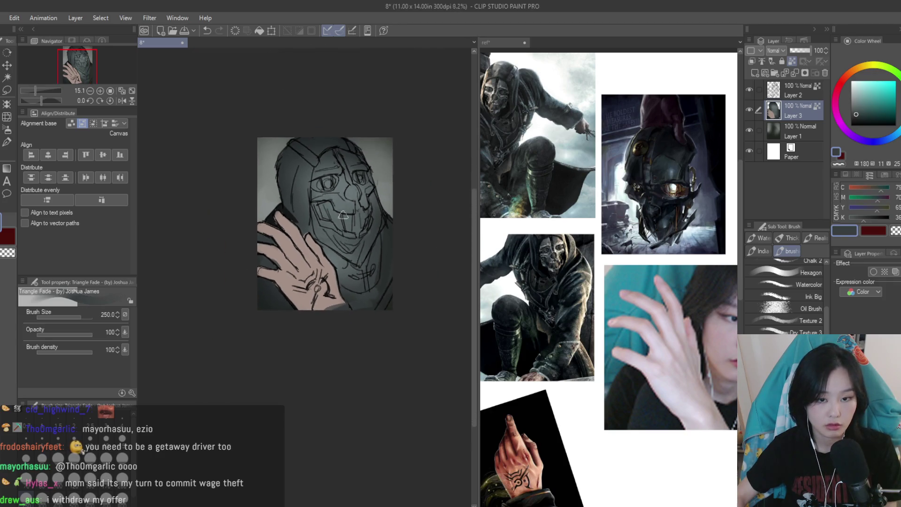
Darken both mask eye sockets and pick lighter greys for the mouth area
{"action": "scroll", "coordinate": [319, 263], "scroll_direction": "up", "scroll_amount": 2}
{"action": "scroll", "coordinate": [284, 227], "scroll_direction": "up", "scroll_amount": 1}
{"action": "mouse_move", "coordinate": [284, 227]}
{"action": "left_mouse_down"}
{"action": "mouse_move", "coordinate": [348, 235]}
{"action": "mouse_move", "coordinate": [413, 216]}
{"action": "mouse_move", "coordinate": [441, 277]}
{"action": "mouse_move", "coordinate": [445, 413]}
{"action": "mouse_move", "coordinate": [375, 451]}
{"action": "mouse_move", "coordinate": [356, 412]}
{"action": "mouse_move", "coordinate": [293, 389]}
{"action": "mouse_move", "coordinate": [253, 329]}
{"action": "mouse_move", "coordinate": [413, 455]}
{"action": "mouse_move", "coordinate": [385, 329]}
{"action": "mouse_move", "coordinate": [335, 340]}
{"action": "mouse_move", "coordinate": [281, 309]}
{"action": "mouse_move", "coordinate": [300, 337]}
{"action": "mouse_move", "coordinate": [376, 365]}
{"action": "mouse_move", "coordinate": [402, 295]}
{"action": "left_mouse_up"}
{"action": "left_click", "coordinate": [336, 340], "text": "alt"}
{"action": "left_click", "coordinate": [402, 294], "text": "alt"}
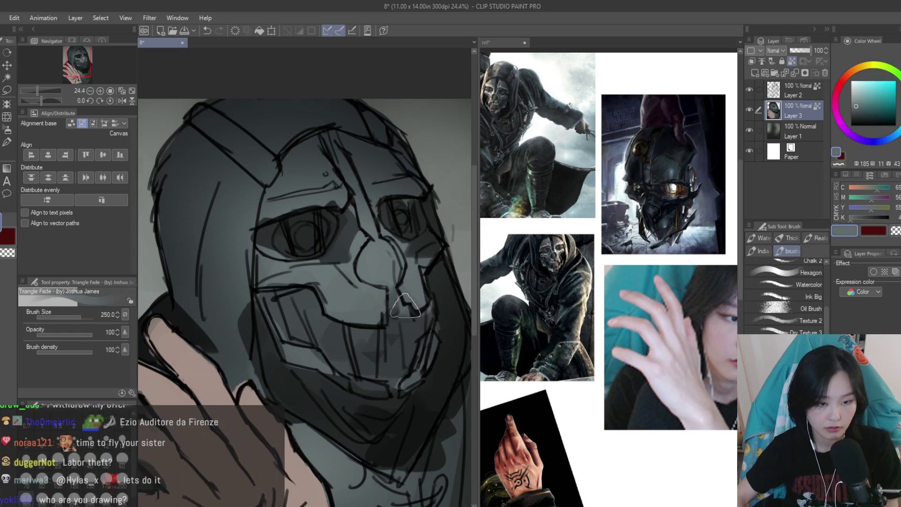
Darken around the nose and eyes with a darker grey, then add a new layer above Layer 3
{"action": "scroll", "coordinate": [328, 281], "scroll_direction": "down", "scroll_amount": 4}
{"action": "scroll", "coordinate": [283, 270], "scroll_direction": "up", "scroll_amount": 5}
{"action": "left_click", "coordinate": [284, 270], "text": "alt"}
{"action": "mouse_move", "coordinate": [283, 270]}
{"action": "left_mouse_down"}
{"action": "mouse_move", "coordinate": [324, 300]}
{"action": "mouse_move", "coordinate": [342, 258]}
{"action": "left_mouse_up"}
{"action": "left_click", "coordinate": [753, 73]}
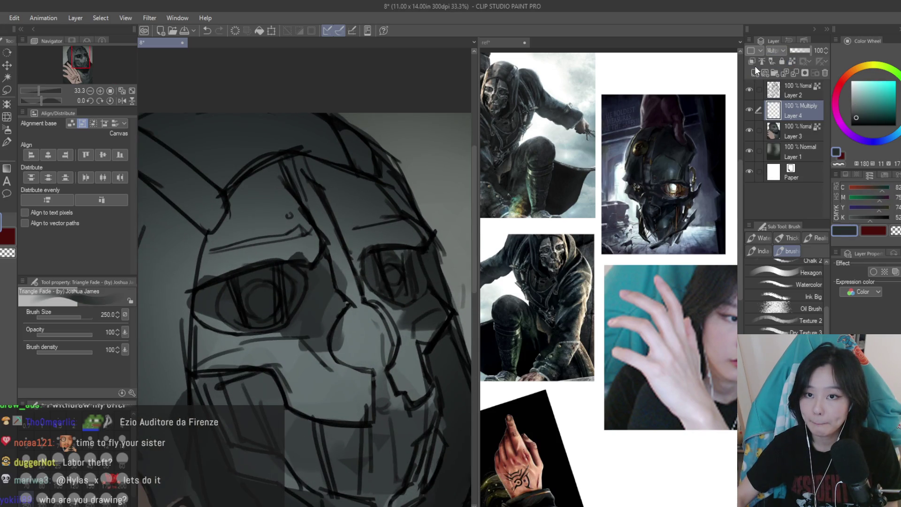
With a 500 px blue-grey brush, paint broad dark diagonal bands across the hood, face and jaw
{"action": "left_click", "coordinate": [854, 103]}
{"action": "left_click", "coordinate": [885, 134]}
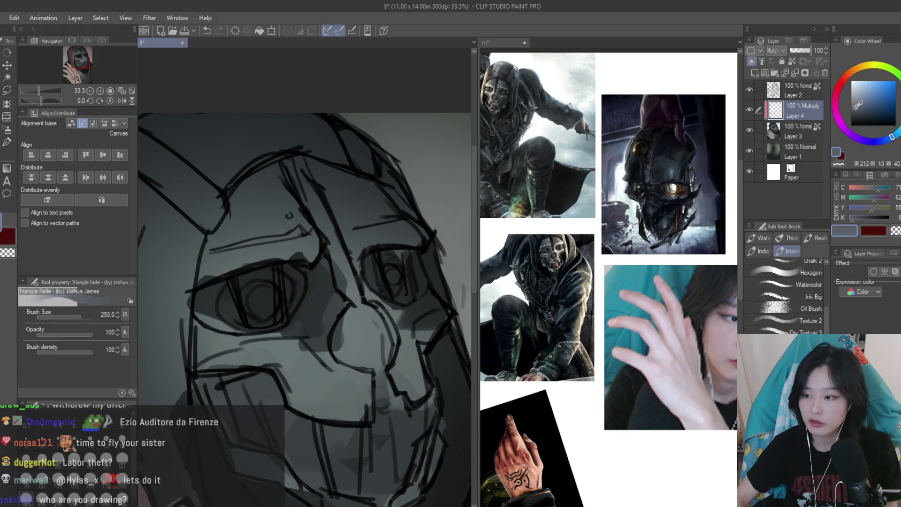
{"action": "scroll", "coordinate": [318, 217], "scroll_direction": "down", "scroll_amount": 5}
{"action": "scroll", "coordinate": [266, 209], "scroll_direction": "up", "scroll_amount": 2}
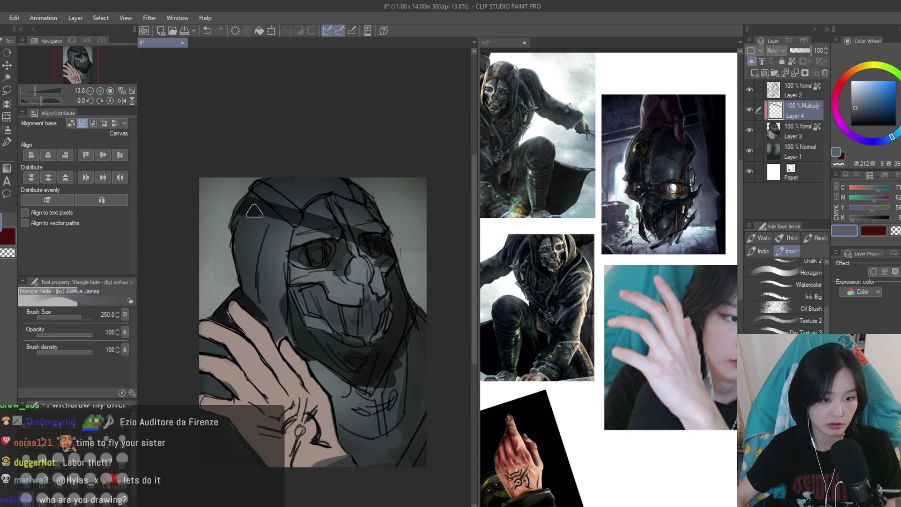
{"action": "key", "text": "bracketright"}
{"action": "mouse_move", "coordinate": [225, 187]}
{"action": "left_mouse_down"}
{"action": "mouse_move", "coordinate": [390, 244]}
{"action": "mouse_move", "coordinate": [275, 188]}
{"action": "mouse_move", "coordinate": [297, 173]}
{"action": "left_mouse_up"}
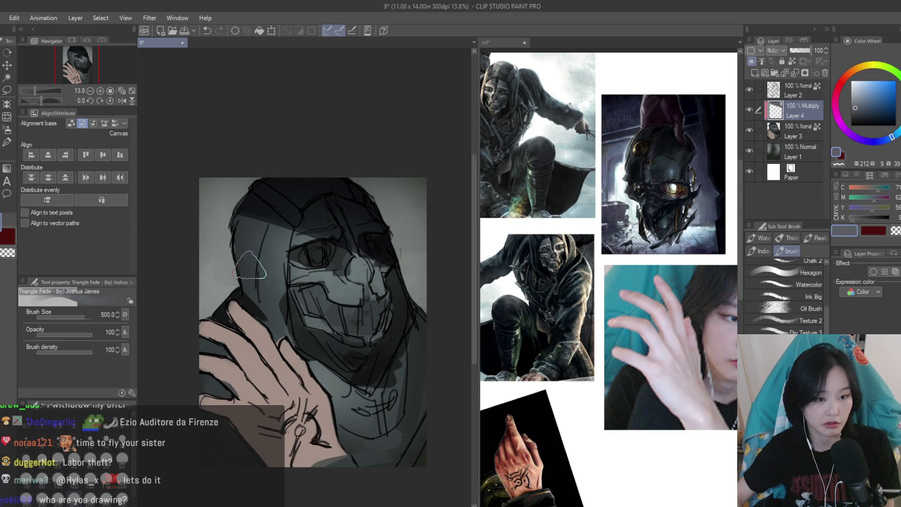
{"action": "left_click_drag", "start_coordinate": [241, 263], "coordinate": [422, 370]}
{"action": "mouse_move", "coordinate": [253, 291]}
{"action": "left_mouse_down"}
{"action": "mouse_move", "coordinate": [328, 337]}
{"action": "mouse_move", "coordinate": [412, 413]}
{"action": "left_mouse_up"}
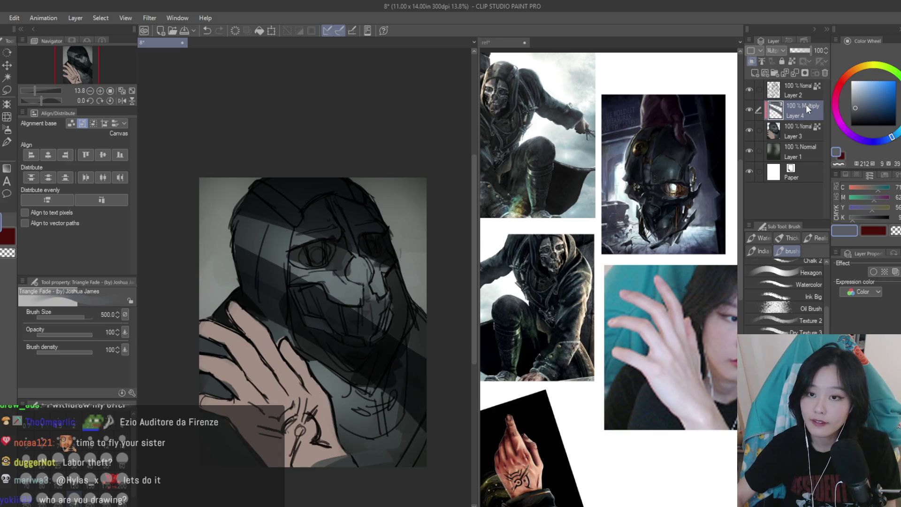
Lasso the lower-left area, darken the hand inside it, deselect, and merge into Layer 3
{"action": "key", "text": "m"}
{"action": "mouse_move", "coordinate": [202, 277]}
{"action": "left_mouse_down"}
{"action": "mouse_move", "coordinate": [169, 404]}
{"action": "mouse_move", "coordinate": [431, 412]}
{"action": "mouse_move", "coordinate": [201, 278]}
{"action": "left_mouse_up"}
{"action": "key", "text": "b"}
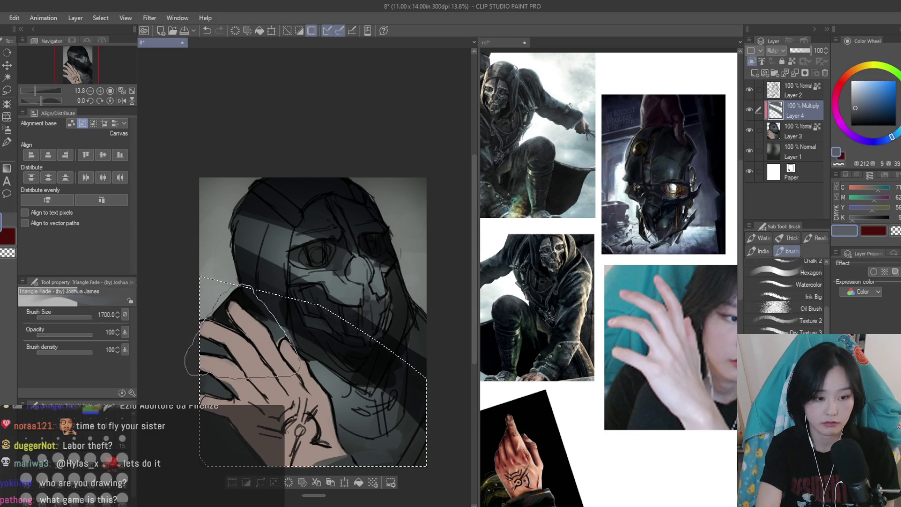
{"action": "mouse_move", "coordinate": [251, 336]}
{"action": "left_mouse_down"}
{"action": "mouse_move", "coordinate": [343, 386]}
{"action": "mouse_move", "coordinate": [371, 422]}
{"action": "left_mouse_up"}
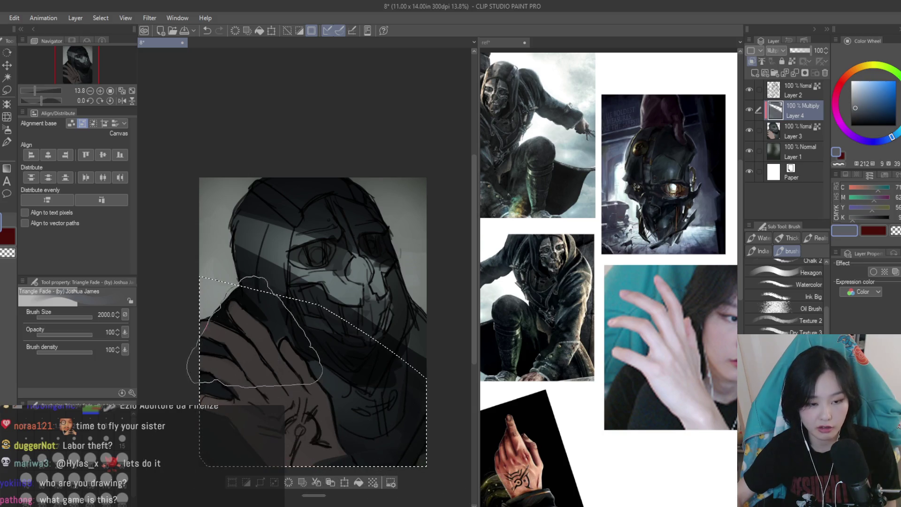
{"action": "key", "text": "ctrl+d"}
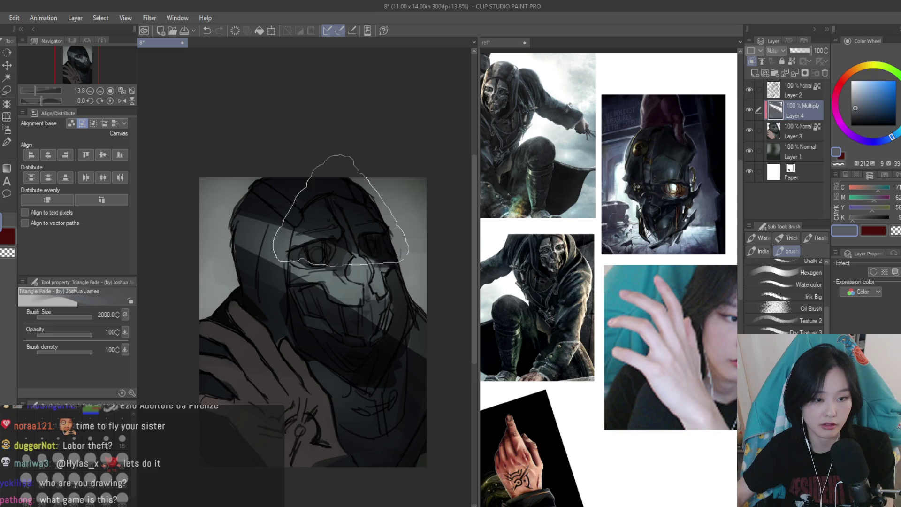
{"action": "scroll", "coordinate": [361, 251], "scroll_direction": "down", "scroll_amount": 3}
{"action": "scroll", "coordinate": [384, 259], "scroll_direction": "up", "scroll_amount": 4}
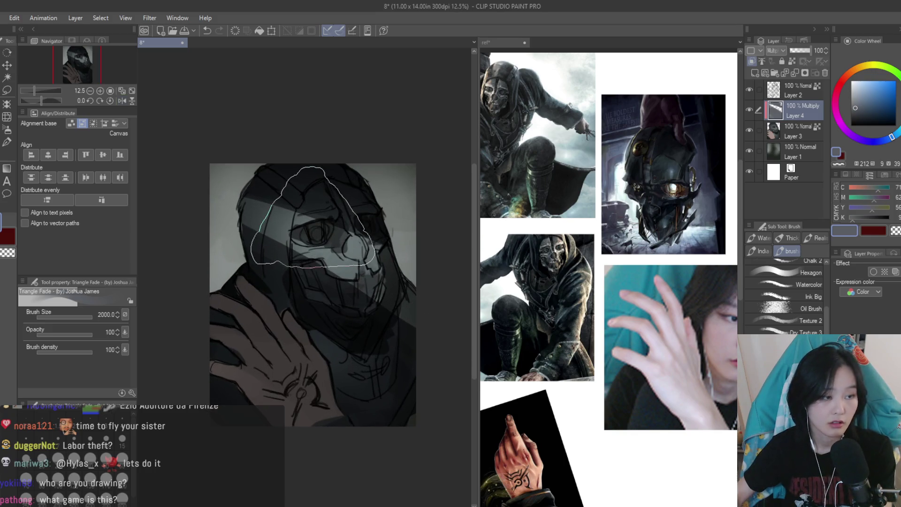
{"action": "key", "text": "bracketleft"}
{"action": "key", "text": "bracketleft"}
{"action": "key", "text": "bracketleft"}
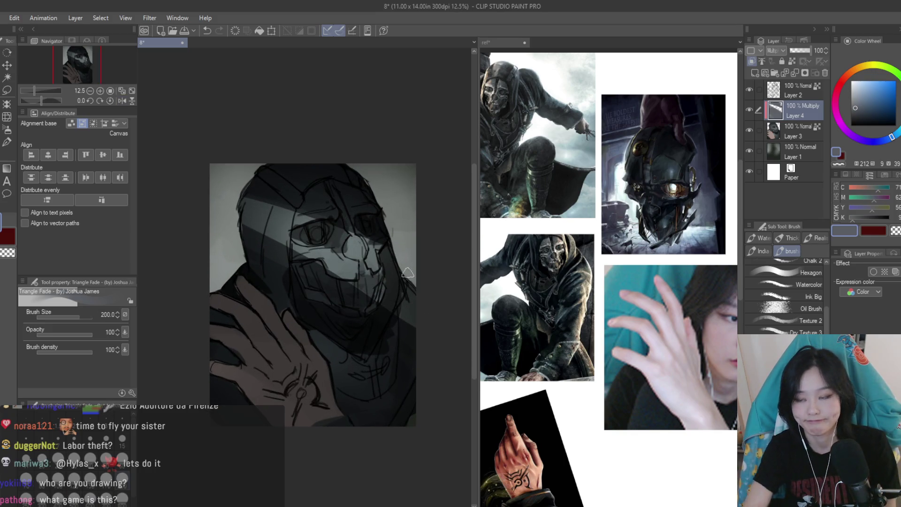
{"action": "key", "text": "ctrl+e"}
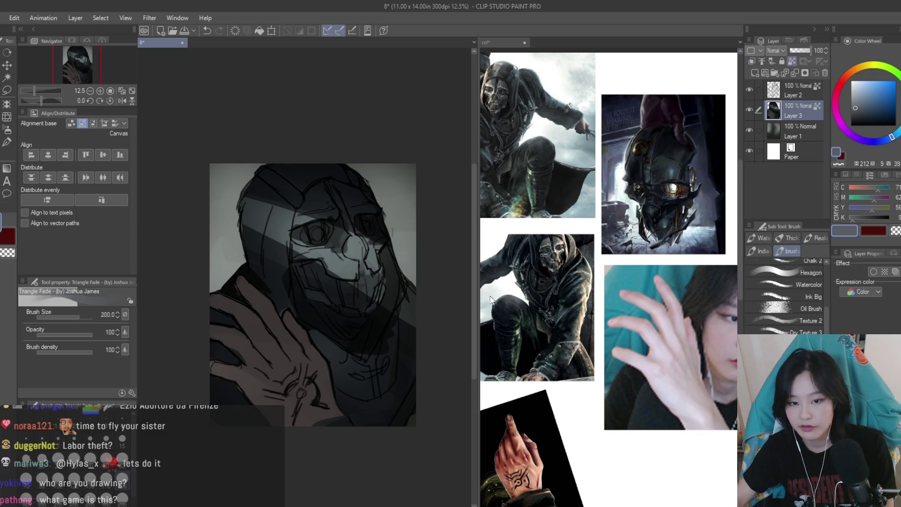
With a 120 px brush, darken strokes near the eye and cover the light forehead band
{"action": "scroll", "coordinate": [275, 249], "scroll_direction": "up", "scroll_amount": 2}
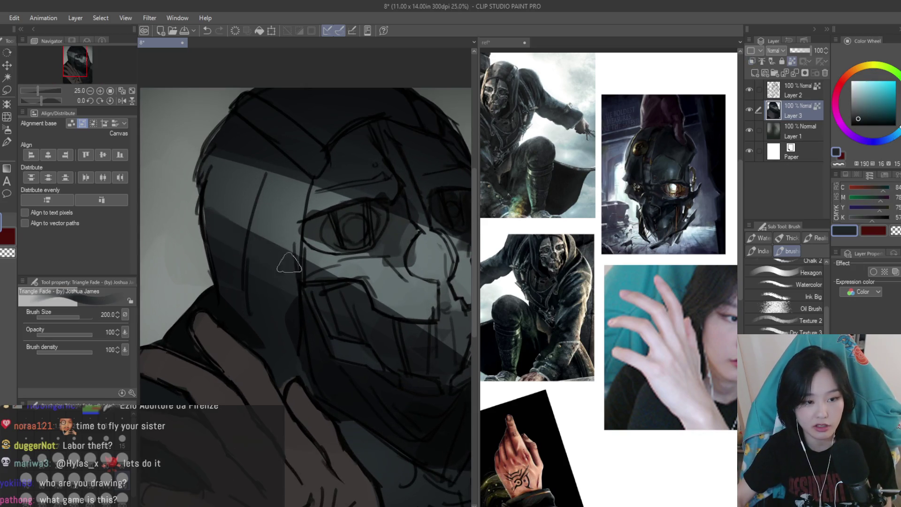
{"action": "left_click", "coordinate": [286, 303], "text": "alt"}
{"action": "key", "text": "bracketleft"}
{"action": "key", "text": "bracketleft"}
{"action": "key", "text": "bracketleft"}
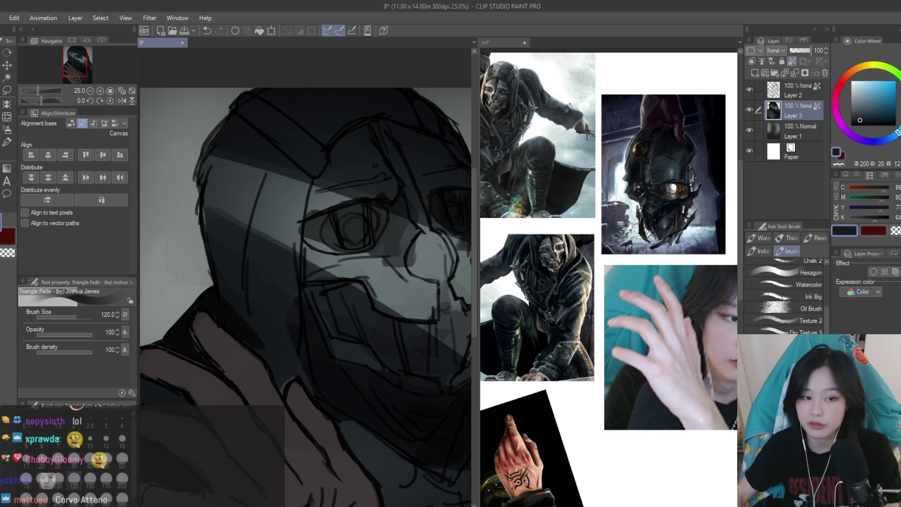
{"action": "left_click", "coordinate": [602, 305]}
{"action": "scroll", "coordinate": [602, 305], "scroll_direction": "up", "scroll_amount": 3}
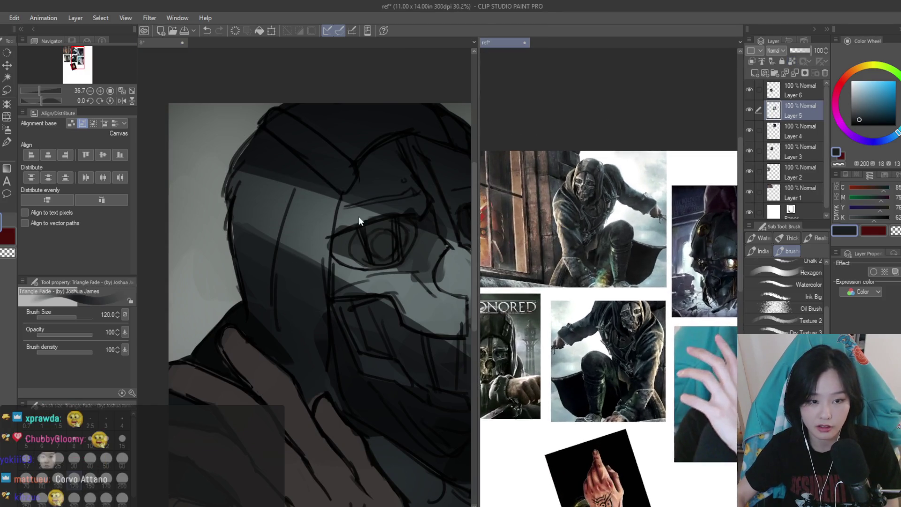
{"action": "left_click", "coordinate": [324, 192]}
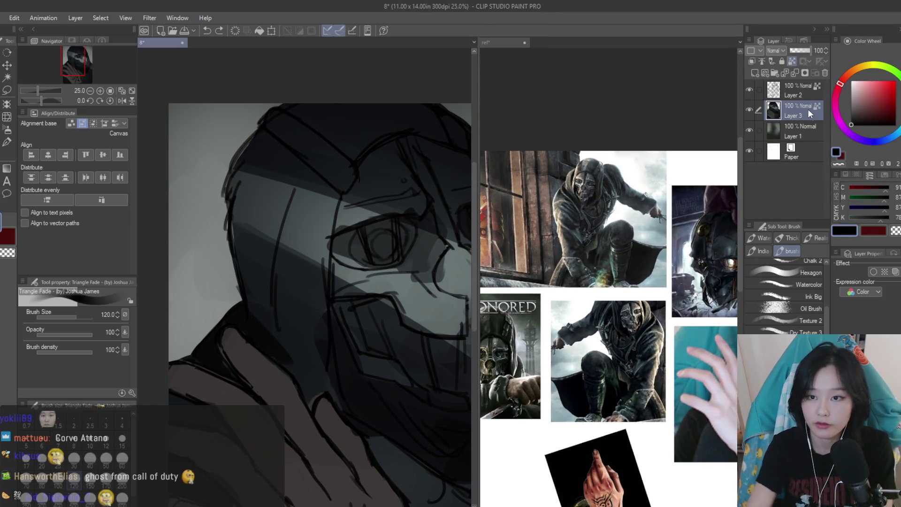
{"action": "scroll", "coordinate": [354, 192], "scroll_direction": "down", "scroll_amount": 1}
{"action": "left_click", "coordinate": [309, 220], "text": "alt"}
{"action": "mouse_move", "coordinate": [324, 193]}
{"action": "left_mouse_down"}
{"action": "mouse_move", "coordinate": [295, 234]}
{"action": "mouse_move", "coordinate": [271, 191]}
{"action": "left_mouse_up"}
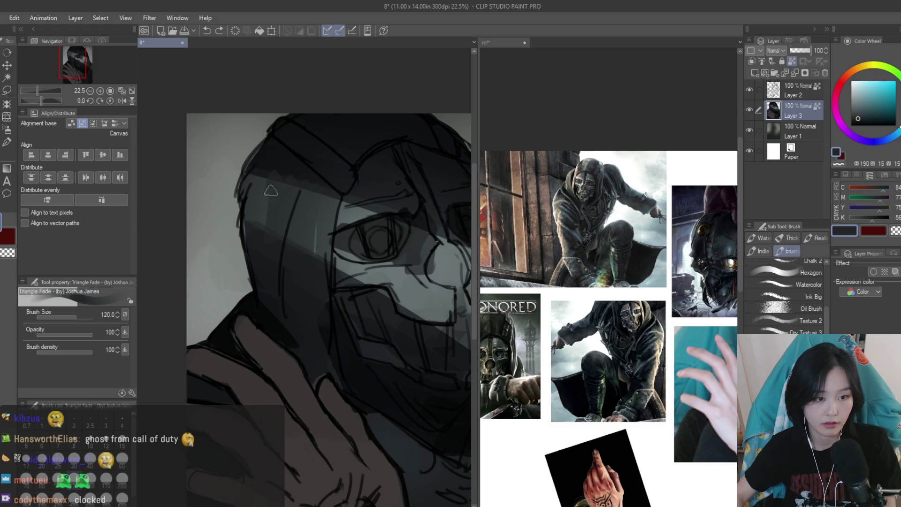
{"action": "mouse_move", "coordinate": [304, 239]}
{"action": "left_mouse_down"}
{"action": "mouse_move", "coordinate": [287, 147]}
{"action": "mouse_move", "coordinate": [322, 208]}
{"action": "left_mouse_up"}
Sample a lighter grey from the mask and paint a lighter stroke near the eye
{"action": "left_click", "coordinate": [287, 147], "text": "alt"}
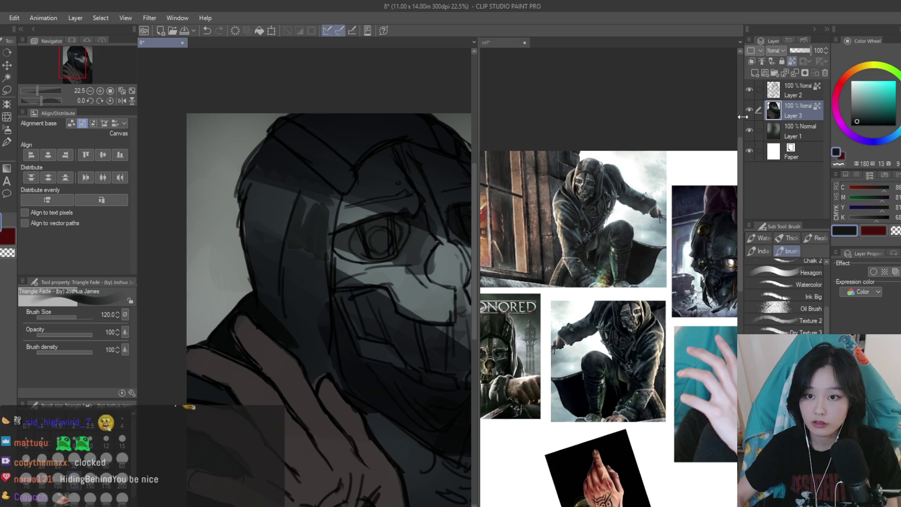
{"action": "scroll", "coordinate": [287, 191], "scroll_direction": "up", "scroll_amount": 1}
{"action": "left_click", "coordinate": [287, 191], "text": "alt"}
{"action": "left_click_drag", "start_coordinate": [288, 191], "coordinate": [323, 254]}
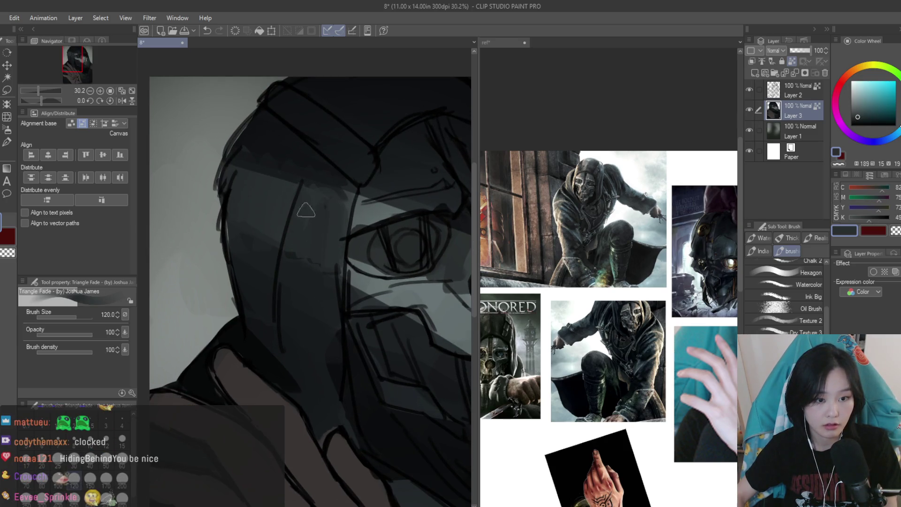
{"action": "scroll", "coordinate": [274, 204], "scroll_direction": "down", "scroll_amount": 3}
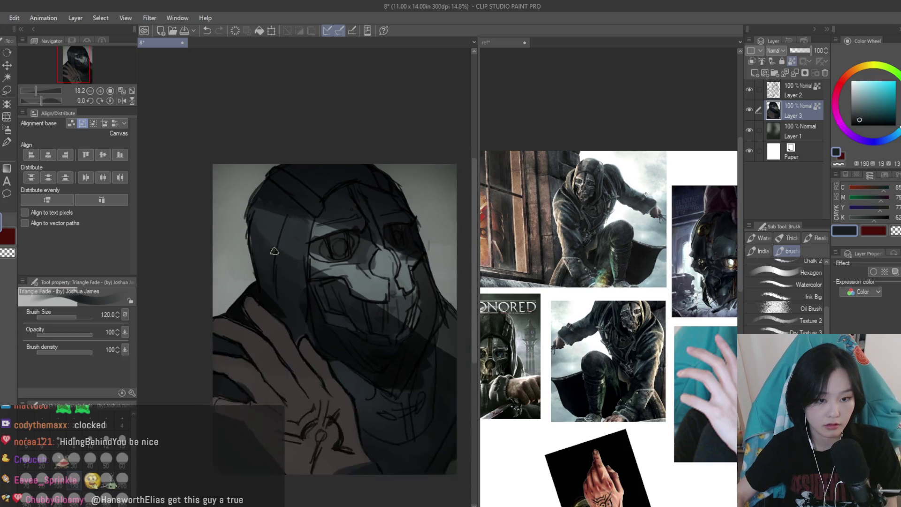
{"action": "scroll", "coordinate": [280, 278], "scroll_direction": "up", "scroll_amount": 3}
Darken along the nose edge, then mirror the view to check proportions
{"action": "left_click", "coordinate": [280, 278], "text": "alt"}
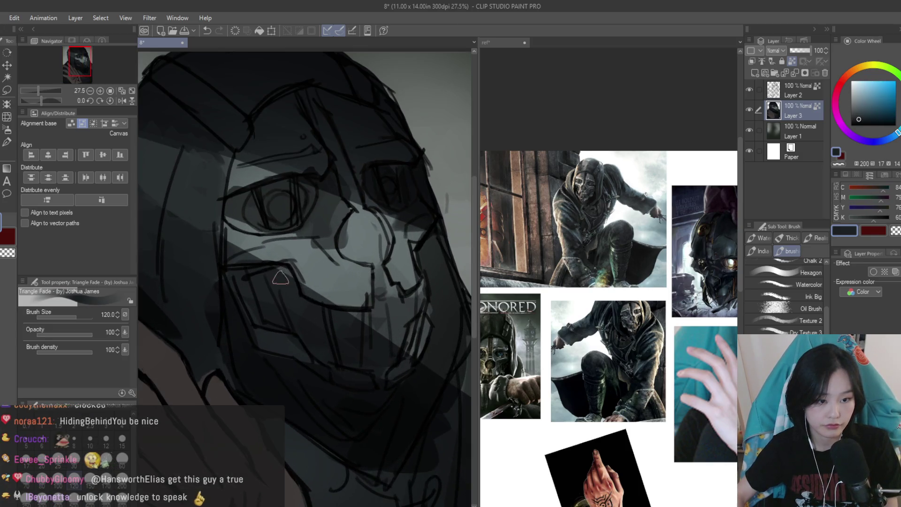
{"action": "left_click", "coordinate": [359, 281], "text": "alt"}
{"action": "scroll", "coordinate": [330, 218], "scroll_direction": "up", "scroll_amount": 1}
{"action": "left_click", "coordinate": [389, 206], "text": "alt"}
{"action": "left_click_drag", "start_coordinate": [389, 206], "coordinate": [406, 271]}
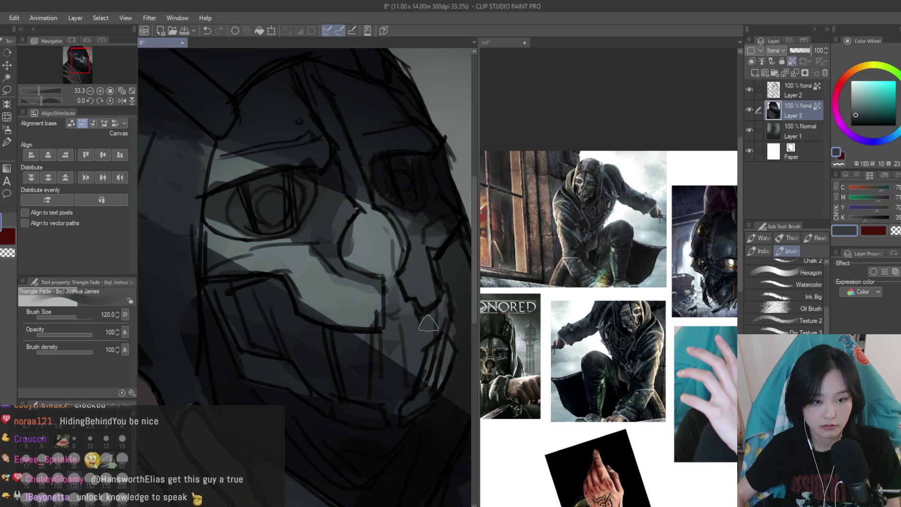
{"action": "scroll", "coordinate": [428, 324], "scroll_direction": "down", "scroll_amount": 5}
{"action": "key", "text": "h"}
{"action": "scroll", "coordinate": [357, 241], "scroll_direction": "up", "scroll_amount": 6}
{"action": "left_click", "coordinate": [365, 245], "text": "alt"}
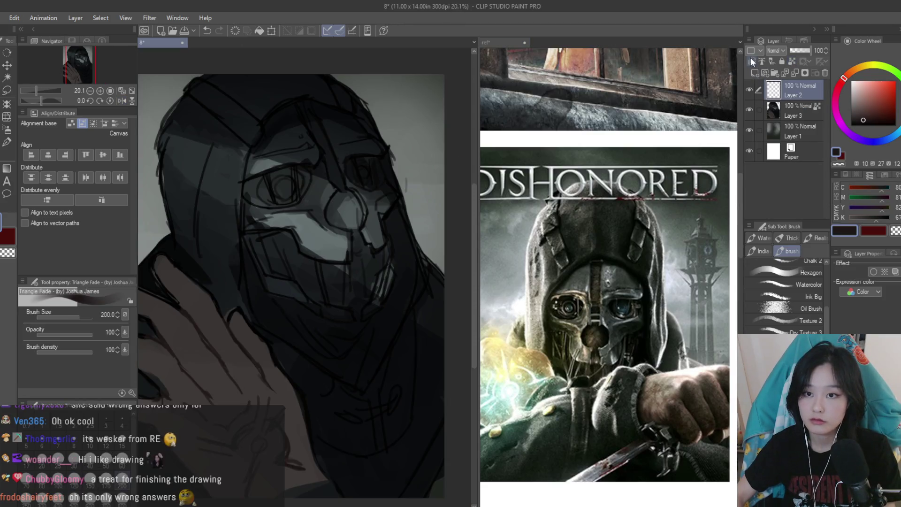
Brush light pinkish-grey and dark strokes across the raised hand and lower figure
{"action": "left_click", "coordinate": [857, 95]}
{"action": "scroll", "coordinate": [301, 312], "scroll_direction": "down", "scroll_amount": 1}
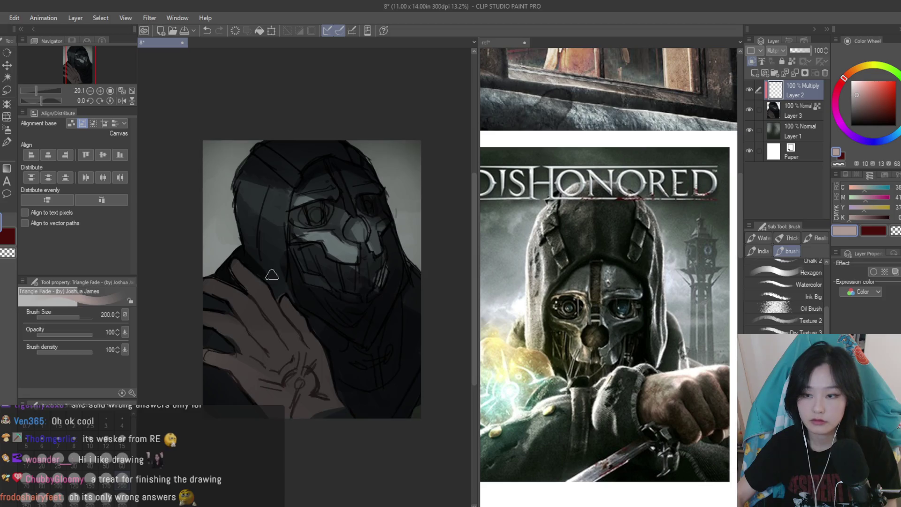
{"action": "scroll", "coordinate": [301, 312], "scroll_direction": "up", "scroll_amount": 3}
{"action": "left_click", "coordinate": [312, 328], "text": "alt"}
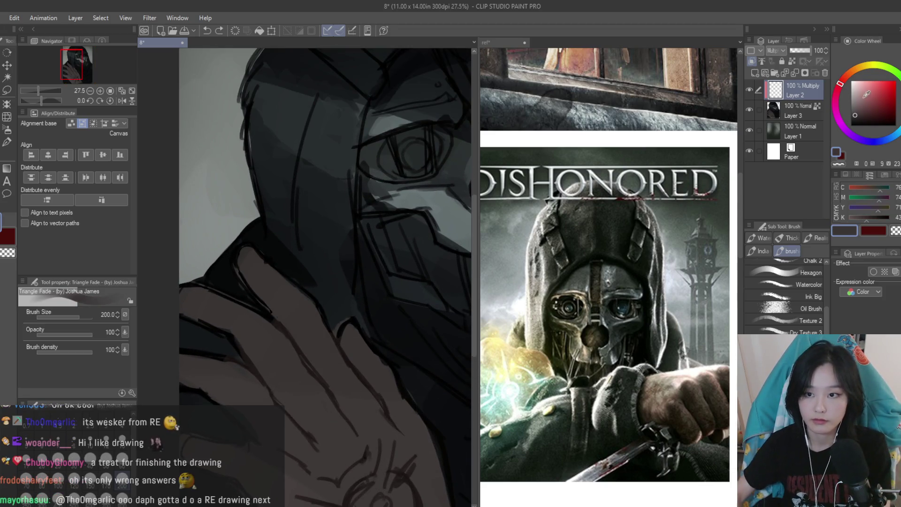
{"action": "left_click", "coordinate": [328, 230], "text": "alt"}
{"action": "scroll", "coordinate": [271, 276], "scroll_direction": "up", "scroll_amount": 1}
{"action": "mouse_move", "coordinate": [314, 351]}
{"action": "left_mouse_down"}
{"action": "mouse_move", "coordinate": [396, 417]}
{"action": "mouse_move", "coordinate": [377, 392]}
{"action": "left_mouse_up"}
{"action": "scroll", "coordinate": [244, 314], "scroll_direction": "down", "scroll_amount": 3}
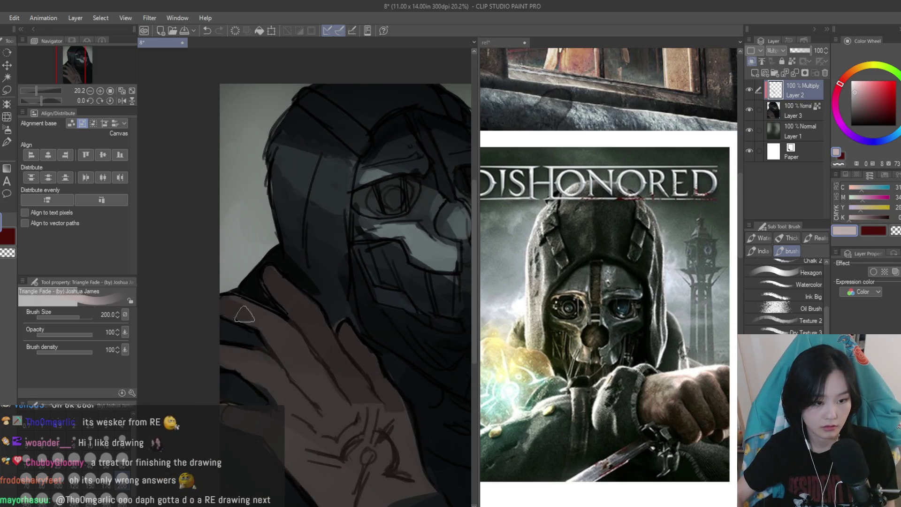
{"action": "left_click_drag", "start_coordinate": [244, 314], "coordinate": [295, 371]}
{"action": "left_click_drag", "start_coordinate": [217, 353], "coordinate": [251, 375]}
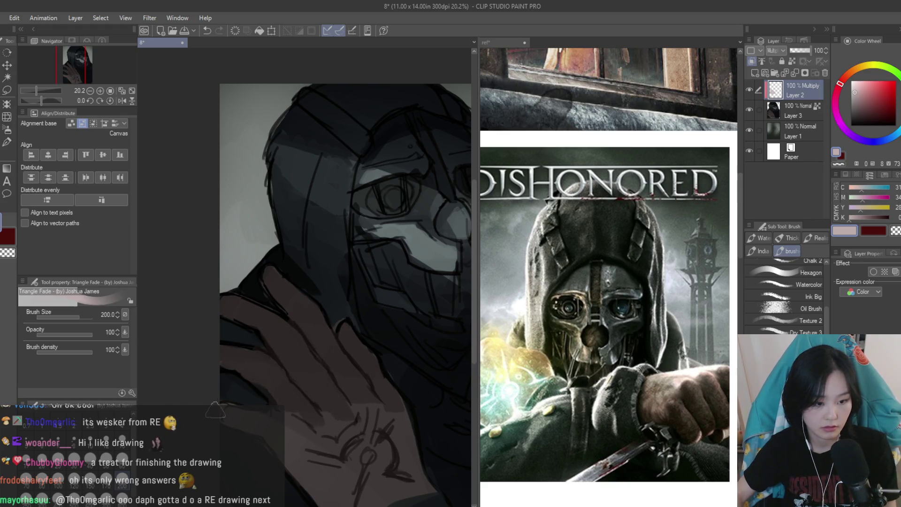
{"action": "left_click_drag", "start_coordinate": [313, 487], "coordinate": [411, 404]}
Pick a pinkish tone for the knuckles and merge the tint down into Layer 3
{"action": "scroll", "coordinate": [412, 397], "scroll_direction": "down", "scroll_amount": 2}
{"action": "scroll", "coordinate": [347, 432], "scroll_direction": "up", "scroll_amount": 3}
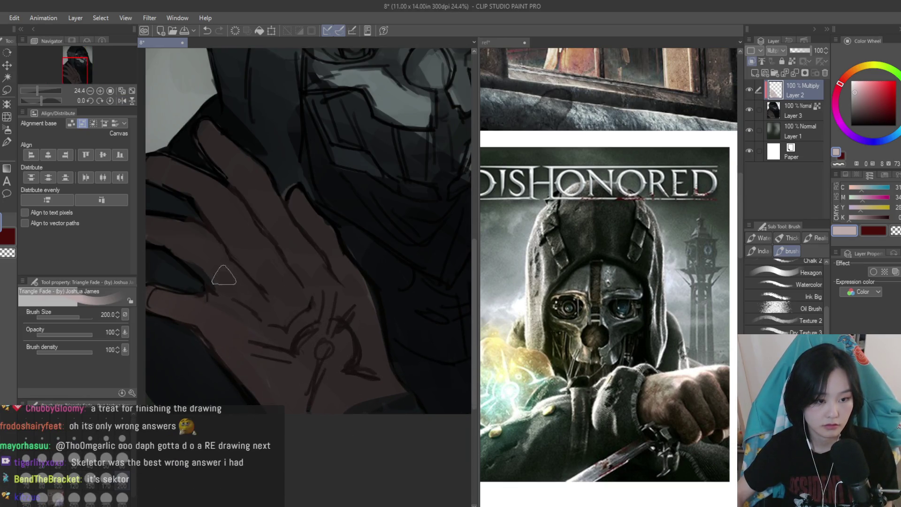
{"action": "scroll", "coordinate": [278, 280], "scroll_direction": "up", "scroll_amount": 1}
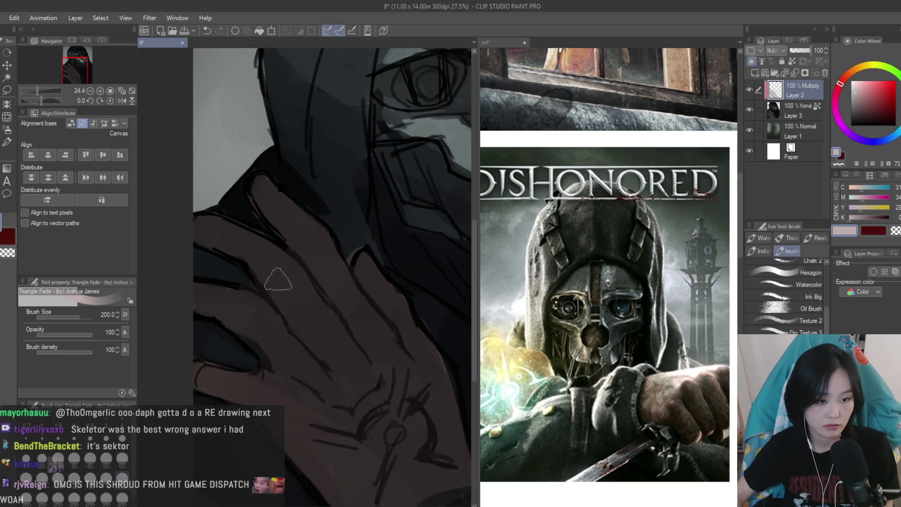
{"action": "key", "text": "ctrl+minus"}
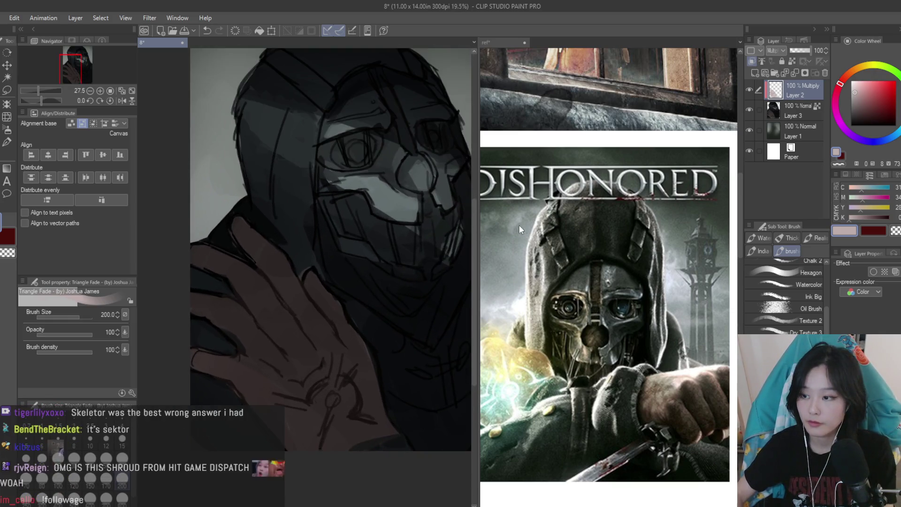
{"action": "scroll", "coordinate": [660, 294], "scroll_direction": "down", "scroll_amount": 5}
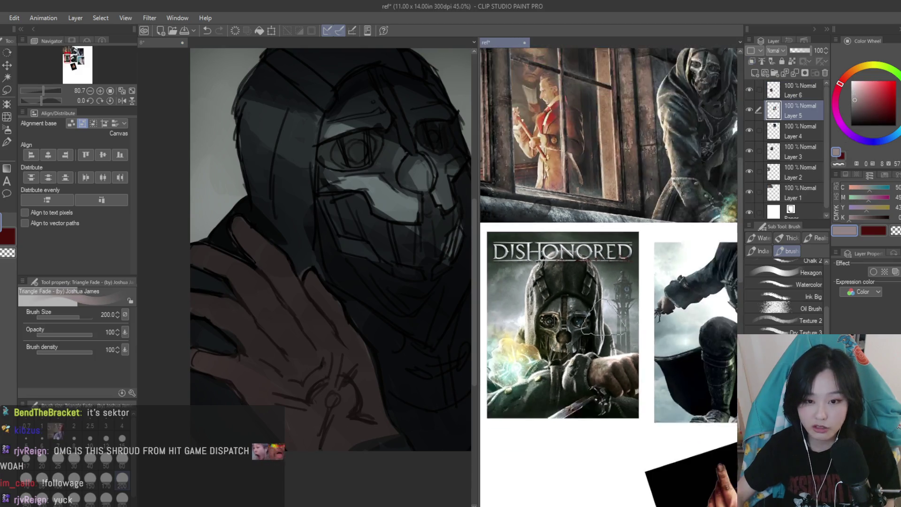
{"action": "scroll", "coordinate": [661, 293], "scroll_direction": "up", "scroll_amount": 3}
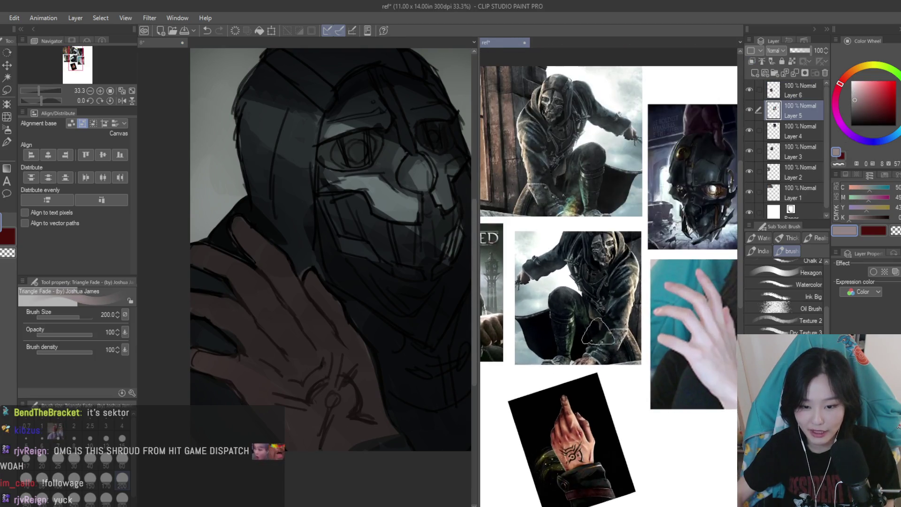
{"action": "left_click", "coordinate": [272, 362]}
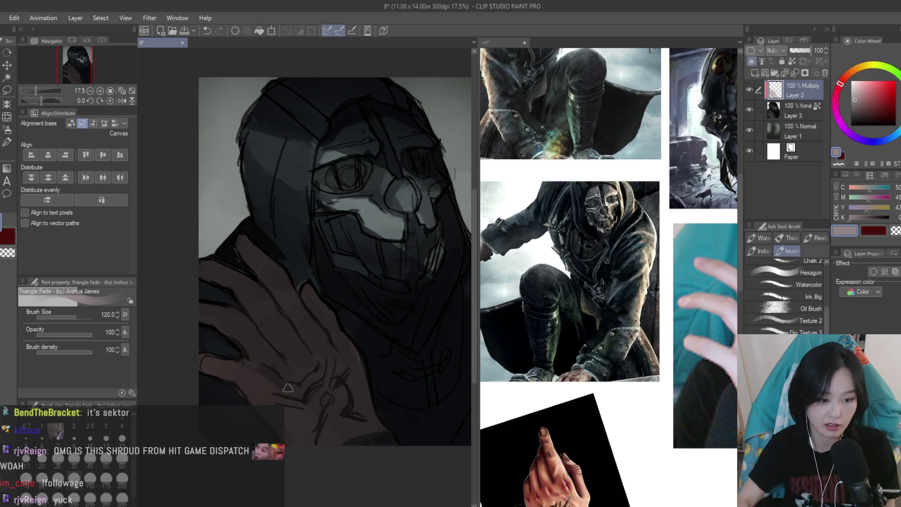
{"action": "scroll", "coordinate": [270, 368], "scroll_direction": "up", "scroll_amount": 3}
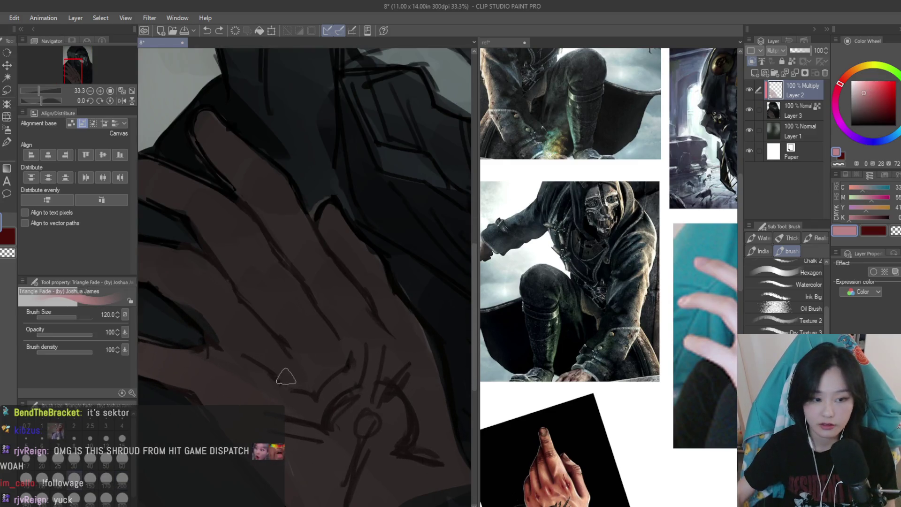
{"action": "left_click", "coordinate": [268, 372], "text": "alt"}
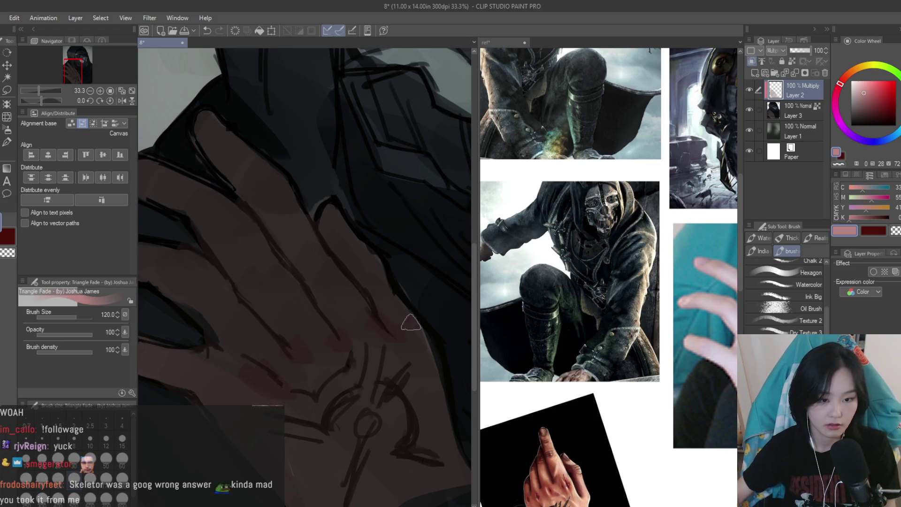
{"action": "scroll", "coordinate": [386, 295], "scroll_direction": "down", "scroll_amount": 5}
{"action": "scroll", "coordinate": [306, 338], "scroll_direction": "up", "scroll_amount": 3}
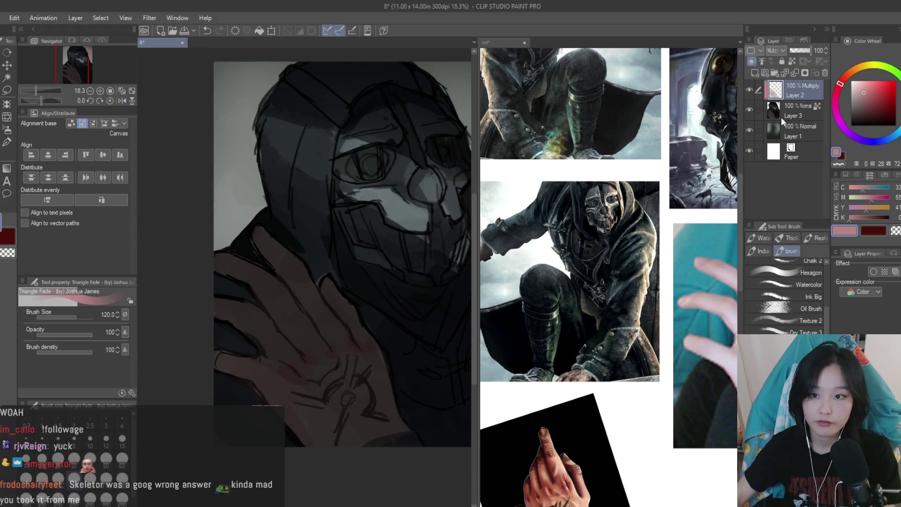
{"action": "key", "text": "ctrl+z"}
{"action": "scroll", "coordinate": [307, 338], "scroll_direction": "up", "scroll_amount": 2}
{"action": "left_click", "coordinate": [307, 346], "text": "alt"}
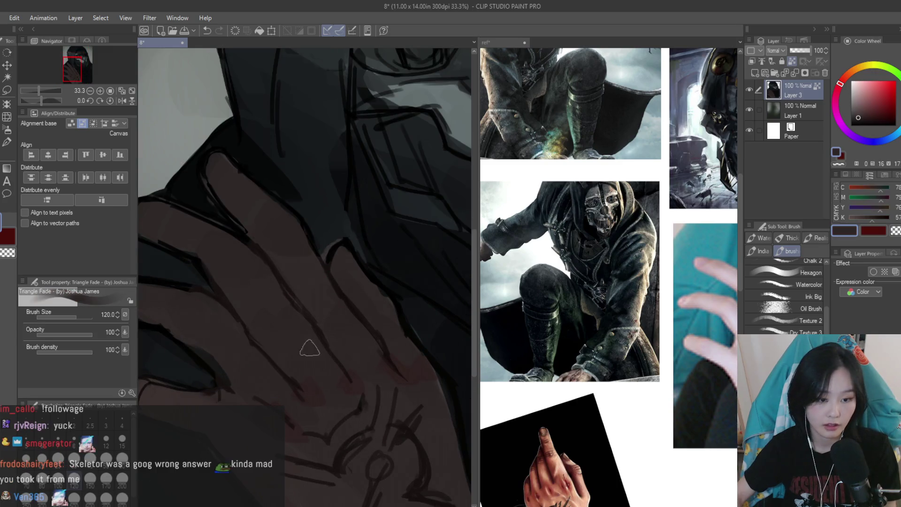
Sample skin tones from the hand and a dark blue-grey from the hood
{"action": "left_click", "coordinate": [315, 324], "text": "alt"}
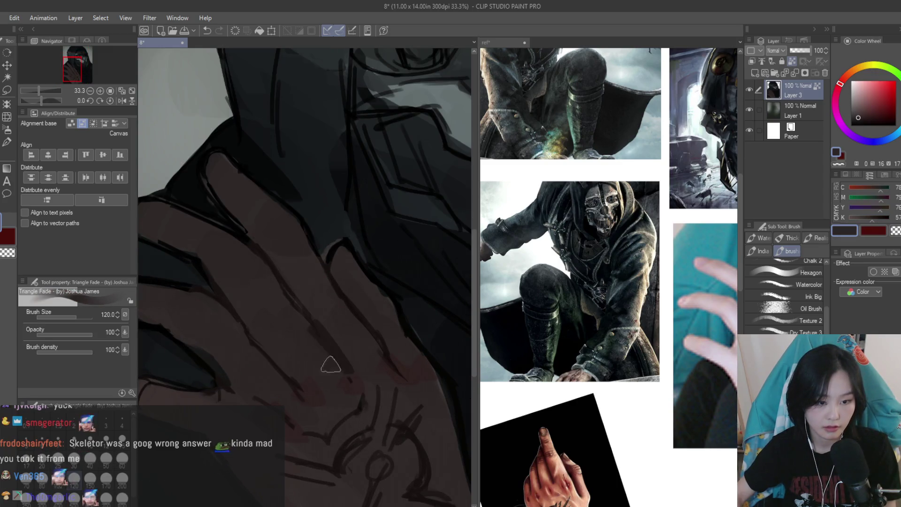
{"action": "scroll", "coordinate": [258, 382], "scroll_direction": "down", "scroll_amount": 2}
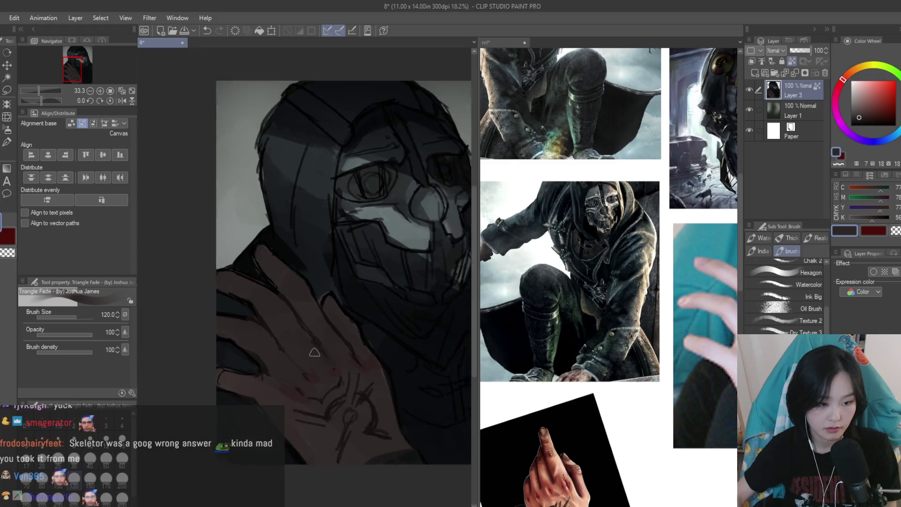
{"action": "scroll", "coordinate": [263, 375], "scroll_direction": "up", "scroll_amount": 1}
{"action": "left_click", "coordinate": [274, 387], "text": "alt"}
{"action": "left_click", "coordinate": [302, 375], "text": "alt"}
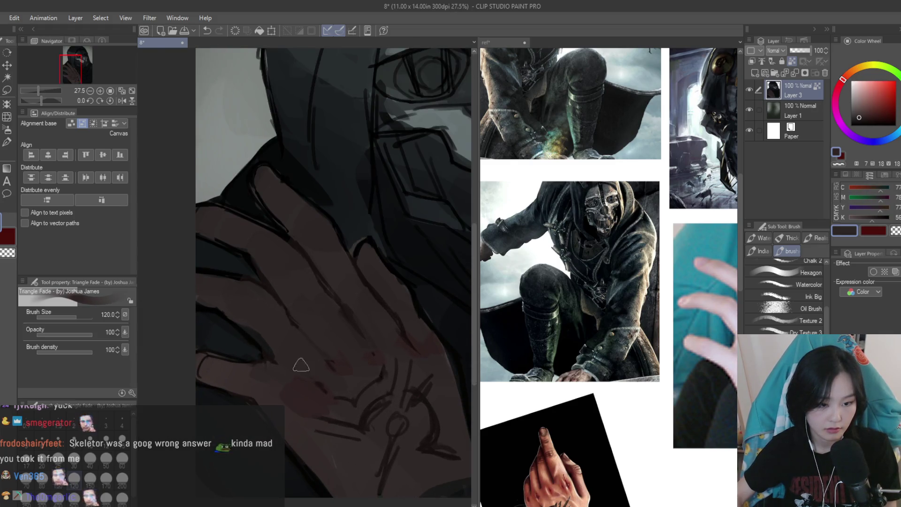
{"action": "scroll", "coordinate": [315, 380], "scroll_direction": "down", "scroll_amount": 2}
{"action": "scroll", "coordinate": [325, 379], "scroll_direction": "up", "scroll_amount": 1}
{"action": "scroll", "coordinate": [283, 290], "scroll_direction": "up", "scroll_amount": 2}
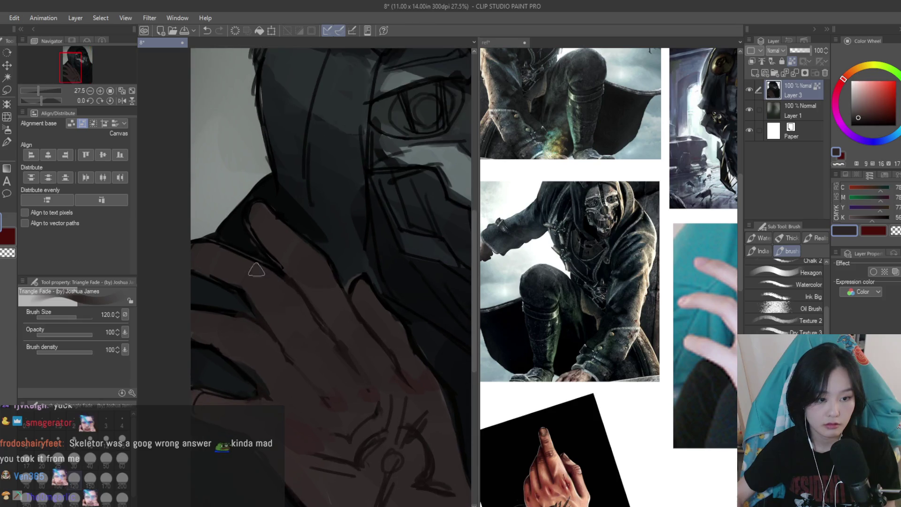
{"action": "left_click", "coordinate": [231, 234], "text": "alt"}
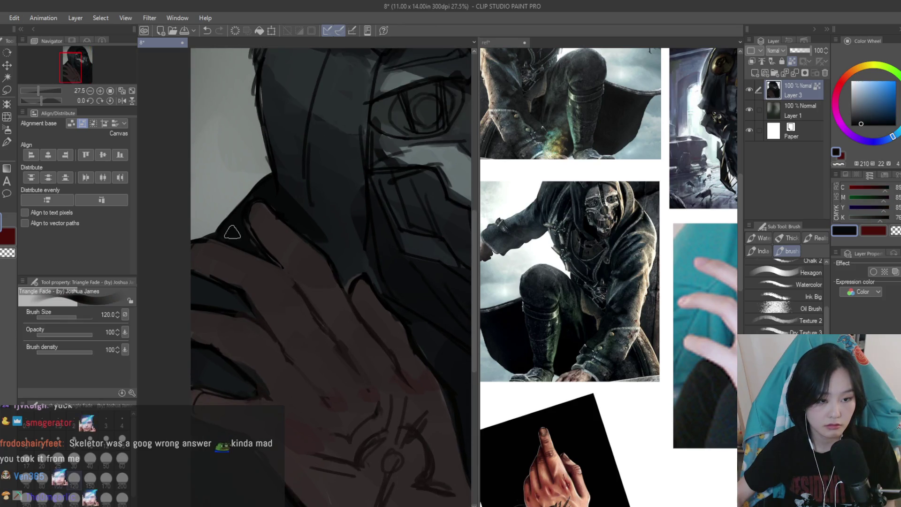
{"action": "scroll", "coordinate": [274, 233], "scroll_direction": "down", "scroll_amount": 1}
{"action": "left_click", "coordinate": [282, 237], "text": "alt"}
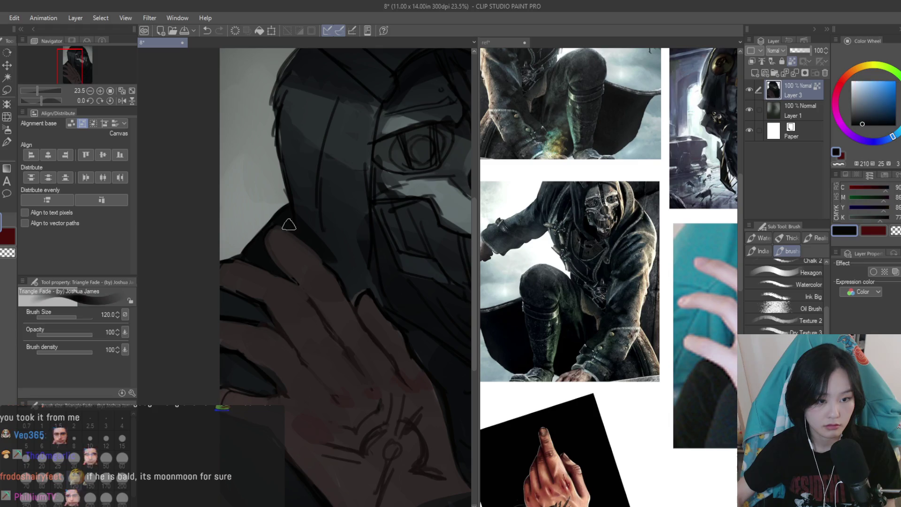
{"action": "scroll", "coordinate": [352, 258], "scroll_direction": "down", "scroll_amount": 3}
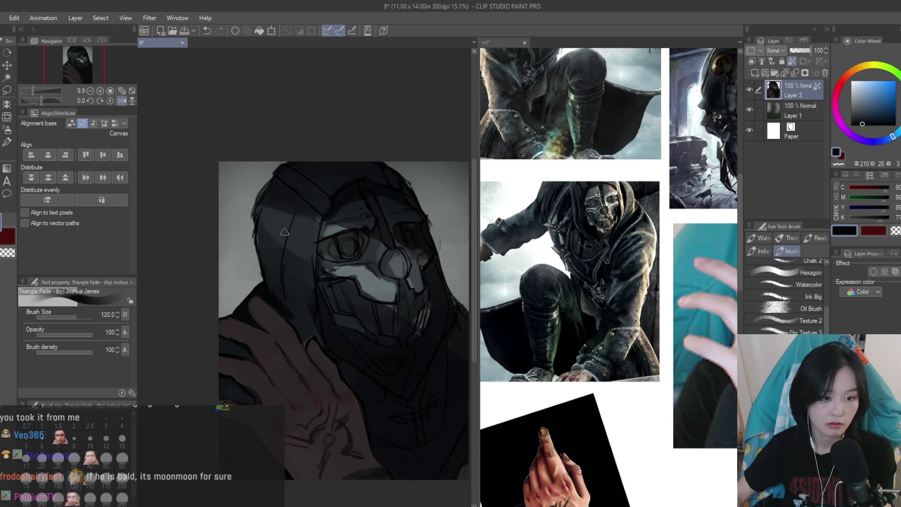
{"action": "scroll", "coordinate": [419, 280], "scroll_direction": "up", "scroll_amount": 3}
{"action": "scroll", "coordinate": [626, 300], "scroll_direction": "down", "scroll_amount": 1}
{"action": "scroll", "coordinate": [625, 300], "scroll_direction": "down", "scroll_amount": 2}
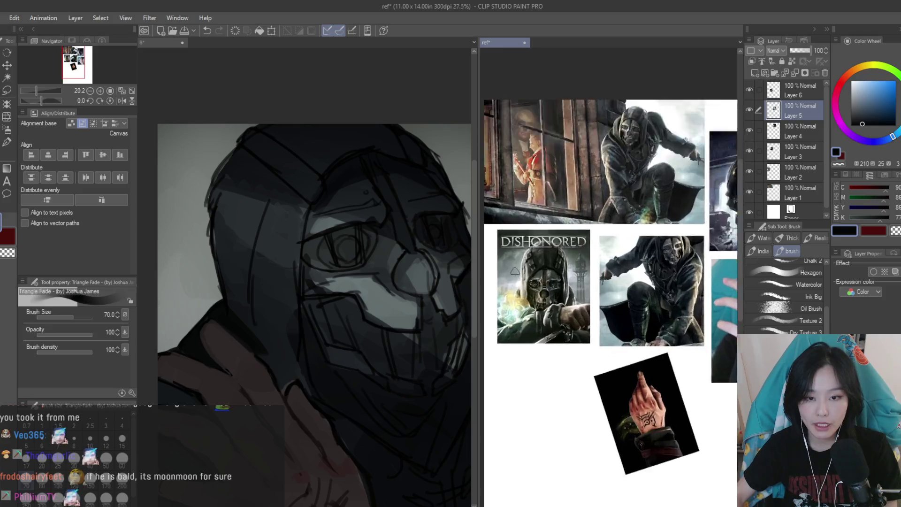
{"action": "scroll", "coordinate": [532, 272], "scroll_direction": "up", "scroll_amount": 4}
{"action": "scroll", "coordinate": [340, 251], "scroll_direction": "up", "scroll_amount": 3}
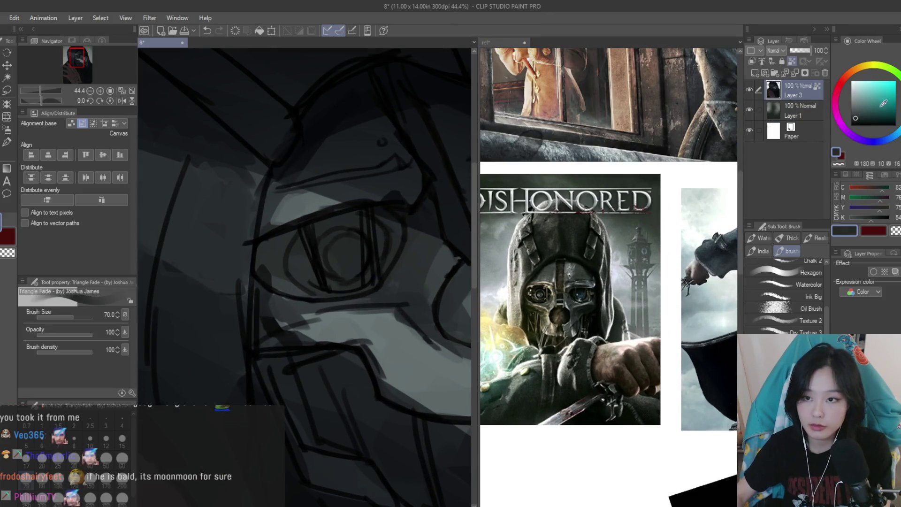
Paint a teal glow into the left mask eye, redoing it with a smaller brush
{"action": "left_click", "coordinate": [890, 102]}
{"action": "scroll", "coordinate": [366, 272], "scroll_direction": "down", "scroll_amount": 1}
{"action": "left_click", "coordinate": [344, 259]}
{"action": "scroll", "coordinate": [425, 350], "scroll_direction": "down", "scroll_amount": 4}
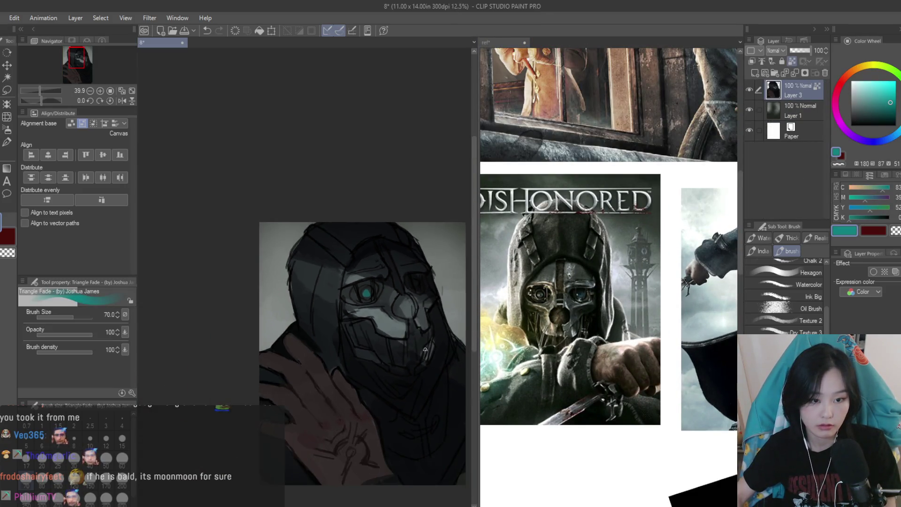
{"action": "scroll", "coordinate": [412, 327], "scroll_direction": "up", "scroll_amount": 3}
{"action": "key", "text": "ctrl+z"}
{"action": "key", "text": "bracketleft"}
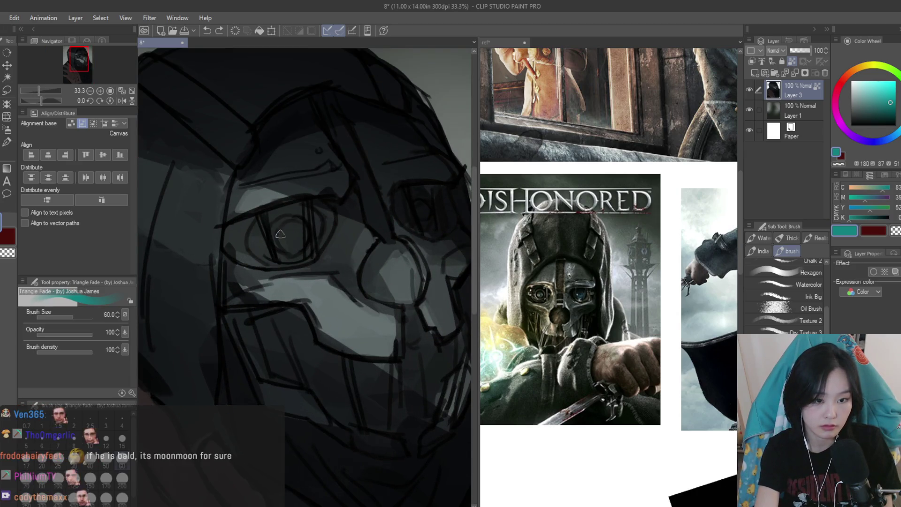
{"action": "scroll", "coordinate": [289, 238], "scroll_direction": "down", "scroll_amount": 1}
{"action": "left_click", "coordinate": [889, 113]}
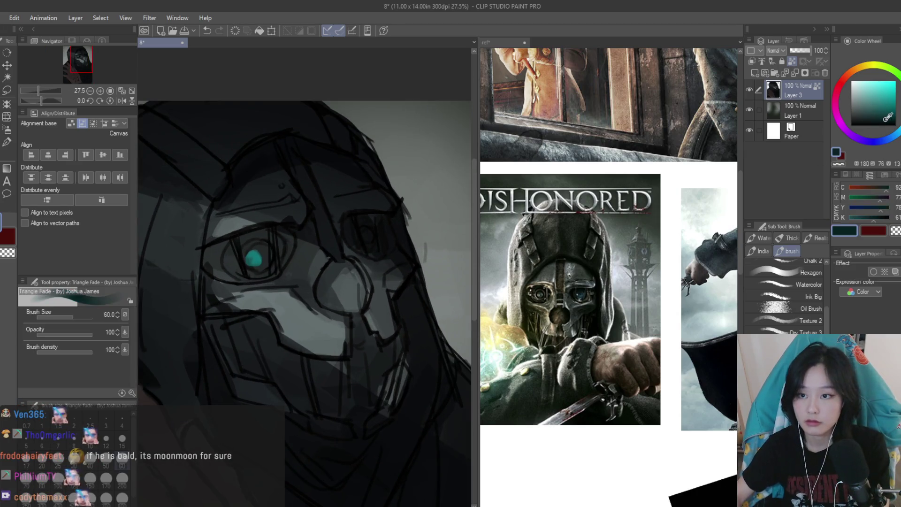
Fill the right eye socket with dark blue
{"action": "left_click", "coordinate": [895, 135]}
{"action": "scroll", "coordinate": [328, 241], "scroll_direction": "up", "scroll_amount": 1}
{"action": "left_click", "coordinate": [379, 237]}
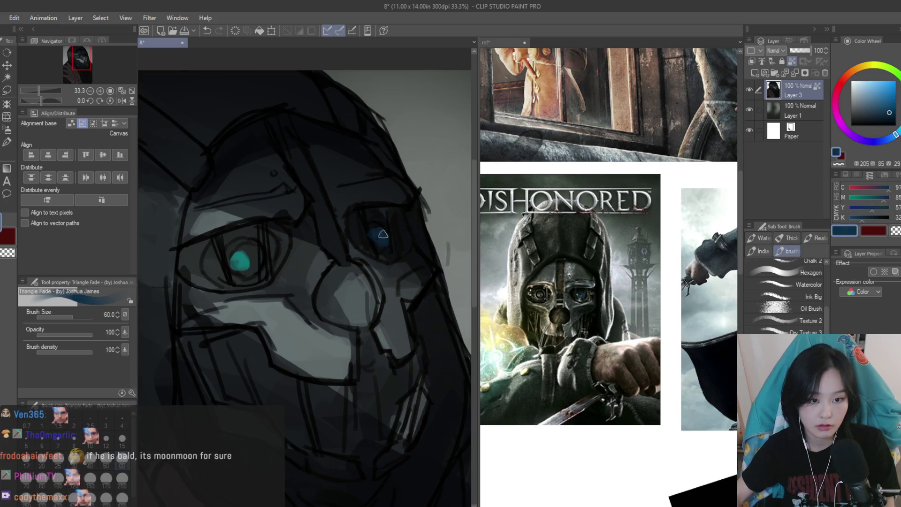
{"action": "left_click", "coordinate": [328, 251], "text": "alt"}
{"action": "scroll", "coordinate": [328, 251], "scroll_direction": "up", "scroll_amount": 1}
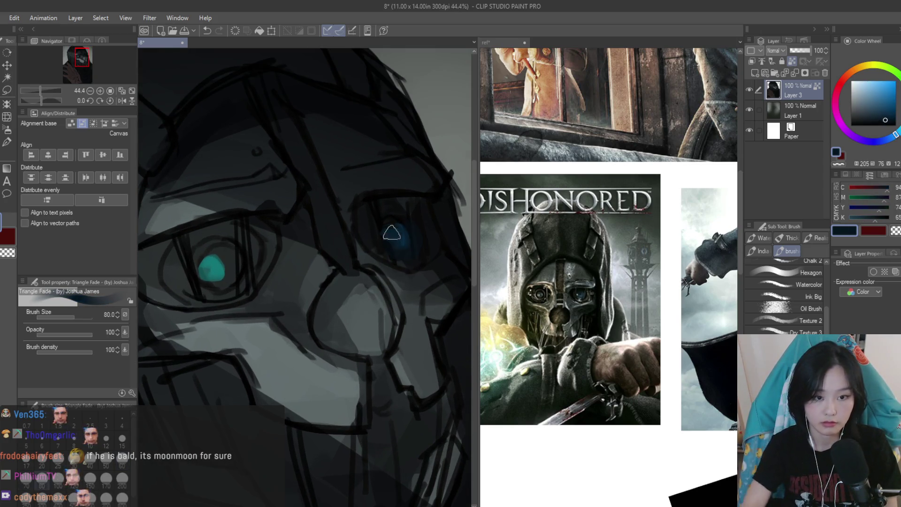
{"action": "scroll", "coordinate": [371, 244], "scroll_direction": "up", "scroll_amount": 1}
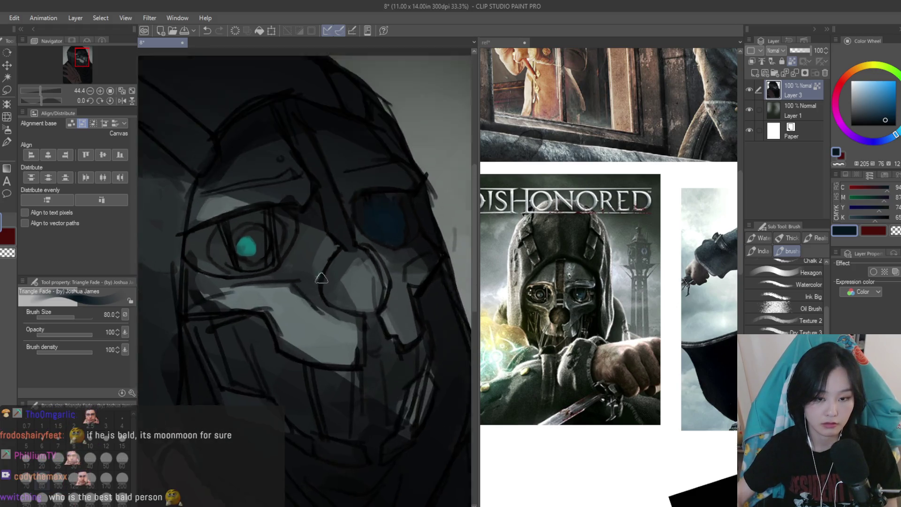
Paint a light grey-blue edge along the mask's nose circle, then pick darker mask tones
{"action": "mouse_move", "coordinate": [348, 261]}
{"action": "left_mouse_down"}
{"action": "mouse_move", "coordinate": [395, 264]}
{"action": "mouse_move", "coordinate": [322, 264]}
{"action": "left_mouse_up"}
{"action": "left_click", "coordinate": [399, 359], "text": "alt"}
{"action": "left_click", "coordinate": [405, 321], "text": "alt"}
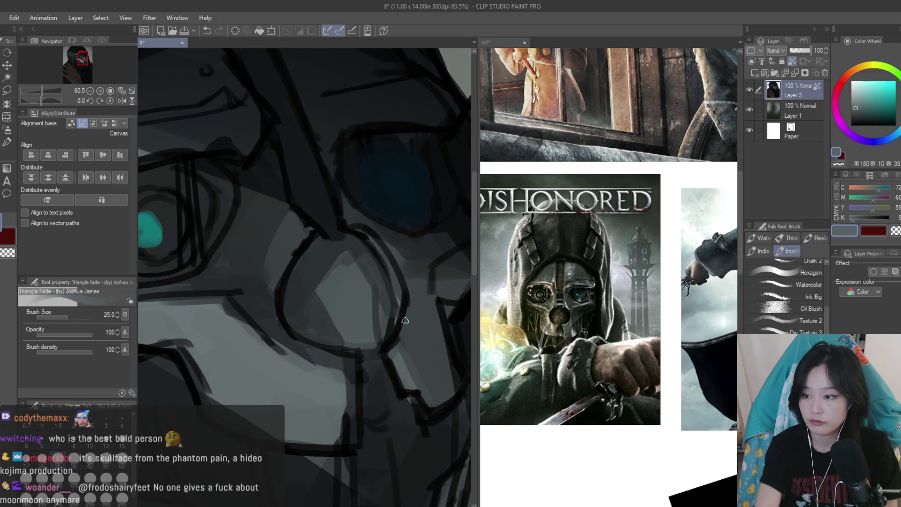
{"action": "scroll", "coordinate": [389, 225], "scroll_direction": "up", "scroll_amount": 1}
{"action": "mouse_move", "coordinate": [352, 240]}
{"action": "left_mouse_down"}
{"action": "mouse_move", "coordinate": [385, 263]}
{"action": "mouse_move", "coordinate": [396, 287]}
{"action": "left_mouse_up"}
{"action": "left_click", "coordinate": [364, 224], "text": "alt"}
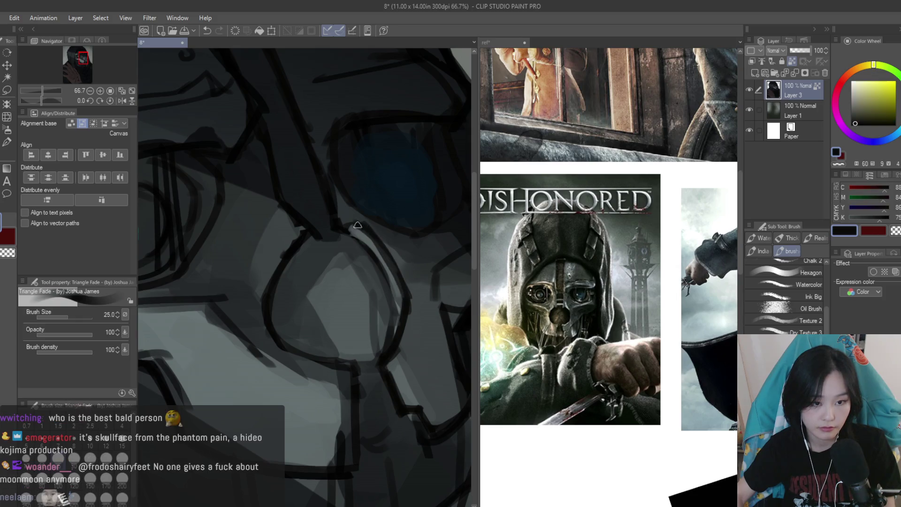
{"action": "left_click", "coordinate": [339, 212], "text": "alt"}
{"action": "scroll", "coordinate": [340, 212], "scroll_direction": "up", "scroll_amount": 1}
{"action": "left_click", "coordinate": [410, 257], "text": "alt"}
{"action": "scroll", "coordinate": [332, 190], "scroll_direction": "down", "scroll_amount": 3}
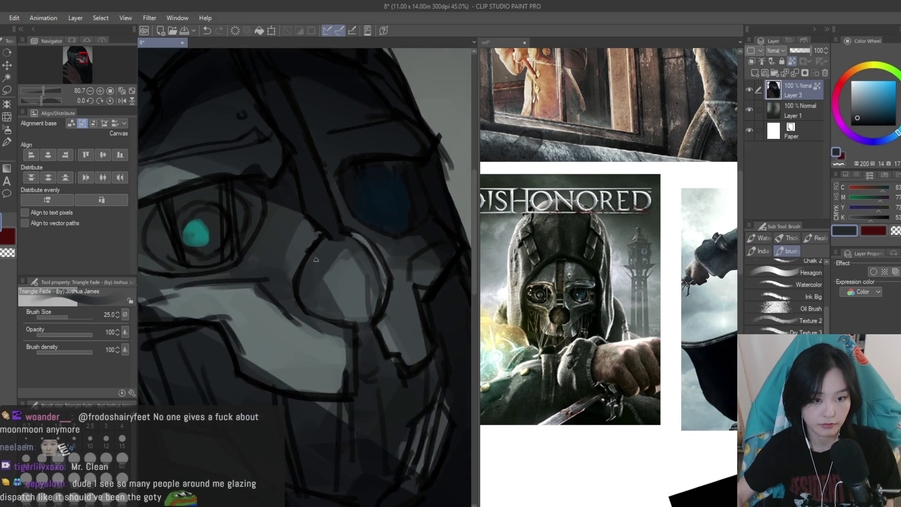
Mirror the canvas to check proportions, sample darker blue-greys, and enlarge the brush
{"action": "key", "text": "h"}
{"action": "scroll", "coordinate": [324, 230], "scroll_direction": "up", "scroll_amount": 3}
{"action": "left_click", "coordinate": [323, 230], "text": "alt"}
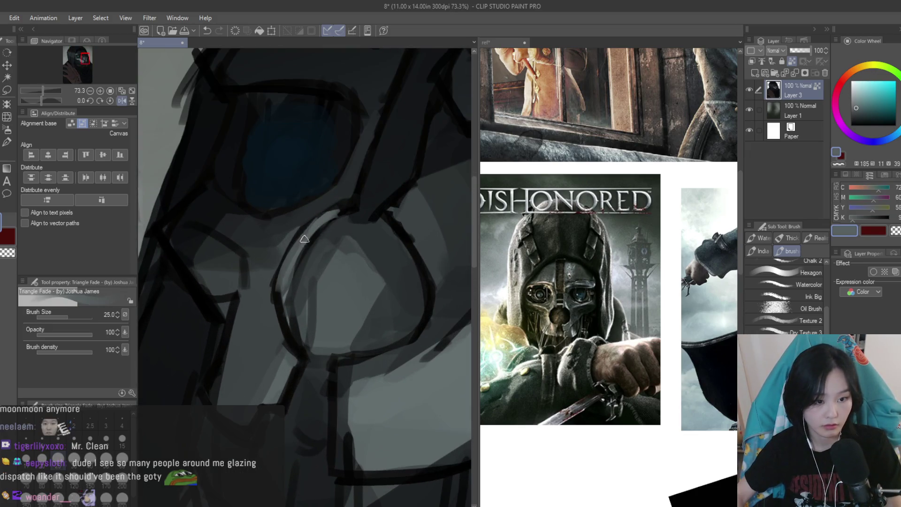
{"action": "left_click", "coordinate": [275, 308], "text": "alt"}
{"action": "left_click", "coordinate": [276, 312], "text": "alt"}
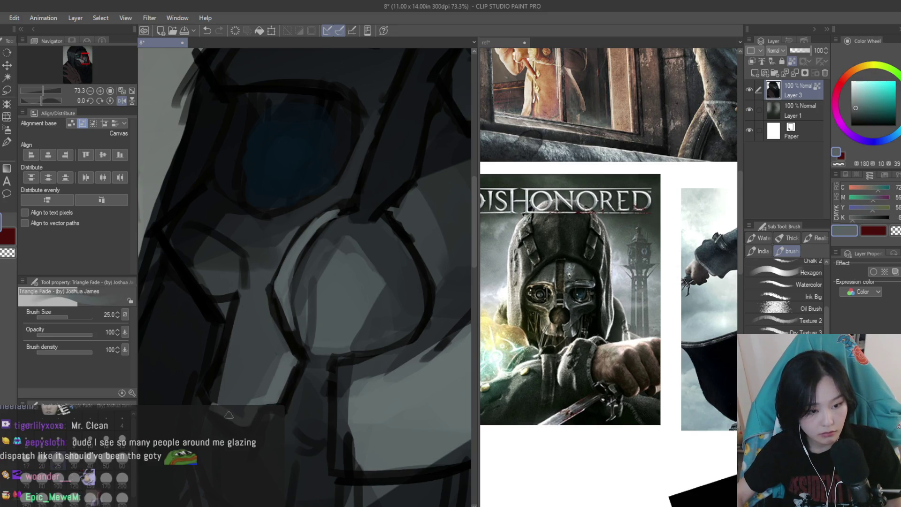
{"action": "left_click", "coordinate": [227, 368], "text": "alt"}
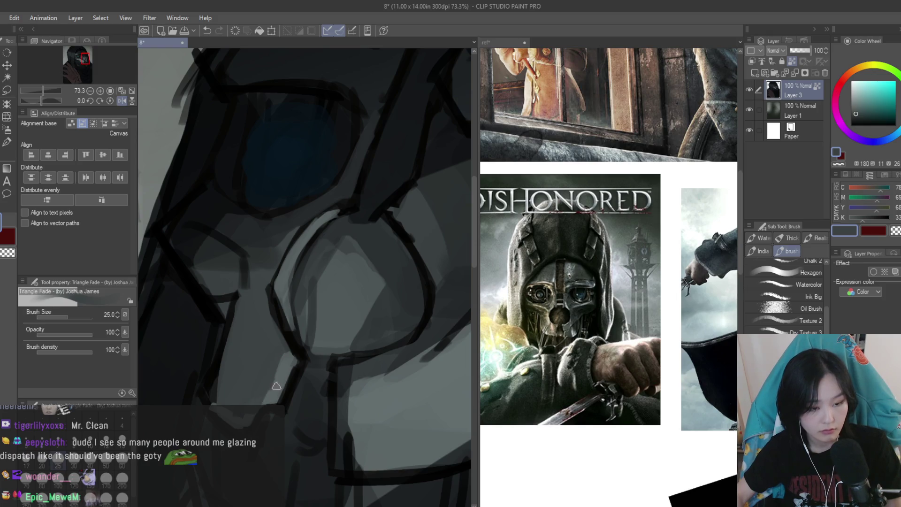
{"action": "left_click", "coordinate": [253, 409], "text": "alt"}
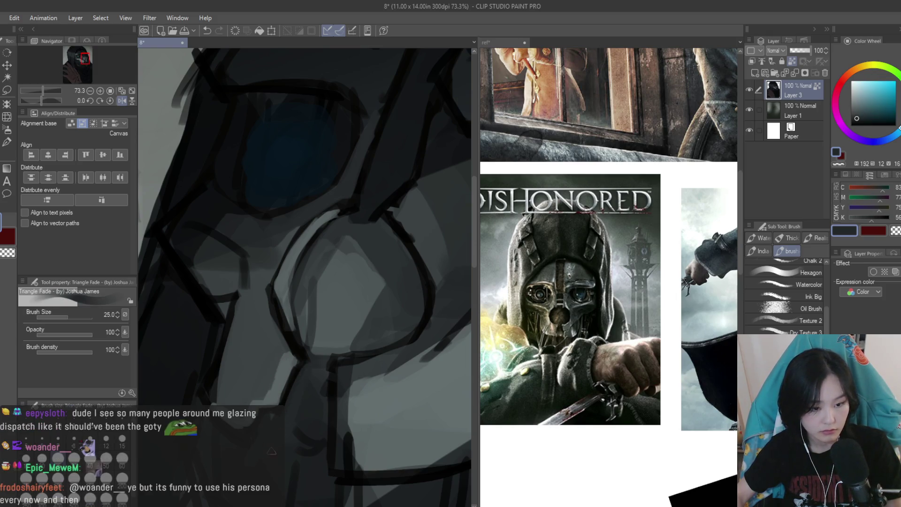
{"action": "scroll", "coordinate": [271, 450], "scroll_direction": "down", "scroll_amount": 5}
{"action": "key", "text": "bracketright"}
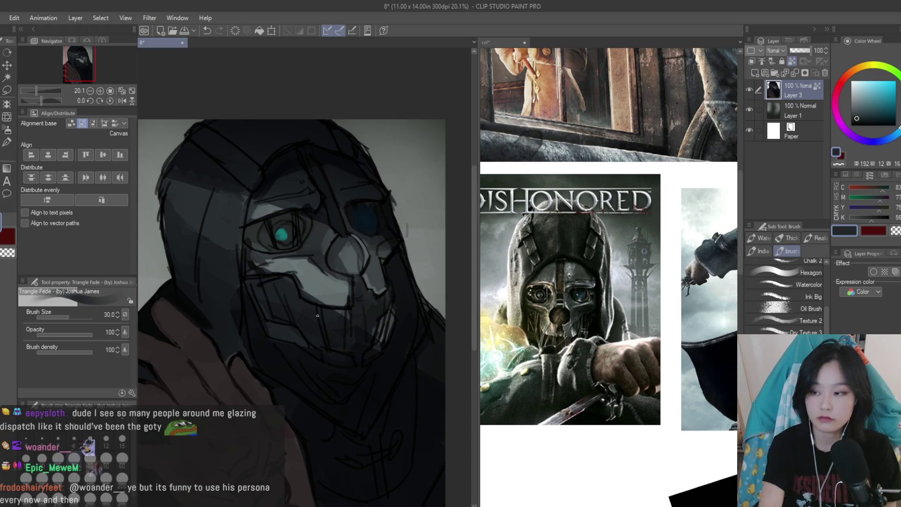
Darken the mask's nose outline and shade around it with dark and light strokes
{"action": "scroll", "coordinate": [328, 232], "scroll_direction": "up", "scroll_amount": 4}
{"action": "key", "text": "bracketright"}
{"action": "left_click", "coordinate": [330, 230], "text": "alt"}
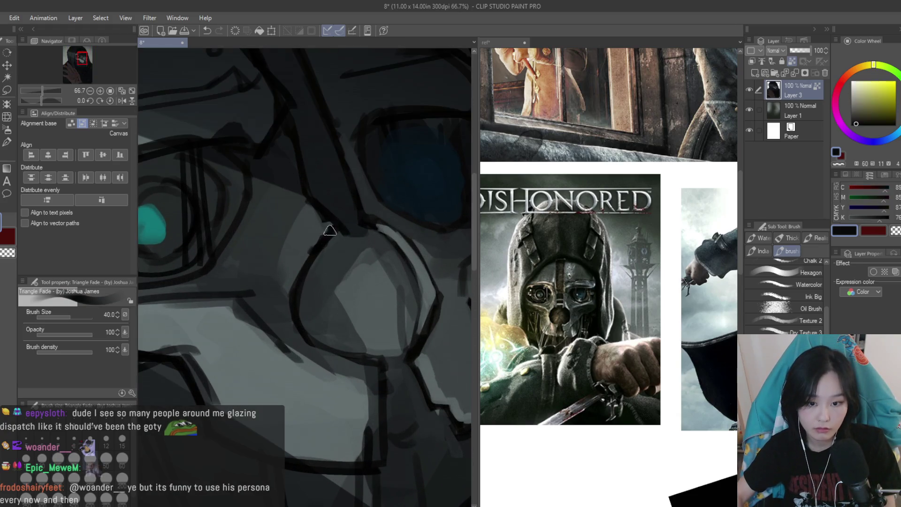
{"action": "mouse_move", "coordinate": [326, 239]}
{"action": "left_mouse_down"}
{"action": "mouse_move", "coordinate": [298, 298]}
{"action": "mouse_move", "coordinate": [311, 329]}
{"action": "left_mouse_up"}
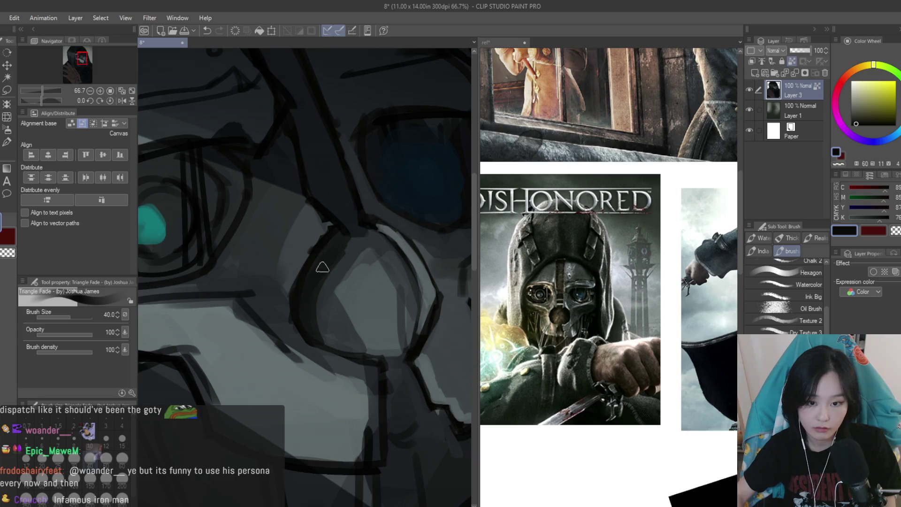
{"action": "mouse_move", "coordinate": [353, 240]}
{"action": "left_mouse_down"}
{"action": "mouse_move", "coordinate": [380, 241]}
{"action": "mouse_move", "coordinate": [422, 312]}
{"action": "left_mouse_up"}
{"action": "left_click", "coordinate": [343, 279], "text": "alt"}
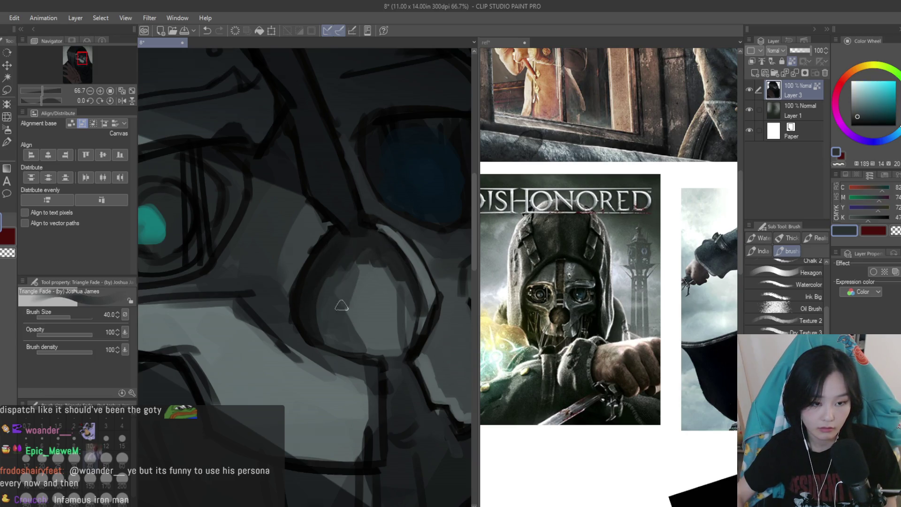
{"action": "left_click_drag", "start_coordinate": [345, 267], "coordinate": [367, 336]}
{"action": "left_click", "coordinate": [366, 336], "text": "alt"}
{"action": "left_click_drag", "start_coordinate": [395, 277], "coordinate": [397, 344]}
{"action": "scroll", "coordinate": [422, 304], "scroll_direction": "down", "scroll_amount": 4}
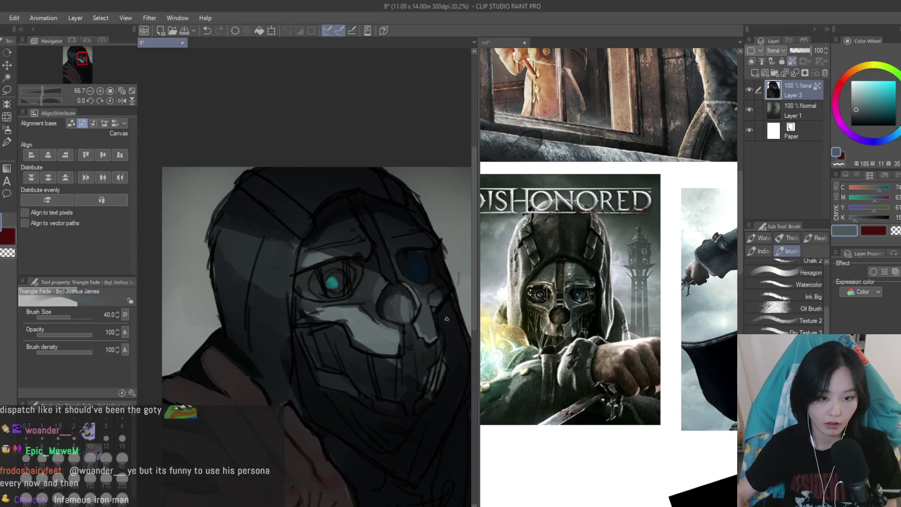
{"action": "scroll", "coordinate": [385, 303], "scroll_direction": "up", "scroll_amount": 2}
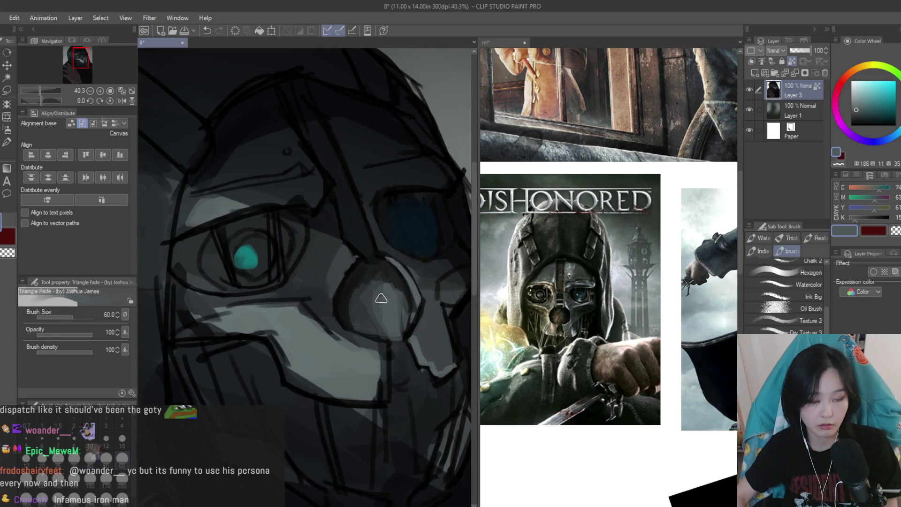
{"action": "scroll", "coordinate": [381, 298], "scroll_direction": "up", "scroll_amount": 1}
Brighten the mask right of and below the teal eye with lighter blue-grey
{"action": "left_click", "coordinate": [333, 267], "text": "alt"}
{"action": "left_click", "coordinate": [331, 263], "text": "alt"}
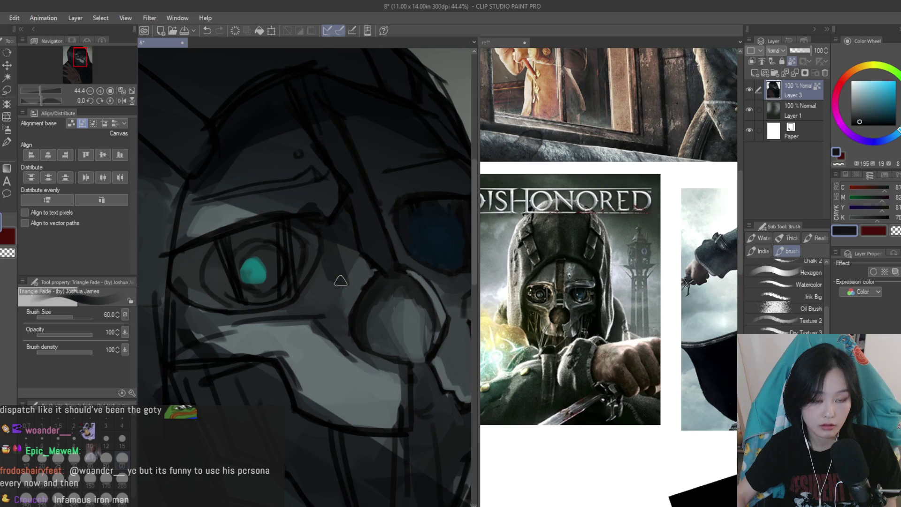
{"action": "left_click", "coordinate": [324, 263], "text": "alt"}
{"action": "left_click", "coordinate": [230, 228], "text": "alt"}
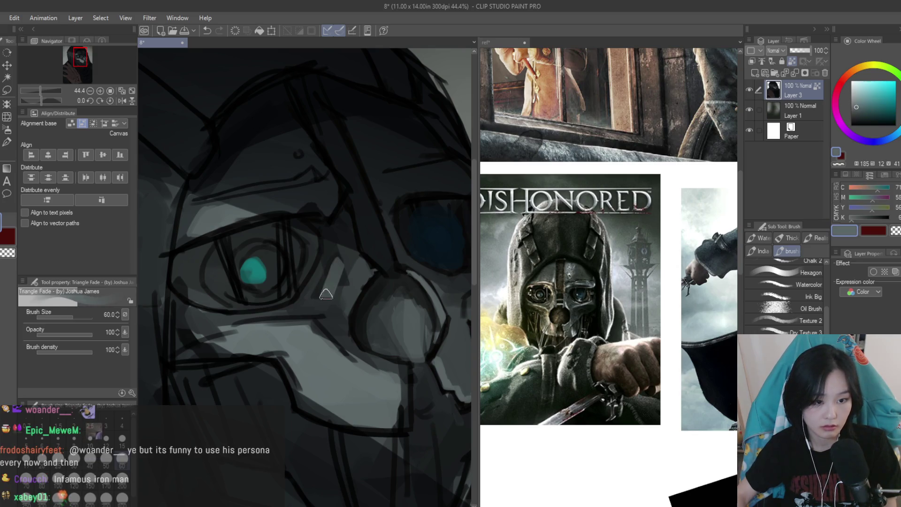
{"action": "mouse_move", "coordinate": [338, 270]}
{"action": "left_mouse_down"}
{"action": "mouse_move", "coordinate": [342, 293]}
{"action": "mouse_move", "coordinate": [329, 281]}
{"action": "mouse_move", "coordinate": [332, 255]}
{"action": "mouse_move", "coordinate": [338, 281]}
{"action": "mouse_move", "coordinate": [351, 277]}
{"action": "mouse_move", "coordinate": [330, 309]}
{"action": "mouse_move", "coordinate": [305, 313]}
{"action": "mouse_move", "coordinate": [336, 305]}
{"action": "mouse_move", "coordinate": [309, 310]}
{"action": "mouse_move", "coordinate": [291, 295]}
{"action": "mouse_move", "coordinate": [339, 328]}
{"action": "mouse_move", "coordinate": [343, 377]}
{"action": "mouse_move", "coordinate": [420, 413]}
{"action": "left_mouse_up"}
{"action": "left_click", "coordinate": [334, 253], "text": "alt"}
{"action": "left_click", "coordinate": [342, 253], "text": "alt"}
{"action": "left_click", "coordinate": [328, 300], "text": "alt"}
{"action": "left_click", "coordinate": [329, 302], "text": "alt"}
{"action": "scroll", "coordinate": [332, 282], "scroll_direction": "down", "scroll_amount": 5}
{"action": "scroll", "coordinate": [332, 282], "scroll_direction": "up", "scroll_amount": 5}
Paint the light grey band below the eye, extending it leftward
{"action": "left_click", "coordinate": [337, 293], "text": "alt"}
{"action": "left_click", "coordinate": [322, 335], "text": "alt"}
{"action": "left_click_drag", "start_coordinate": [342, 377], "coordinate": [215, 319]}
{"action": "left_click", "coordinate": [300, 301], "text": "alt"}
{"action": "left_click_drag", "start_coordinate": [328, 315], "coordinate": [209, 307]}
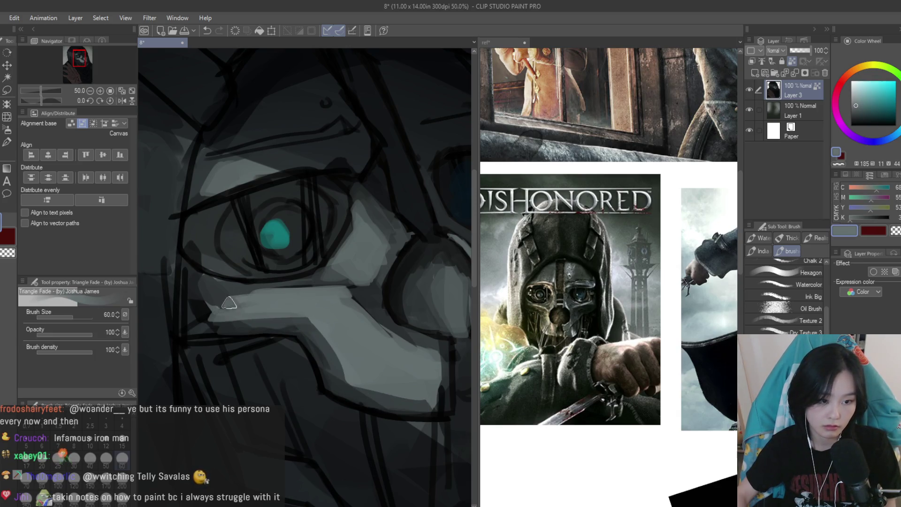
{"action": "scroll", "coordinate": [385, 293], "scroll_direction": "down", "scroll_amount": 6}
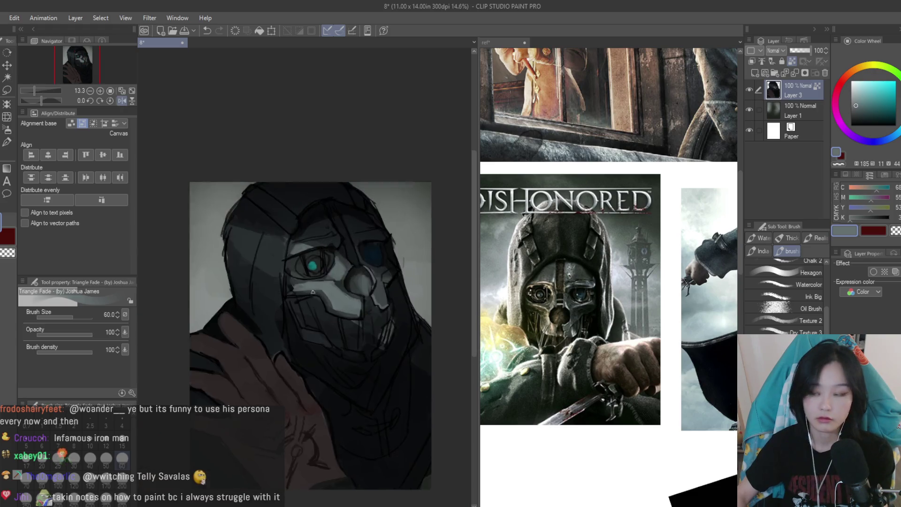
{"action": "scroll", "coordinate": [385, 293], "scroll_direction": "up", "scroll_amount": 6}
Darken the band below the eye and add a dark stroke above it
{"action": "left_click", "coordinate": [434, 307], "text": "alt"}
{"action": "mouse_move", "coordinate": [434, 308]}
{"action": "left_mouse_down"}
{"action": "mouse_move", "coordinate": [408, 356]}
{"action": "mouse_move", "coordinate": [396, 356]}
{"action": "mouse_move", "coordinate": [210, 278]}
{"action": "left_mouse_up"}
{"action": "scroll", "coordinate": [305, 190], "scroll_direction": "down", "scroll_amount": 3}
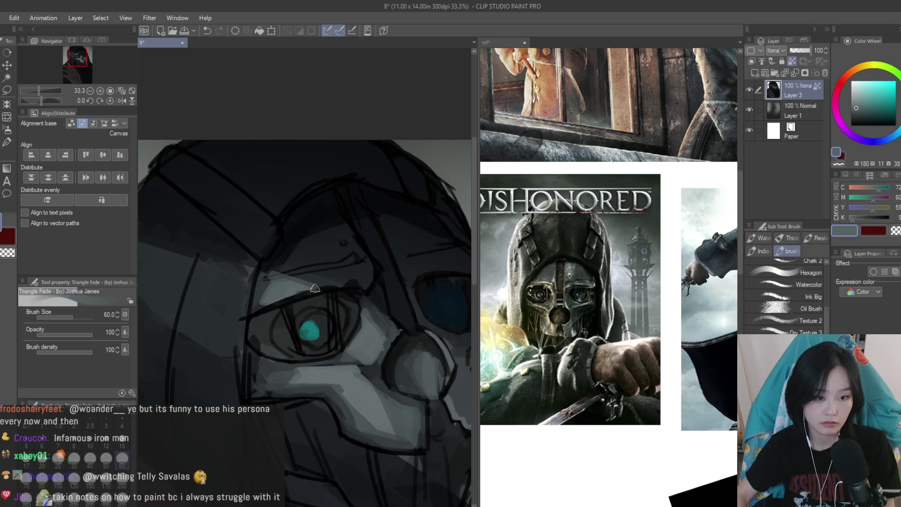
{"action": "scroll", "coordinate": [339, 272], "scroll_direction": "up", "scroll_amount": 3}
{"action": "left_click", "coordinate": [354, 292], "text": "alt"}
{"action": "left_click_drag", "start_coordinate": [357, 287], "coordinate": [300, 277]}
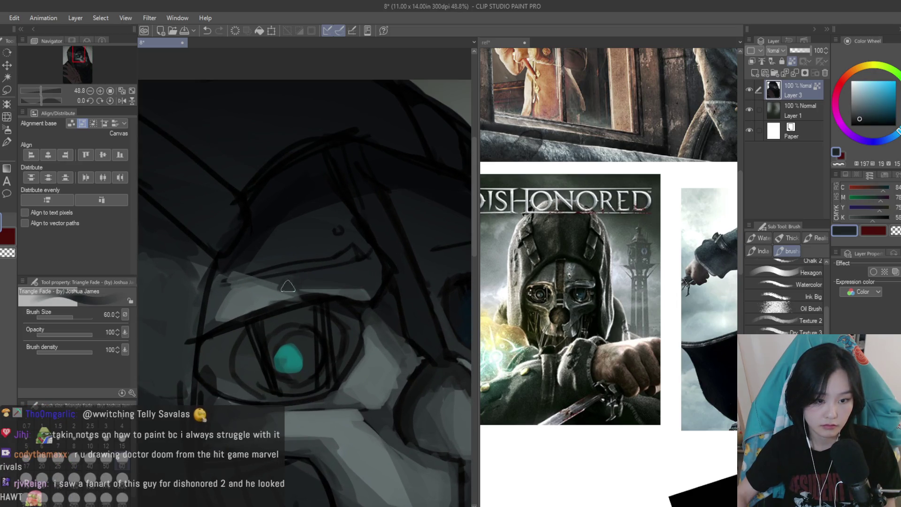
{"action": "scroll", "coordinate": [346, 281], "scroll_direction": "down", "scroll_amount": 2}
{"action": "scroll", "coordinate": [347, 279], "scroll_direction": "down", "scroll_amount": 1}
Choose a darker near-black shade from the hood and shrink the brush to 40
{"action": "left_click", "coordinate": [389, 272], "text": "alt"}
{"action": "scroll", "coordinate": [398, 244], "scroll_direction": "down", "scroll_amount": 3}
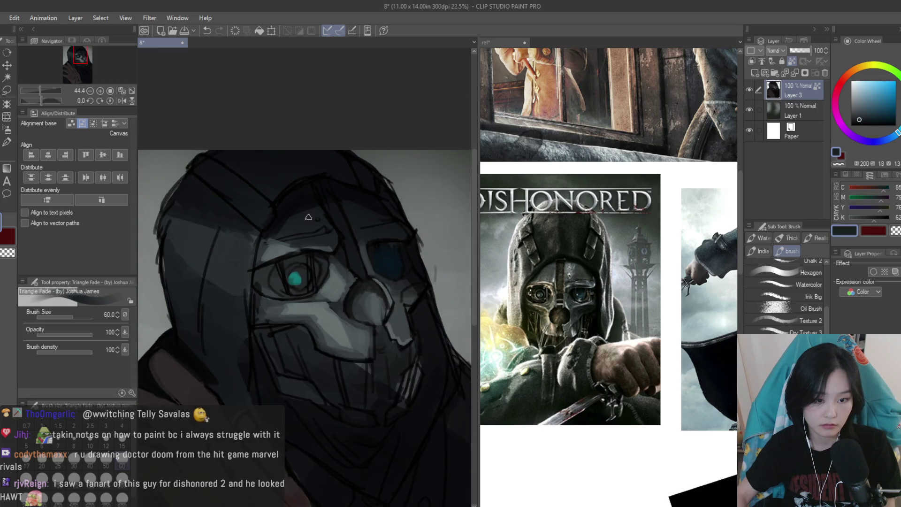
{"action": "scroll", "coordinate": [401, 240], "scroll_direction": "up", "scroll_amount": 4}
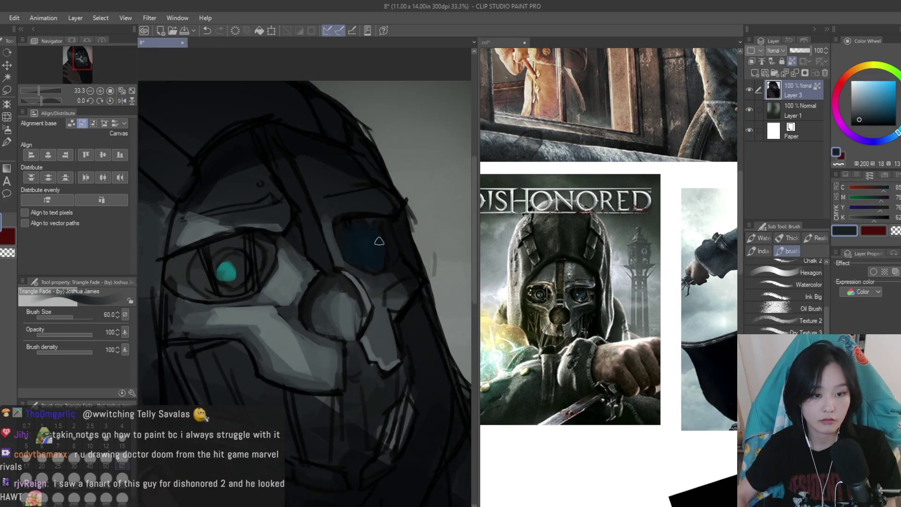
{"action": "left_click", "coordinate": [319, 217], "text": "alt"}
{"action": "scroll", "coordinate": [319, 217], "scroll_direction": "down", "scroll_amount": 1}
{"action": "left_click", "coordinate": [305, 186], "text": "alt"}
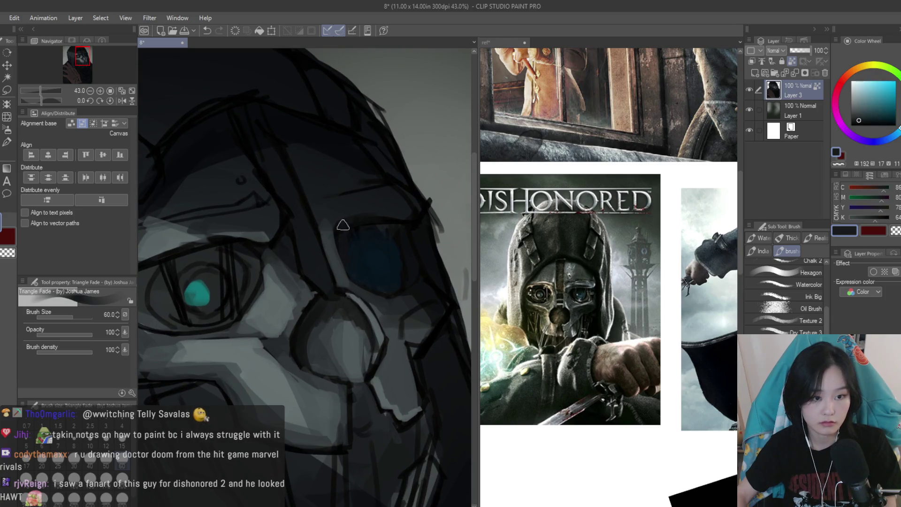
{"action": "left_click", "coordinate": [862, 123]}
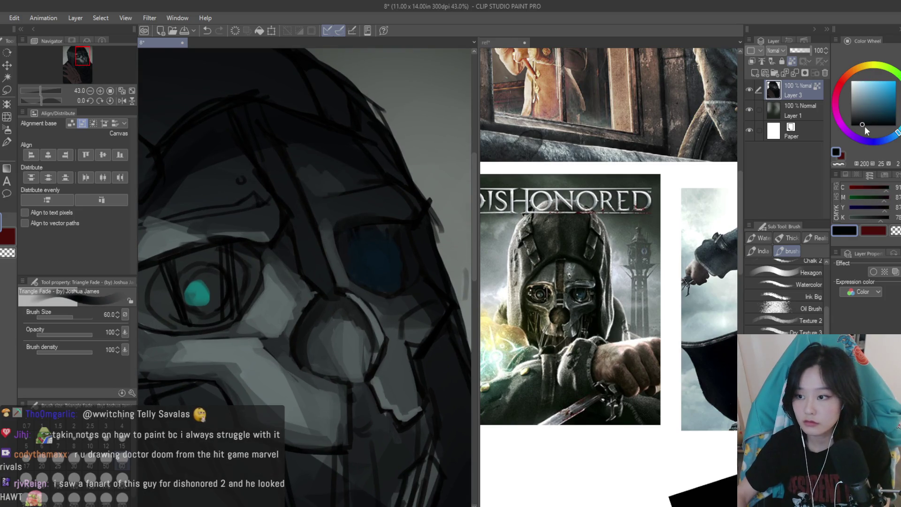
{"action": "key", "text": "bracketleft"}
{"action": "key", "text": "bracketleft"}
{"action": "scroll", "coordinate": [321, 163], "scroll_direction": "down", "scroll_amount": 1}
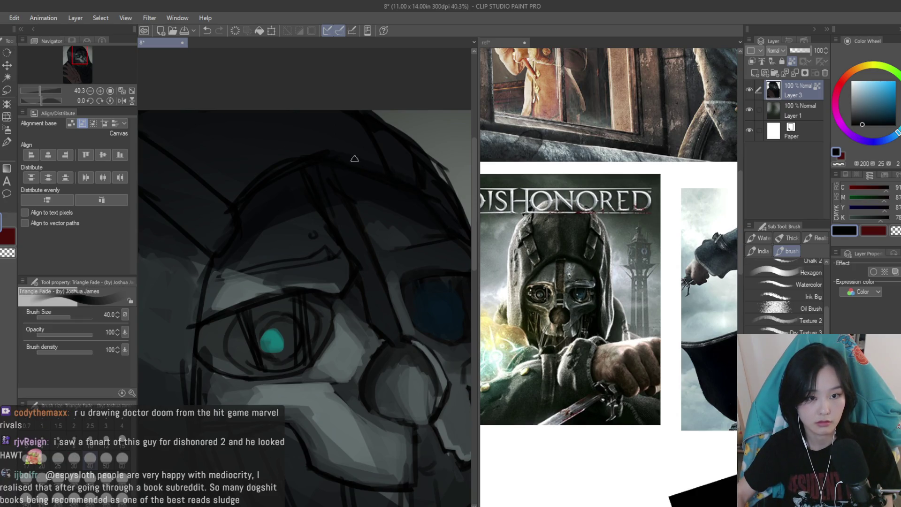
Sample several dark blue-grey tones from the hood
{"action": "left_click", "coordinate": [320, 158], "text": "alt"}
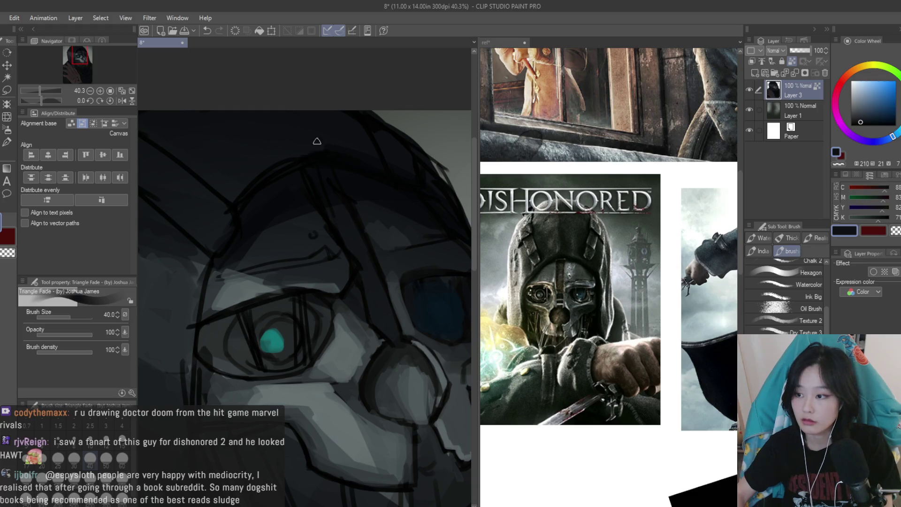
{"action": "scroll", "coordinate": [320, 157], "scroll_direction": "down", "scroll_amount": 1}
{"action": "scroll", "coordinate": [304, 282], "scroll_direction": "up", "scroll_amount": 1}
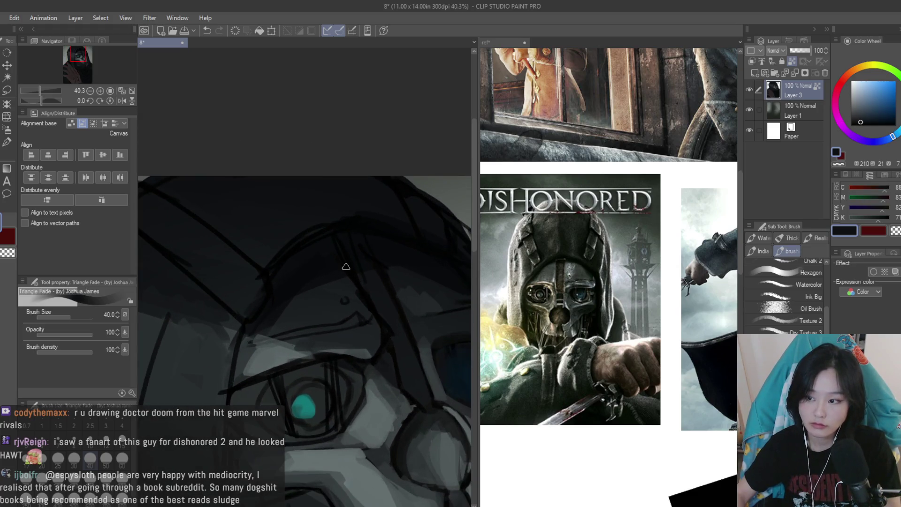
{"action": "left_click", "coordinate": [346, 263], "text": "alt"}
{"action": "left_click", "coordinate": [284, 231], "text": "alt"}
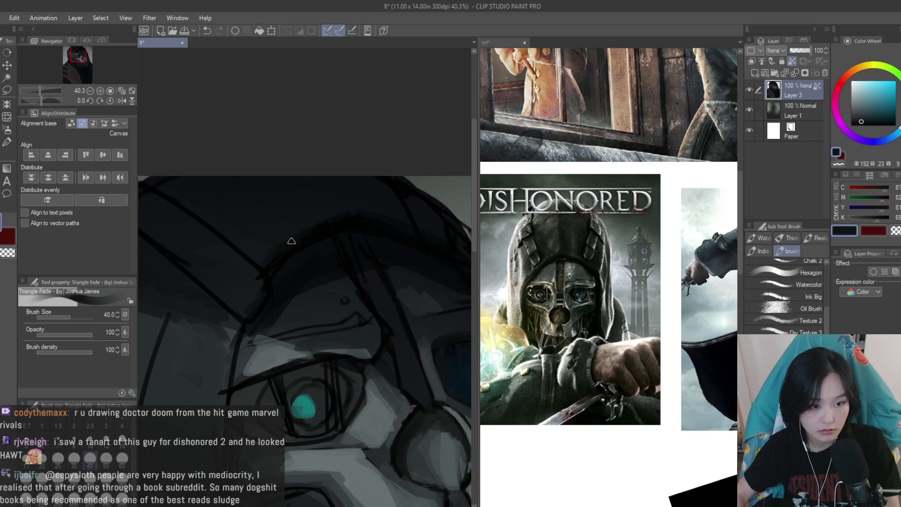
{"action": "left_click", "coordinate": [335, 225], "text": "alt"}
{"action": "left_click", "coordinate": [316, 220], "text": "alt"}
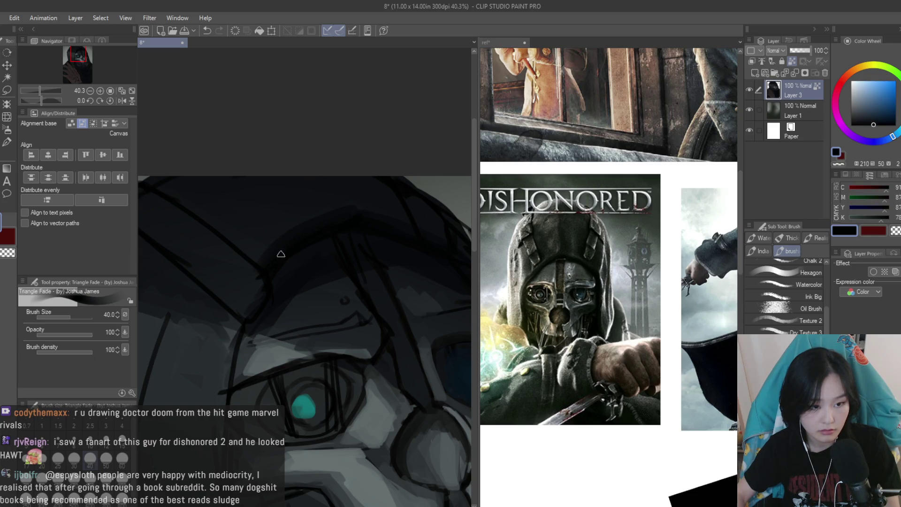
{"action": "left_click", "coordinate": [323, 203], "text": "alt"}
{"action": "left_click", "coordinate": [324, 204], "text": "alt"}
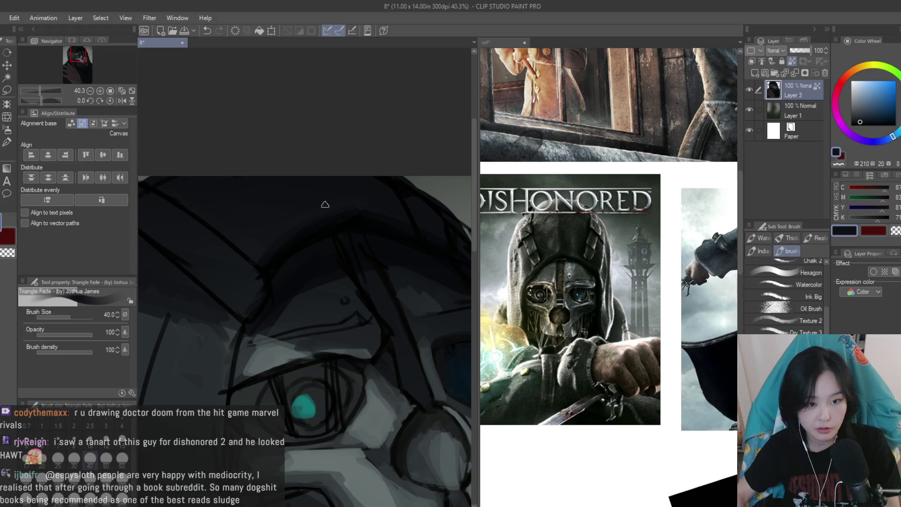
{"action": "scroll", "coordinate": [319, 192], "scroll_direction": "down", "scroll_amount": 5}
{"action": "scroll", "coordinate": [293, 218], "scroll_direction": "up", "scroll_amount": 5}
Sample dark blue-greys and black from the hood and its outline
{"action": "left_click", "coordinate": [292, 243], "text": "alt"}
{"action": "left_click", "coordinate": [303, 265], "text": "alt"}
{"action": "scroll", "coordinate": [299, 249], "scroll_direction": "up", "scroll_amount": 1}
{"action": "left_click", "coordinate": [299, 243], "text": "alt"}
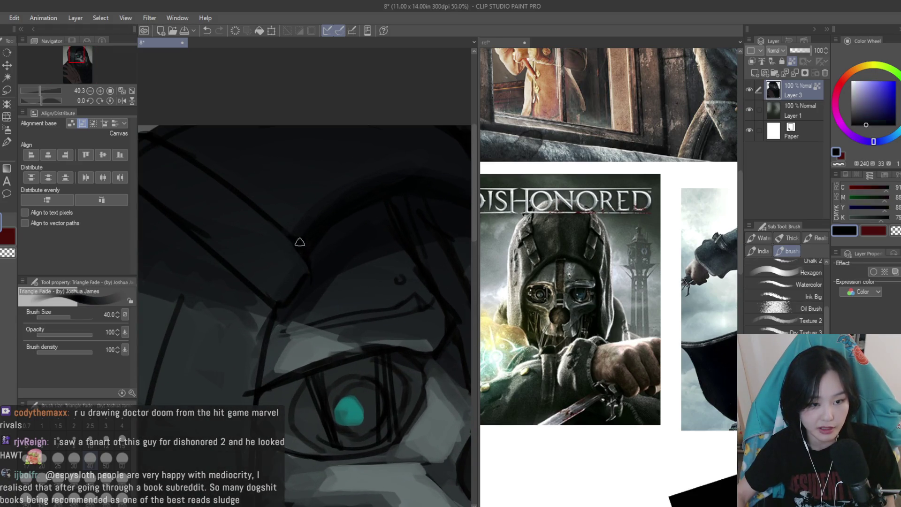
{"action": "left_click", "coordinate": [278, 303], "text": "alt"}
{"action": "scroll", "coordinate": [300, 265], "scroll_direction": "down", "scroll_amount": 1}
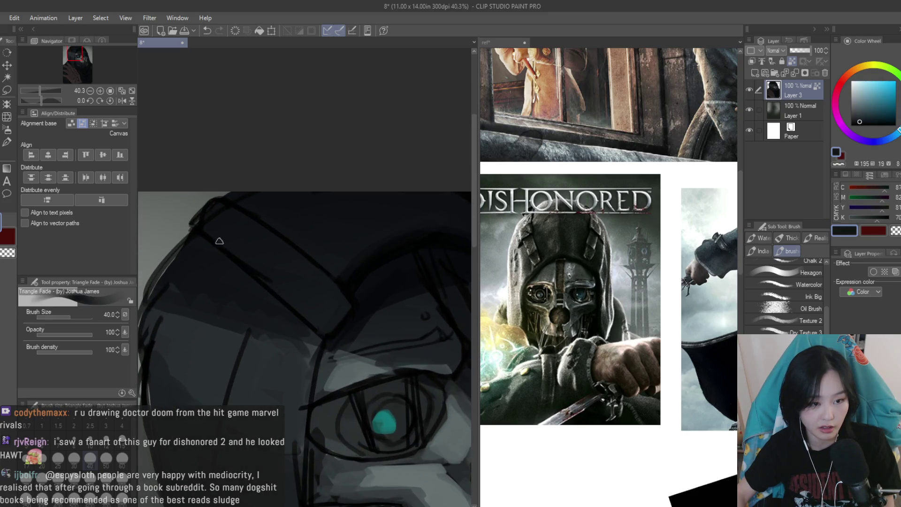
{"action": "left_click", "coordinate": [247, 246], "text": "alt"}
{"action": "scroll", "coordinate": [227, 229], "scroll_direction": "up", "scroll_amount": 1}
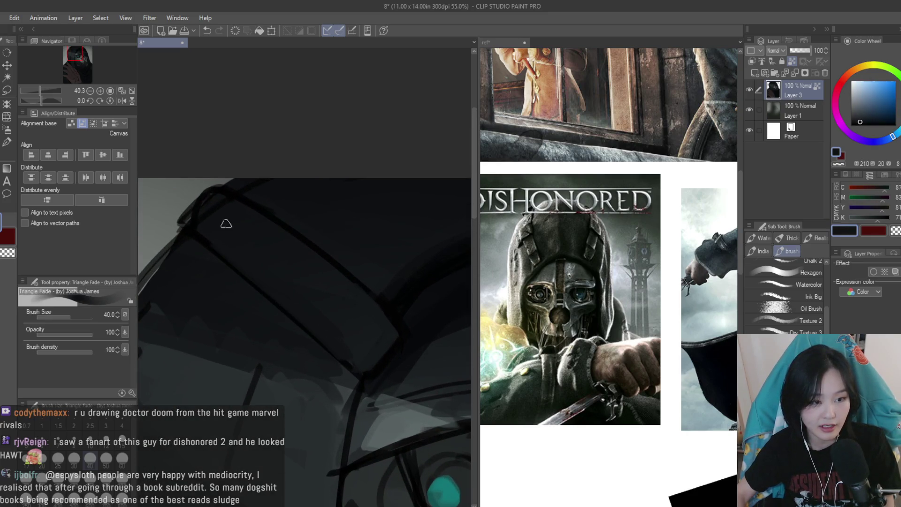
{"action": "left_click", "coordinate": [227, 193], "text": "alt"}
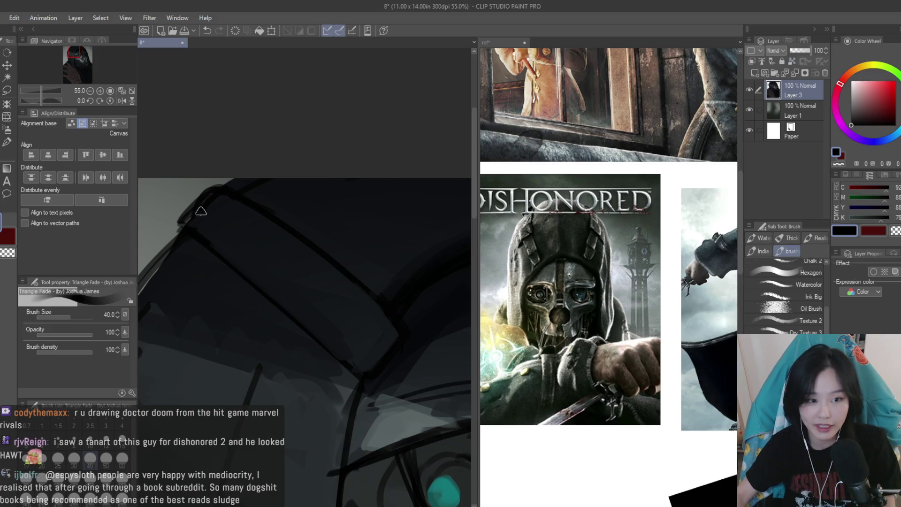
{"action": "left_click", "coordinate": [251, 203], "text": "alt"}
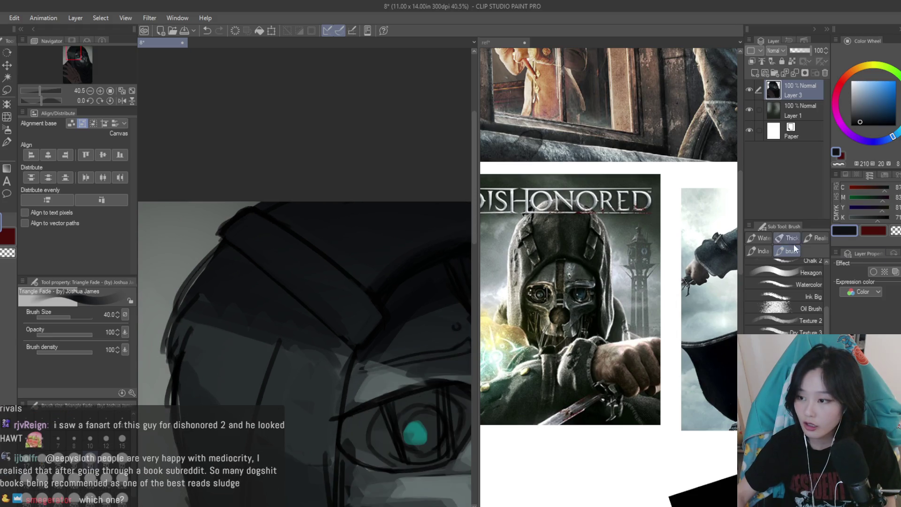
{"action": "scroll", "coordinate": [263, 196], "scroll_direction": "up", "scroll_amount": 1}
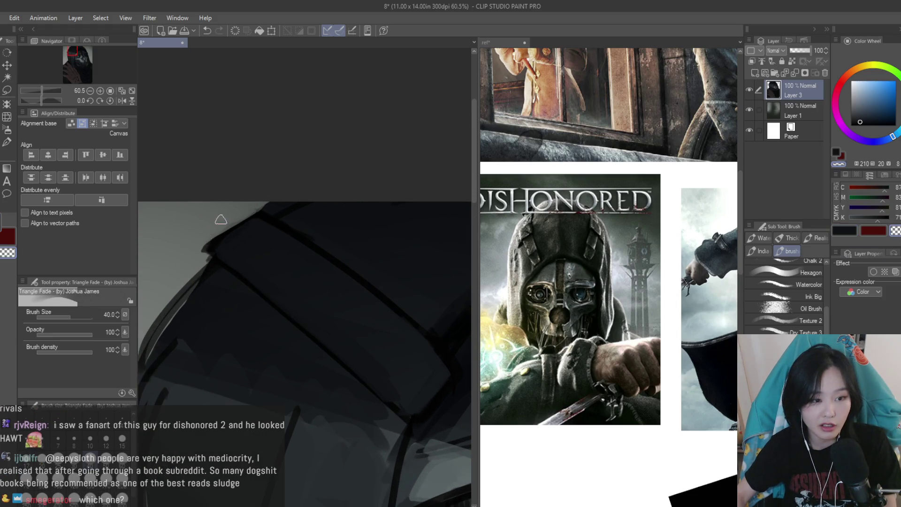
{"action": "scroll", "coordinate": [382, 211], "scroll_direction": "up", "scroll_amount": 3}
{"action": "scroll", "coordinate": [287, 231], "scroll_direction": "down", "scroll_amount": 4}
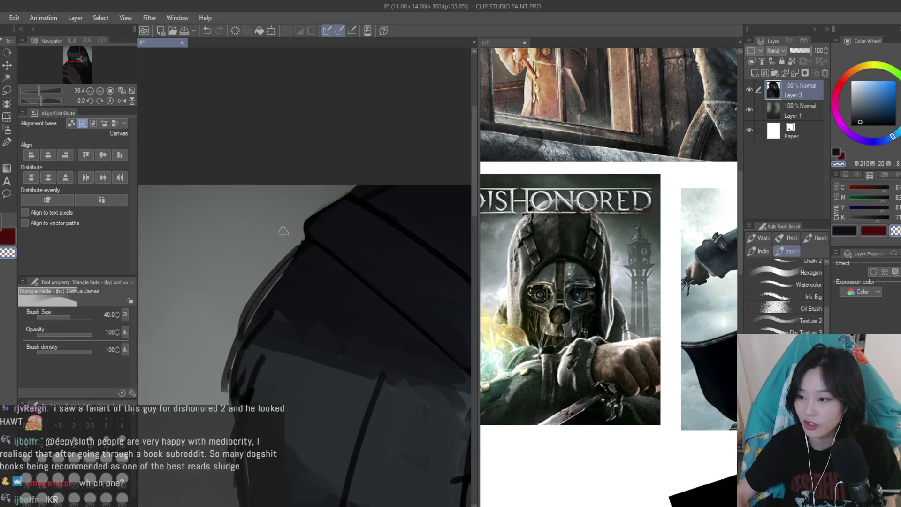
{"action": "scroll", "coordinate": [297, 236], "scroll_direction": "down", "scroll_amount": 3}
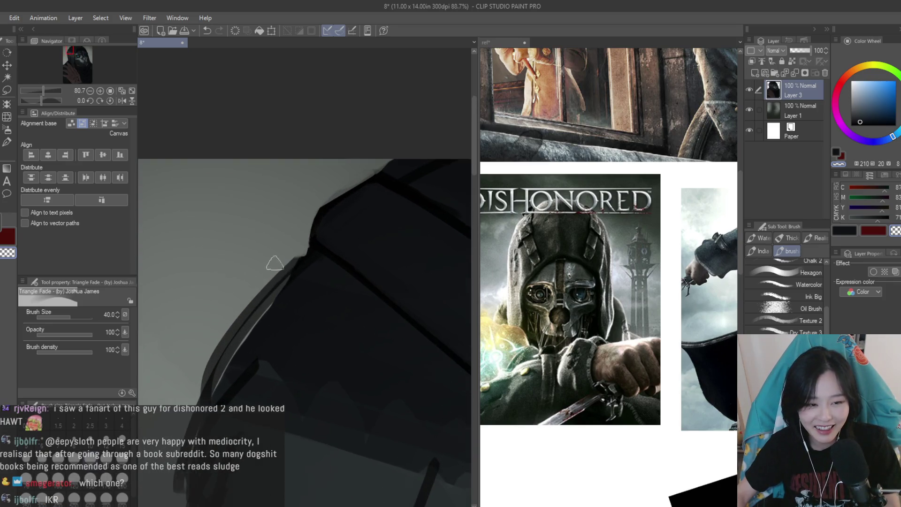
{"action": "scroll", "coordinate": [284, 241], "scroll_direction": "up", "scroll_amount": 1}
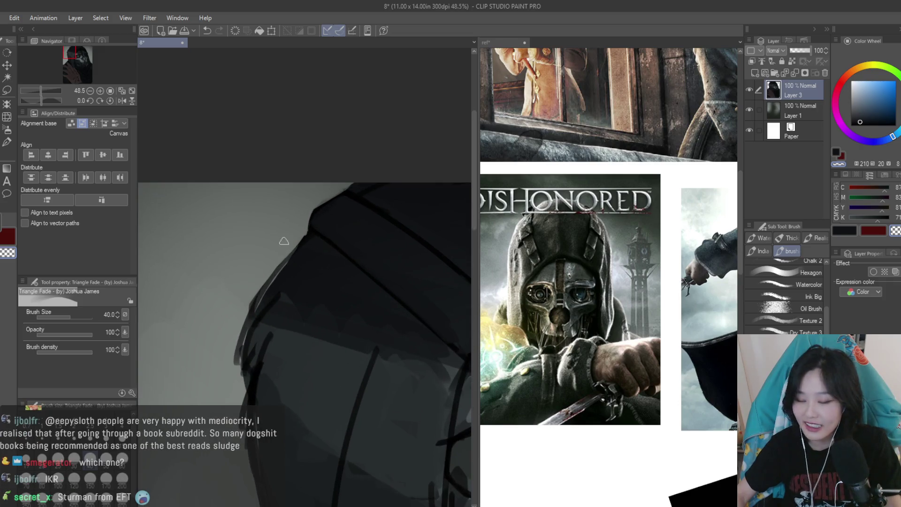
Brush light grey along the upper hood edge, undoing the final stroke
{"action": "left_click_drag", "start_coordinate": [282, 238], "coordinate": [261, 298]}
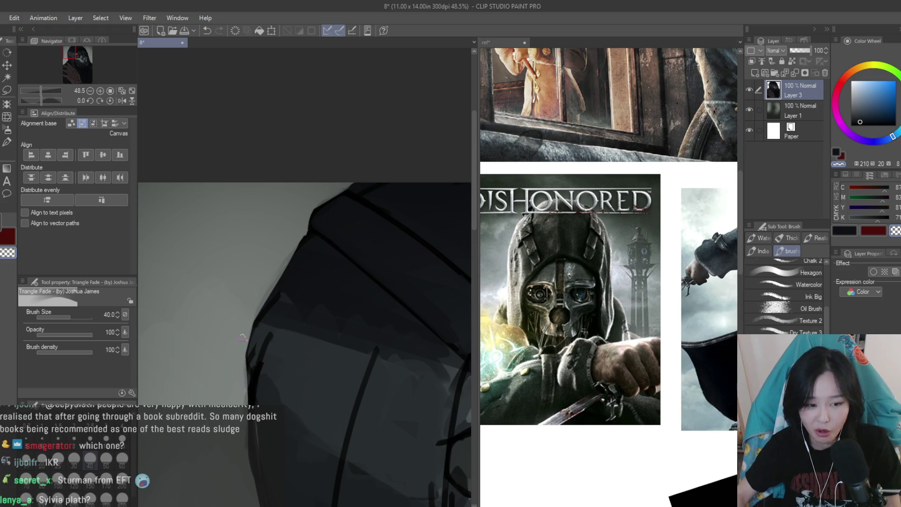
{"action": "left_click_drag", "start_coordinate": [263, 314], "coordinate": [310, 219]}
{"action": "mouse_move", "coordinate": [281, 282]}
{"action": "left_mouse_down"}
{"action": "mouse_move", "coordinate": [324, 204]}
{"action": "mouse_move", "coordinate": [373, 179]}
{"action": "left_mouse_up"}
{"action": "key", "text": "ctrl+z"}
Re-sample the hood's dark blue-grey
{"action": "scroll", "coordinate": [344, 179], "scroll_direction": "up", "scroll_amount": 1}
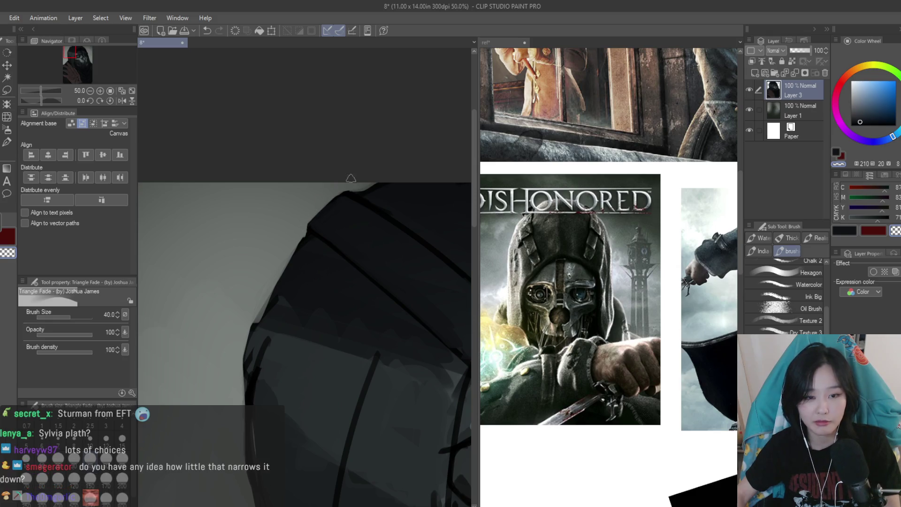
{"action": "scroll", "coordinate": [269, 230], "scroll_direction": "down", "scroll_amount": 5}
{"action": "scroll", "coordinate": [403, 284], "scroll_direction": "down", "scroll_amount": 3}
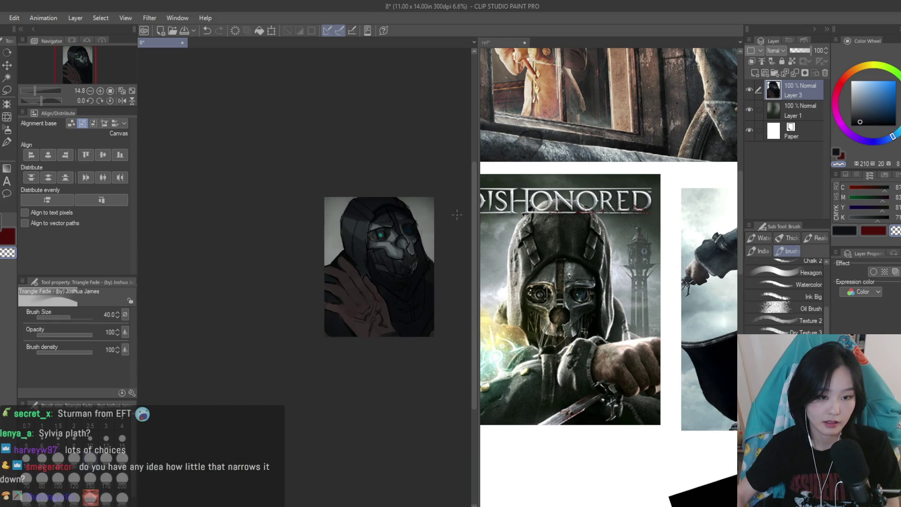
{"action": "scroll", "coordinate": [438, 232], "scroll_direction": "up", "scroll_amount": 3}
{"action": "scroll", "coordinate": [345, 184], "scroll_direction": "up", "scroll_amount": 2}
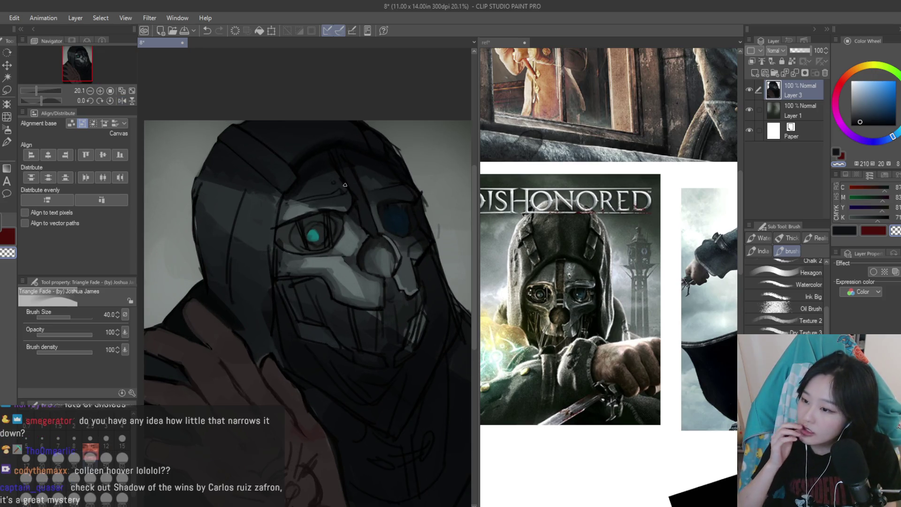
{"action": "scroll", "coordinate": [213, 197], "scroll_direction": "up", "scroll_amount": 3}
{"action": "left_click", "coordinate": [286, 268], "text": "alt"}
{"action": "left_click", "coordinate": [306, 233], "text": "alt"}
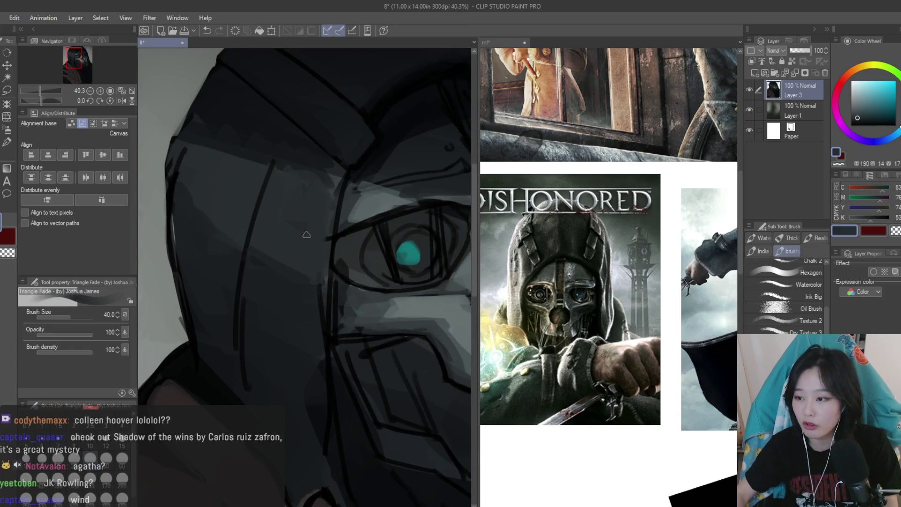
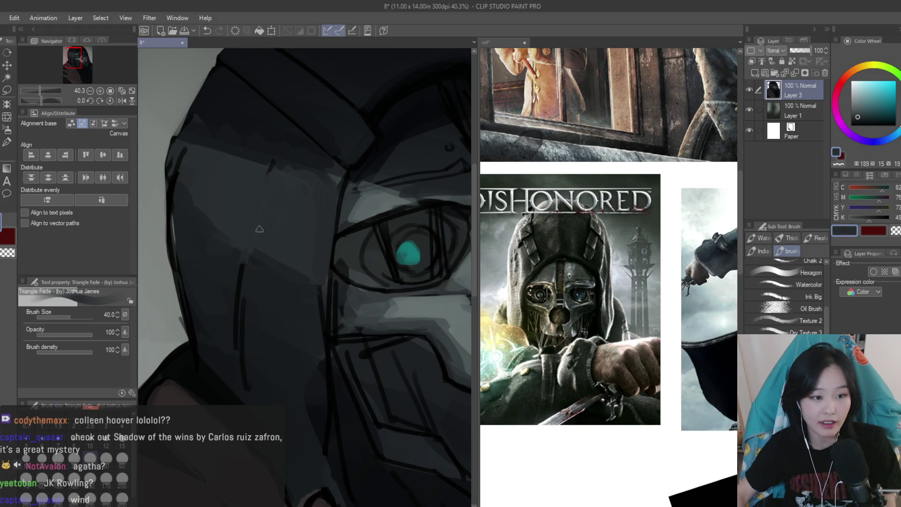
Sample dark greys from the hood and paint strokes along its top and left edge
{"action": "left_click", "coordinate": [216, 161], "text": "alt"}
{"action": "left_click_drag", "start_coordinate": [221, 155], "coordinate": [293, 161]}
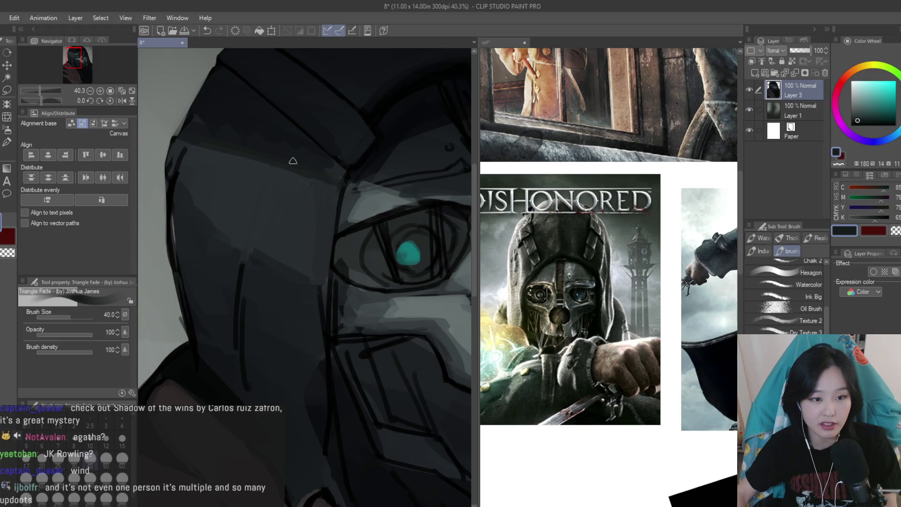
{"action": "scroll", "coordinate": [336, 182], "scroll_direction": "up", "scroll_amount": 3}
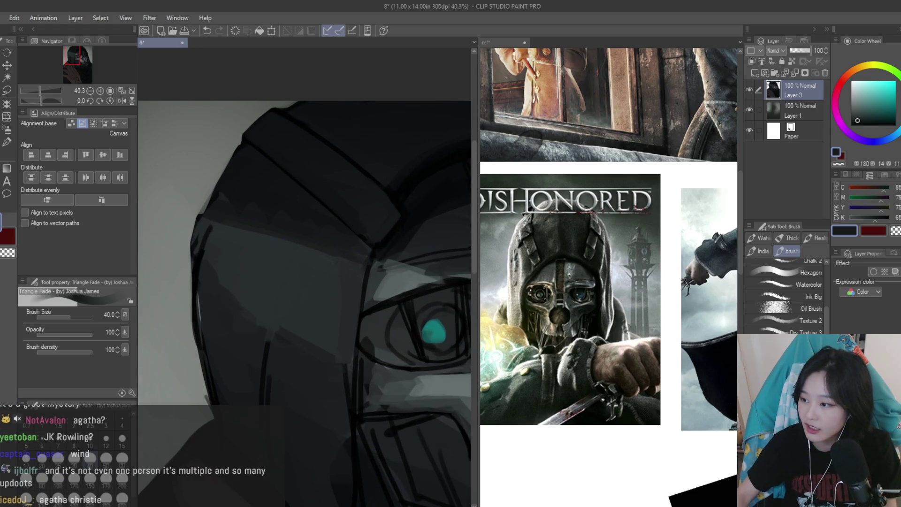
{"action": "scroll", "coordinate": [232, 195], "scroll_direction": "up", "scroll_amount": 1, "text": "ctrl"}
{"action": "left_click", "coordinate": [206, 219], "text": "alt"}
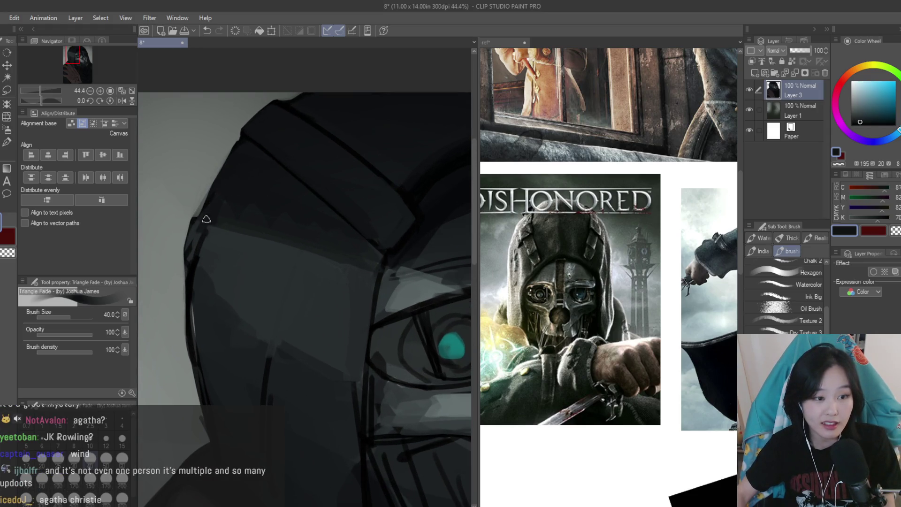
{"action": "left_click", "coordinate": [203, 243], "text": "alt"}
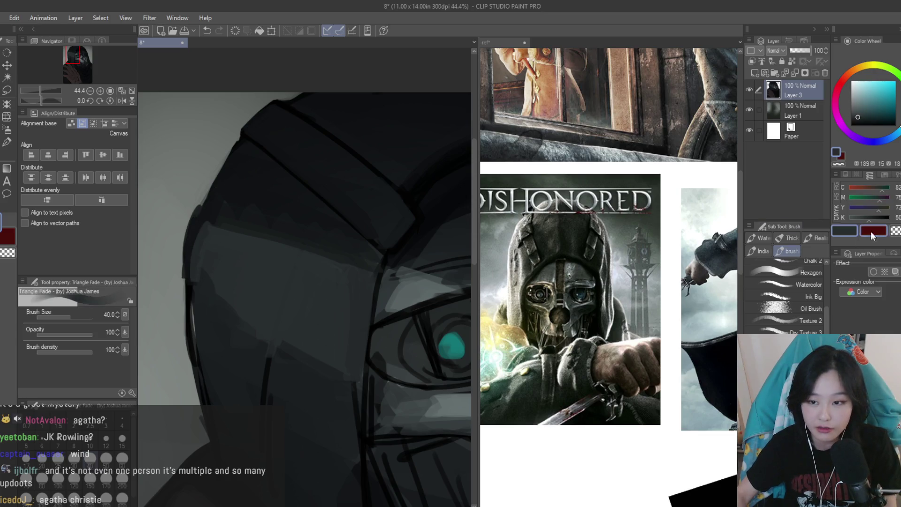
{"action": "scroll", "coordinate": [213, 234], "scroll_direction": "down", "scroll_amount": 2}
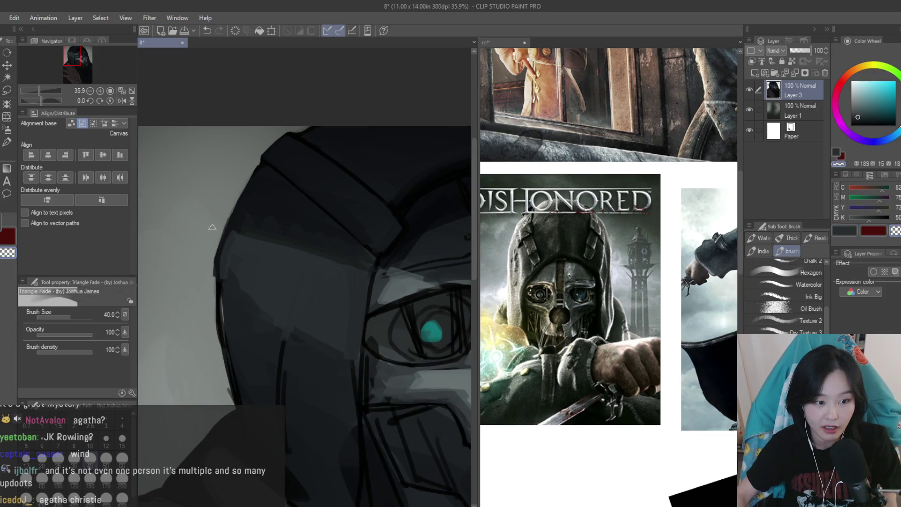
{"action": "left_click", "coordinate": [229, 316], "text": "alt"}
{"action": "left_click_drag", "start_coordinate": [220, 282], "coordinate": [247, 398]}
Eyedrop a near-black tone beside the eye and darken the area around the mouth plate
{"action": "left_click", "coordinate": [274, 342], "text": "alt"}
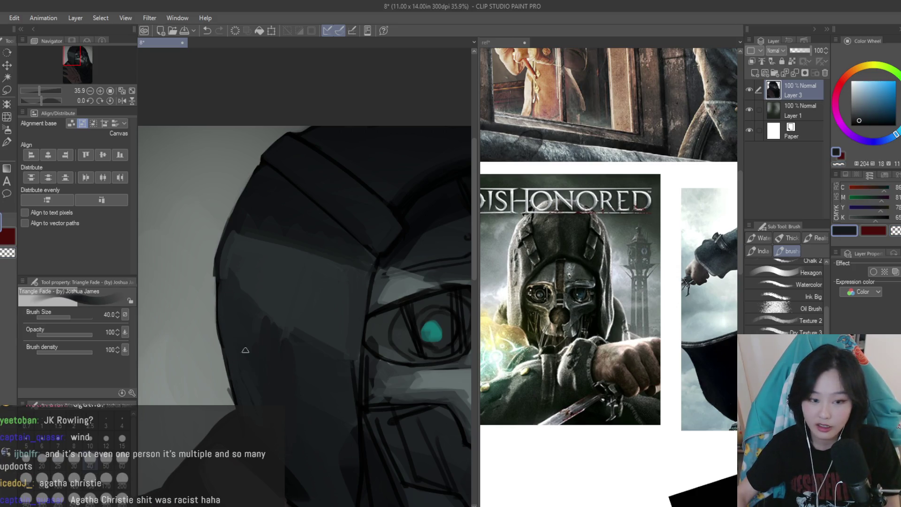
{"action": "scroll", "coordinate": [243, 377], "scroll_direction": "down", "scroll_amount": 4}
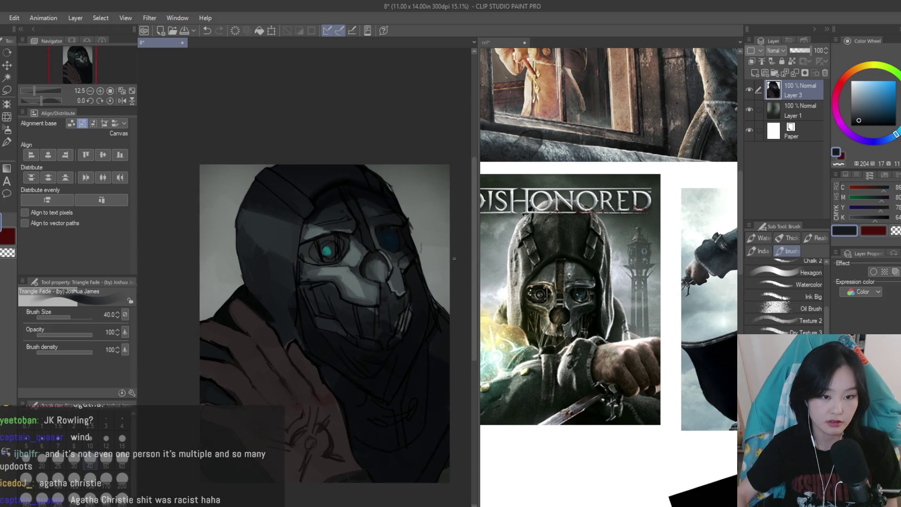
{"action": "scroll", "coordinate": [311, 252], "scroll_direction": "up", "scroll_amount": 4}
{"action": "scroll", "coordinate": [311, 252], "scroll_direction": "up", "scroll_amount": 3}
{"action": "left_click", "coordinate": [279, 264], "text": "alt"}
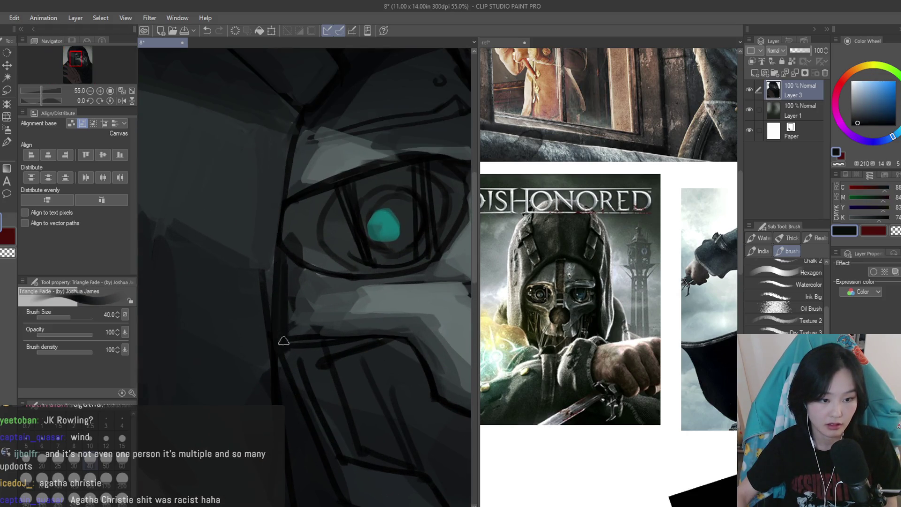
{"action": "scroll", "coordinate": [288, 315], "scroll_direction": "down", "scroll_amount": 3}
{"action": "mouse_move", "coordinate": [296, 305]}
{"action": "left_mouse_down"}
{"action": "mouse_move", "coordinate": [312, 347]}
{"action": "mouse_move", "coordinate": [324, 305]}
{"action": "mouse_move", "coordinate": [352, 366]}
{"action": "left_mouse_up"}
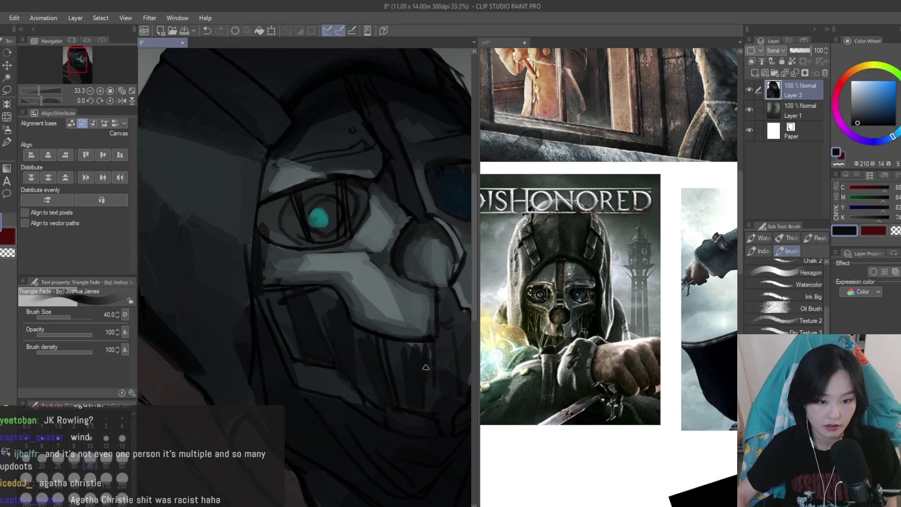
Sample the mask's light grey and shade over its nose and cheek
{"action": "scroll", "coordinate": [426, 367], "scroll_direction": "down", "scroll_amount": 1}
{"action": "scroll", "coordinate": [449, 327], "scroll_direction": "down", "scroll_amount": 4}
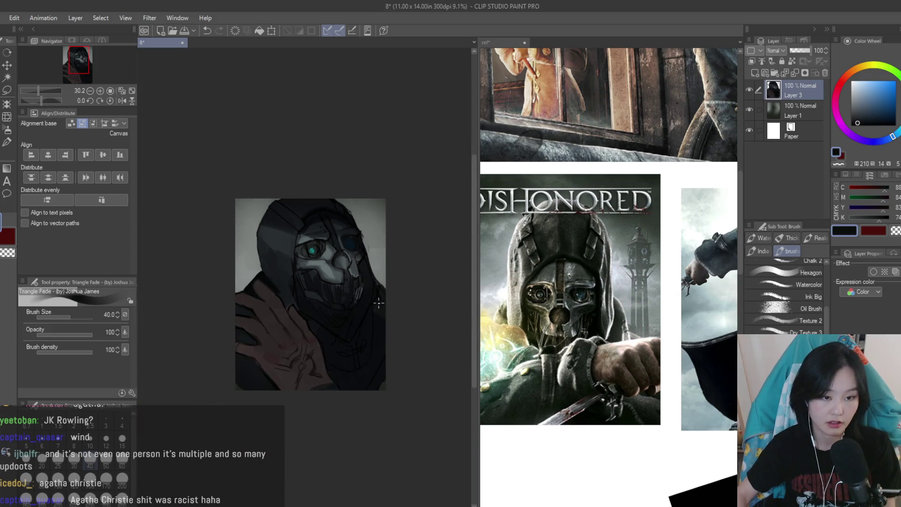
{"action": "scroll", "coordinate": [376, 328], "scroll_direction": "up", "scroll_amount": 6}
{"action": "left_click", "coordinate": [324, 341], "text": "alt"}
{"action": "mouse_move", "coordinate": [324, 341]}
{"action": "left_mouse_down"}
{"action": "mouse_move", "coordinate": [347, 331]}
{"action": "mouse_move", "coordinate": [324, 305]}
{"action": "mouse_move", "coordinate": [332, 339]}
{"action": "mouse_move", "coordinate": [356, 350]}
{"action": "left_mouse_up"}
Enlarge the brush to size 60 and lighten the mask's nose with sampled lighter greys
{"action": "key", "text": "bracketright"}
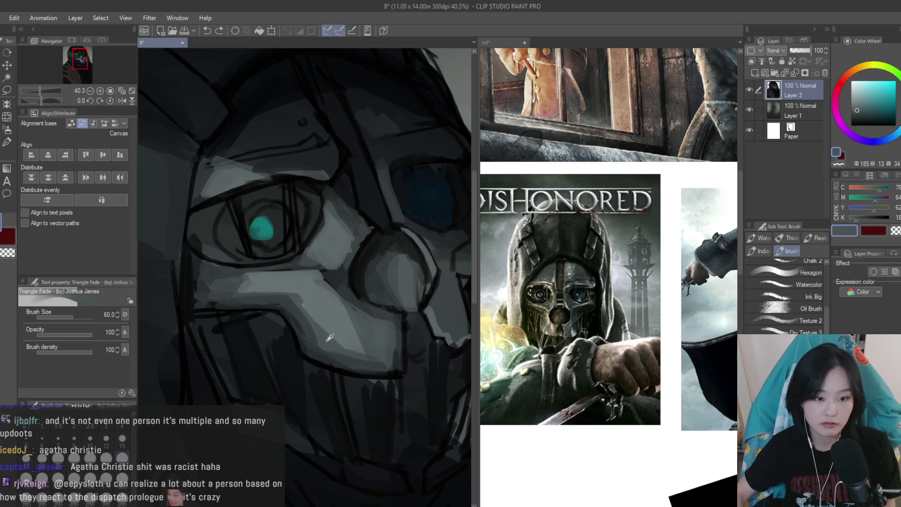
{"action": "left_click", "coordinate": [352, 334], "text": "alt"}
{"action": "left_click_drag", "start_coordinate": [352, 334], "coordinate": [338, 299]}
{"action": "left_click", "coordinate": [371, 325], "text": "alt"}
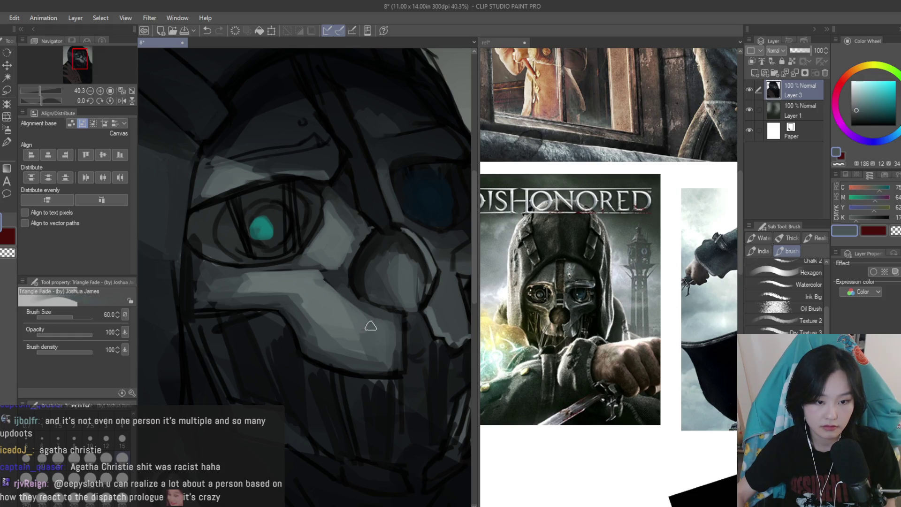
{"action": "left_click", "coordinate": [358, 323], "text": "alt"}
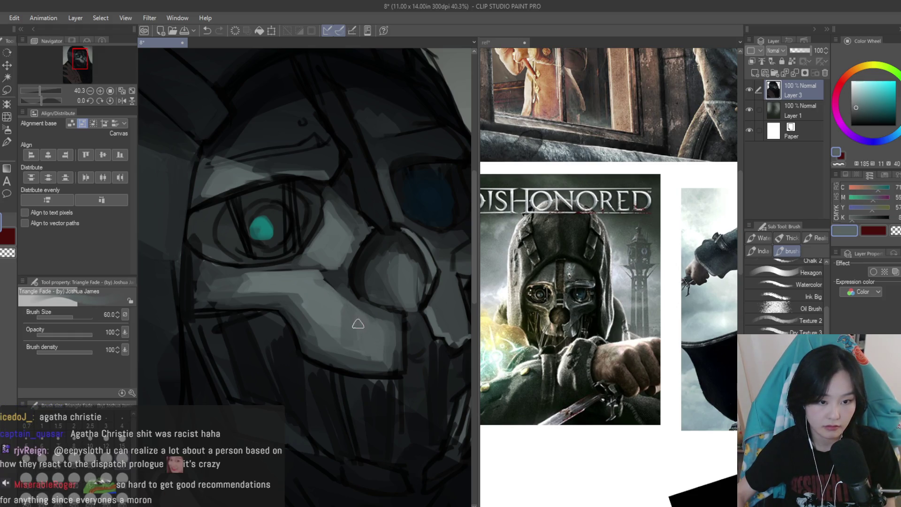
{"action": "left_click", "coordinate": [236, 296], "text": "alt"}
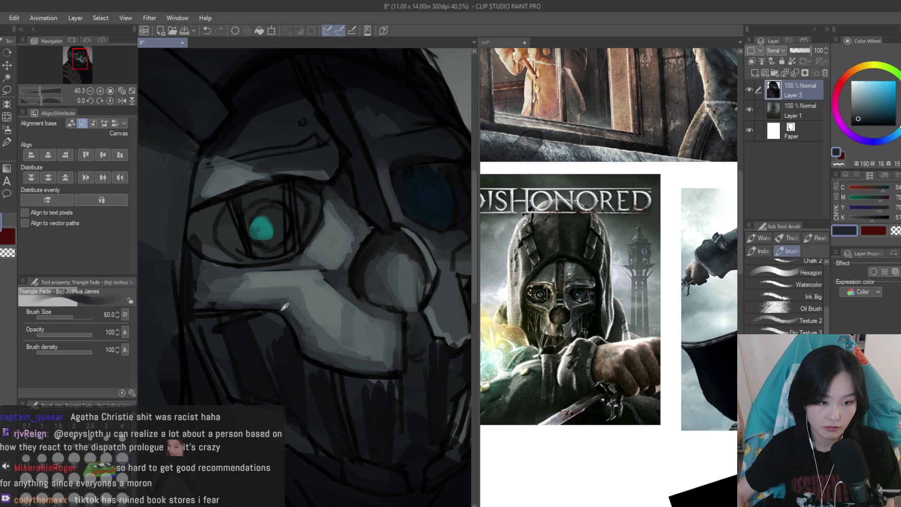
{"action": "left_click", "coordinate": [296, 308], "text": "alt"}
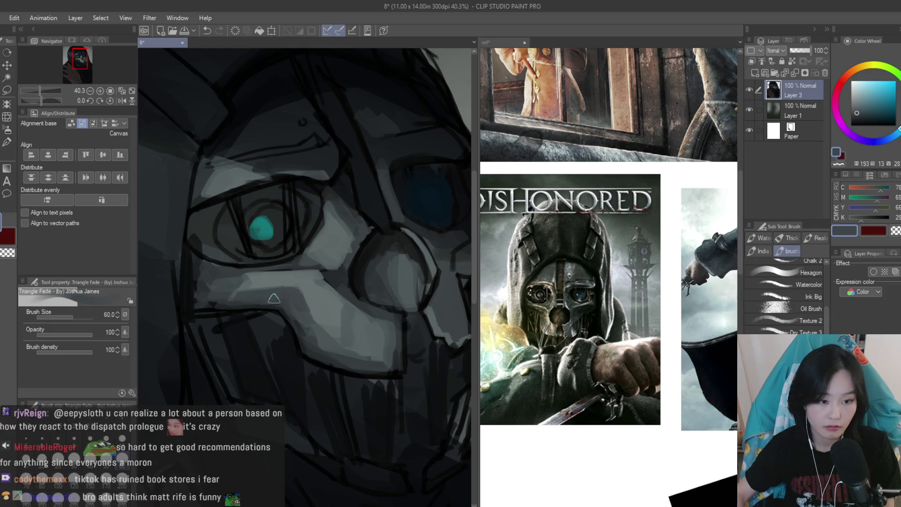
{"action": "left_click", "coordinate": [325, 344], "text": "alt"}
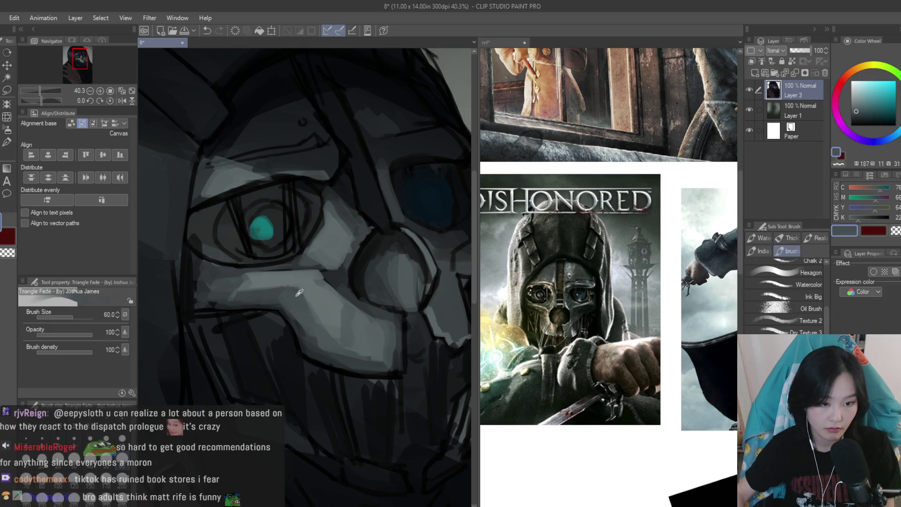
{"action": "left_click", "coordinate": [237, 295], "text": "alt"}
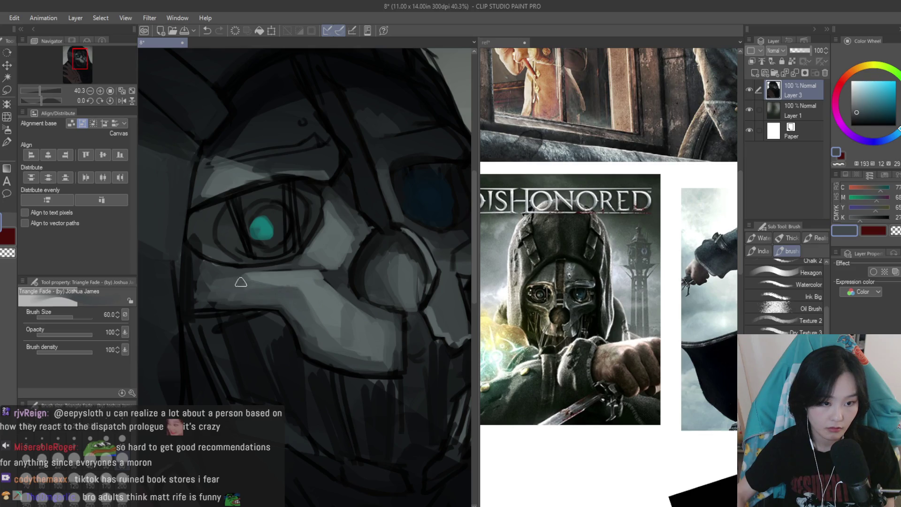
{"action": "left_click", "coordinate": [280, 281], "text": "alt"}
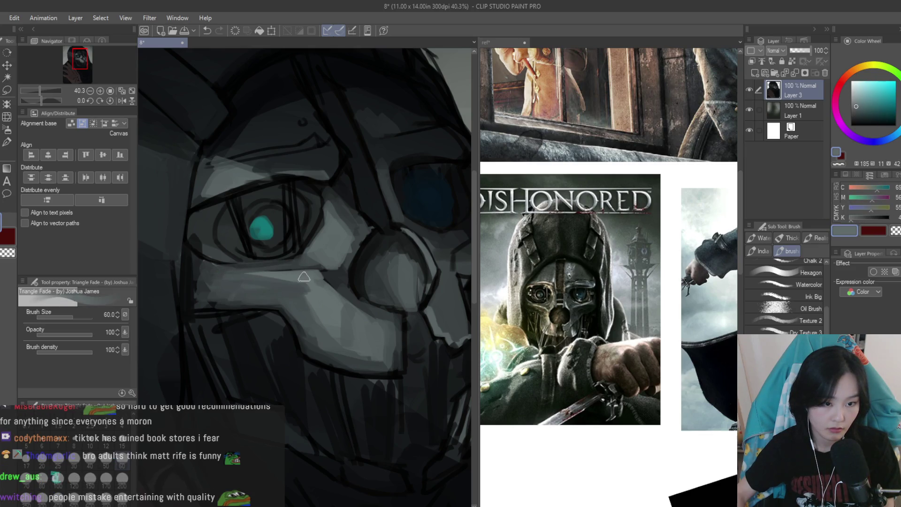
{"action": "left_click", "coordinate": [301, 263], "text": "alt"}
Reposition the view and sample near-black and dark blue-grey tones from the mouth plate and hood
{"action": "scroll", "coordinate": [347, 277], "scroll_direction": "down", "scroll_amount": 5}
{"action": "scroll", "coordinate": [387, 290], "scroll_direction": "up", "scroll_amount": 3}
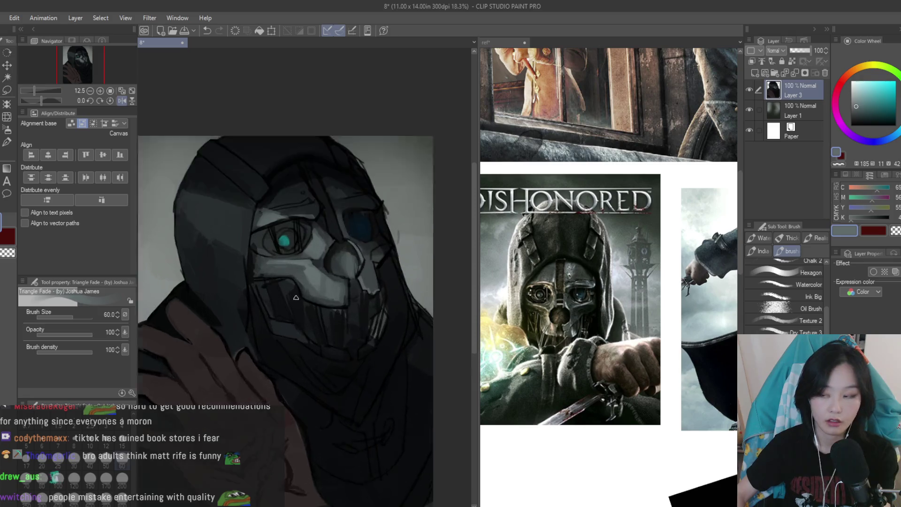
{"action": "scroll", "coordinate": [275, 397], "scroll_direction": "up", "scroll_amount": 2}
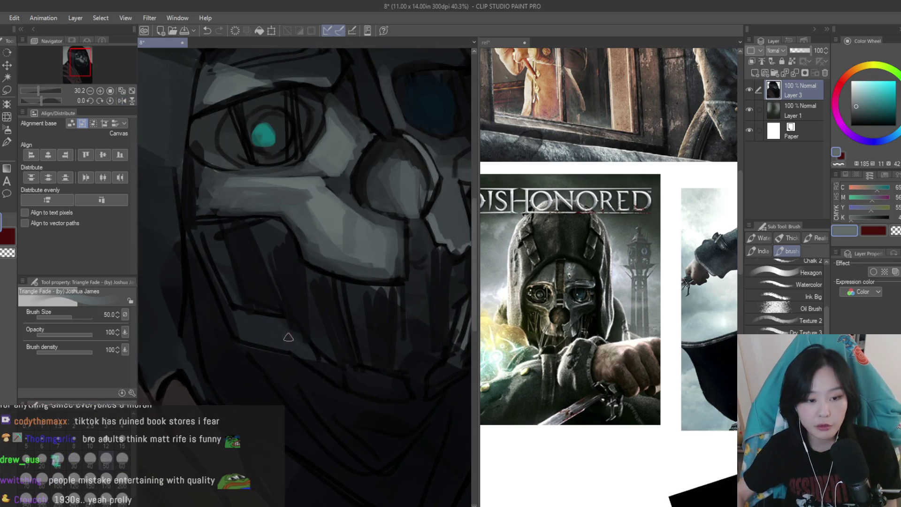
{"action": "left_click", "coordinate": [315, 361], "text": "alt"}
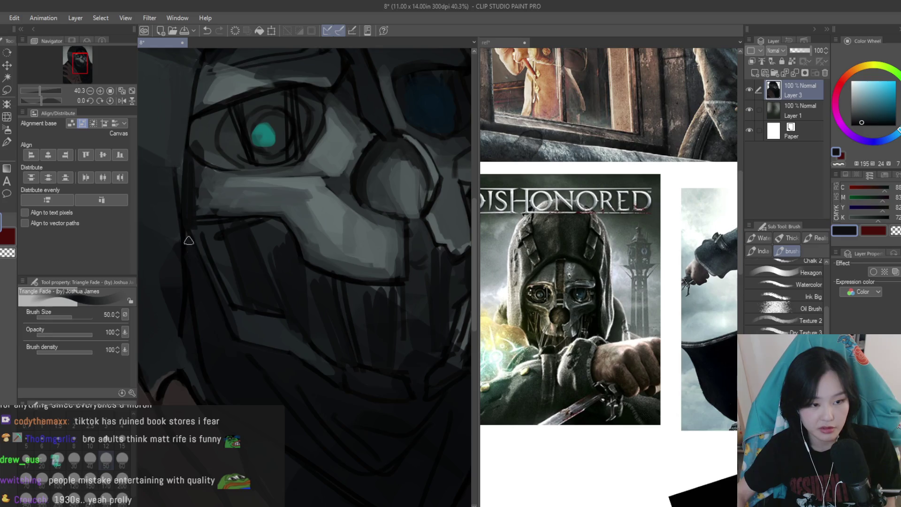
{"action": "scroll", "coordinate": [187, 237], "scroll_direction": "up", "scroll_amount": 1}
{"action": "left_click_drag", "start_coordinate": [187, 237], "coordinate": [223, 272]}
{"action": "left_click", "coordinate": [223, 272], "text": "alt"}
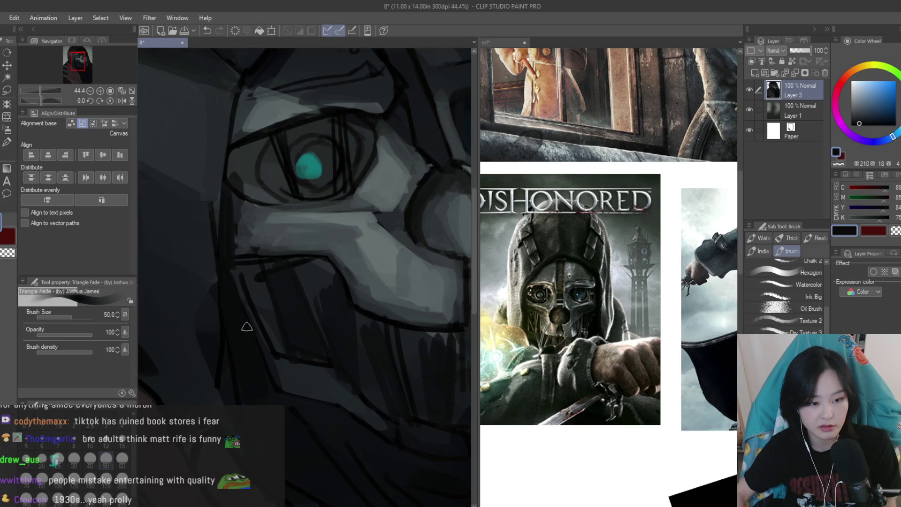
{"action": "scroll", "coordinate": [246, 404], "scroll_direction": "down", "scroll_amount": 1}
{"action": "left_click", "coordinate": [234, 385], "text": "alt"}
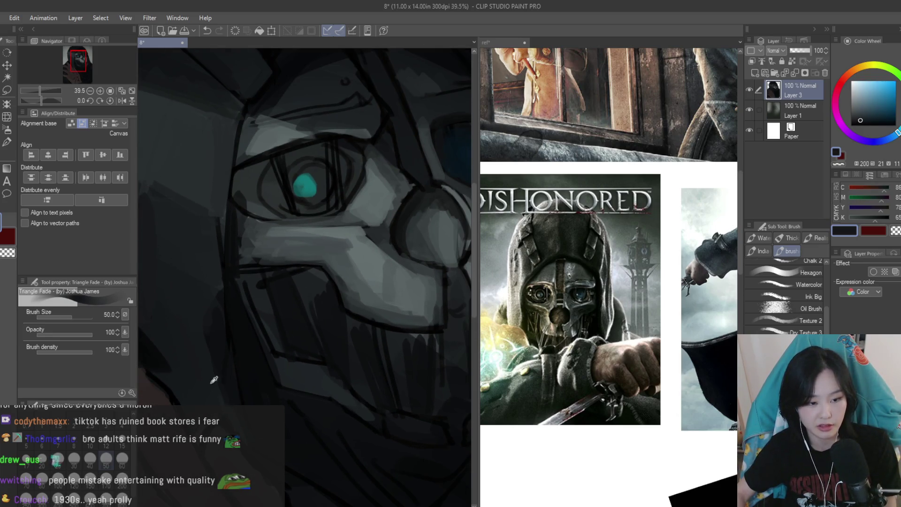
{"action": "scroll", "coordinate": [225, 383], "scroll_direction": "down", "scroll_amount": 1}
{"action": "left_click_drag", "start_coordinate": [225, 219], "coordinate": [250, 291]}
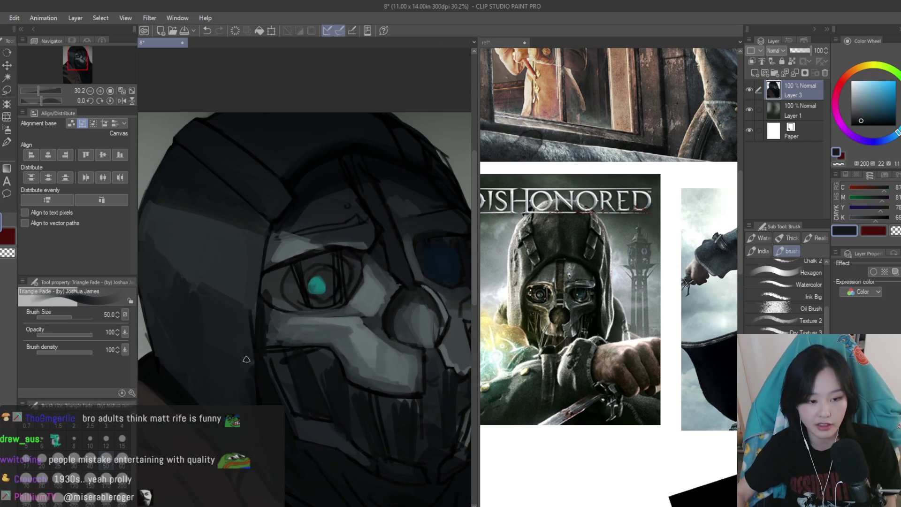
{"action": "left_click", "coordinate": [250, 290], "text": "alt"}
{"action": "left_click", "coordinate": [249, 394], "text": "alt"}
Pick a darker tone on the colour wheel and paint dark strokes on the hood's left side
{"action": "scroll", "coordinate": [254, 445], "scroll_direction": "up", "scroll_amount": 1}
{"action": "left_click_drag", "start_coordinate": [254, 444], "coordinate": [264, 392]}
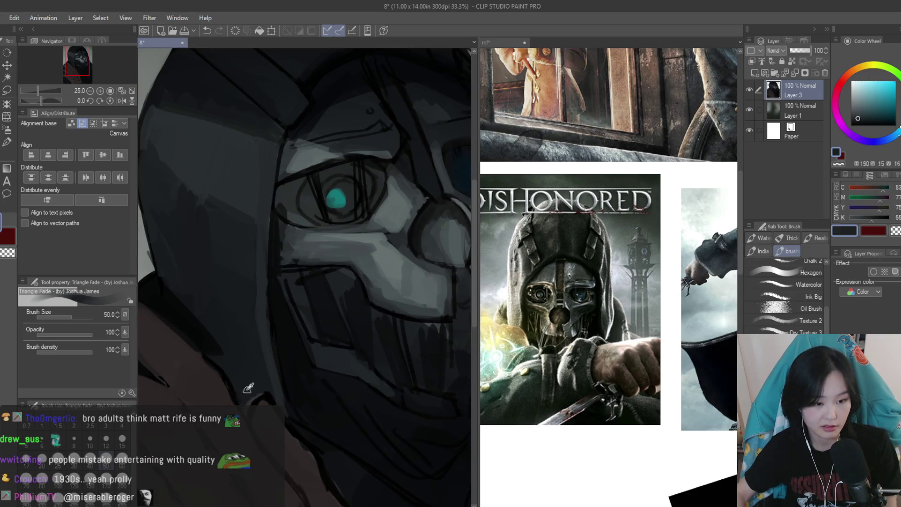
{"action": "scroll", "coordinate": [266, 385], "scroll_direction": "down", "scroll_amount": 5}
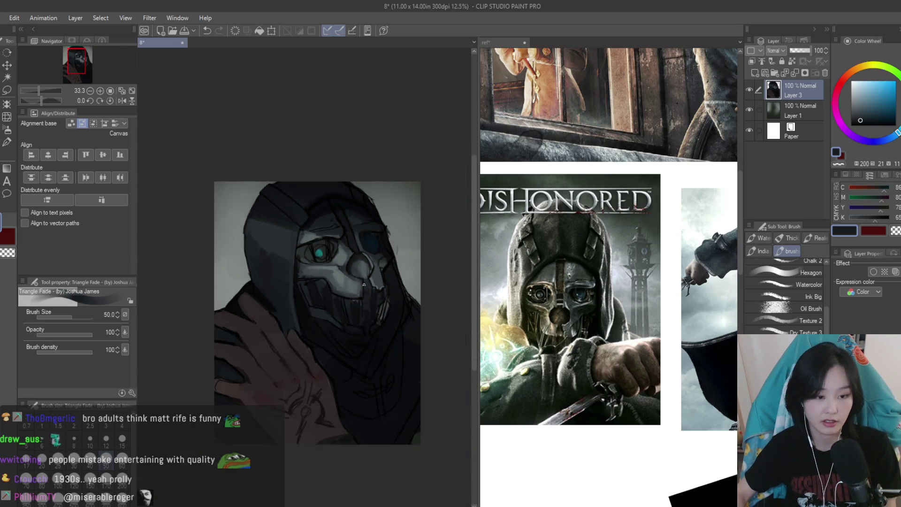
{"action": "scroll", "coordinate": [281, 328], "scroll_direction": "up", "scroll_amount": 5}
{"action": "left_click", "coordinate": [299, 300], "text": "alt"}
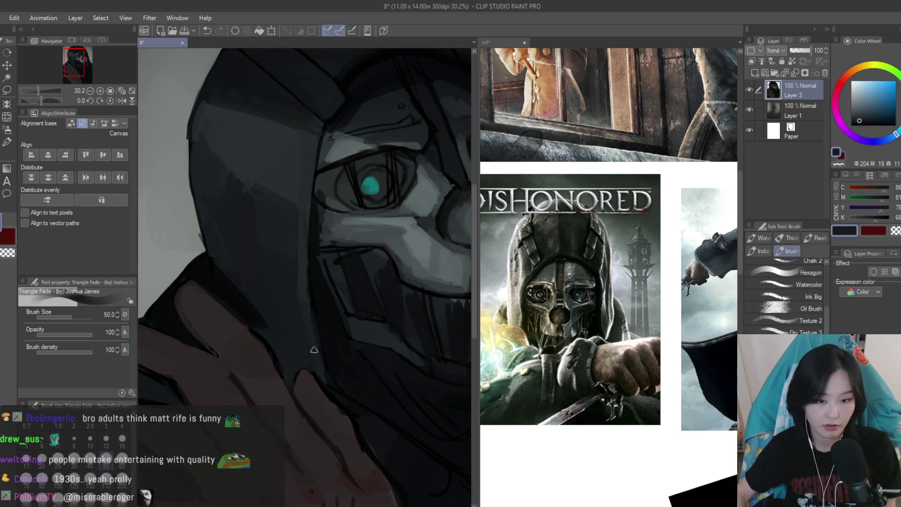
{"action": "scroll", "coordinate": [314, 350], "scroll_direction": "down", "scroll_amount": 3}
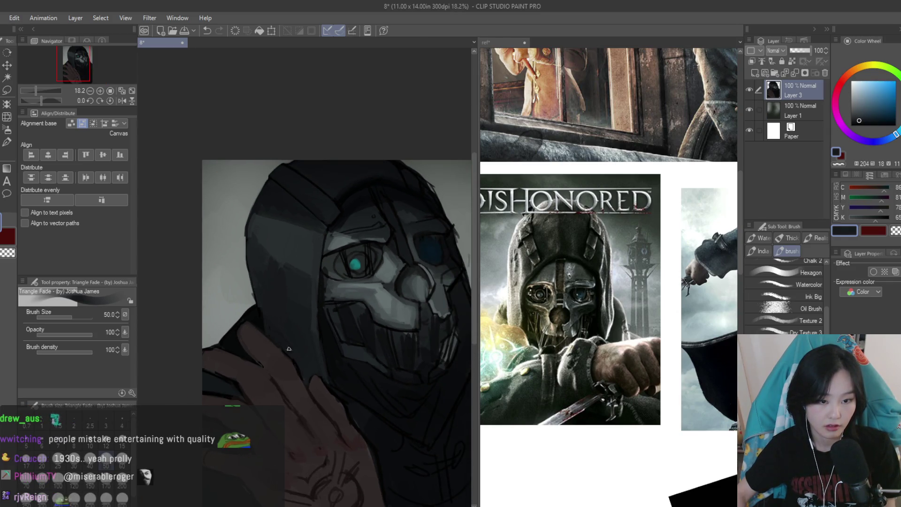
{"action": "scroll", "coordinate": [289, 348], "scroll_direction": "down", "scroll_amount": 3}
{"action": "scroll", "coordinate": [289, 349], "scroll_direction": "up", "scroll_amount": 2}
{"action": "scroll", "coordinate": [289, 349], "scroll_direction": "up", "scroll_amount": 1}
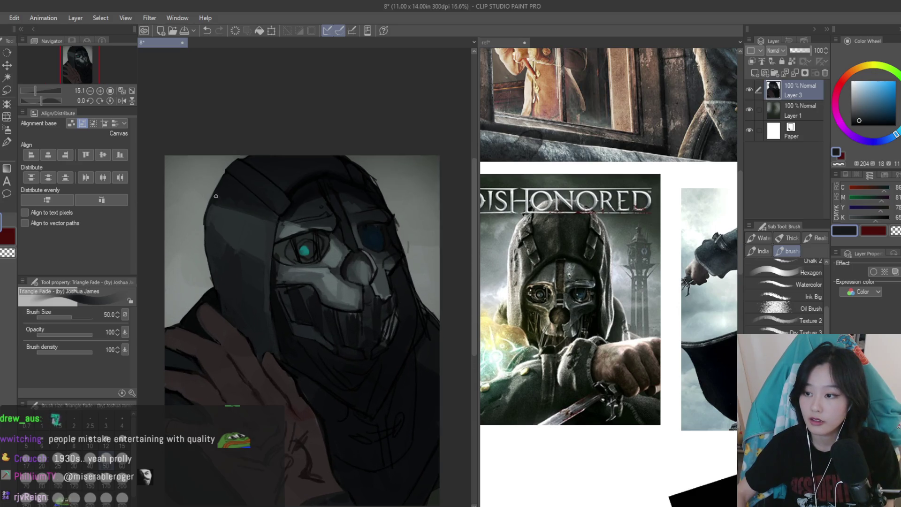
{"action": "left_click", "coordinate": [855, 131]}
{"action": "scroll", "coordinate": [230, 256], "scroll_direction": "up", "scroll_amount": 2}
{"action": "mouse_move", "coordinate": [206, 235]}
{"action": "left_mouse_down"}
{"action": "mouse_move", "coordinate": [220, 301]}
{"action": "mouse_move", "coordinate": [228, 268]}
{"action": "mouse_move", "coordinate": [249, 324]}
{"action": "left_mouse_up"}
Paint dark shading strokes across the hood above the mask using sampled hood tones
{"action": "scroll", "coordinate": [328, 305], "scroll_direction": "down", "scroll_amount": 3}
{"action": "scroll", "coordinate": [283, 298], "scroll_direction": "up", "scroll_amount": 3}
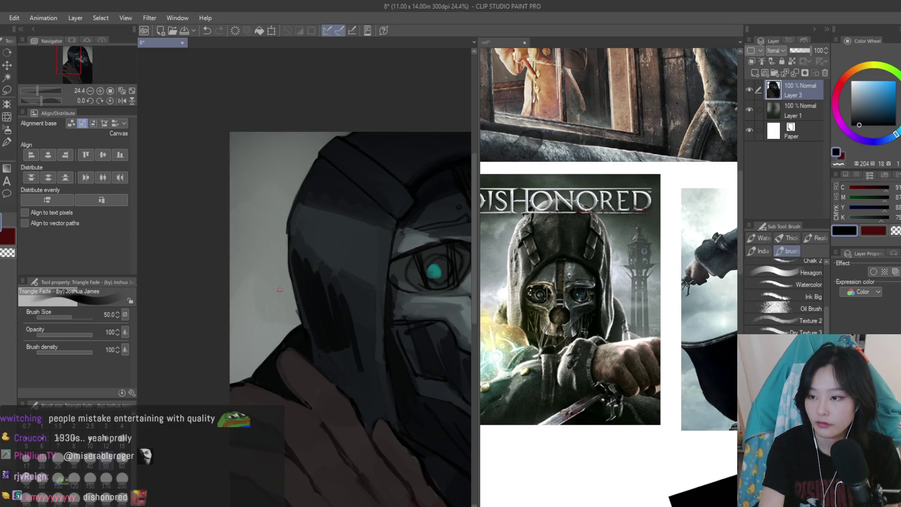
{"action": "scroll", "coordinate": [312, 232], "scroll_direction": "up", "scroll_amount": 1}
{"action": "left_click_drag", "start_coordinate": [324, 272], "coordinate": [357, 350]}
{"action": "left_click", "coordinate": [356, 350], "text": "alt"}
{"action": "mouse_move", "coordinate": [301, 281]}
{"action": "left_mouse_down"}
{"action": "mouse_move", "coordinate": [312, 315]}
{"action": "mouse_move", "coordinate": [358, 308]}
{"action": "mouse_move", "coordinate": [361, 328]}
{"action": "left_mouse_up"}
{"action": "left_click", "coordinate": [326, 268], "text": "alt"}
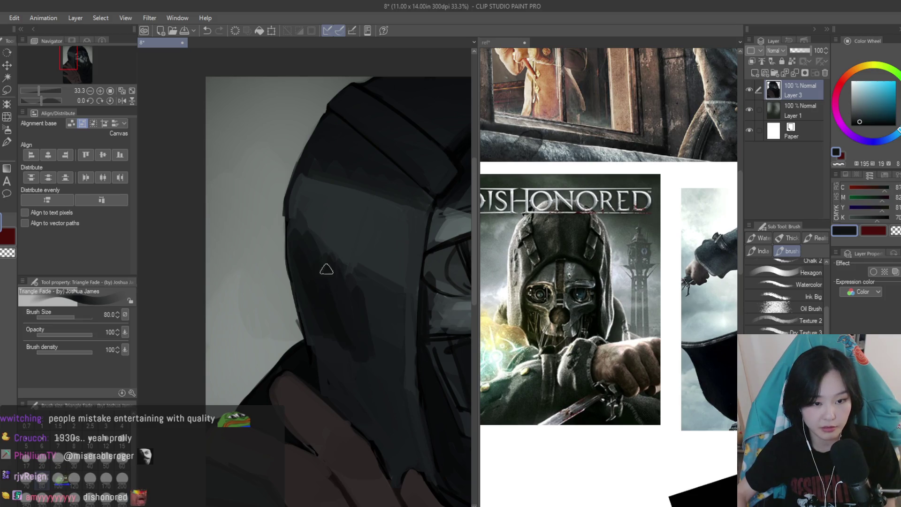
{"action": "left_click_drag", "start_coordinate": [322, 249], "coordinate": [333, 240]}
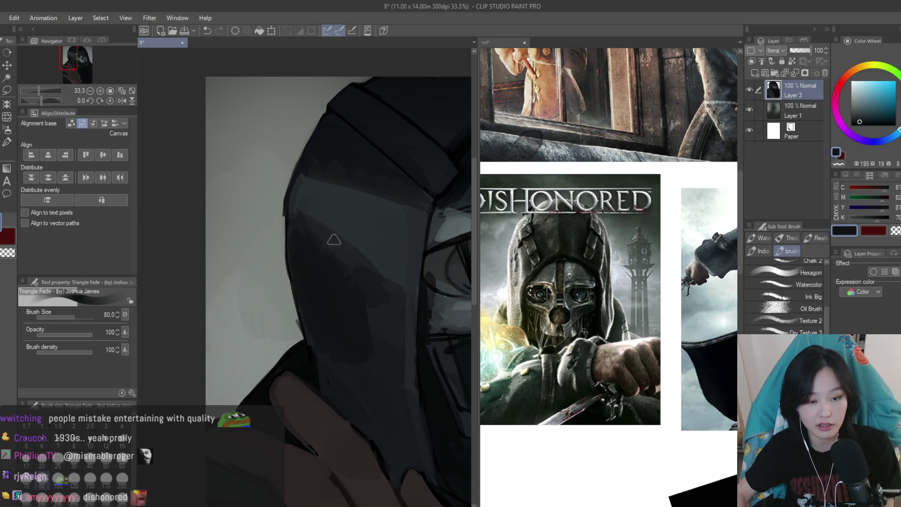
Resample the hood's dark grey-cyan tone and zoom out and back in to check the whole painting
{"action": "left_click", "coordinate": [338, 235], "text": "alt"}
{"action": "left_click", "coordinate": [337, 248], "text": "alt"}
{"action": "left_click", "coordinate": [315, 202], "text": "alt"}
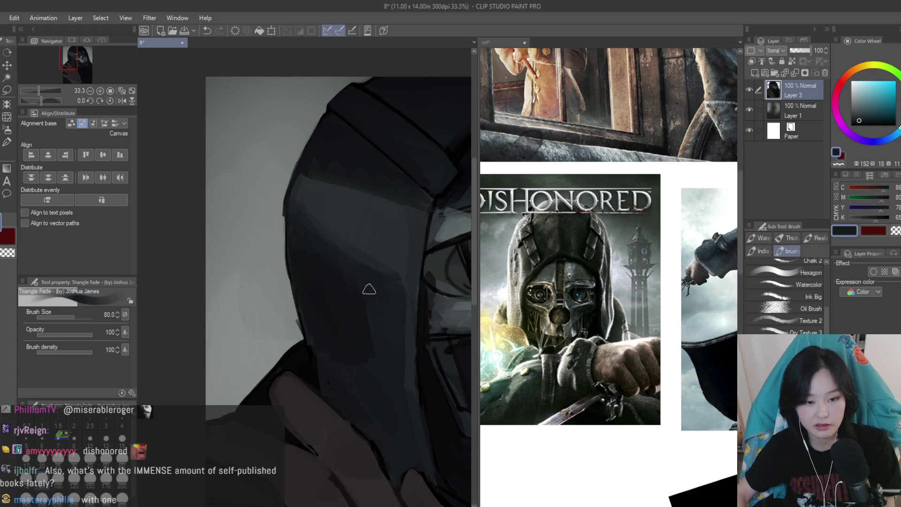
{"action": "left_click", "coordinate": [395, 360], "text": "alt"}
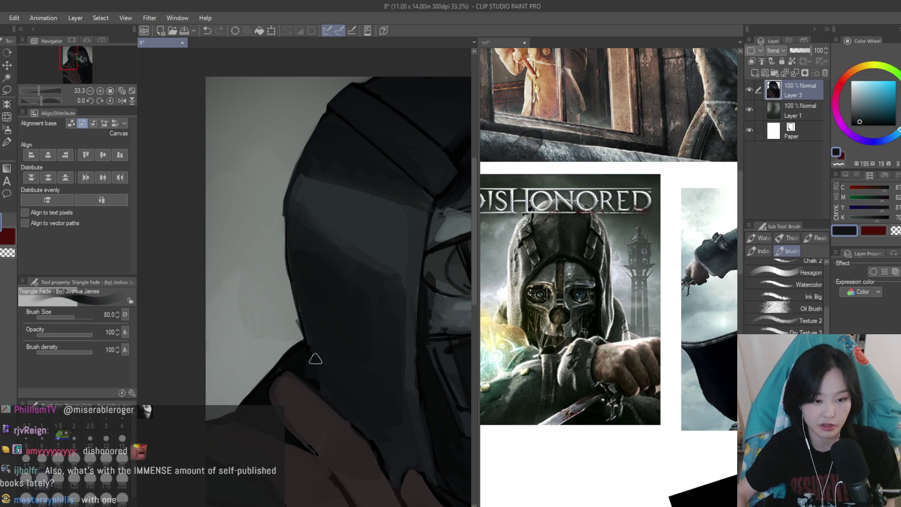
{"action": "key", "text": "ctrl+minus"}
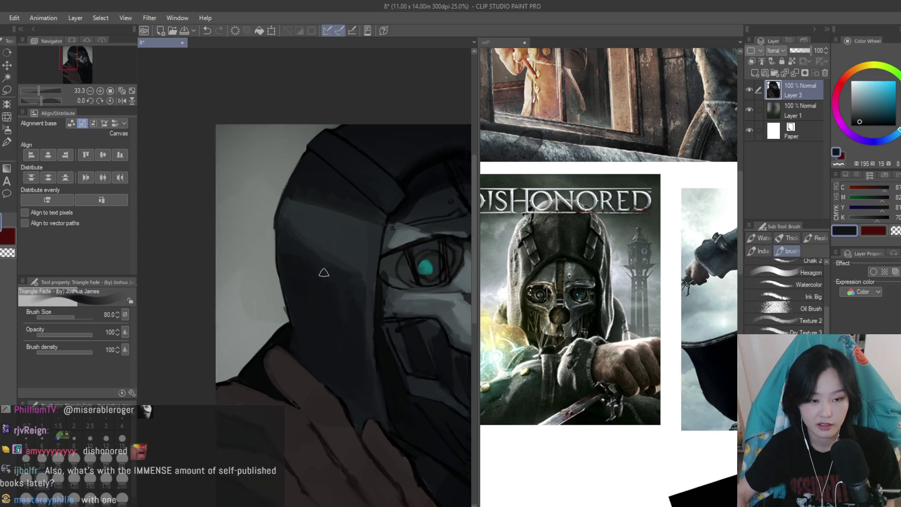
{"action": "key", "text": "ctrl+minus"}
{"action": "key", "text": "ctrl+minus"}
{"action": "key", "text": "ctrl+minus"}
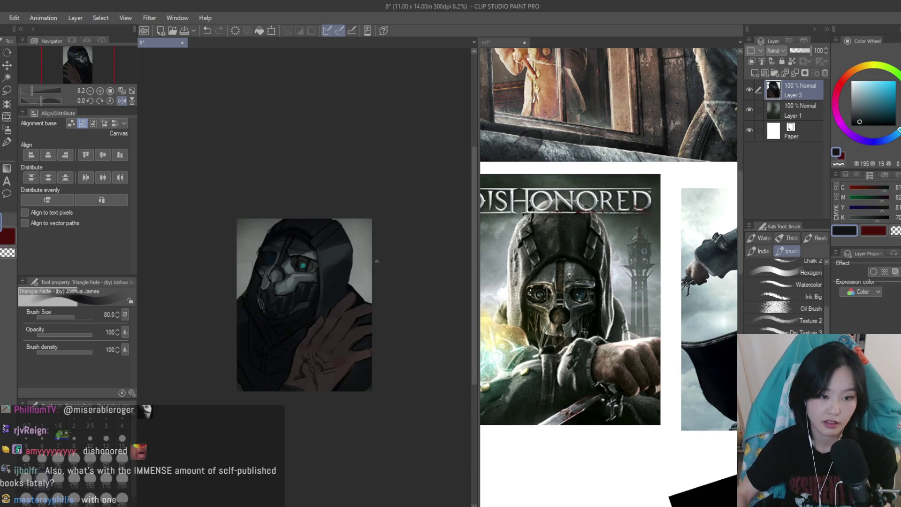
{"action": "key", "text": "ctrl+plus"}
{"action": "key", "text": "ctrl+plus"}
{"action": "key", "text": "ctrl+plus"}
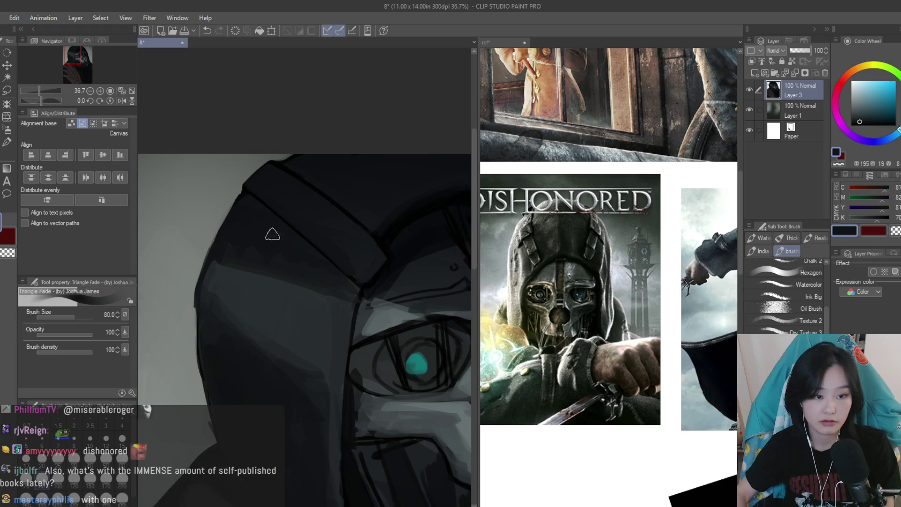
{"action": "key", "text": "ctrl+minus"}
{"action": "key", "text": "ctrl+minus"}
{"action": "key", "text": "ctrl+minus"}
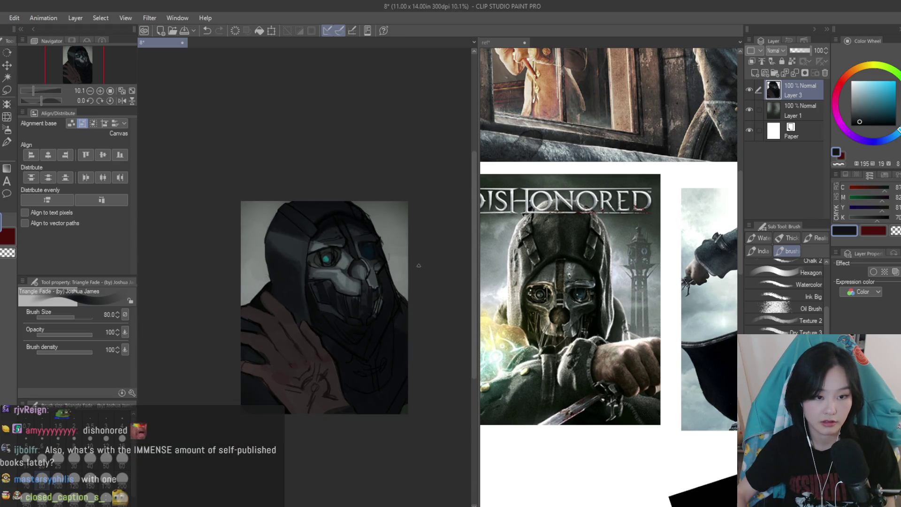
{"action": "scroll", "coordinate": [319, 224], "scroll_direction": "up", "scroll_amount": 5}
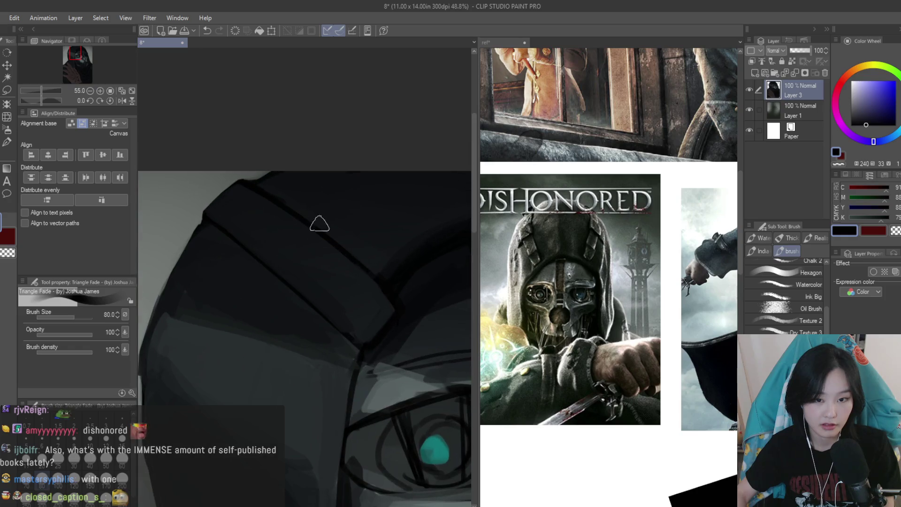
{"action": "left_click", "coordinate": [314, 202], "text": "alt"}
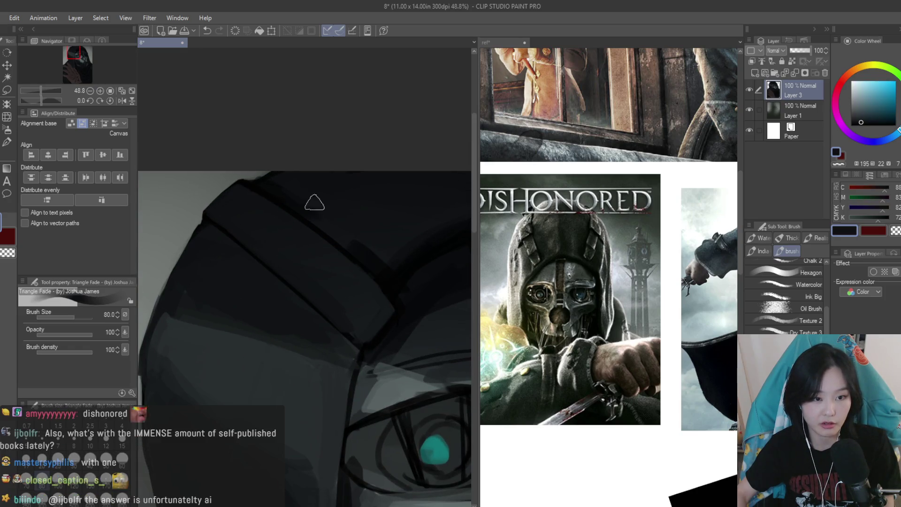
{"action": "scroll", "coordinate": [350, 233], "scroll_direction": "down", "scroll_amount": 5}
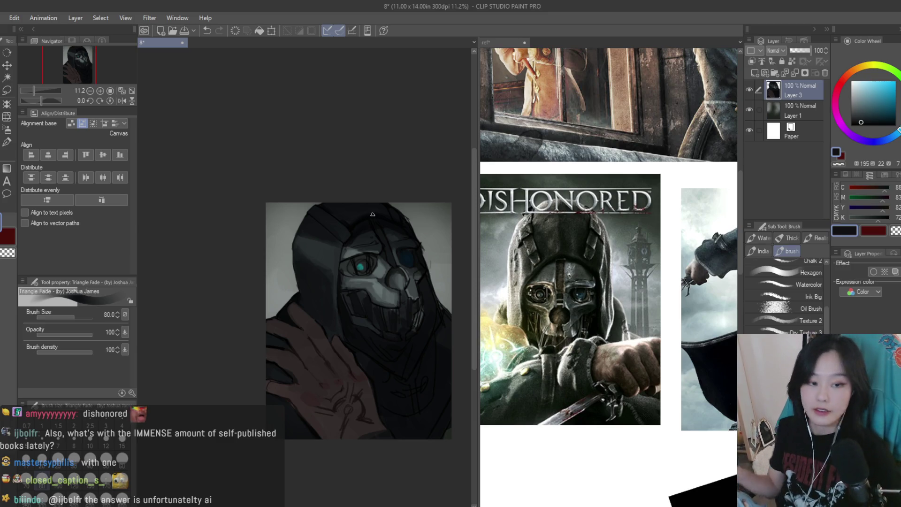
Sample several dark reddish skin tones from the raised hand
{"action": "scroll", "coordinate": [405, 387], "scroll_direction": "up", "scroll_amount": 6}
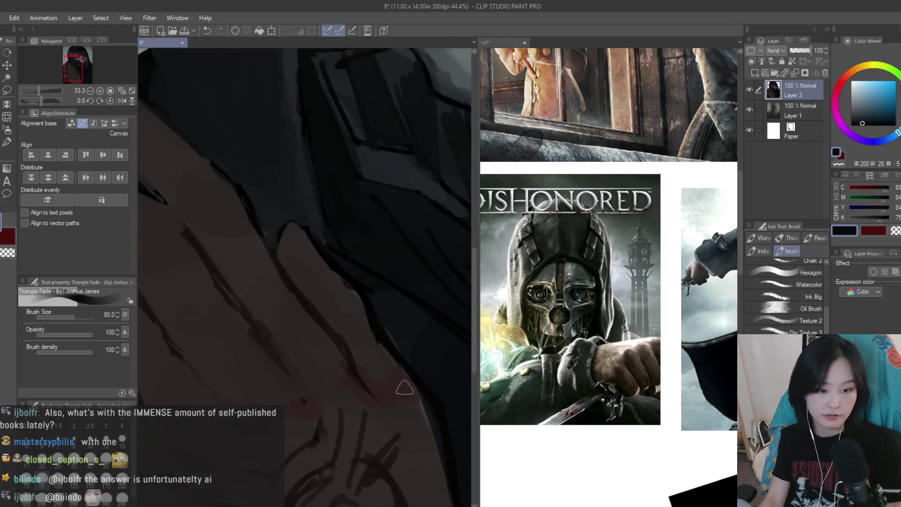
{"action": "scroll", "coordinate": [405, 387], "scroll_direction": "up", "scroll_amount": 1}
{"action": "left_click", "coordinate": [357, 341], "text": "alt"}
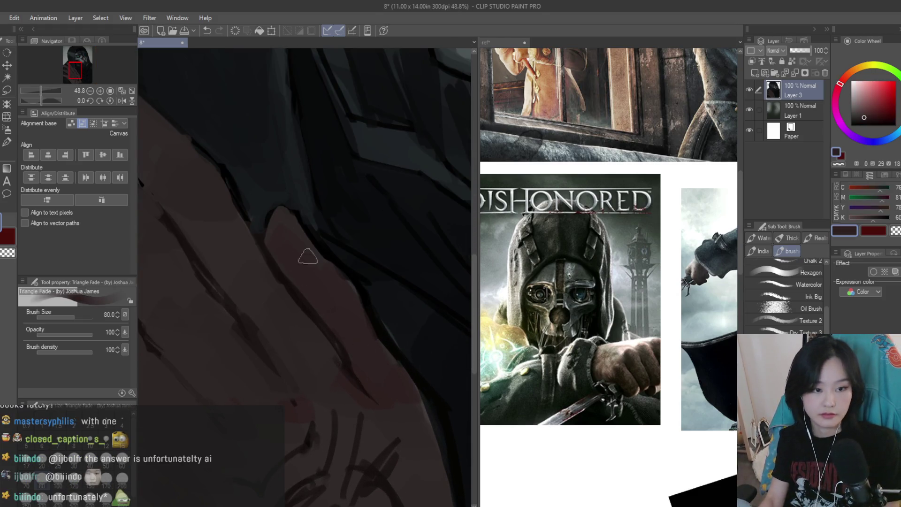
{"action": "scroll", "coordinate": [375, 328], "scroll_direction": "down", "scroll_amount": 3}
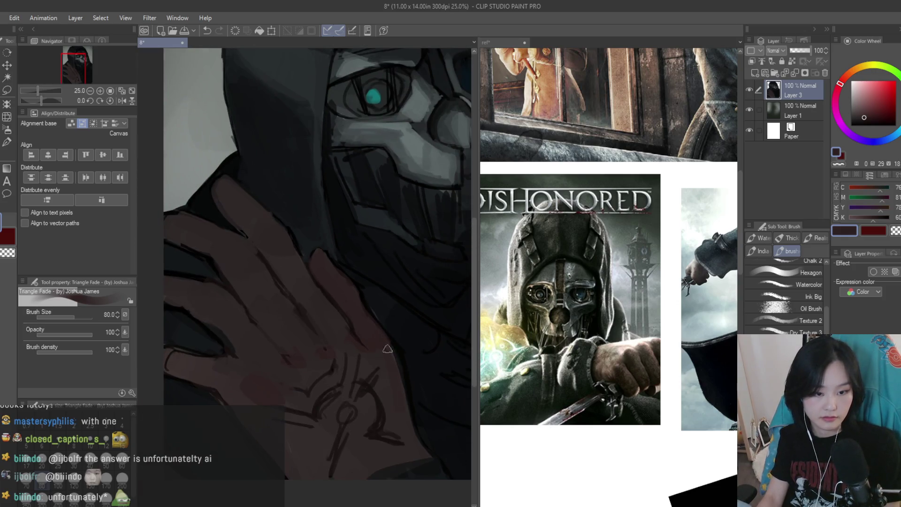
{"action": "scroll", "coordinate": [200, 385], "scroll_direction": "up", "scroll_amount": 1}
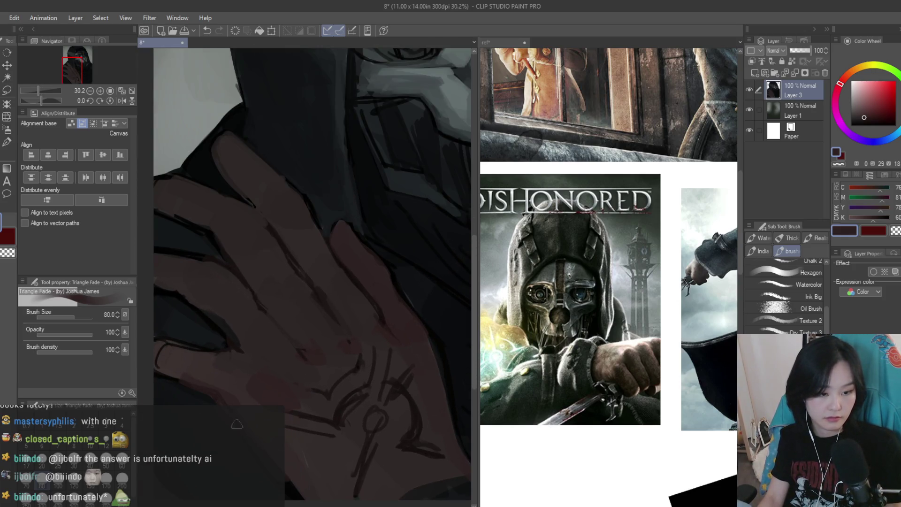
{"action": "scroll", "coordinate": [237, 423], "scroll_direction": "down", "scroll_amount": 1}
{"action": "left_click", "coordinate": [290, 463], "text": "alt"}
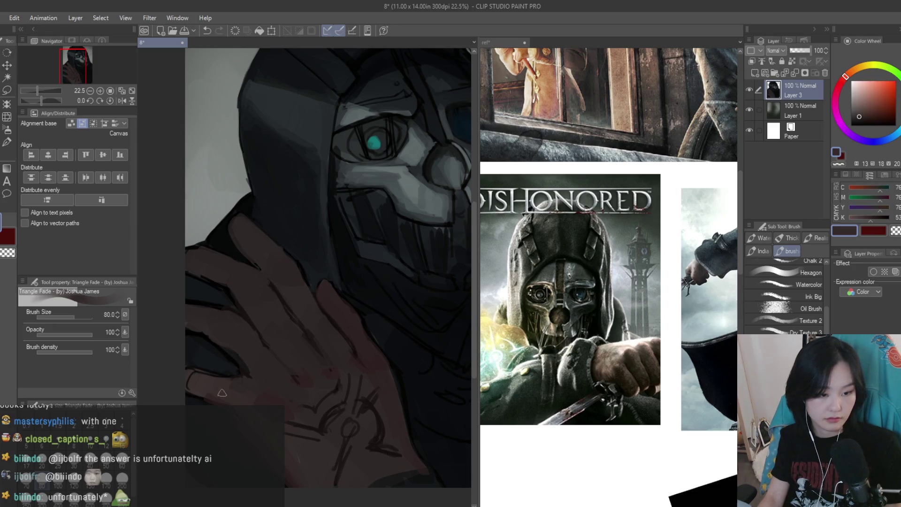
{"action": "left_click", "coordinate": [239, 416], "text": "alt"}
{"action": "left_click", "coordinate": [205, 383], "text": "alt"}
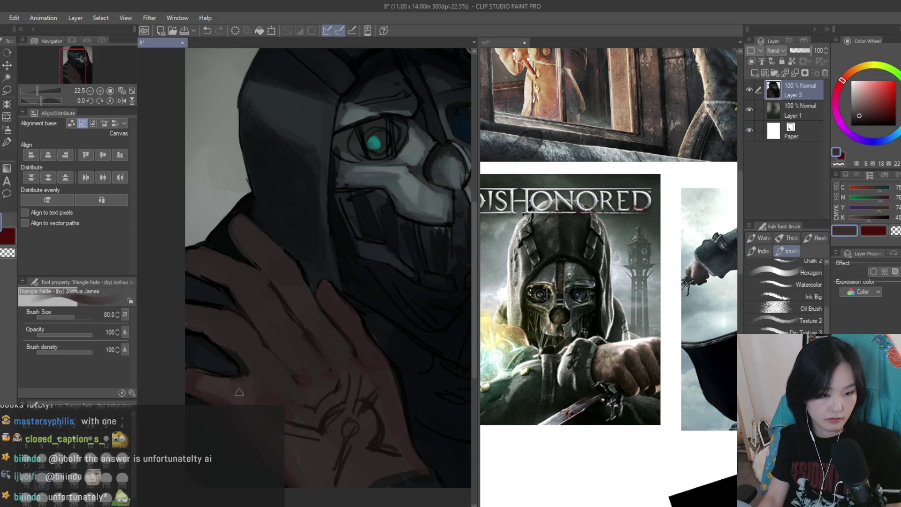
{"action": "left_click", "coordinate": [246, 366], "text": "alt"}
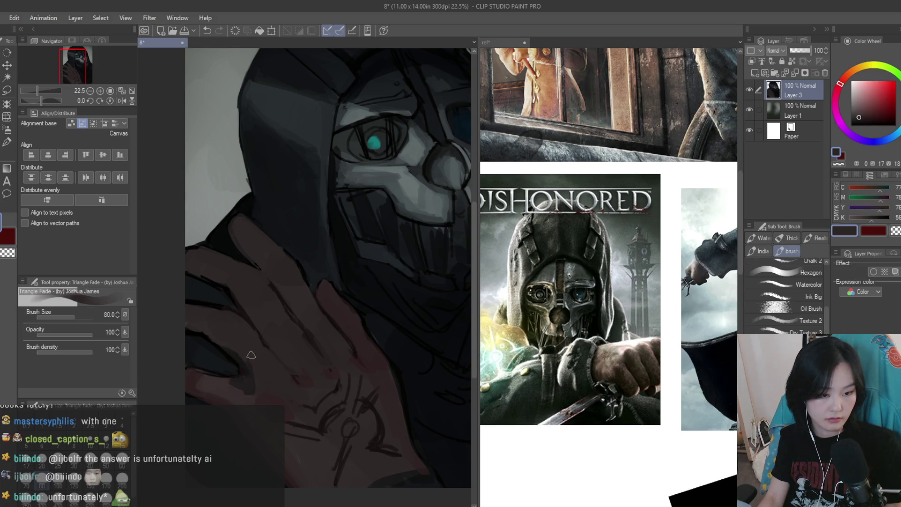
{"action": "left_click", "coordinate": [249, 391], "text": "alt"}
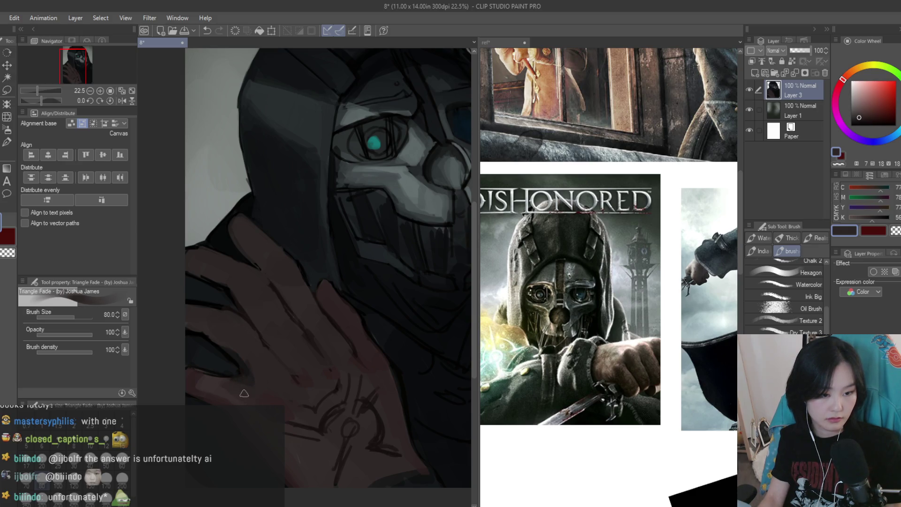
{"action": "left_click", "coordinate": [253, 395], "text": "alt"}
{"action": "scroll", "coordinate": [291, 374], "scroll_direction": "down", "scroll_amount": 3}
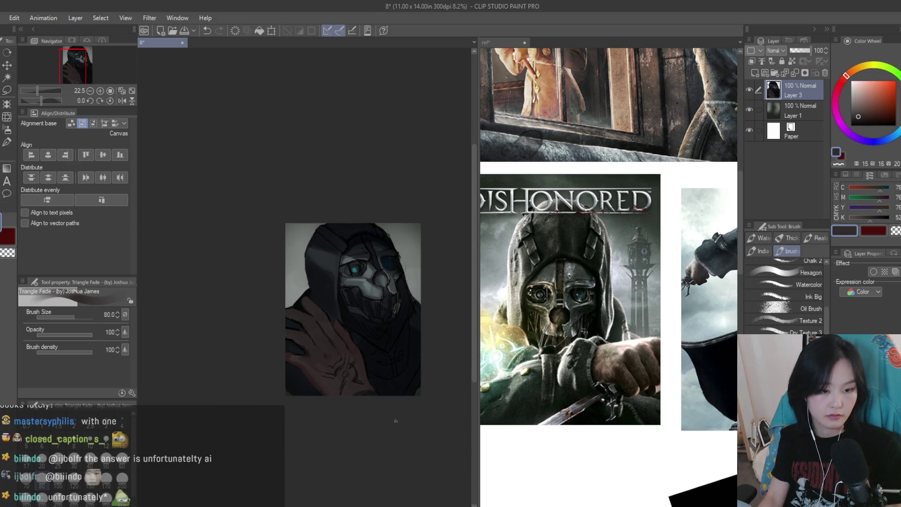
{"action": "scroll", "coordinate": [343, 355], "scroll_direction": "up", "scroll_amount": 3}
{"action": "scroll", "coordinate": [349, 328], "scroll_direction": "up", "scroll_amount": 1}
Enlarge the brush and sample more skin tones from the back of the hand and fingers
{"action": "key", "text": "bracketright"}
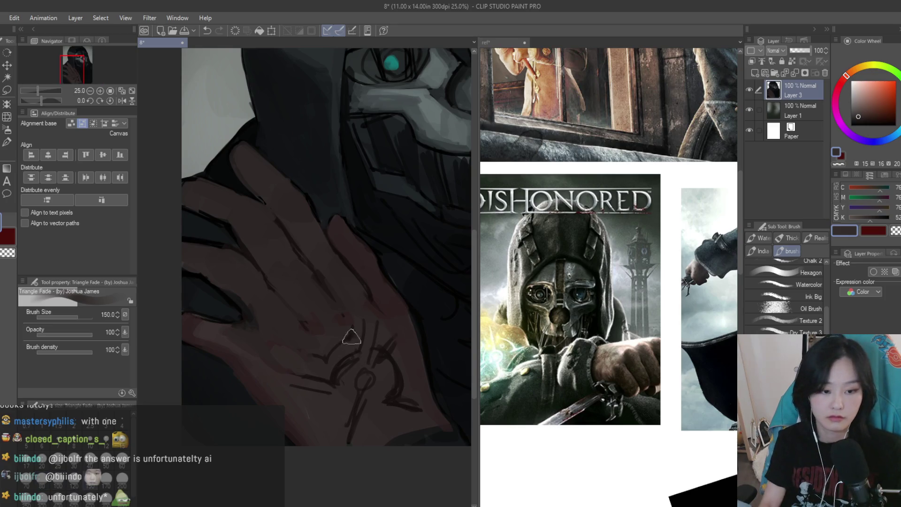
{"action": "left_click", "coordinate": [306, 399], "text": "alt"}
{"action": "scroll", "coordinate": [299, 338], "scroll_direction": "up", "scroll_amount": 1}
{"action": "left_click", "coordinate": [298, 331], "text": "alt"}
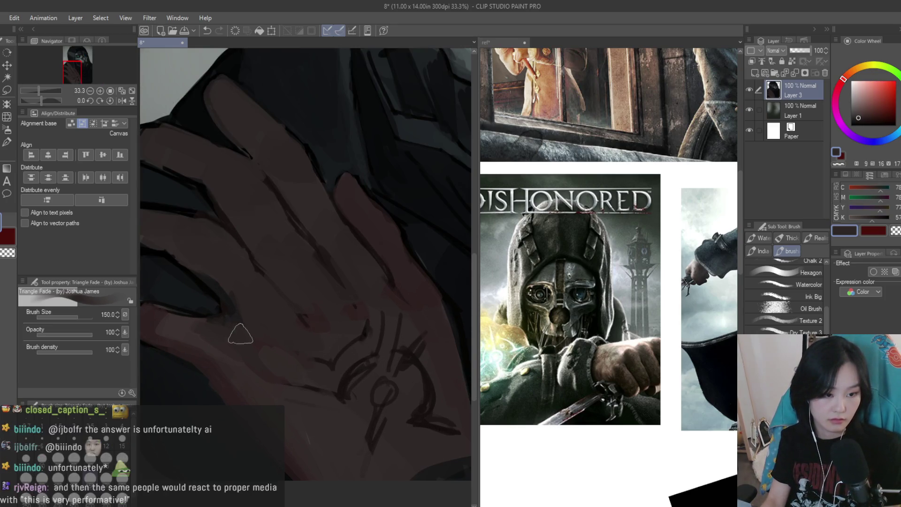
{"action": "left_click", "coordinate": [252, 296], "text": "alt"}
{"action": "left_click_drag", "start_coordinate": [234, 272], "coordinate": [312, 335]}
{"action": "left_click", "coordinate": [292, 347], "text": "alt"}
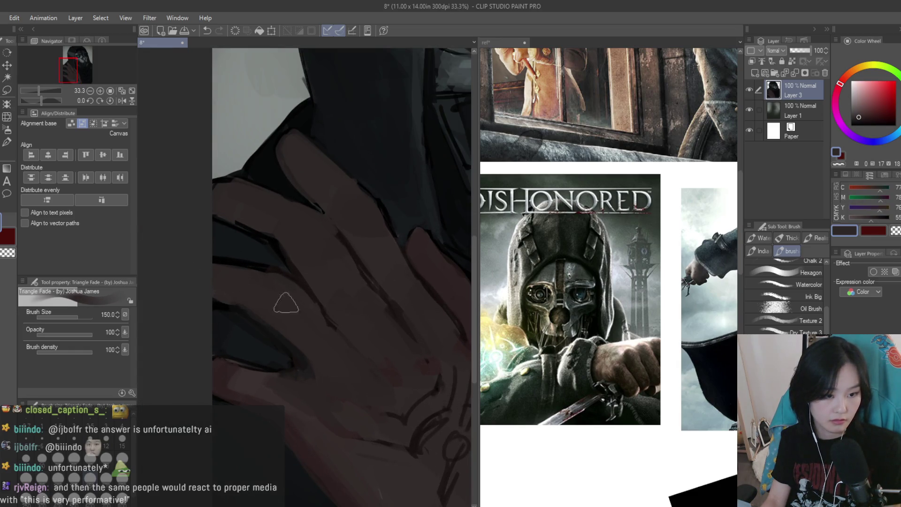
{"action": "left_click", "coordinate": [216, 300], "text": "alt"}
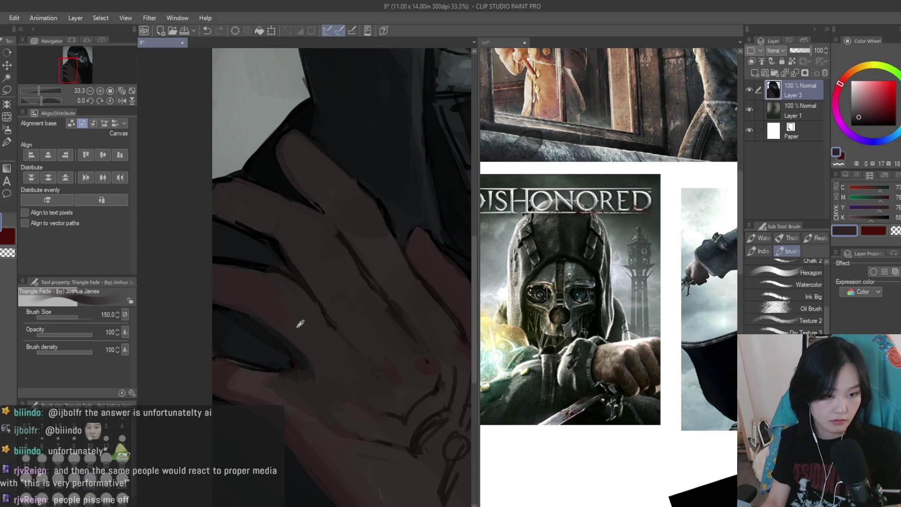
{"action": "scroll", "coordinate": [266, 280], "scroll_direction": "down", "scroll_amount": 2}
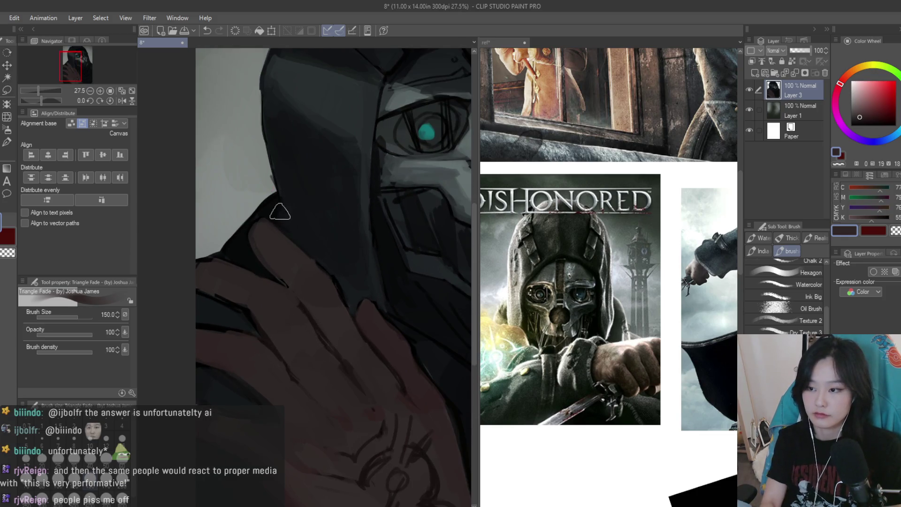
{"action": "scroll", "coordinate": [285, 216], "scroll_direction": "up", "scroll_amount": 3}
Sample dark blue-grey hood shades and reddish-brown tones near the hand's edge
{"action": "left_click", "coordinate": [192, 369], "text": "alt"}
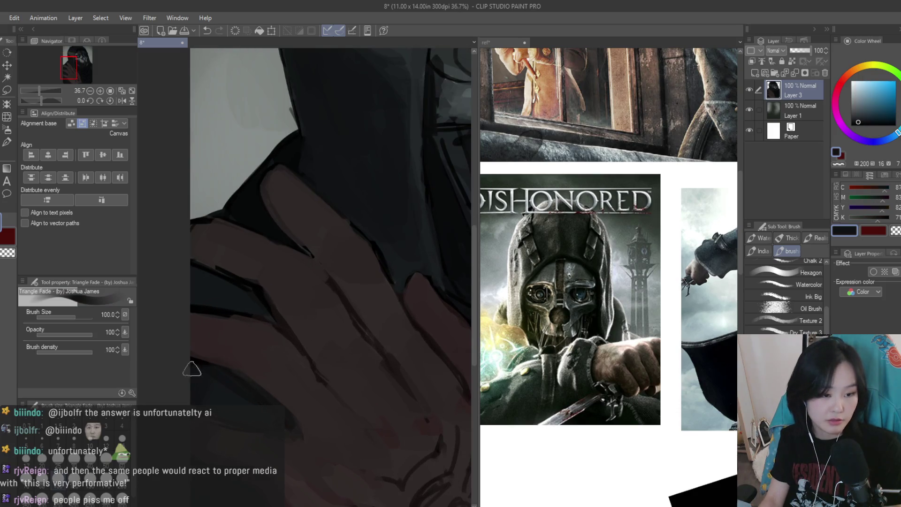
{"action": "left_click", "coordinate": [226, 341], "text": "alt"}
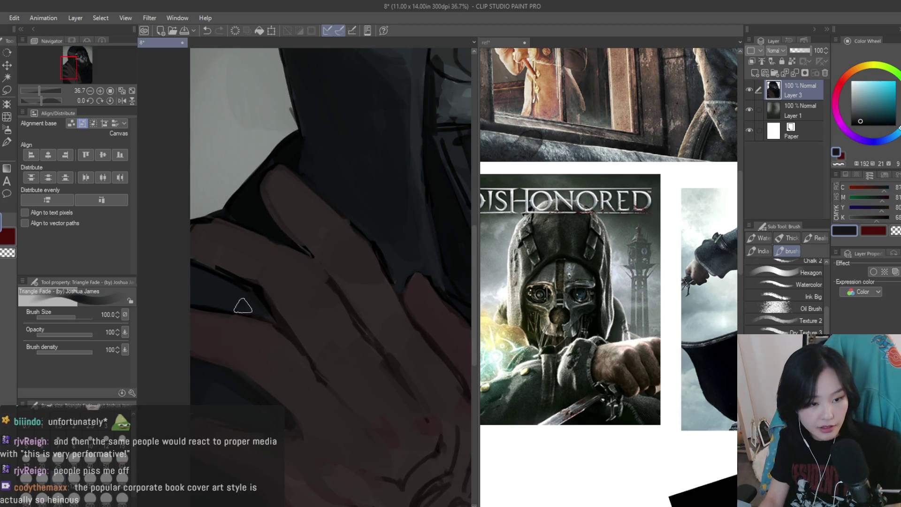
{"action": "left_click", "coordinate": [243, 273], "text": "alt"}
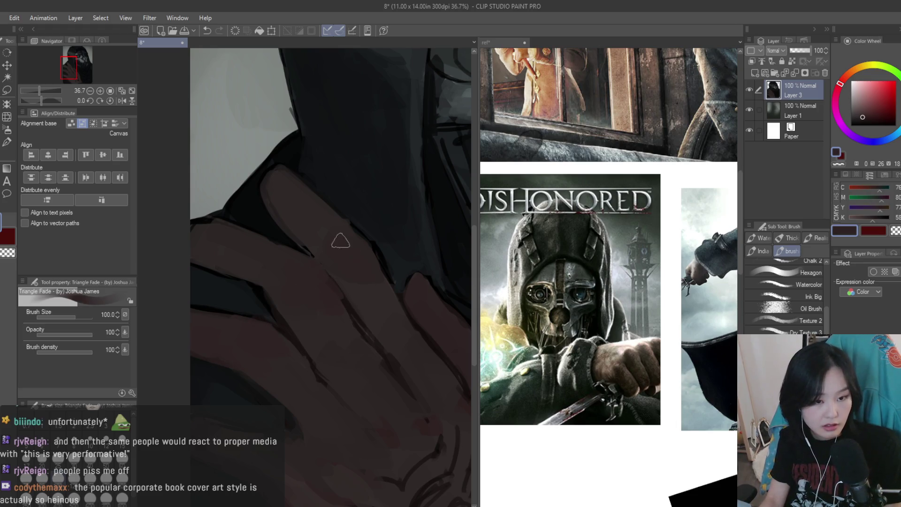
{"action": "scroll", "coordinate": [353, 249], "scroll_direction": "down", "scroll_amount": 8}
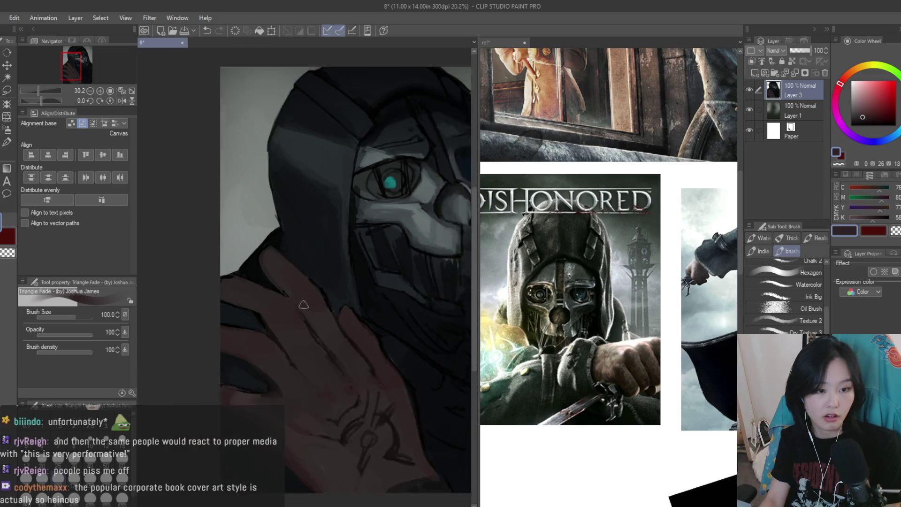
{"action": "scroll", "coordinate": [325, 320], "scroll_direction": "up", "scroll_amount": 2}
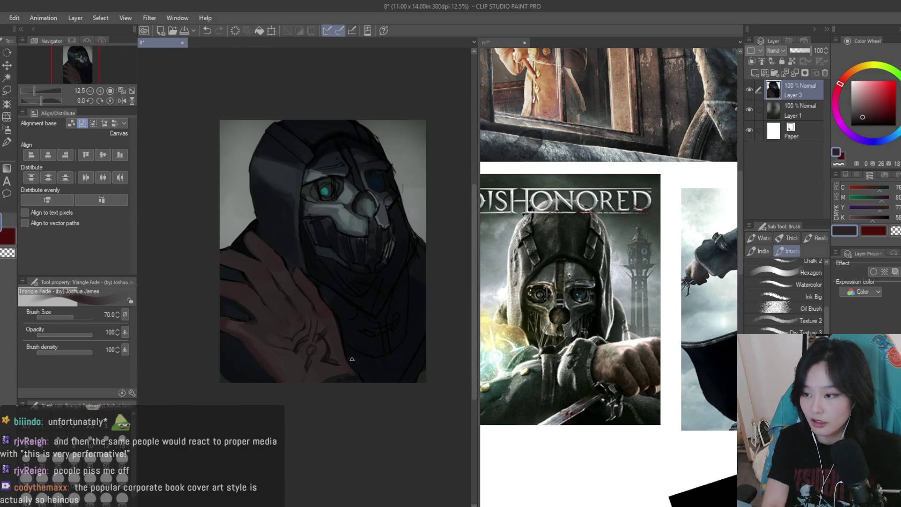
{"action": "scroll", "coordinate": [351, 359], "scroll_direction": "up", "scroll_amount": 3}
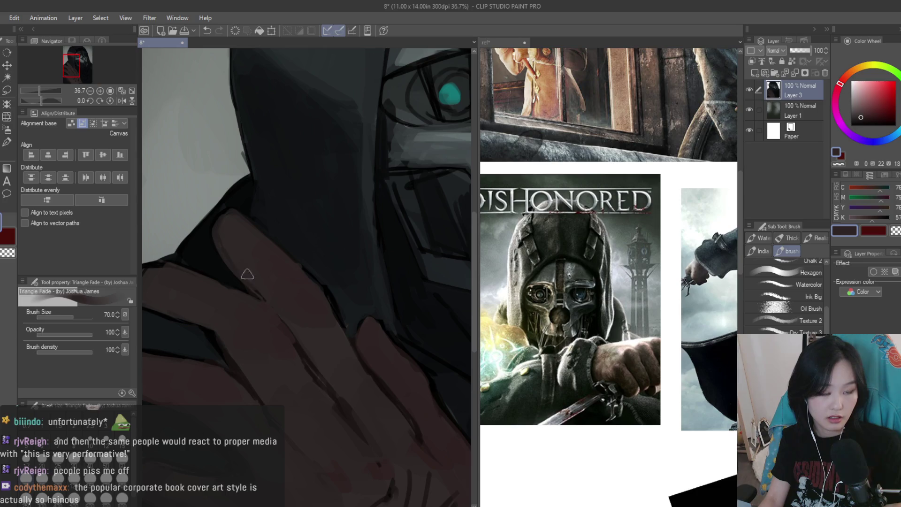
{"action": "left_click", "coordinate": [331, 287], "text": "alt"}
{"action": "left_click", "coordinate": [305, 281], "text": "alt"}
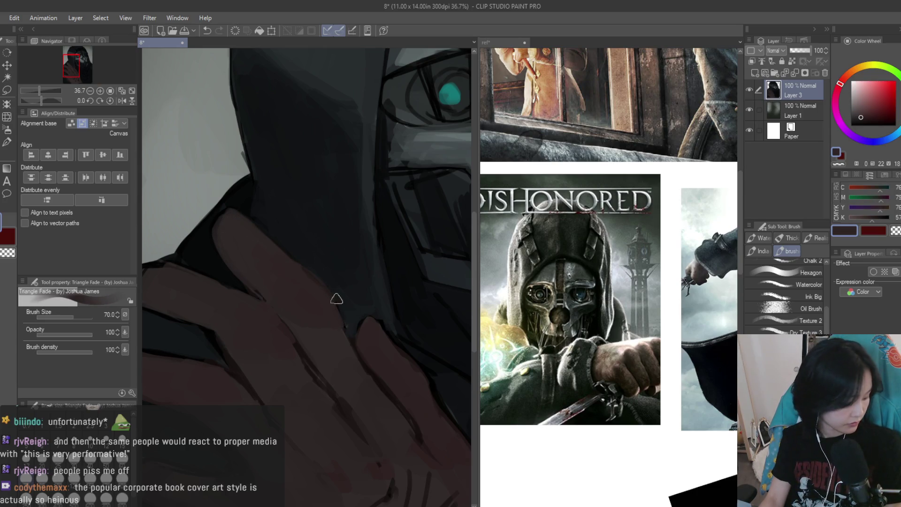
{"action": "scroll", "coordinate": [309, 287], "scroll_direction": "down", "scroll_amount": 3}
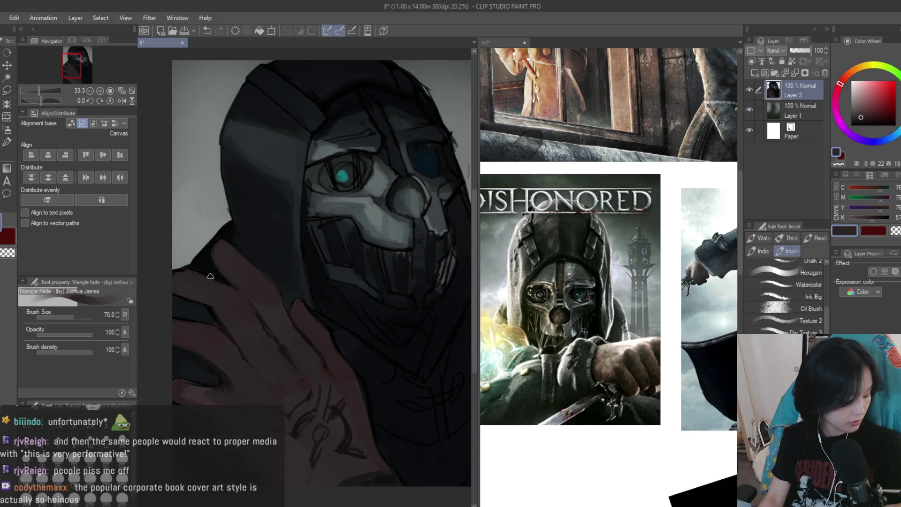
{"action": "scroll", "coordinate": [314, 307], "scroll_direction": "up", "scroll_amount": 4}
Pick fresh greys from the mask area while zooming in toward the teal eye
{"action": "left_click", "coordinate": [314, 307], "text": "alt"}
{"action": "left_click", "coordinate": [394, 420], "text": "alt"}
{"action": "scroll", "coordinate": [364, 389], "scroll_direction": "down", "scroll_amount": 1}
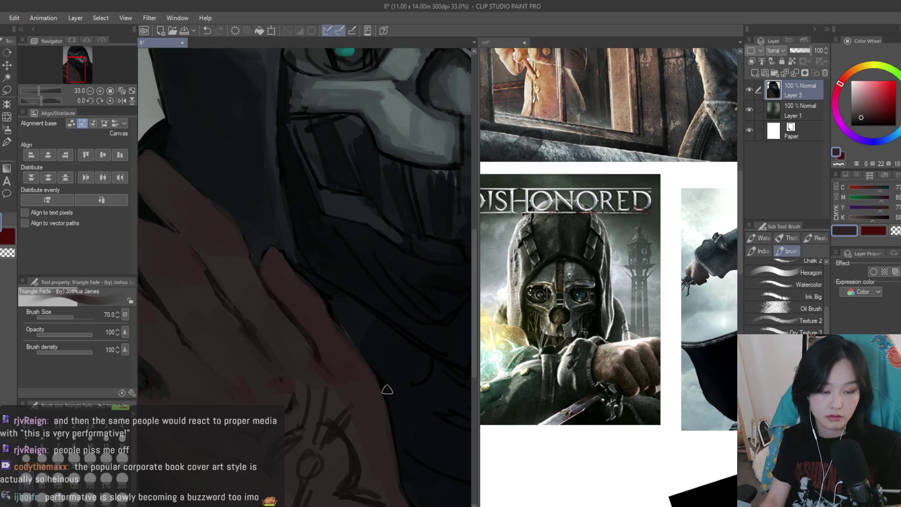
{"action": "left_click", "coordinate": [399, 418], "text": "alt"}
{"action": "scroll", "coordinate": [317, 271], "scroll_direction": "down", "scroll_amount": 3}
{"action": "left_click", "coordinate": [317, 270], "text": "alt"}
{"action": "scroll", "coordinate": [314, 290], "scroll_direction": "up", "scroll_amount": 4}
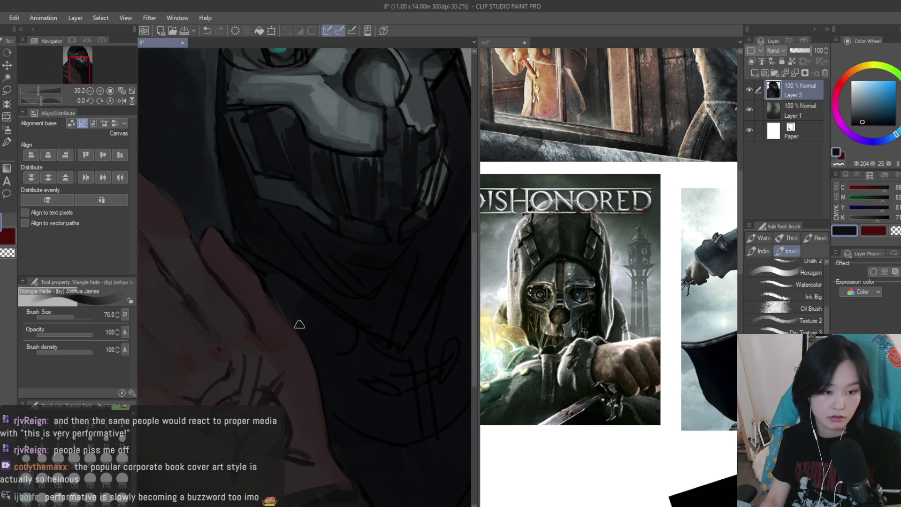
{"action": "scroll", "coordinate": [300, 340], "scroll_direction": "down", "scroll_amount": 3}
{"action": "scroll", "coordinate": [282, 282], "scroll_direction": "down", "scroll_amount": 1}
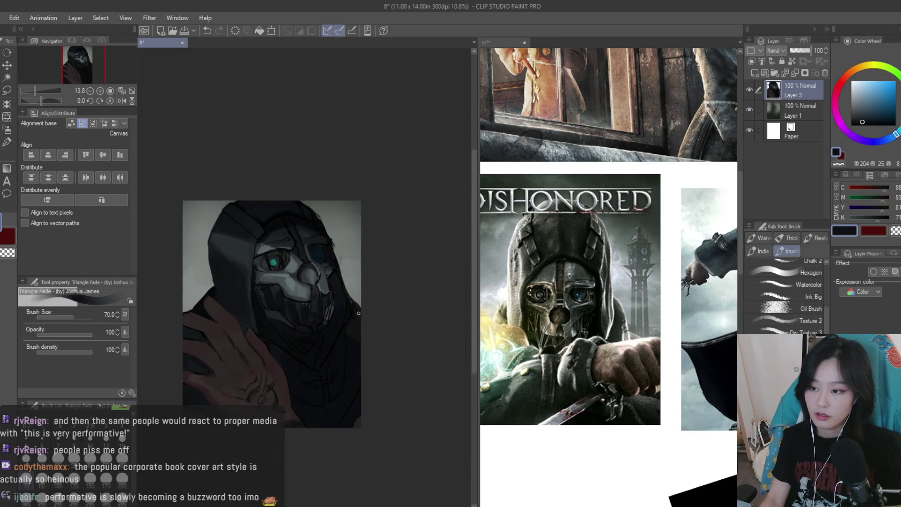
{"action": "scroll", "coordinate": [266, 249], "scroll_direction": "up", "scroll_amount": 2}
{"action": "scroll", "coordinate": [266, 249], "scroll_direction": "up", "scroll_amount": 5}
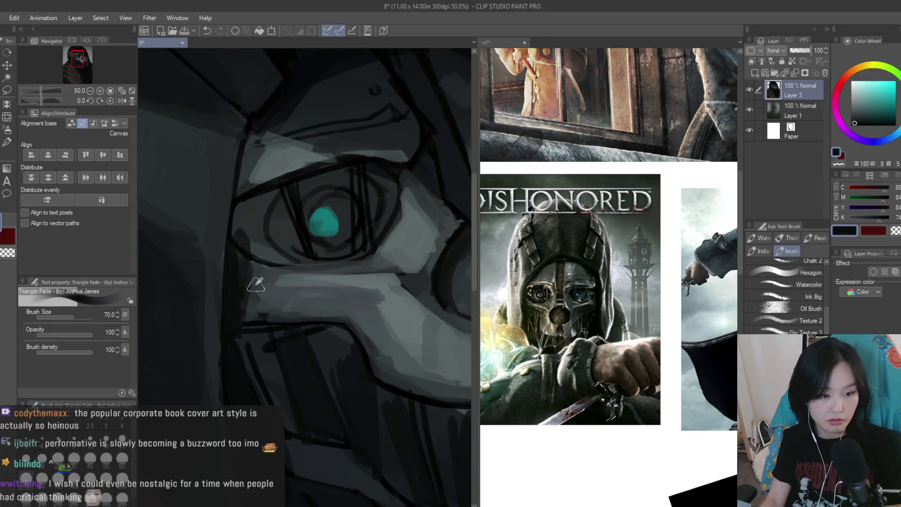
Sample mid-grey and dark blue-grey shadow tones from the mask and hood
{"action": "left_click", "coordinate": [245, 311], "text": "alt"}
{"action": "left_click", "coordinate": [244, 279], "text": "alt"}
{"action": "left_click", "coordinate": [235, 259], "text": "alt"}
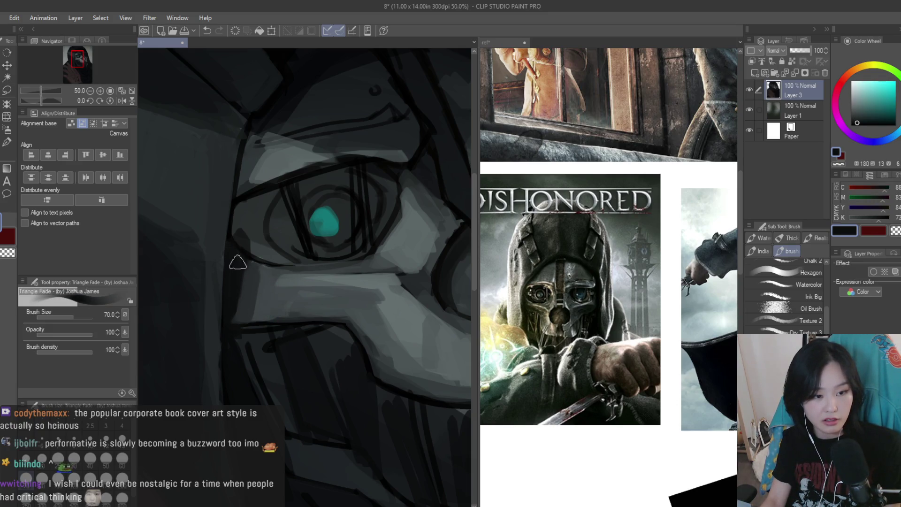
{"action": "scroll", "coordinate": [241, 367], "scroll_direction": "down", "scroll_amount": 2}
{"action": "scroll", "coordinate": [253, 391], "scroll_direction": "up", "scroll_amount": 1}
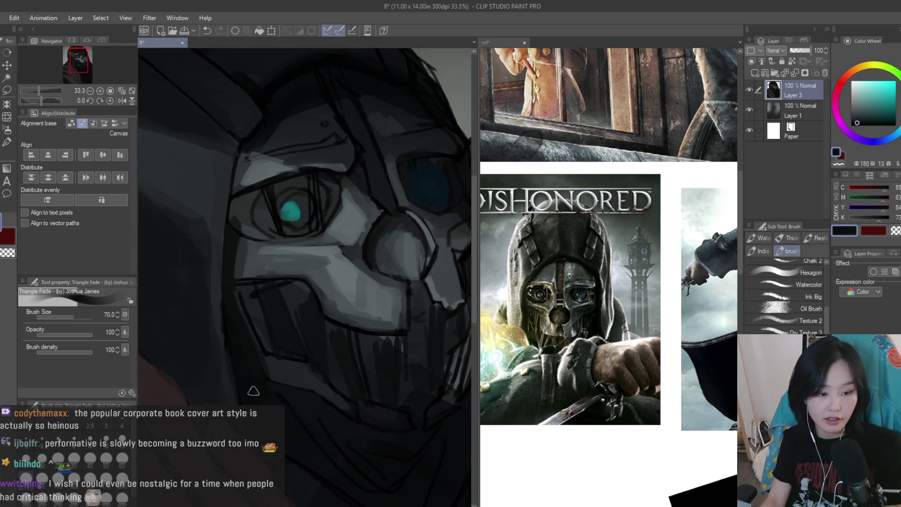
{"action": "left_click", "coordinate": [281, 406], "text": "alt"}
{"action": "scroll", "coordinate": [263, 328], "scroll_direction": "down", "scroll_amount": 1}
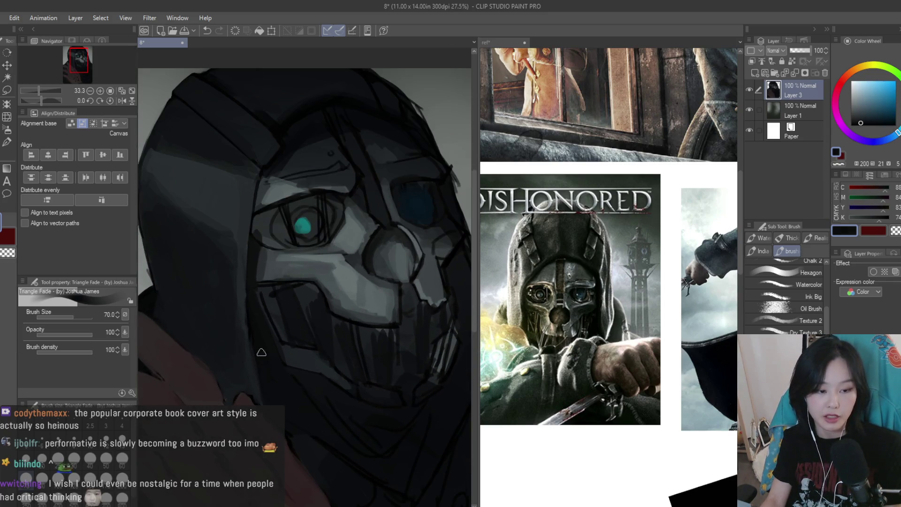
{"action": "left_click", "coordinate": [254, 324], "text": "alt"}
{"action": "scroll", "coordinate": [271, 324], "scroll_direction": "down", "scroll_amount": 1}
{"action": "scroll", "coordinate": [271, 325], "scroll_direction": "up", "scroll_amount": 2}
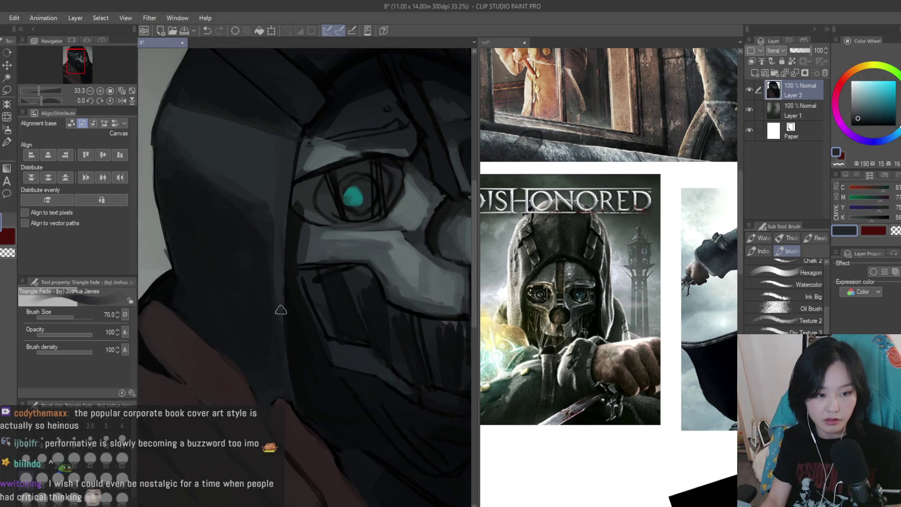
{"action": "left_click", "coordinate": [281, 359], "text": "alt"}
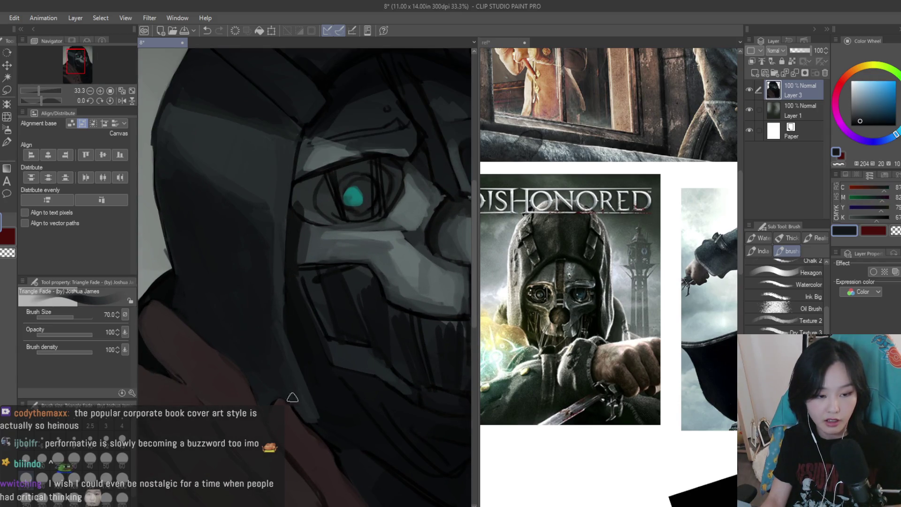
{"action": "left_click", "coordinate": [321, 382], "text": "alt"}
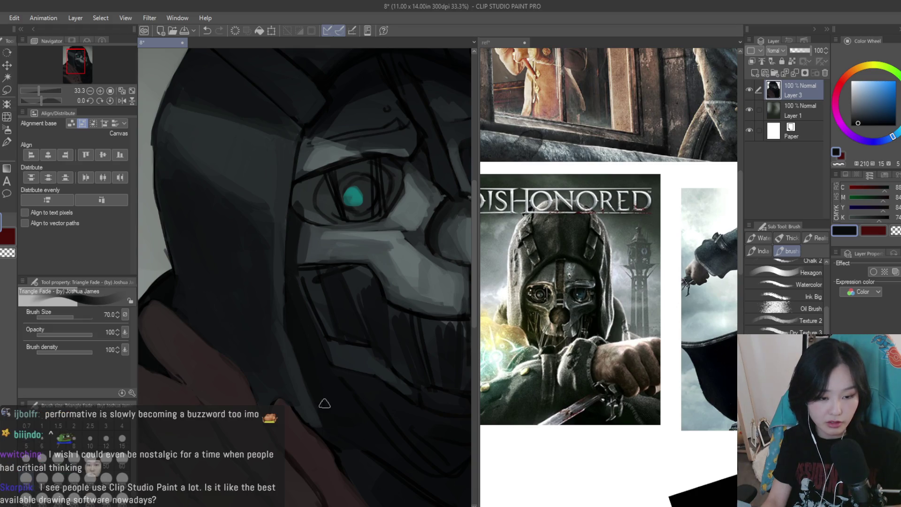
{"action": "scroll", "coordinate": [297, 263], "scroll_direction": "down", "scroll_amount": 2}
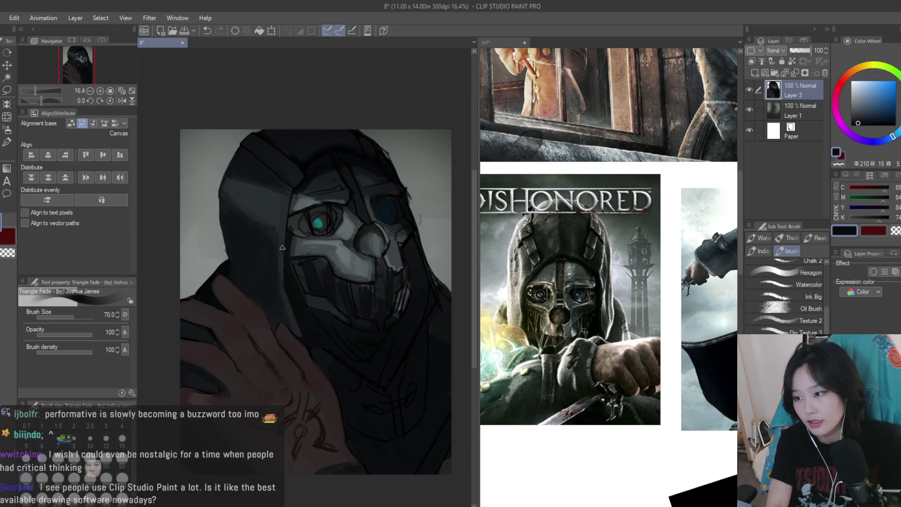
Shrink the brush from 70 to 60 and sample dark grey-blue hood tones
{"action": "key", "text": "bracketleft"}
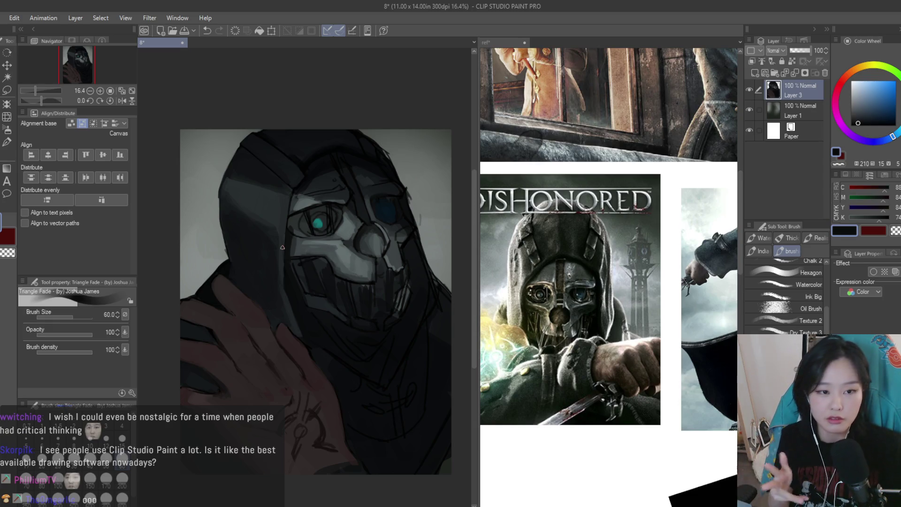
{"action": "scroll", "coordinate": [364, 126], "scroll_direction": "up", "scroll_amount": 4}
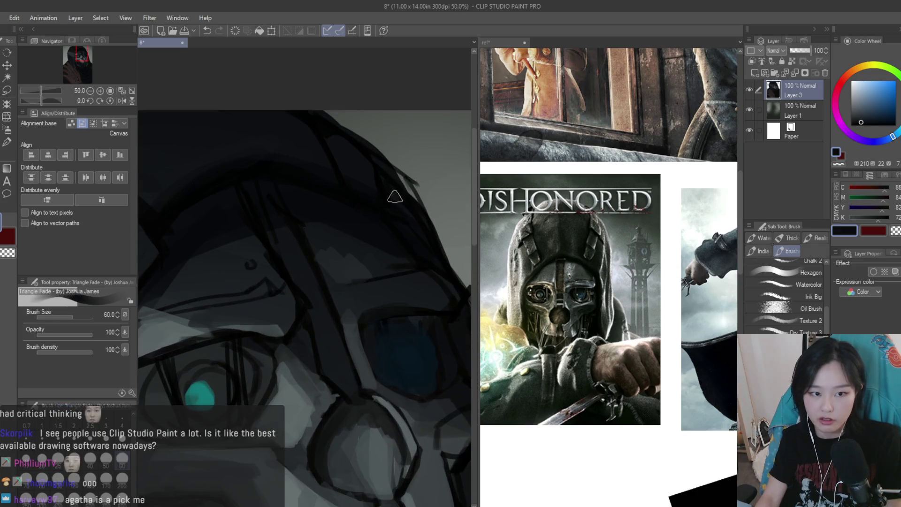
{"action": "scroll", "coordinate": [328, 211], "scroll_direction": "down", "scroll_amount": 2}
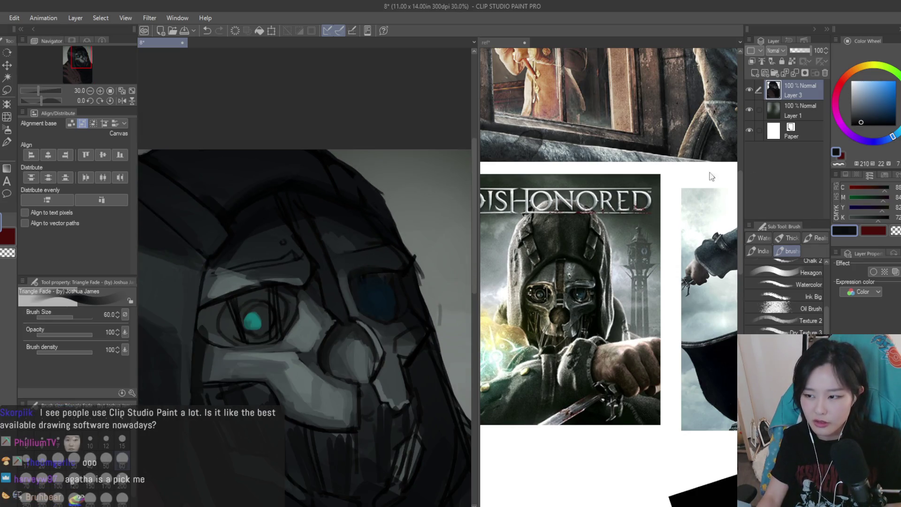
{"action": "scroll", "coordinate": [394, 177], "scroll_direction": "up", "scroll_amount": 1}
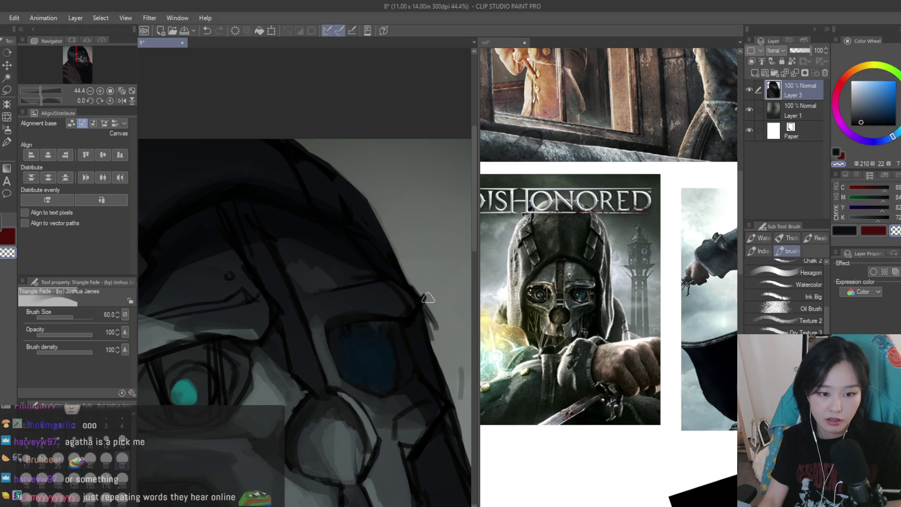
{"action": "scroll", "coordinate": [432, 281], "scroll_direction": "up", "scroll_amount": 1}
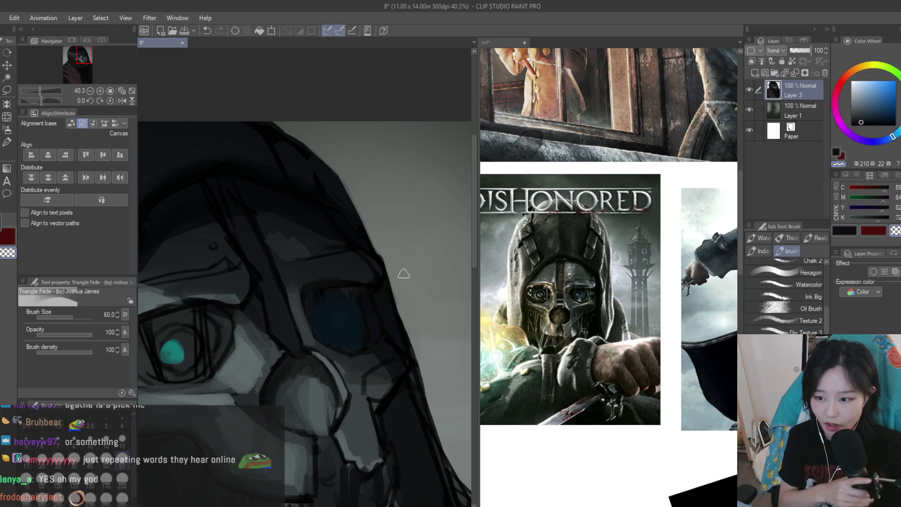
{"action": "scroll", "coordinate": [353, 192], "scroll_direction": "down", "scroll_amount": 2}
{"action": "scroll", "coordinate": [418, 361], "scroll_direction": "up", "scroll_amount": 2}
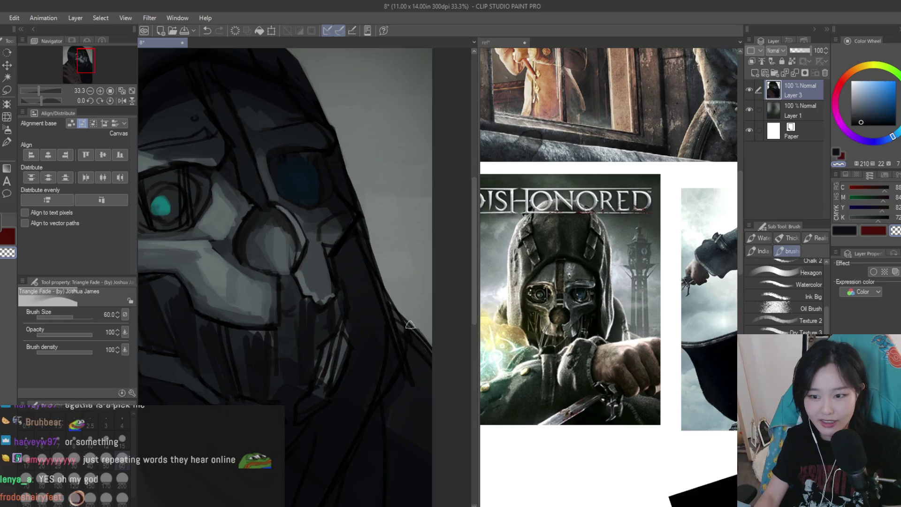
{"action": "scroll", "coordinate": [417, 361], "scroll_direction": "up", "scroll_amount": 2}
{"action": "left_click", "coordinate": [407, 322], "text": "alt"}
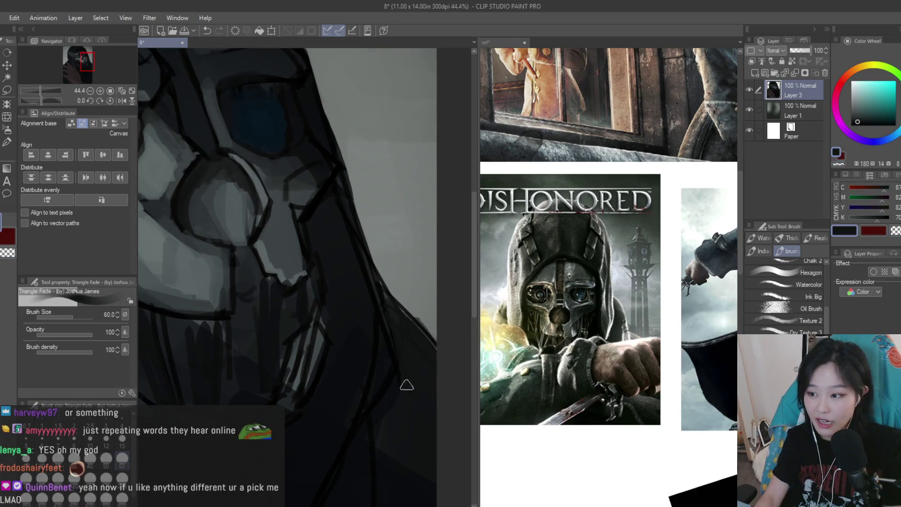
{"action": "left_click", "coordinate": [349, 250], "text": "alt"}
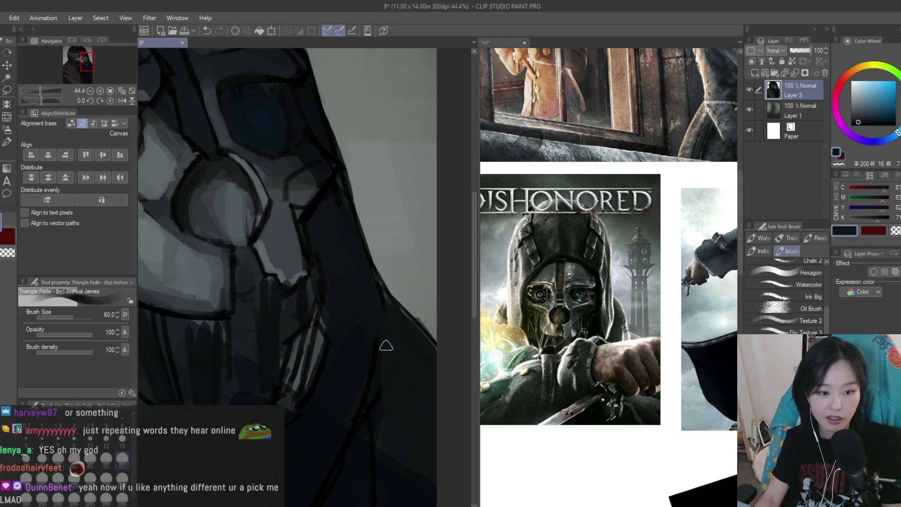
{"action": "scroll", "coordinate": [410, 299], "scroll_direction": "up", "scroll_amount": 1}
{"action": "scroll", "coordinate": [410, 299], "scroll_direction": "down", "scroll_amount": 5}
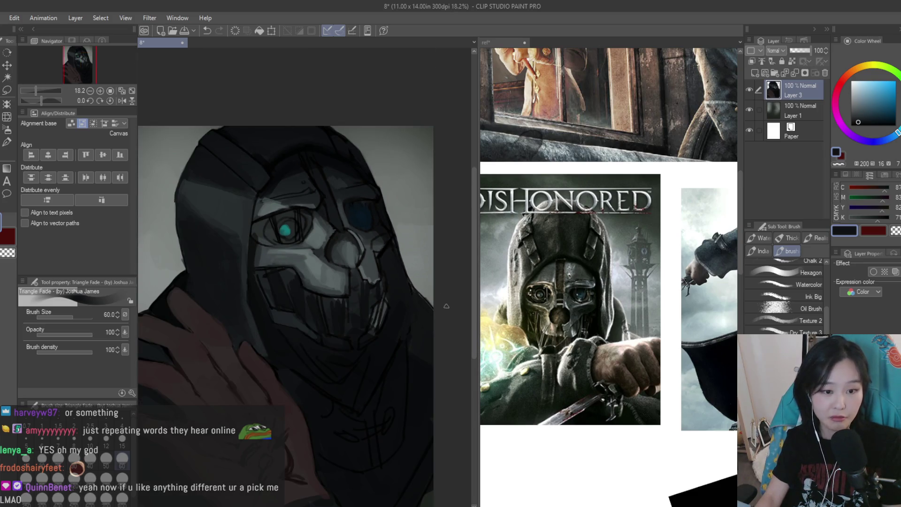
{"action": "scroll", "coordinate": [446, 305], "scroll_direction": "down", "scroll_amount": 2}
{"action": "scroll", "coordinate": [447, 306], "scroll_direction": "up", "scroll_amount": 2}
{"action": "key", "text": "m"}
{"action": "scroll", "coordinate": [392, 222], "scroll_direction": "up", "scroll_amount": 2}
Lasso the hood strip and set the soft airbrush to a darker colour at size 1000
{"action": "left_click_drag", "start_coordinate": [392, 221], "coordinate": [411, 312]}
{"action": "mouse_move", "coordinate": [351, 370]}
{"action": "left_mouse_down"}
{"action": "mouse_move", "coordinate": [369, 321]}
{"action": "mouse_move", "coordinate": [369, 270]}
{"action": "left_mouse_up"}
{"action": "left_click_drag", "start_coordinate": [384, 186], "coordinate": [385, 186]}
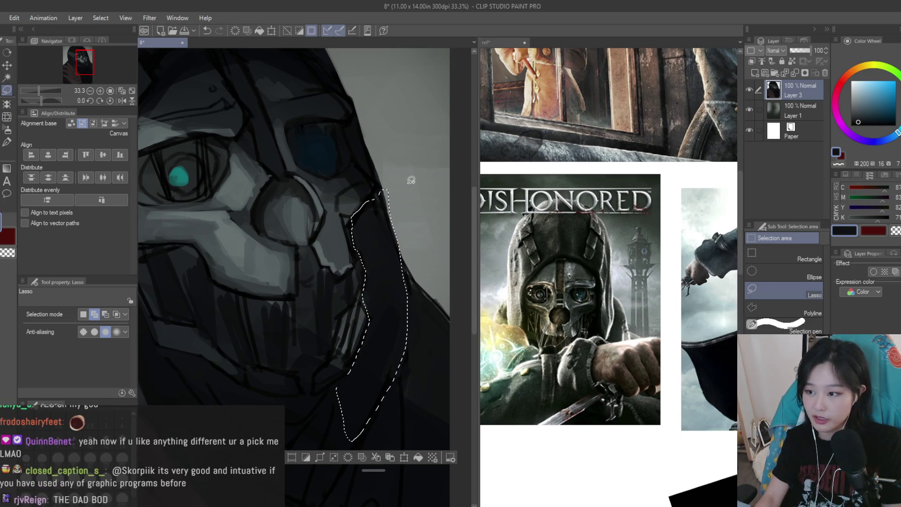
{"action": "key", "text": "b"}
{"action": "left_click", "coordinate": [860, 124]}
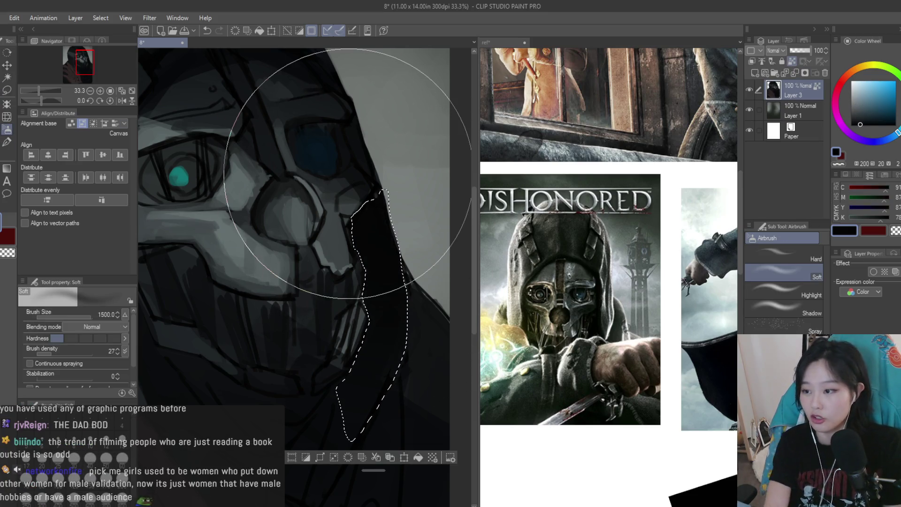
{"action": "key", "text": "bracketleft"}
{"action": "key", "text": "bracketleft"}
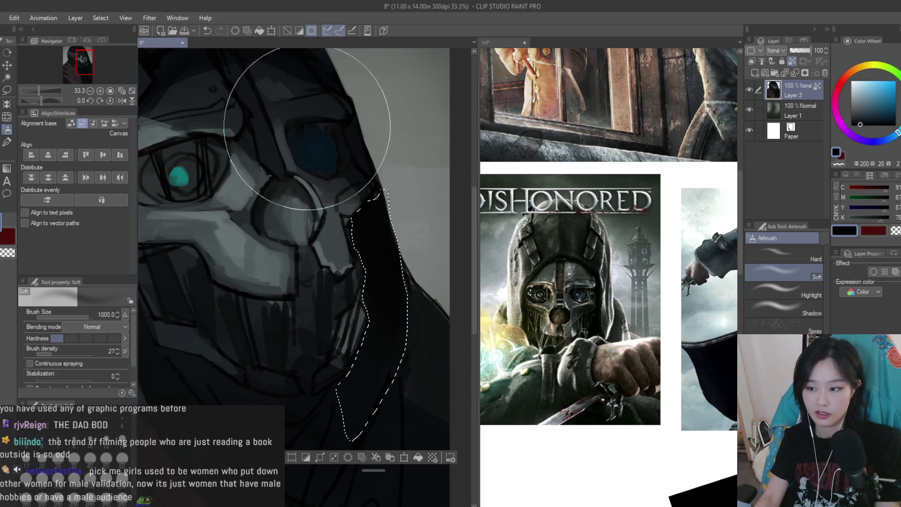
{"action": "key", "text": "ctrl+d"}
{"action": "scroll", "coordinate": [337, 213], "scroll_direction": "down", "scroll_amount": 2}
{"action": "scroll", "coordinate": [337, 214], "scroll_direction": "down", "scroll_amount": 2}
{"action": "key", "text": "h"}
Re-lasso the hood beside the mask, airbrush dark blue-grey shadow inside, and deselect
{"action": "key", "text": "m"}
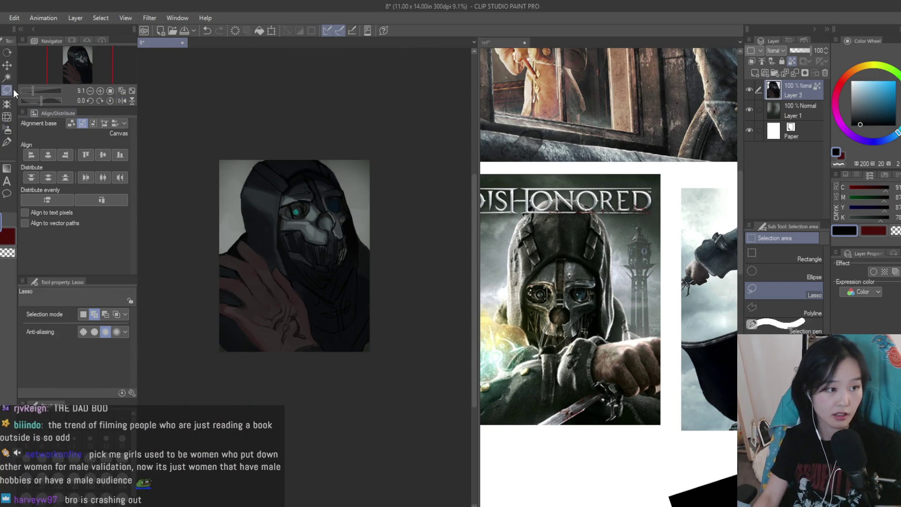
{"action": "scroll", "coordinate": [364, 256], "scroll_direction": "up", "scroll_amount": 4}
{"action": "mouse_move", "coordinate": [339, 180]}
{"action": "left_mouse_down"}
{"action": "mouse_move", "coordinate": [351, 267]}
{"action": "mouse_move", "coordinate": [337, 288]}
{"action": "mouse_move", "coordinate": [402, 157]}
{"action": "left_mouse_up"}
{"action": "key", "text": "b"}
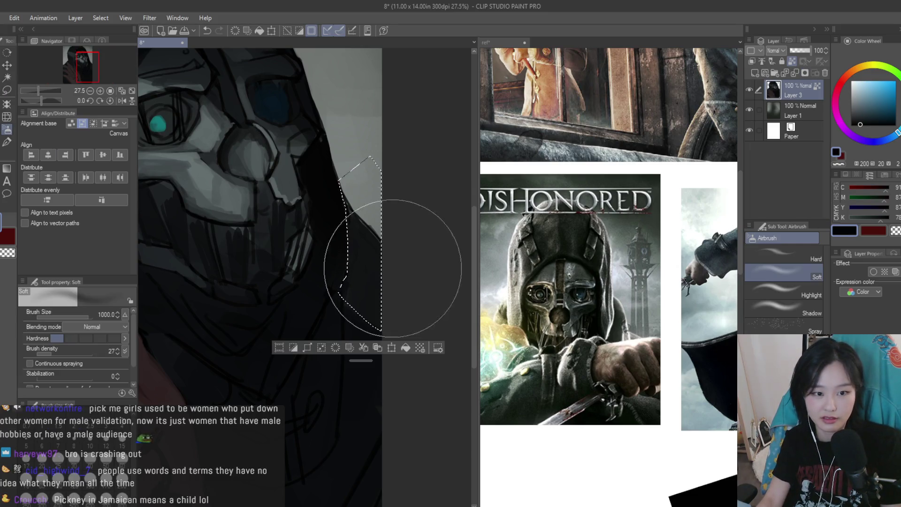
{"action": "scroll", "coordinate": [382, 261], "scroll_direction": "up", "scroll_amount": 1}
{"action": "left_click", "coordinate": [372, 261], "text": "alt"}
{"action": "mouse_move", "coordinate": [407, 261]}
{"action": "left_mouse_down"}
{"action": "mouse_move", "coordinate": [341, 131]}
{"action": "mouse_move", "coordinate": [322, 125]}
{"action": "left_mouse_up"}
{"action": "key", "text": "ctrl+d"}
{"action": "scroll", "coordinate": [442, 264], "scroll_direction": "down", "scroll_amount": 3}
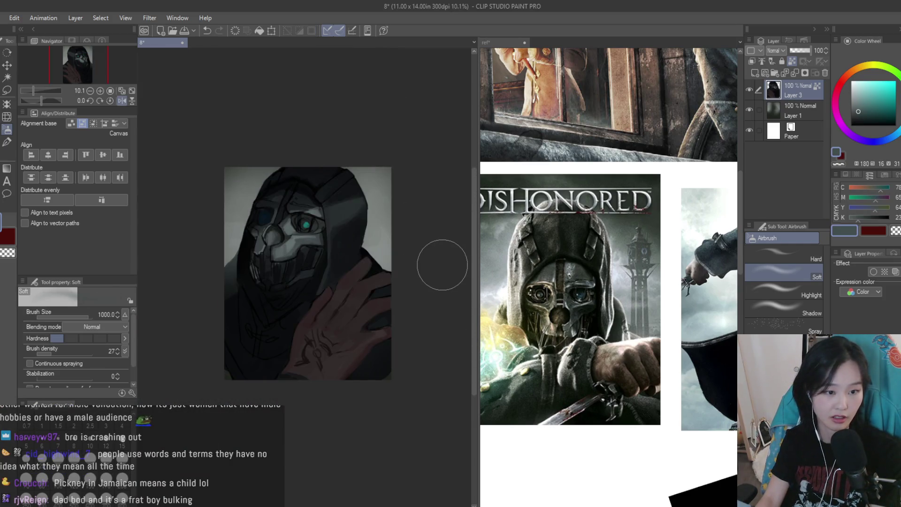
{"action": "scroll", "coordinate": [331, 217], "scroll_direction": "up", "scroll_amount": 2}
{"action": "key", "text": "b"}
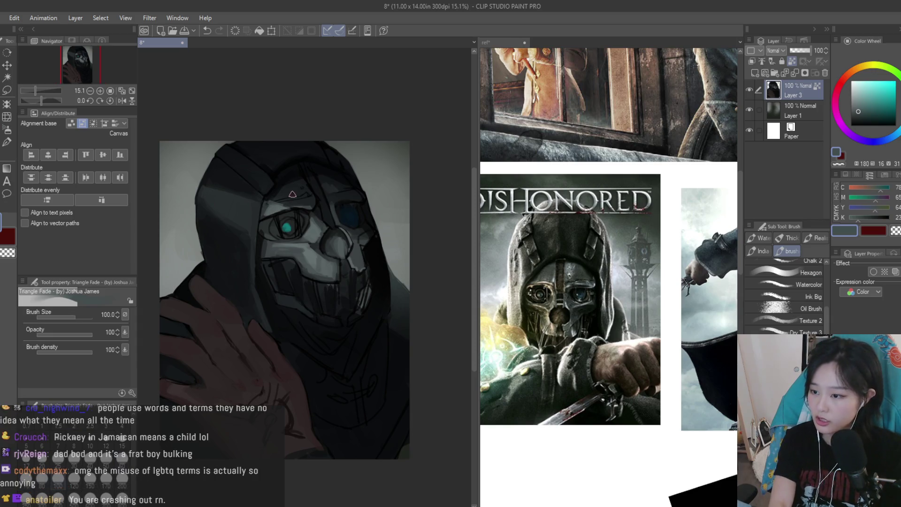
{"action": "scroll", "coordinate": [394, 329], "scroll_direction": "up", "scroll_amount": 3}
{"action": "key", "text": "bracketright"}
{"action": "key", "text": "bracketright"}
{"action": "key", "text": "bracketright"}
{"action": "left_click", "coordinate": [379, 331], "text": "alt"}
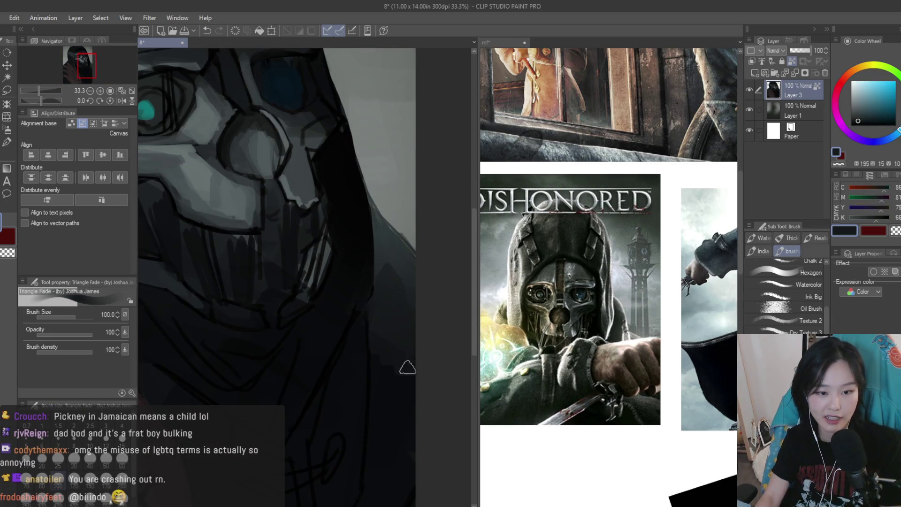
{"action": "left_click", "coordinate": [385, 312], "text": "alt"}
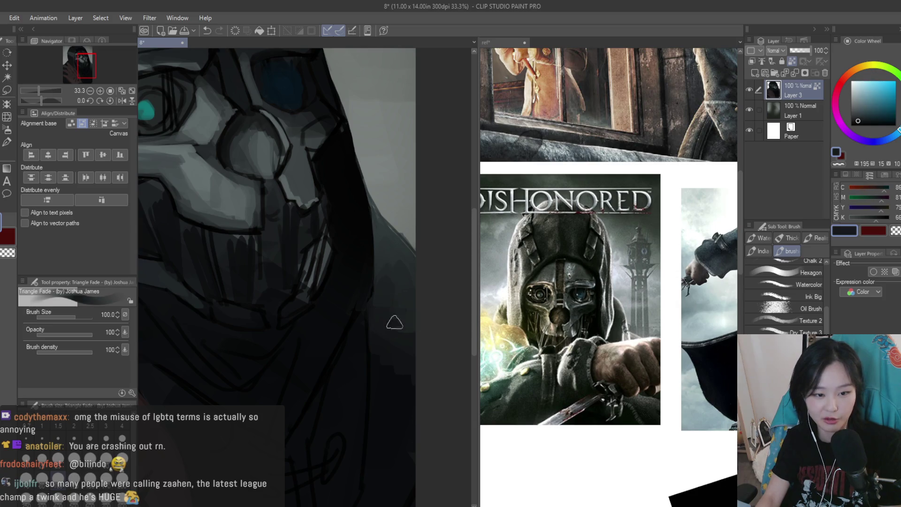
{"action": "scroll", "coordinate": [340, 342], "scroll_direction": "down", "scroll_amount": 2}
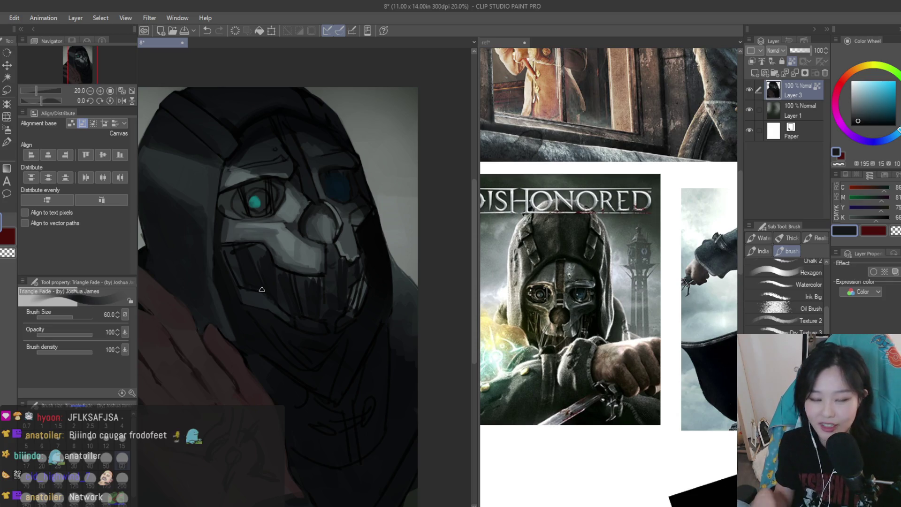
{"action": "scroll", "coordinate": [426, 341], "scroll_direction": "up", "scroll_amount": 2}
{"action": "scroll", "coordinate": [425, 341], "scroll_direction": "down", "scroll_amount": 3}
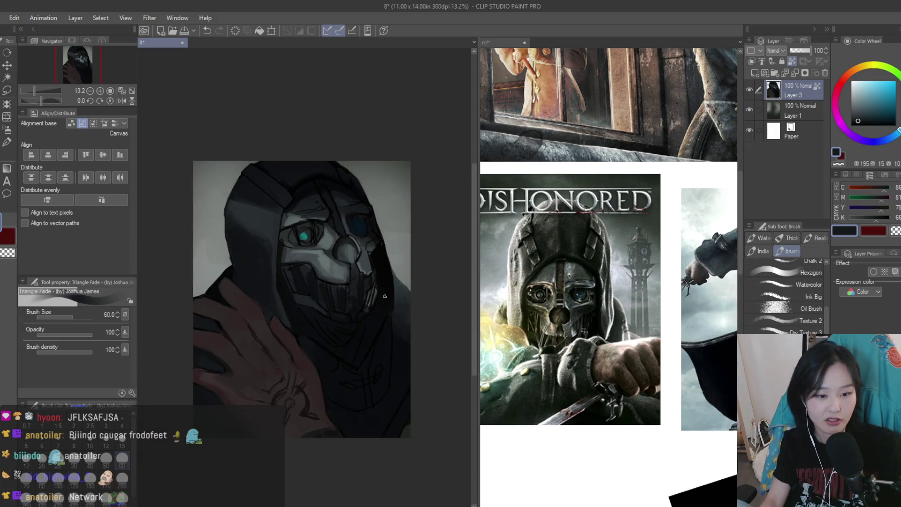
Sample a mask colour and lasso the lower half of the mask
{"action": "scroll", "coordinate": [425, 341], "scroll_direction": "up", "scroll_amount": 3}
{"action": "left_click", "coordinate": [415, 374], "text": "alt"}
{"action": "left_click_drag", "start_coordinate": [38, 91], "coordinate": [37, 91]}
{"action": "key", "text": "m"}
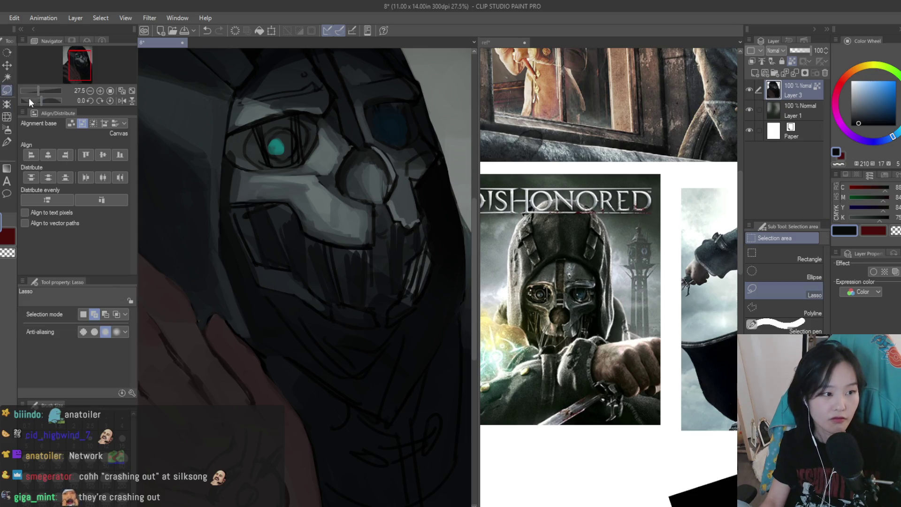
{"action": "scroll", "coordinate": [397, 324], "scroll_direction": "up", "scroll_amount": 2}
{"action": "mouse_move", "coordinate": [401, 319]}
{"action": "left_mouse_down"}
{"action": "mouse_move", "coordinate": [255, 354]}
{"action": "mouse_move", "coordinate": [360, 461]}
{"action": "mouse_move", "coordinate": [413, 351]}
{"action": "mouse_move", "coordinate": [419, 302]}
{"action": "left_mouse_up"}
Airbrush black inside the lower-mask selection, deselect, and flip the canvas to check
{"action": "key", "text": "b"}
{"action": "left_click", "coordinate": [851, 126]}
{"action": "mouse_move", "coordinate": [362, 246]}
{"action": "left_mouse_down"}
{"action": "mouse_move", "coordinate": [368, 263]}
{"action": "mouse_move", "coordinate": [433, 304]}
{"action": "left_mouse_up"}
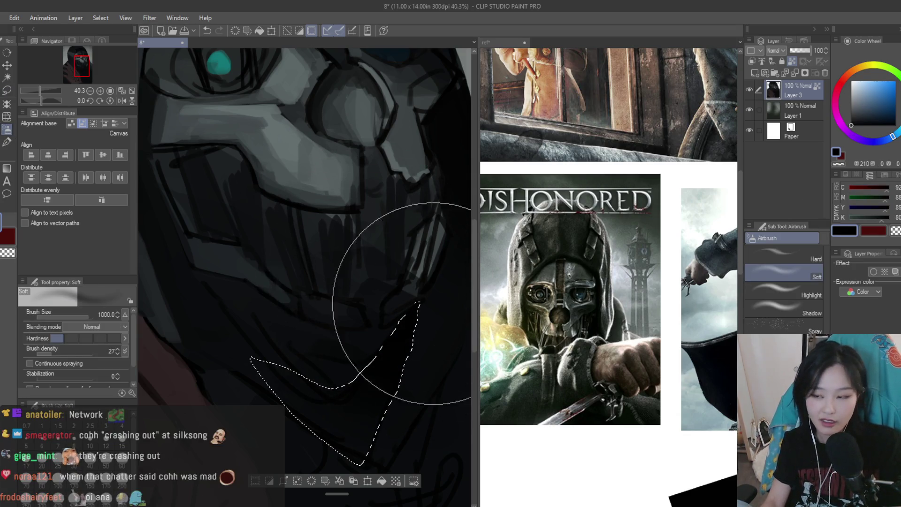
{"action": "key", "text": "ctrl+d"}
{"action": "scroll", "coordinate": [302, 281], "scroll_direction": "down", "scroll_amount": 5}
{"action": "key", "text": "h"}
{"action": "key", "text": "h"}
{"action": "key", "text": "b"}
{"action": "scroll", "coordinate": [306, 232], "scroll_direction": "up", "scroll_amount": 2}
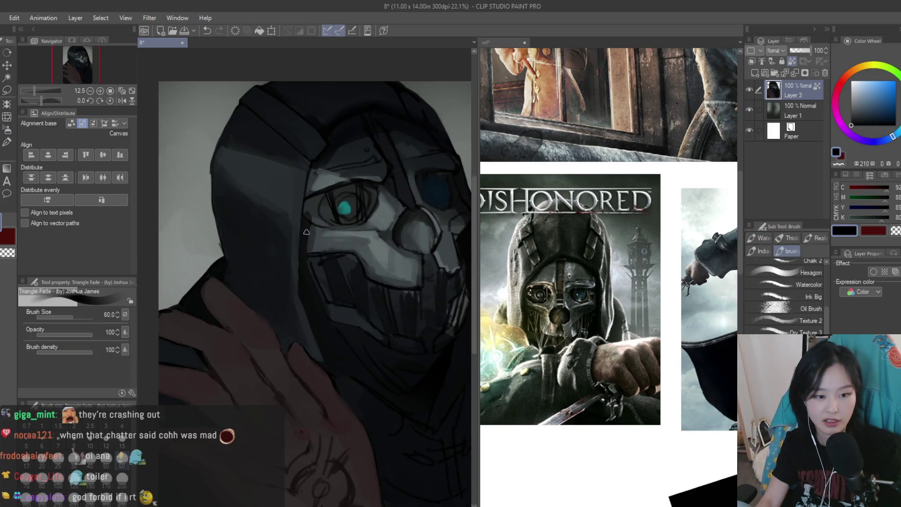
Paint a dark stroke down the jaw shadow, then bring the reference canvas forward
{"action": "scroll", "coordinate": [306, 231], "scroll_direction": "up", "scroll_amount": 1}
{"action": "scroll", "coordinate": [322, 364], "scroll_direction": "up", "scroll_amount": 1}
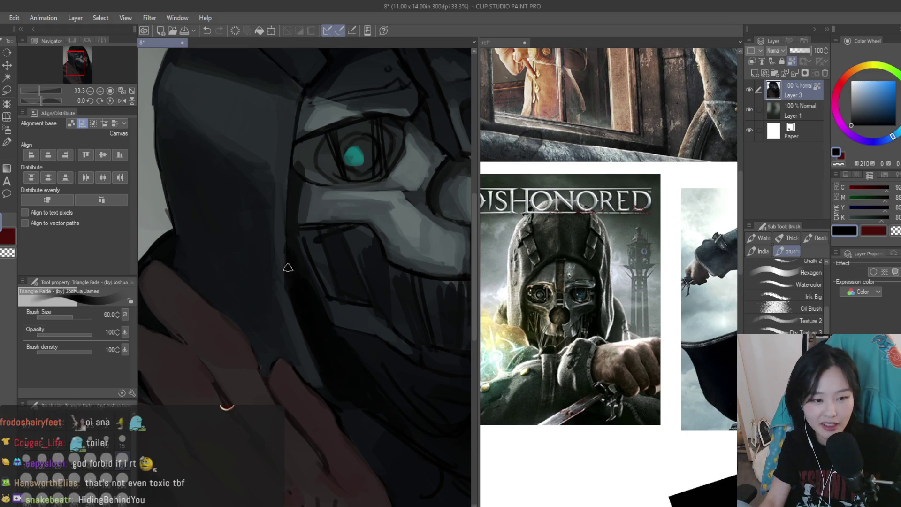
{"action": "scroll", "coordinate": [296, 250], "scroll_direction": "up", "scroll_amount": 1}
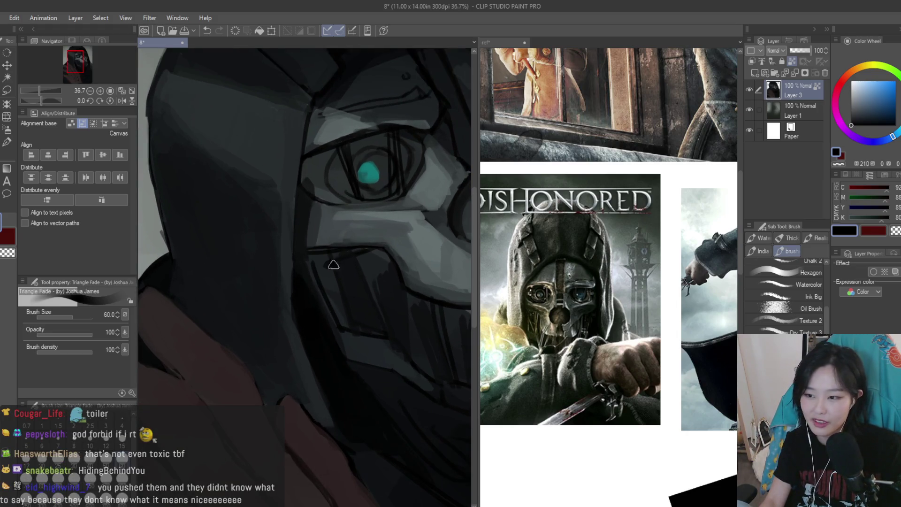
{"action": "left_click_drag", "start_coordinate": [304, 339], "coordinate": [335, 410]}
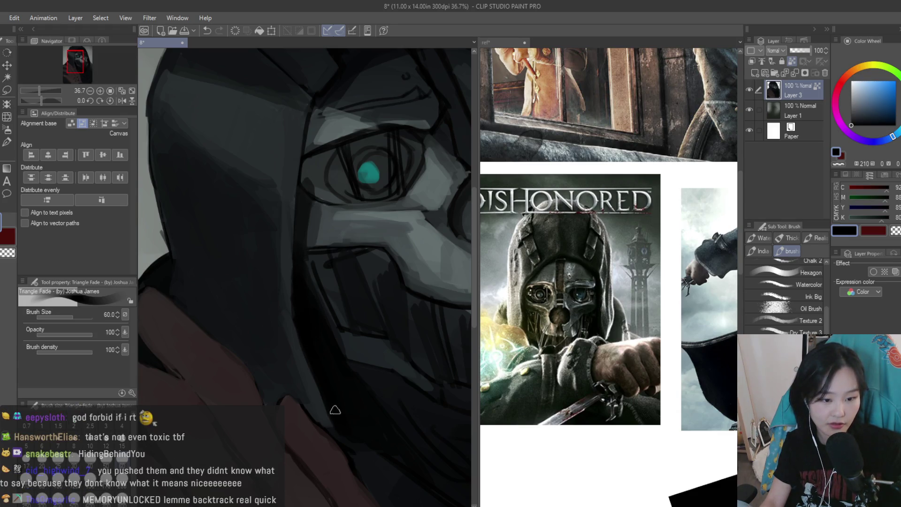
{"action": "scroll", "coordinate": [299, 320], "scroll_direction": "down", "scroll_amount": 1}
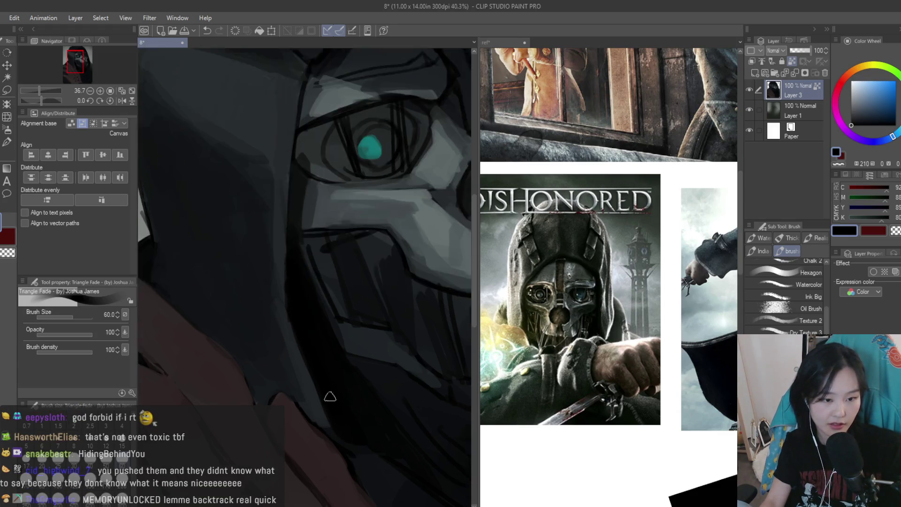
{"action": "scroll", "coordinate": [320, 376], "scroll_direction": "down", "scroll_amount": 4}
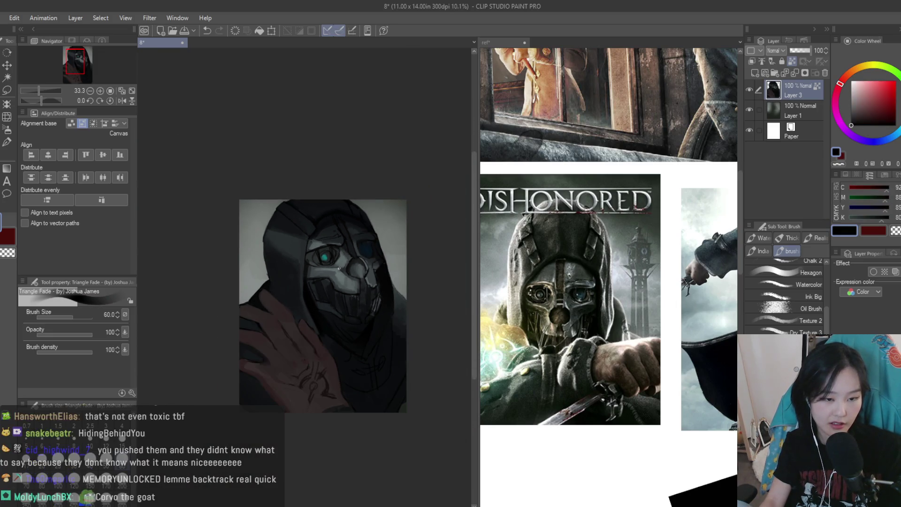
{"action": "scroll", "coordinate": [316, 260], "scroll_direction": "up", "scroll_amount": 2}
{"action": "scroll", "coordinate": [340, 400], "scroll_direction": "down", "scroll_amount": 1}
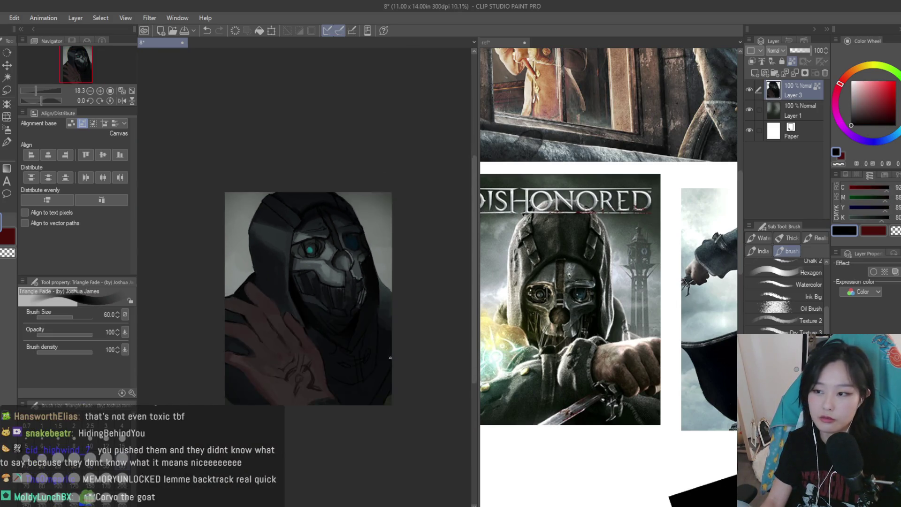
{"action": "scroll", "coordinate": [273, 314], "scroll_direction": "up", "scroll_amount": 5}
{"action": "scroll", "coordinate": [273, 313], "scroll_direction": "down", "scroll_amount": 3}
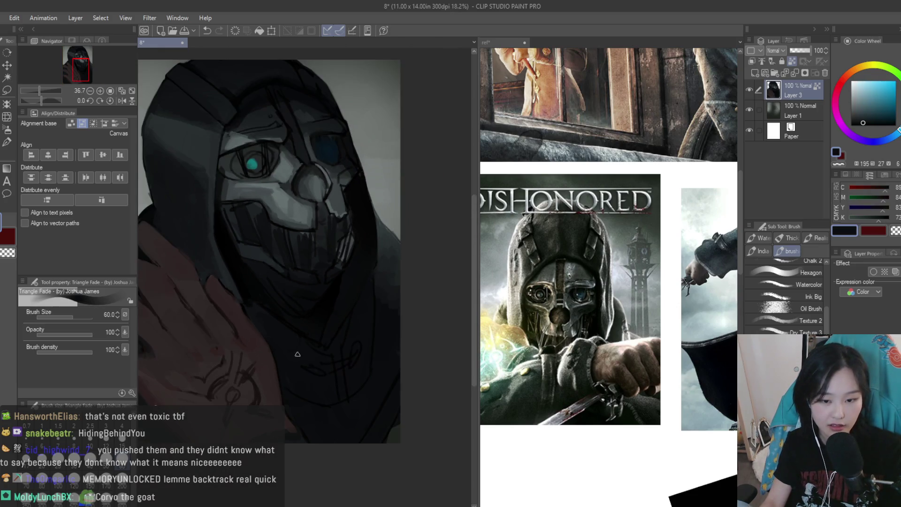
{"action": "left_click", "coordinate": [526, 399]}
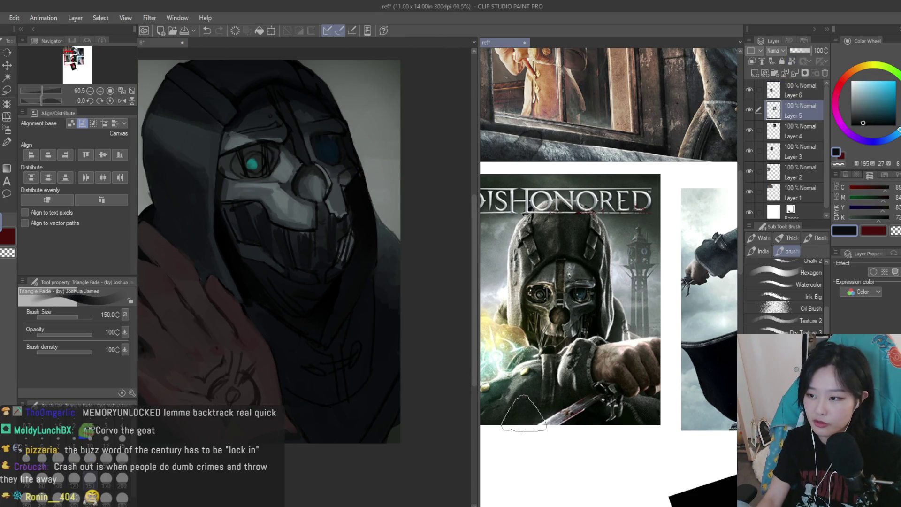
Return to the portrait canvas, sample a darker shade, and shrink the brush from 150 to 80
{"action": "scroll", "coordinate": [525, 399], "scroll_direction": "down", "scroll_amount": 3}
{"action": "scroll", "coordinate": [662, 323], "scroll_direction": "up", "scroll_amount": 4}
{"action": "left_click", "coordinate": [141, 296]}
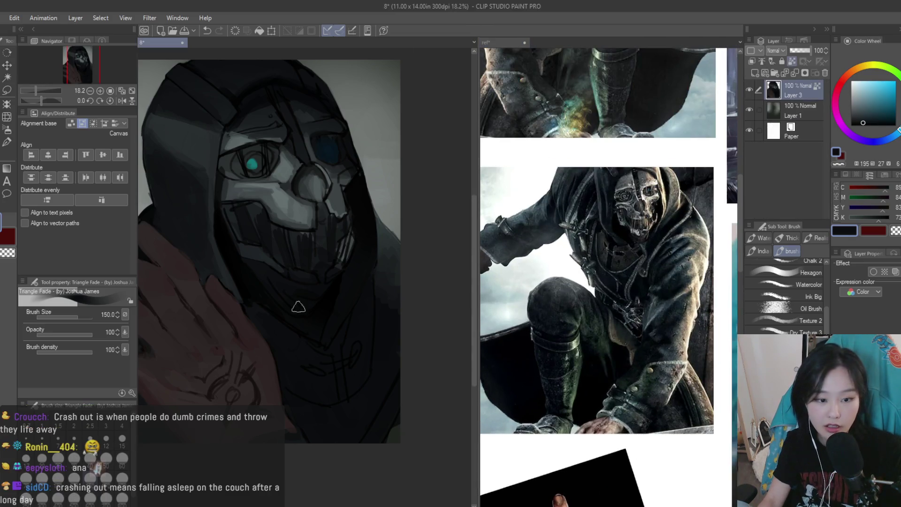
{"action": "scroll", "coordinate": [321, 392], "scroll_direction": "up", "scroll_amount": 1}
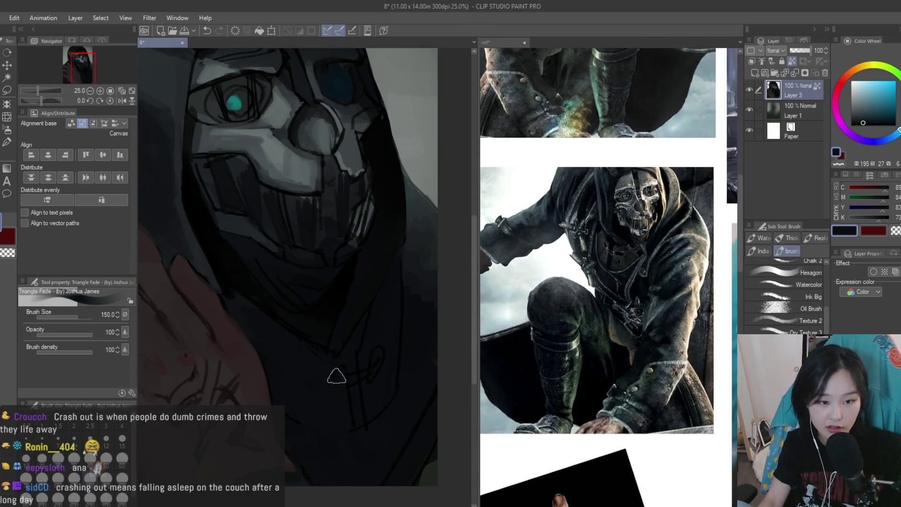
{"action": "left_click", "coordinate": [231, 263], "text": "alt"}
{"action": "key", "text": "bracketleft"}
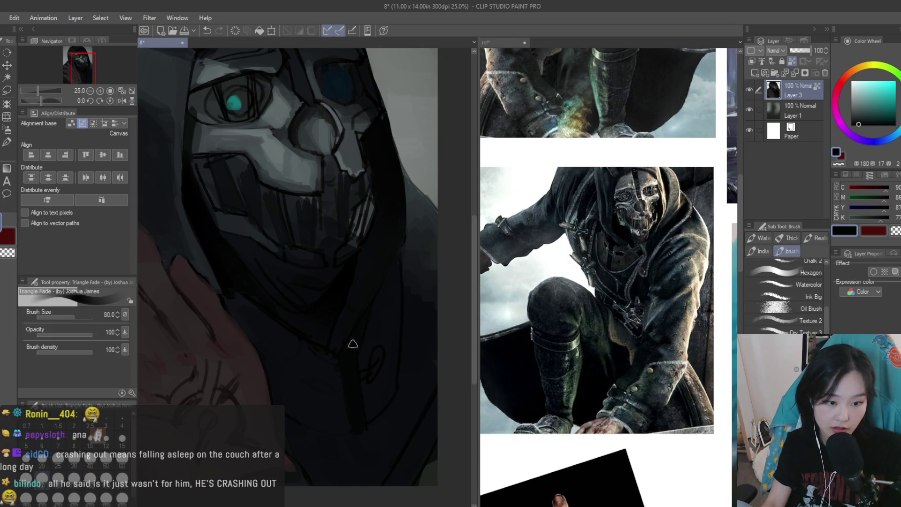
Sample near-black and dark blue-grey cloak tones and enlarge the brush to 120
{"action": "left_click", "coordinate": [289, 348], "text": "alt"}
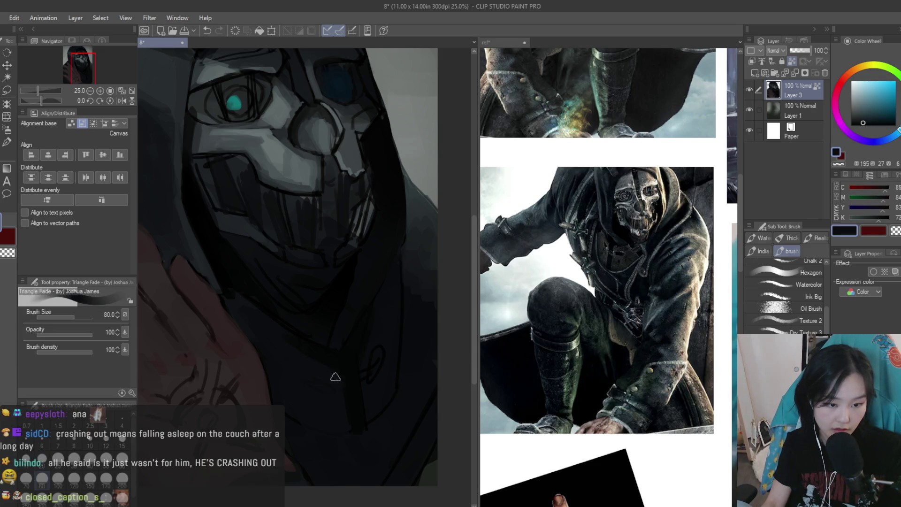
{"action": "left_click", "coordinate": [370, 356], "text": "alt"}
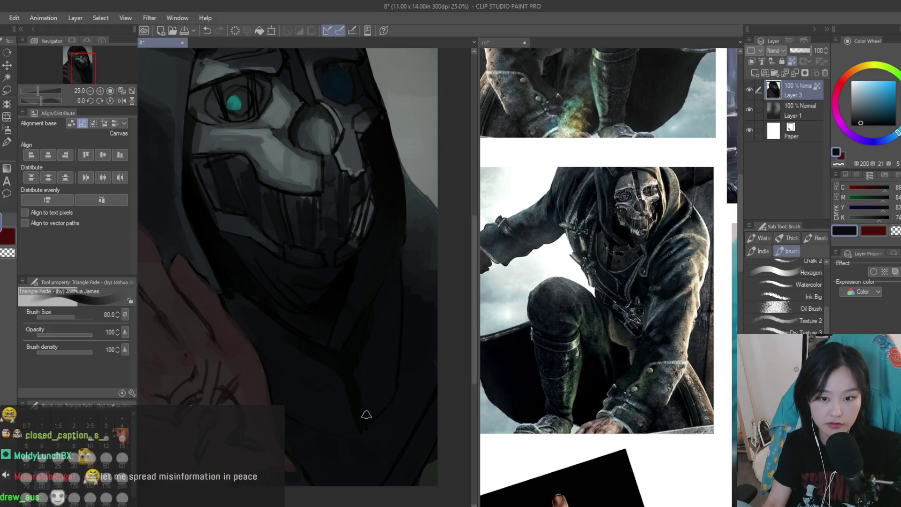
{"action": "left_click_drag", "start_coordinate": [392, 325], "coordinate": [405, 345]}
{"action": "left_click", "coordinate": [323, 398], "text": "alt"}
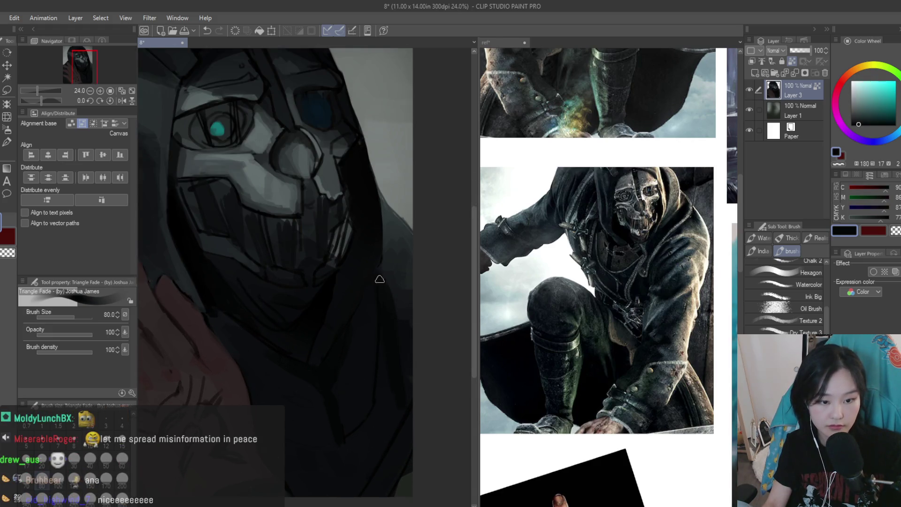
{"action": "left_click", "coordinate": [403, 373], "text": "alt"}
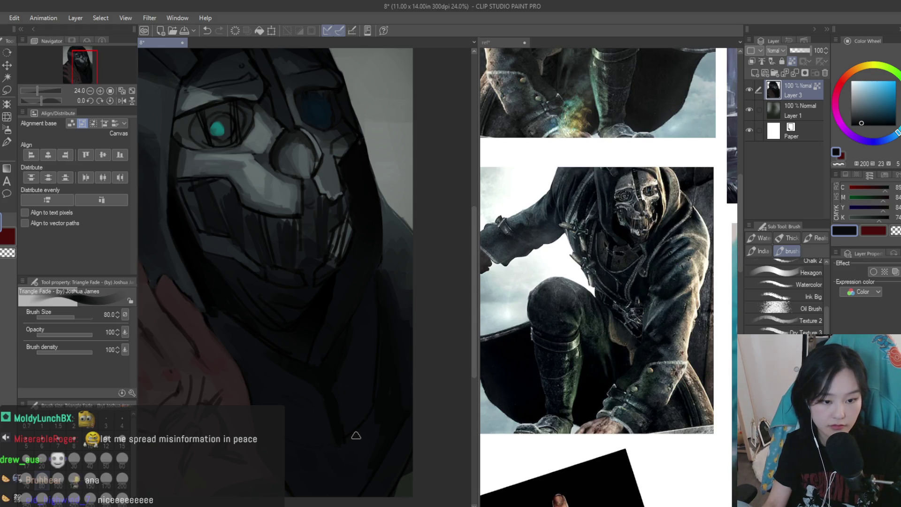
{"action": "left_click", "coordinate": [389, 395], "text": "alt"}
{"action": "left_click", "coordinate": [329, 441], "text": "alt"}
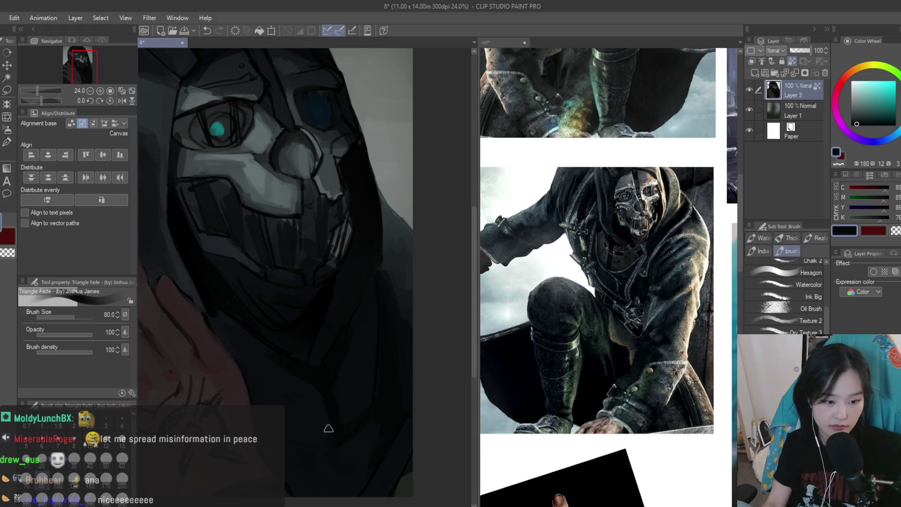
{"action": "left_click", "coordinate": [334, 455], "text": "alt"}
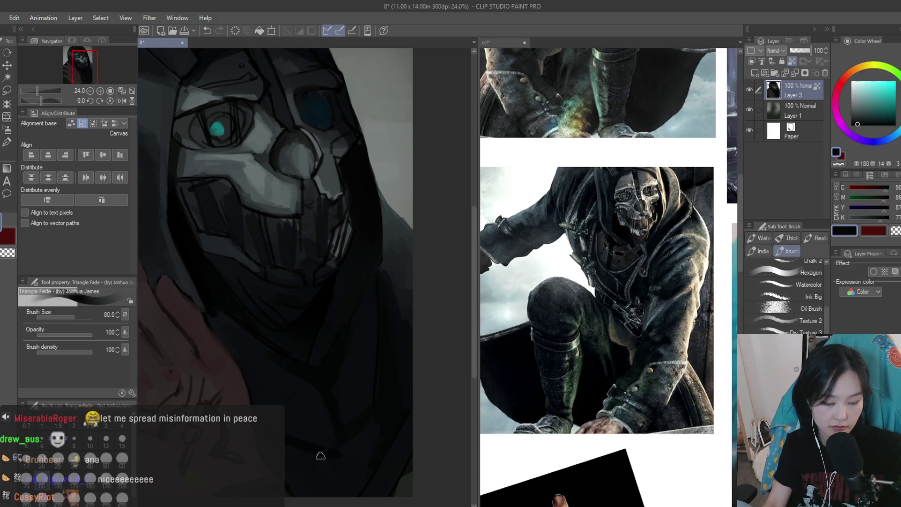
{"action": "key", "text": "bracketright"}
{"action": "key", "text": "bracketright"}
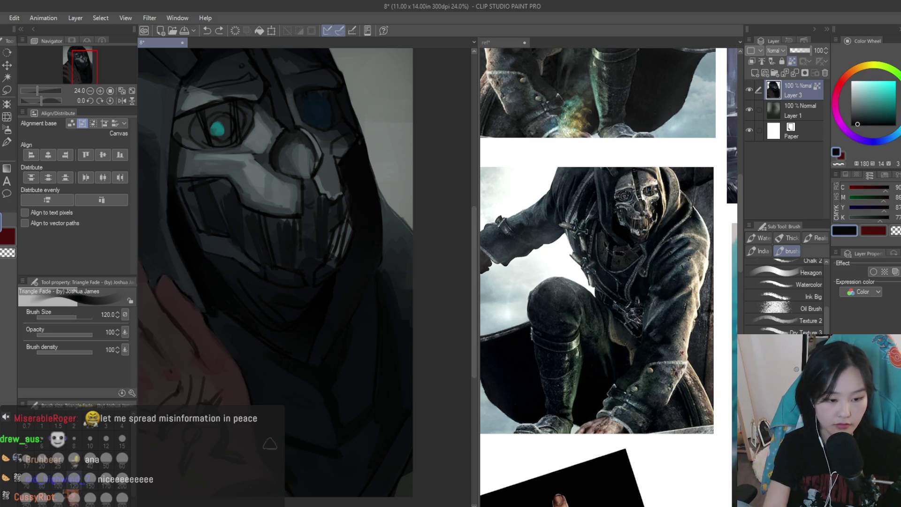
Settle on a dark blue-grey cloak tone, comparing it with near-black shadow samples
{"action": "left_click", "coordinate": [314, 439], "text": "alt"}
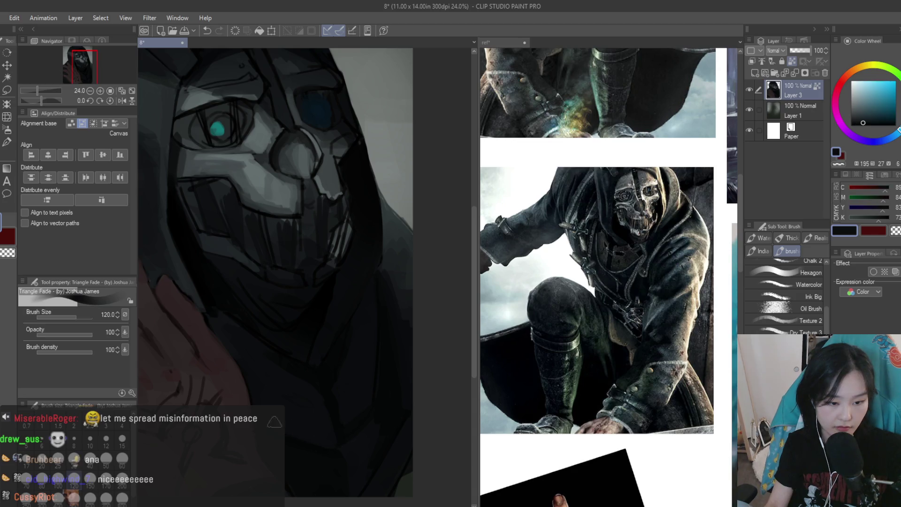
{"action": "left_click", "coordinate": [346, 387], "text": "alt"}
{"action": "left_click", "coordinate": [371, 412], "text": "alt"}
{"action": "left_click", "coordinate": [361, 391], "text": "alt"}
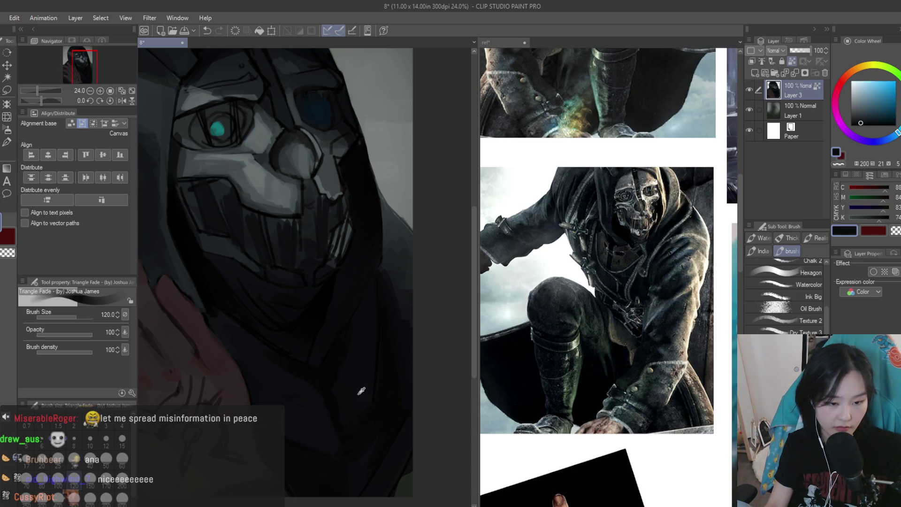
{"action": "left_click", "coordinate": [388, 402], "text": "alt"}
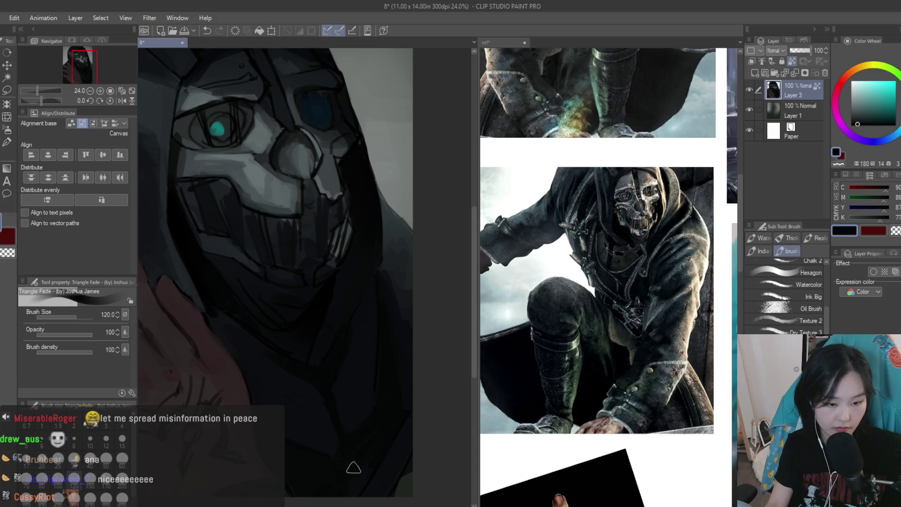
{"action": "left_click", "coordinate": [316, 394], "text": "alt"}
{"action": "left_click", "coordinate": [342, 399], "text": "alt"}
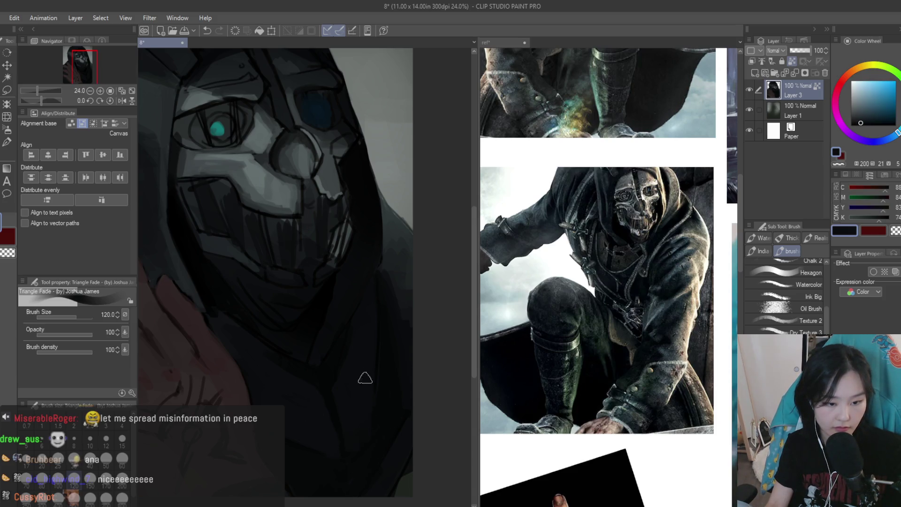
{"action": "scroll", "coordinate": [365, 378], "scroll_direction": "down", "scroll_amount": 2}
{"action": "scroll", "coordinate": [328, 352], "scroll_direction": "up", "scroll_amount": 3}
{"action": "left_click", "coordinate": [294, 330], "text": "alt"}
{"action": "left_click", "coordinate": [296, 336], "text": "alt"}
{"action": "scroll", "coordinate": [300, 345], "scroll_direction": "down", "scroll_amount": 5}
{"action": "scroll", "coordinate": [367, 314], "scroll_direction": "up", "scroll_amount": 4}
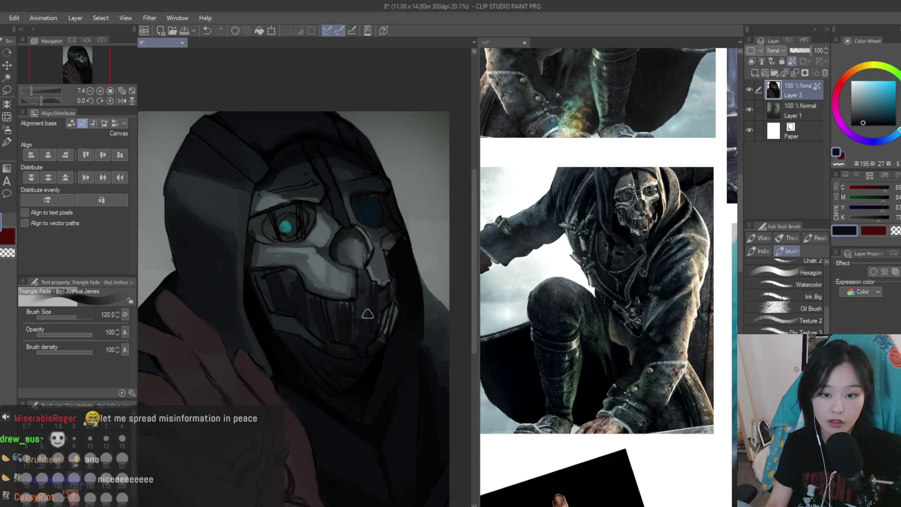
{"action": "scroll", "coordinate": [367, 313], "scroll_direction": "up", "scroll_amount": 3}
Compare lighter mask tones against the jaw shadow and settle on near-black
{"action": "left_click", "coordinate": [318, 405], "text": "alt"}
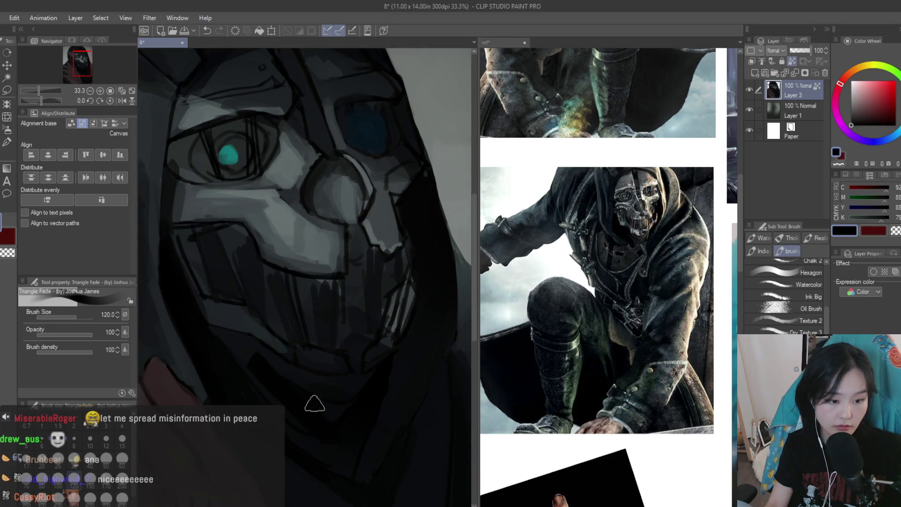
{"action": "left_click", "coordinate": [247, 353], "text": "alt"}
{"action": "left_click", "coordinate": [319, 399], "text": "alt"}
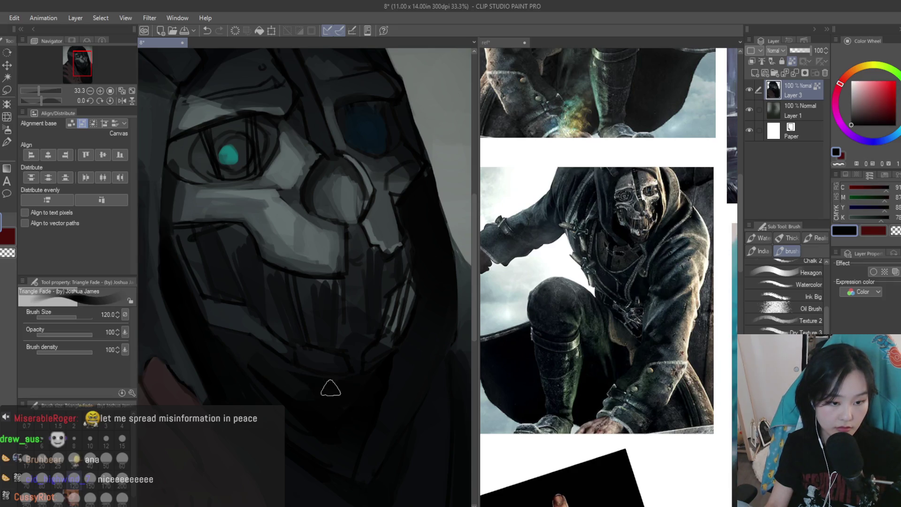
{"action": "left_click", "coordinate": [256, 351], "text": "alt"}
{"action": "left_click", "coordinate": [300, 395], "text": "alt"}
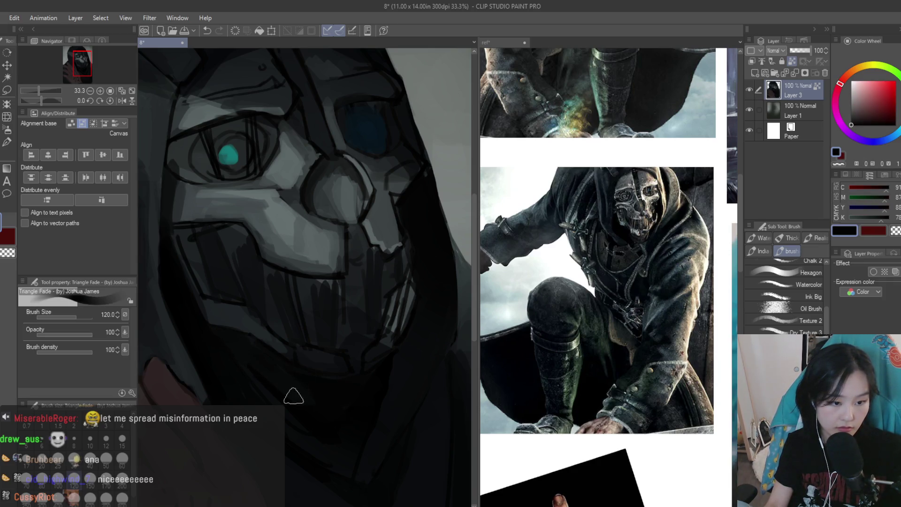
{"action": "left_click", "coordinate": [252, 383], "text": "alt"}
{"action": "left_click", "coordinate": [288, 419], "text": "alt"}
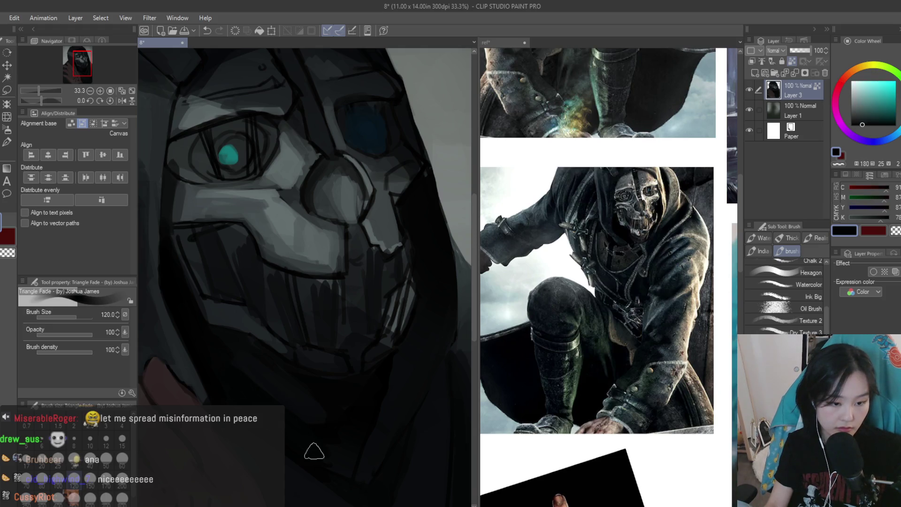
{"action": "left_click", "coordinate": [314, 451], "text": "alt"}
{"action": "left_click", "coordinate": [251, 393], "text": "alt"}
{"action": "left_click", "coordinate": [282, 414], "text": "alt"}
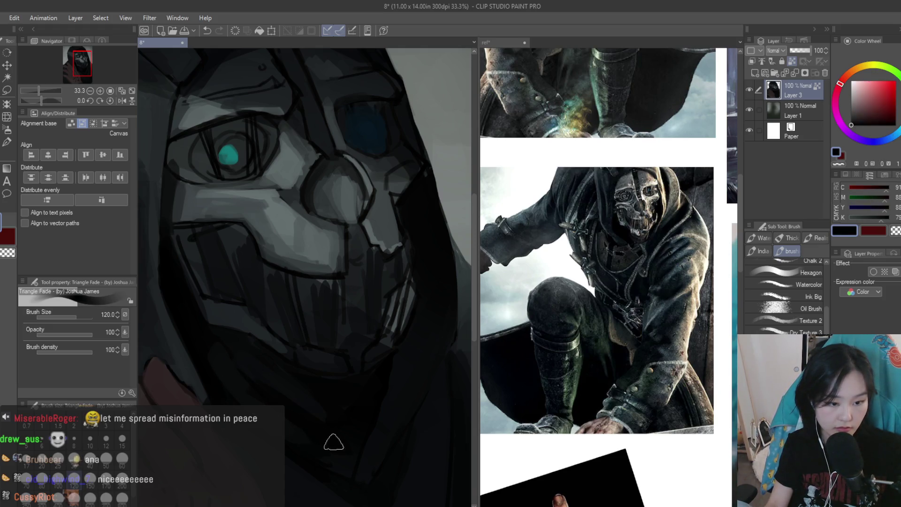
{"action": "left_click", "coordinate": [337, 451], "text": "alt"}
{"action": "left_click", "coordinate": [296, 392], "text": "alt"}
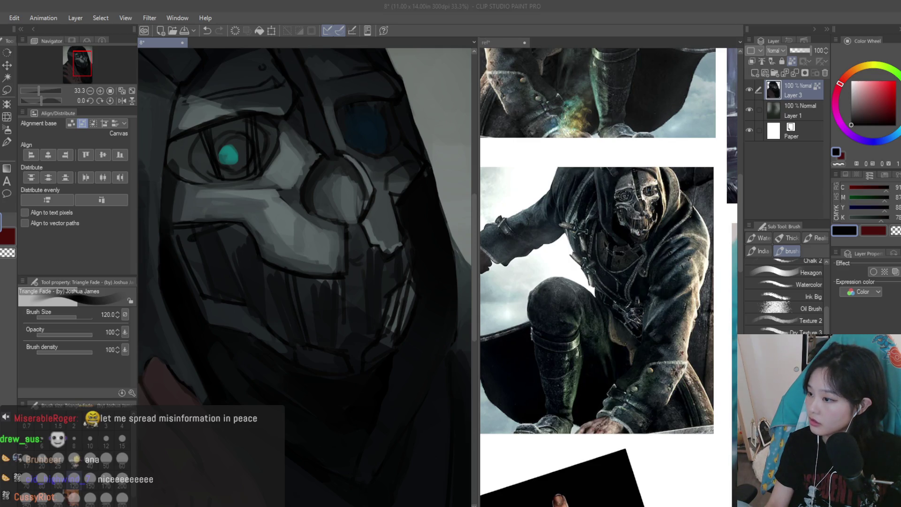
{"action": "scroll", "coordinate": [328, 345], "scroll_direction": "down", "scroll_amount": 4}
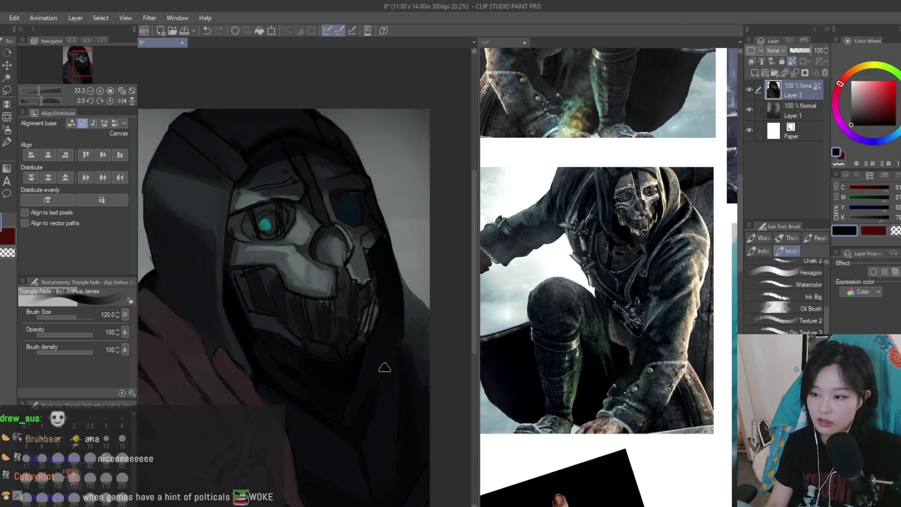
Sample a range of dark blue-grey and blue-black shadow tones from the hood
{"action": "scroll", "coordinate": [247, 256], "scroll_direction": "up", "scroll_amount": 4}
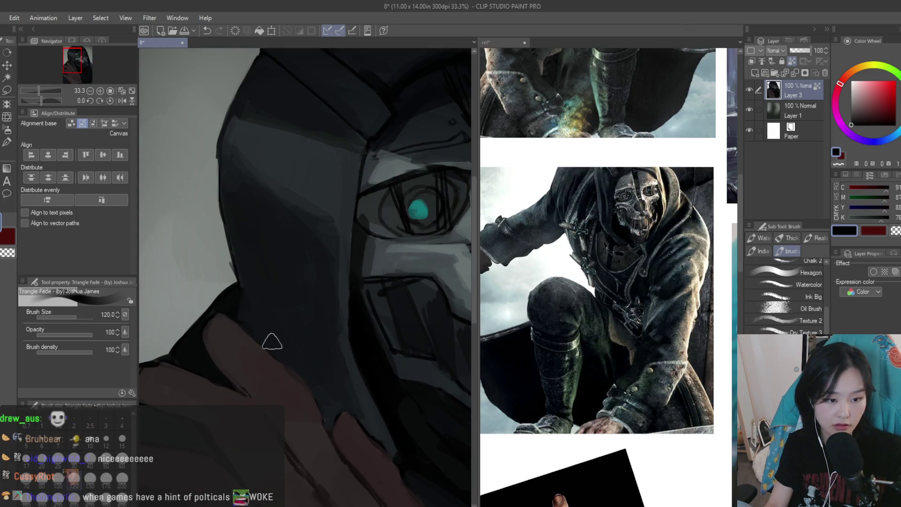
{"action": "left_click", "coordinate": [239, 297], "text": "alt"}
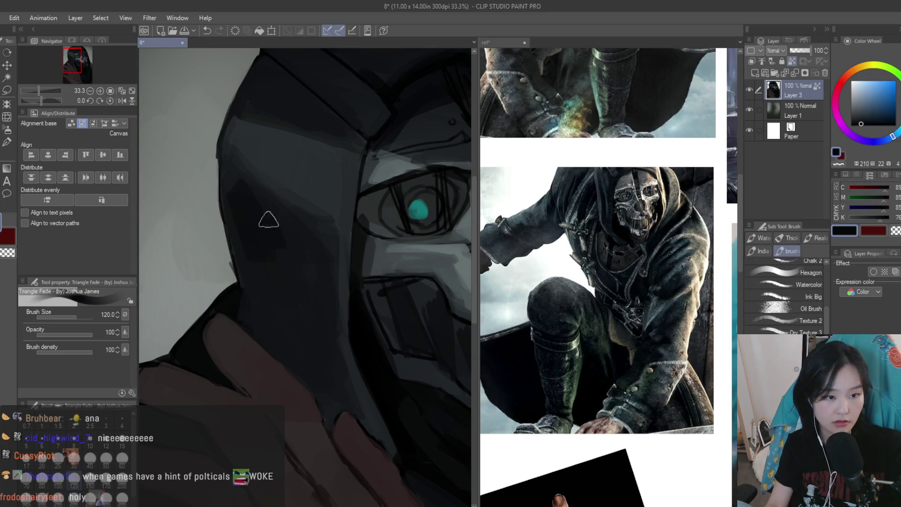
{"action": "left_click", "coordinate": [336, 354], "text": "alt"}
{"action": "scroll", "coordinate": [356, 324], "scroll_direction": "down", "scroll_amount": 5}
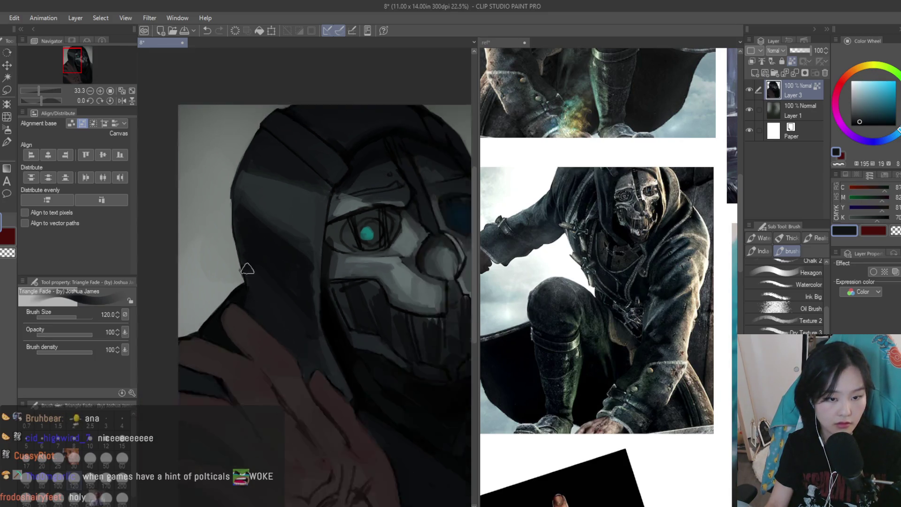
{"action": "scroll", "coordinate": [253, 221], "scroll_direction": "up", "scroll_amount": 6}
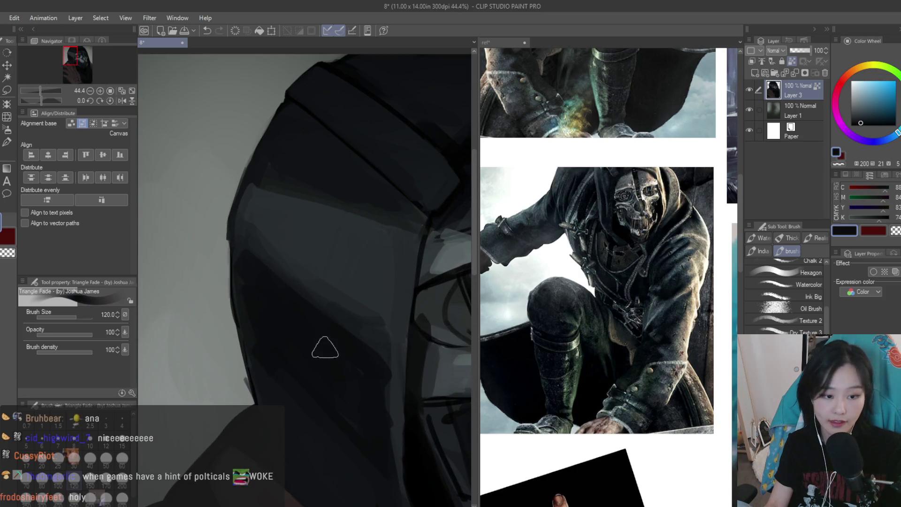
{"action": "left_click", "coordinate": [357, 326], "text": "alt"}
{"action": "scroll", "coordinate": [301, 220], "scroll_direction": "down", "scroll_amount": 1}
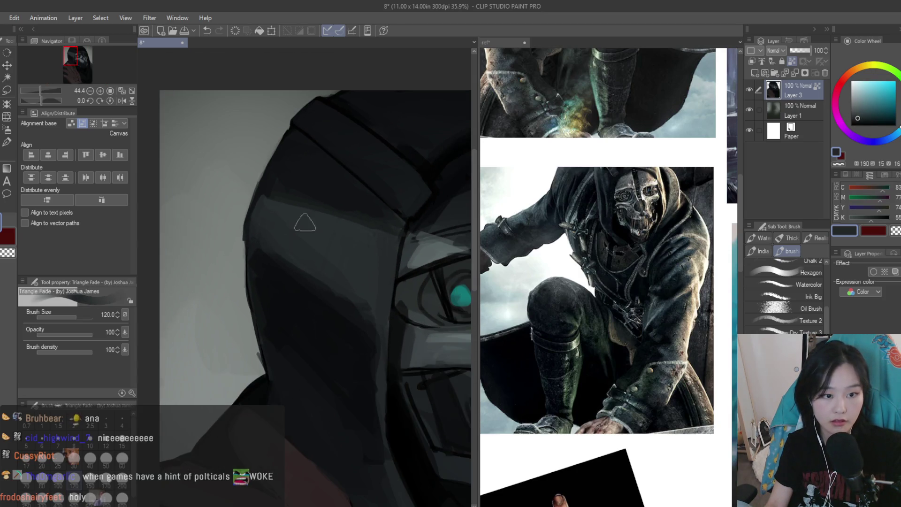
{"action": "left_click", "coordinate": [293, 241], "text": "alt"}
{"action": "left_click", "coordinate": [291, 282], "text": "alt"}
{"action": "left_click", "coordinate": [272, 255], "text": "alt"}
{"action": "left_click", "coordinate": [310, 314], "text": "alt"}
{"action": "left_click", "coordinate": [301, 277], "text": "alt"}
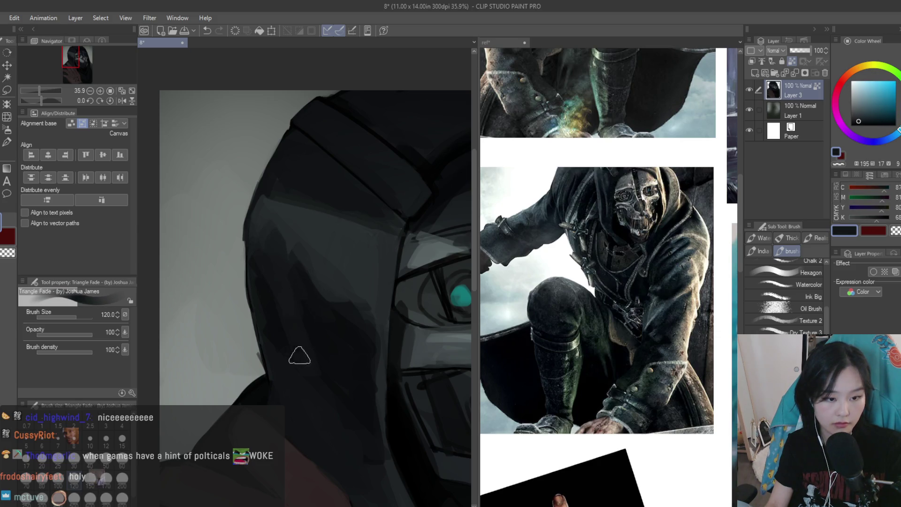
{"action": "left_click", "coordinate": [334, 347], "text": "alt"}
{"action": "left_click", "coordinate": [306, 374], "text": "alt"}
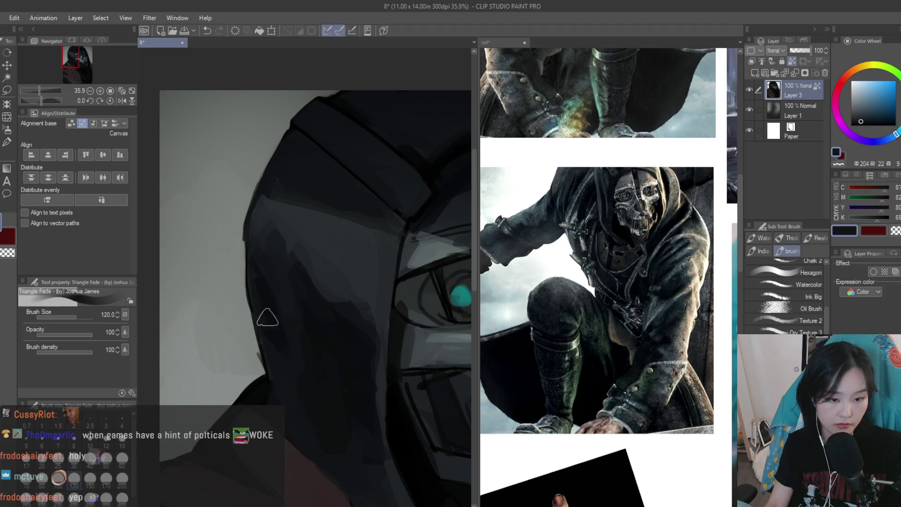
{"action": "scroll", "coordinate": [267, 317], "scroll_direction": "down", "scroll_amount": 1}
{"action": "scroll", "coordinate": [216, 205], "scroll_direction": "down", "scroll_amount": 2}
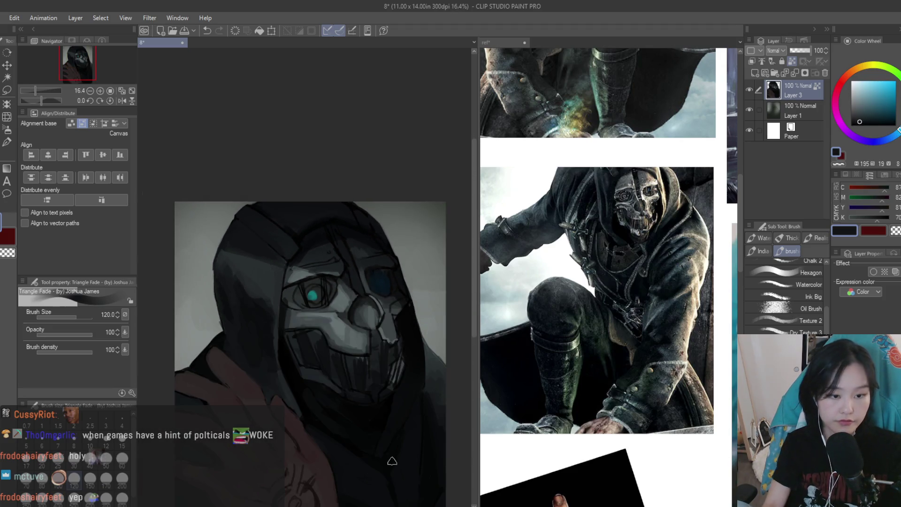
Shrink the brush to 70, then 60, while sampling near-black and blue-grey hood tones
{"action": "key", "text": "bracketleft"}
{"action": "key", "text": "bracketleft"}
{"action": "key", "text": "bracketleft"}
{"action": "scroll", "coordinate": [325, 196], "scroll_direction": "up", "scroll_amount": 3}
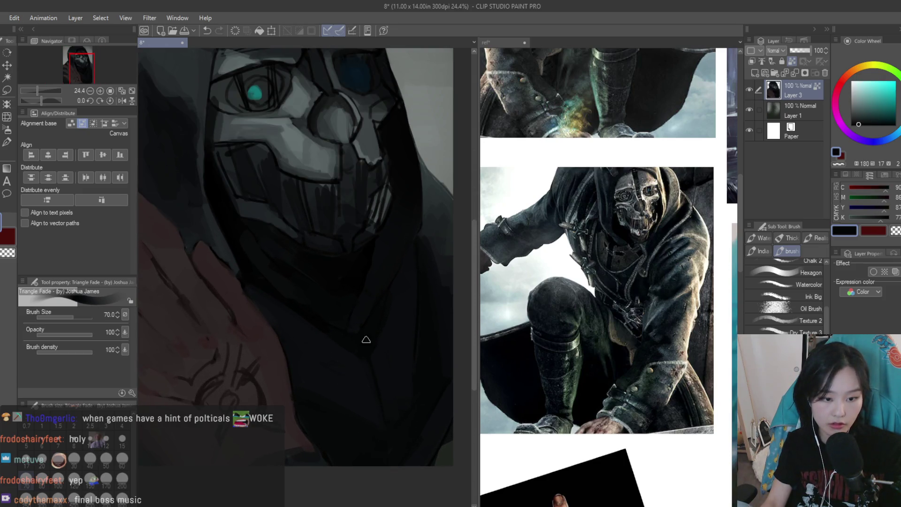
{"action": "left_click", "coordinate": [432, 337], "text": "alt"}
{"action": "left_click", "coordinate": [408, 394], "text": "alt"}
{"action": "scroll", "coordinate": [425, 394], "scroll_direction": "down", "scroll_amount": 1}
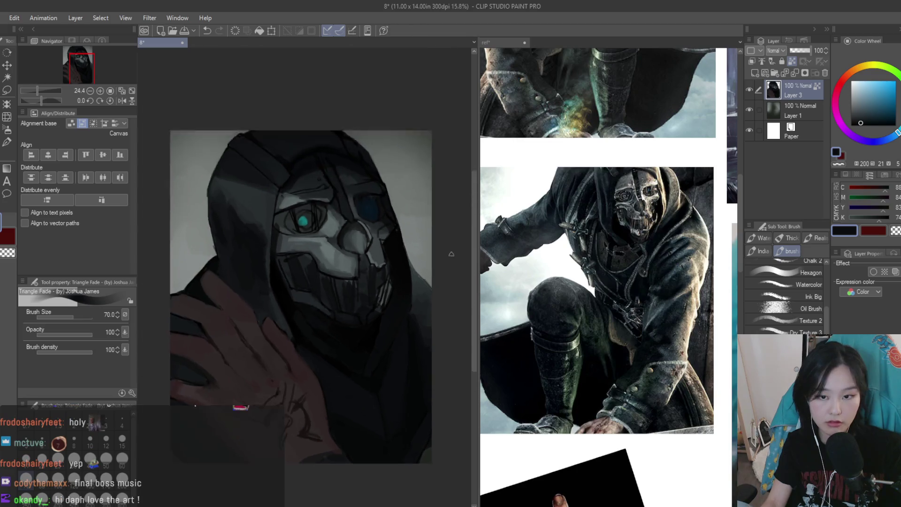
{"action": "scroll", "coordinate": [408, 371], "scroll_direction": "up", "scroll_amount": 2}
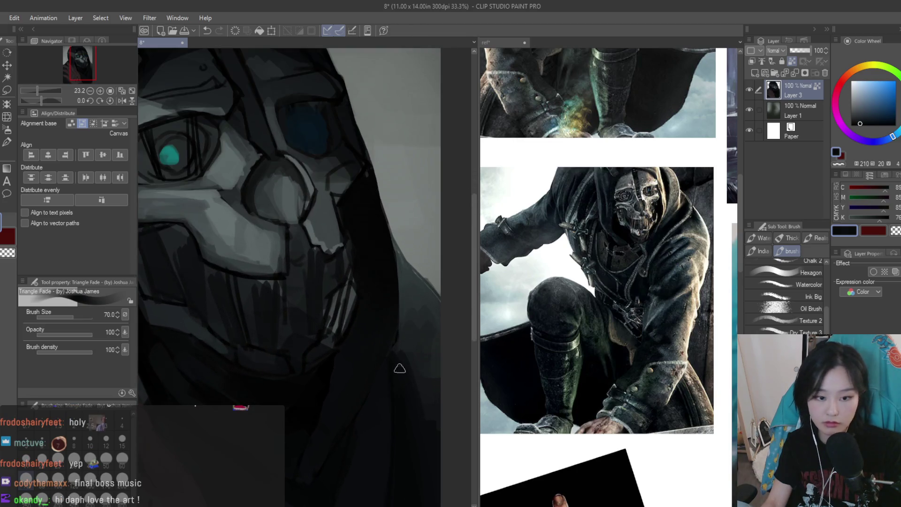
{"action": "left_click", "coordinate": [406, 329], "text": "alt"}
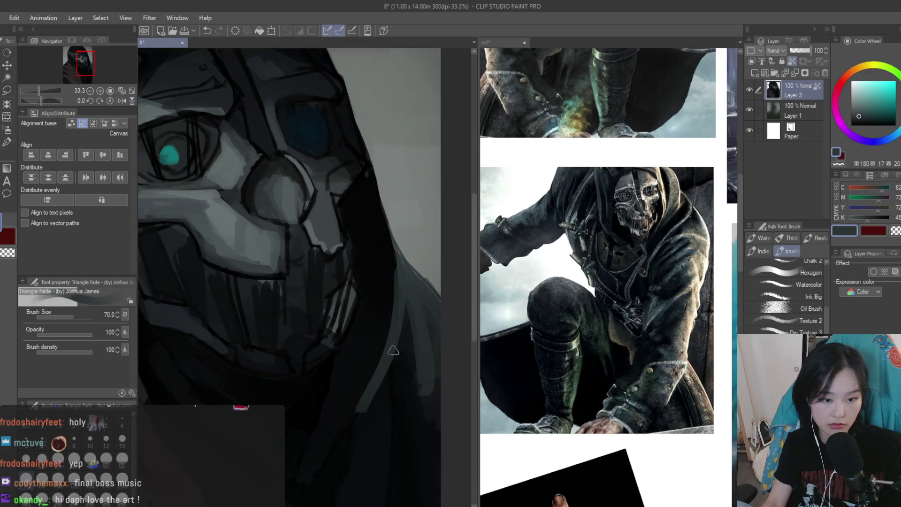
{"action": "scroll", "coordinate": [406, 290], "scroll_direction": "down", "scroll_amount": 3}
{"action": "scroll", "coordinate": [406, 310], "scroll_direction": "up", "scroll_amount": 2}
{"action": "left_click", "coordinate": [407, 322], "text": "alt"}
{"action": "key", "text": "bracketleft"}
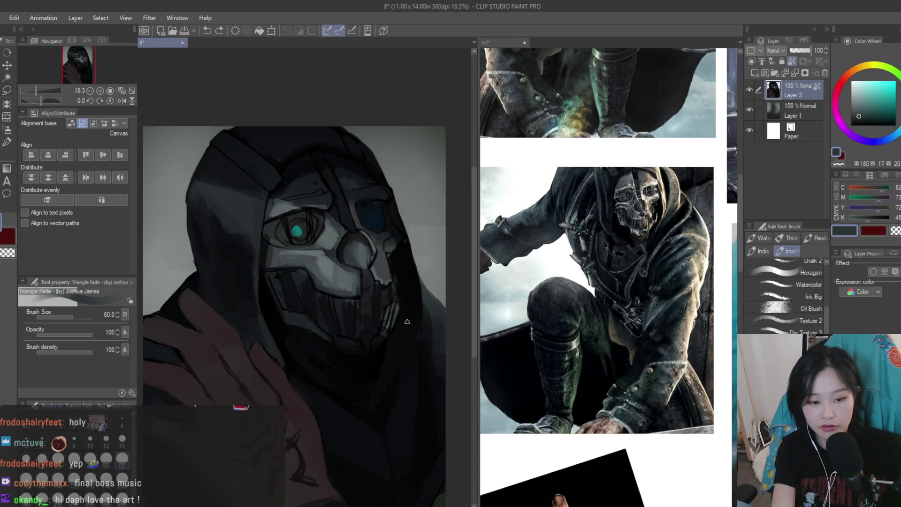
{"action": "scroll", "coordinate": [418, 333], "scroll_direction": "up", "scroll_amount": 2}
{"action": "left_click", "coordinate": [411, 342], "text": "alt"}
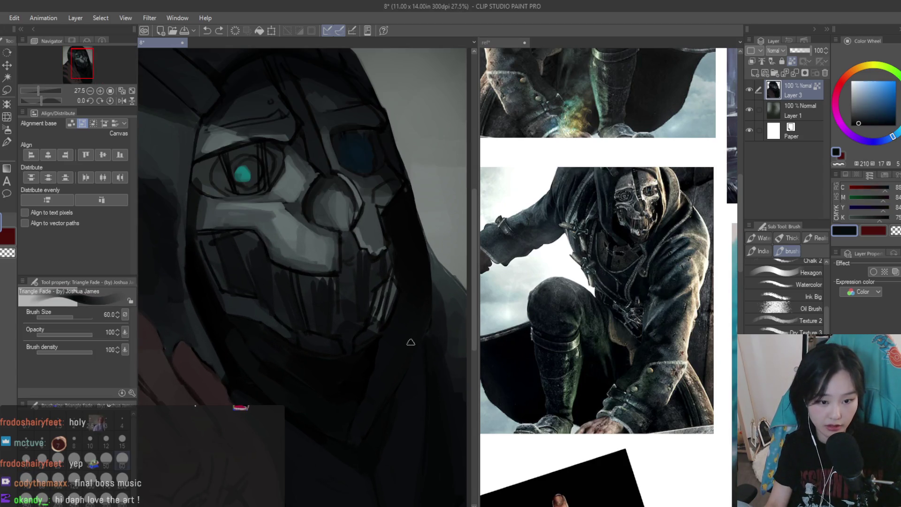
Lasso a strip of hood edge by the jaw, airbrush muted grey into it, then deselect
{"action": "left_click", "coordinate": [371, 357], "text": "alt"}
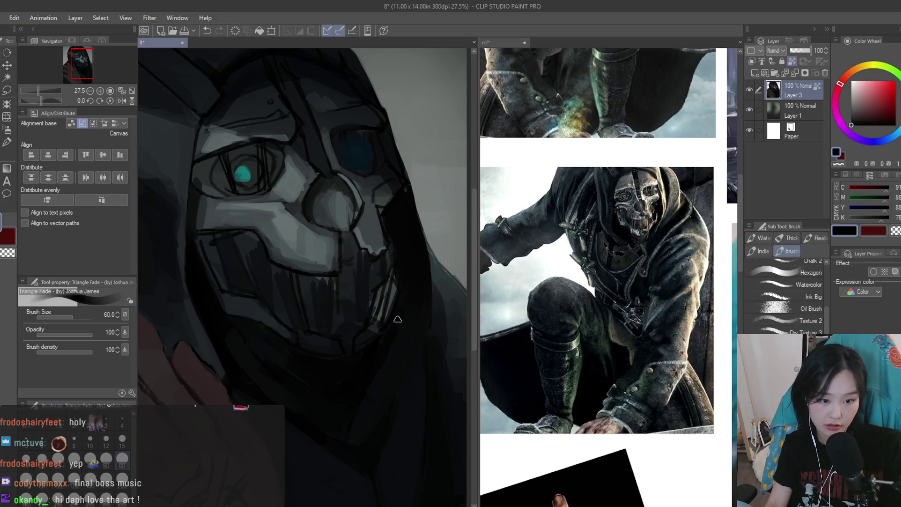
{"action": "left_click", "coordinate": [358, 413], "text": "alt"}
{"action": "key", "text": "m"}
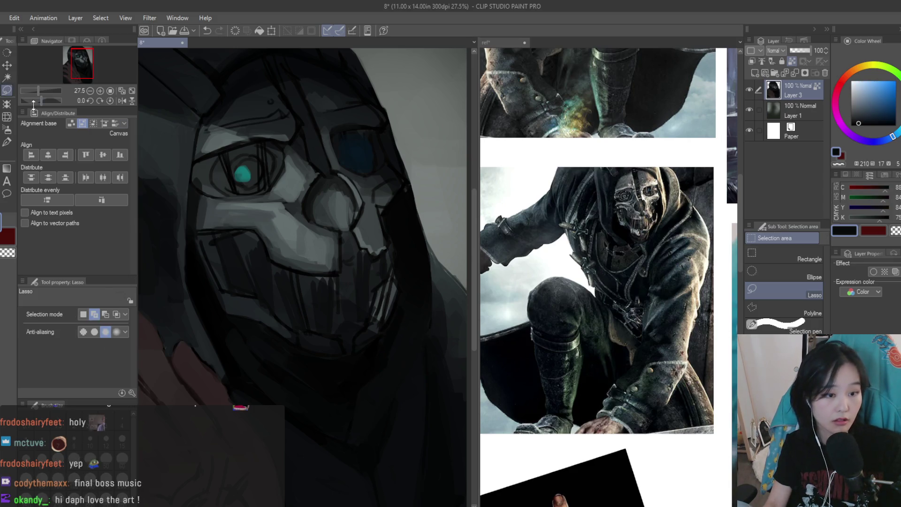
{"action": "mouse_move", "coordinate": [396, 330]}
{"action": "left_mouse_down"}
{"action": "mouse_move", "coordinate": [360, 400]}
{"action": "mouse_move", "coordinate": [367, 435]}
{"action": "mouse_move", "coordinate": [418, 346]}
{"action": "mouse_move", "coordinate": [414, 265]}
{"action": "left_mouse_up"}
{"action": "key", "text": "b"}
{"action": "left_click", "coordinate": [371, 347], "text": "alt"}
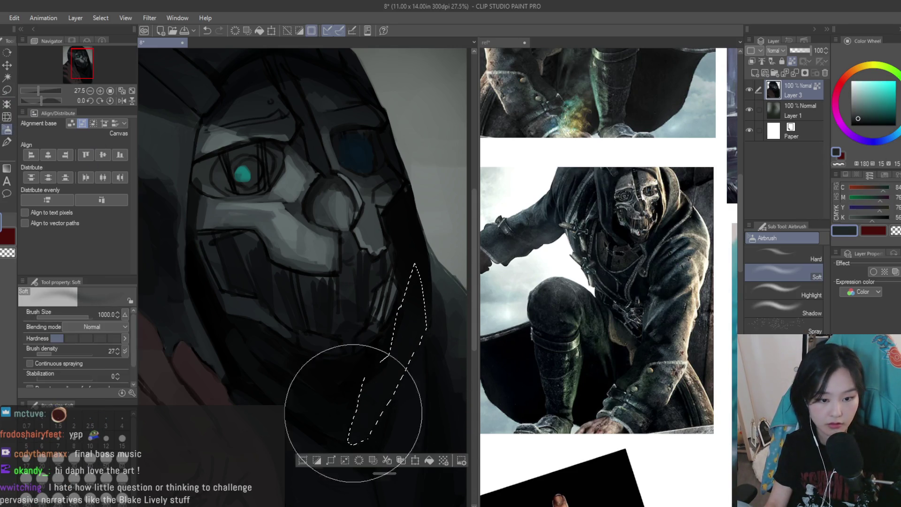
{"action": "key", "text": "ctrl+d"}
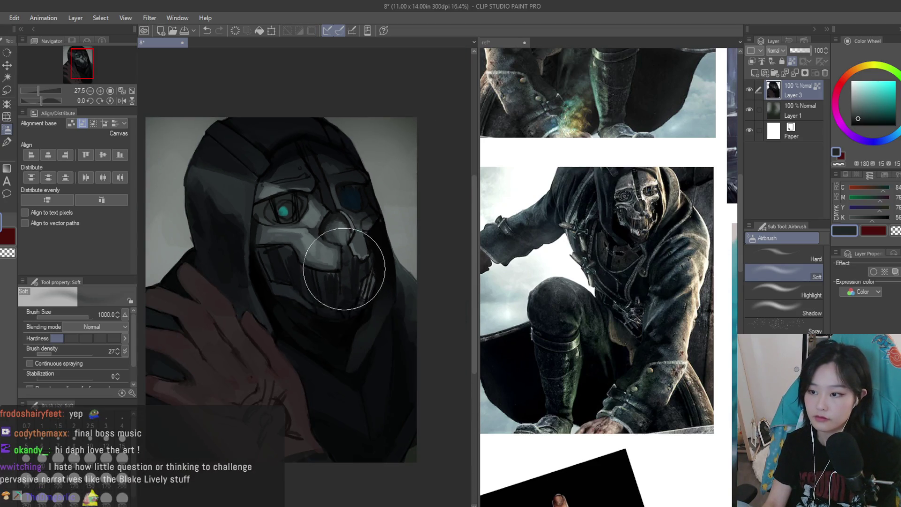
{"action": "scroll", "coordinate": [343, 268], "scroll_direction": "down", "scroll_amount": 3}
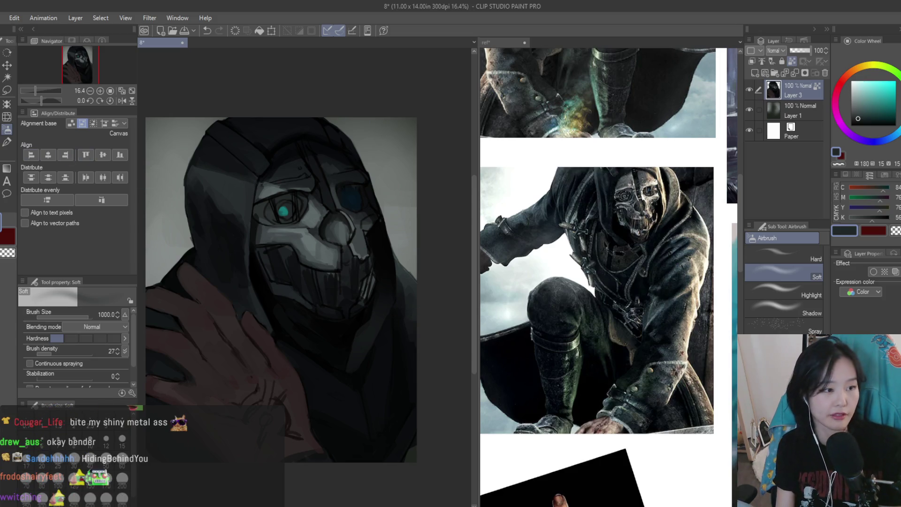
Return to the Triangle Fade brush and compare near-black red and teal tones, settling on near-black teal
{"action": "left_click", "coordinate": [5, 143]}
{"action": "scroll", "coordinate": [365, 313], "scroll_direction": "up", "scroll_amount": 3}
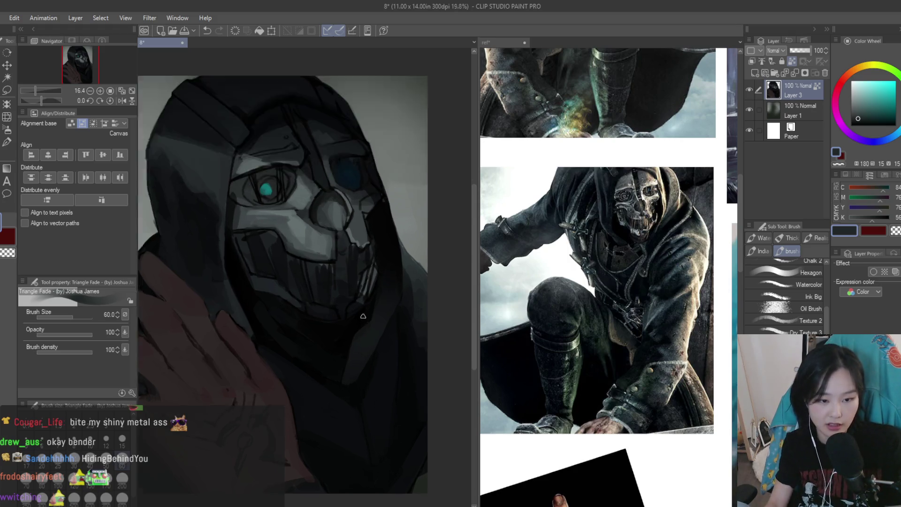
{"action": "left_click", "coordinate": [355, 333], "text": "alt"}
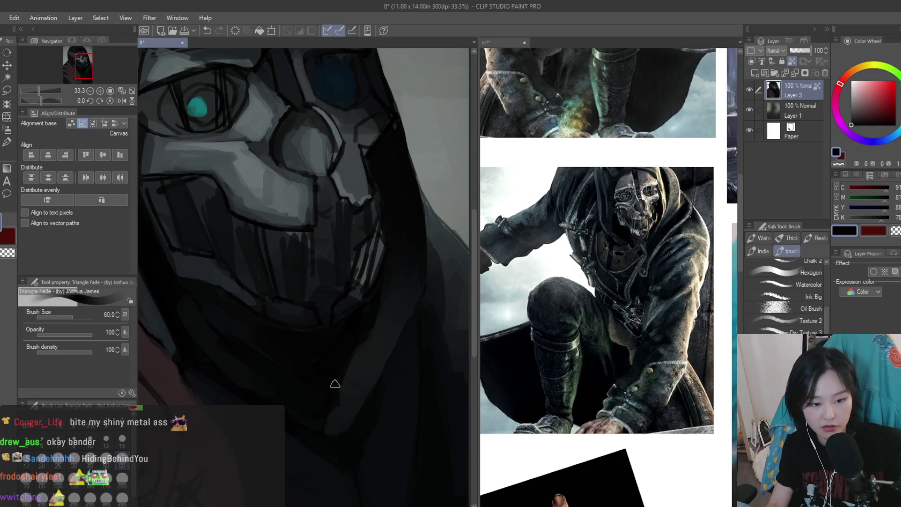
{"action": "left_click", "coordinate": [358, 323], "text": "alt"}
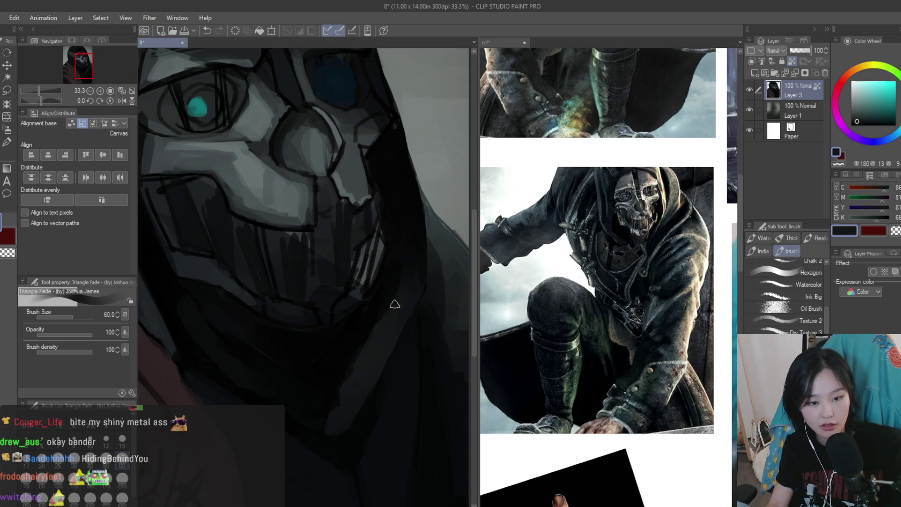
{"action": "left_click", "coordinate": [337, 380], "text": "alt"}
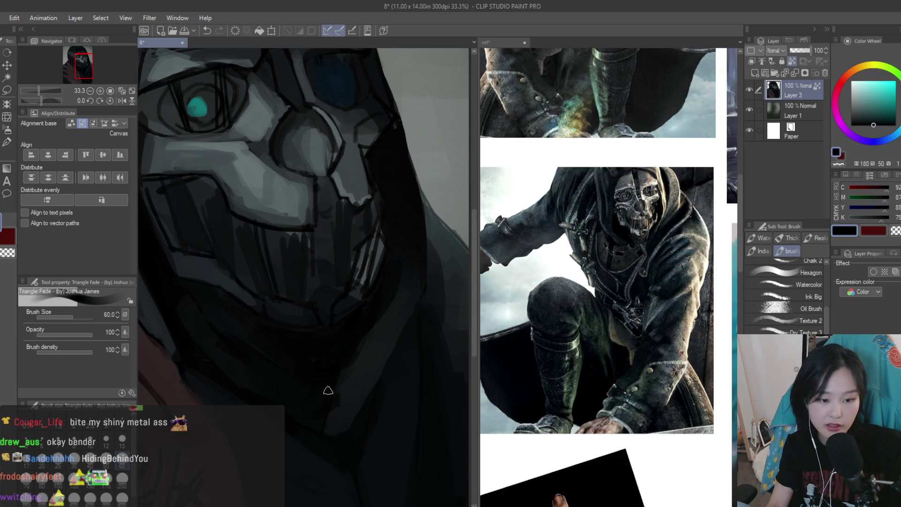
{"action": "left_click", "coordinate": [329, 417], "text": "alt"}
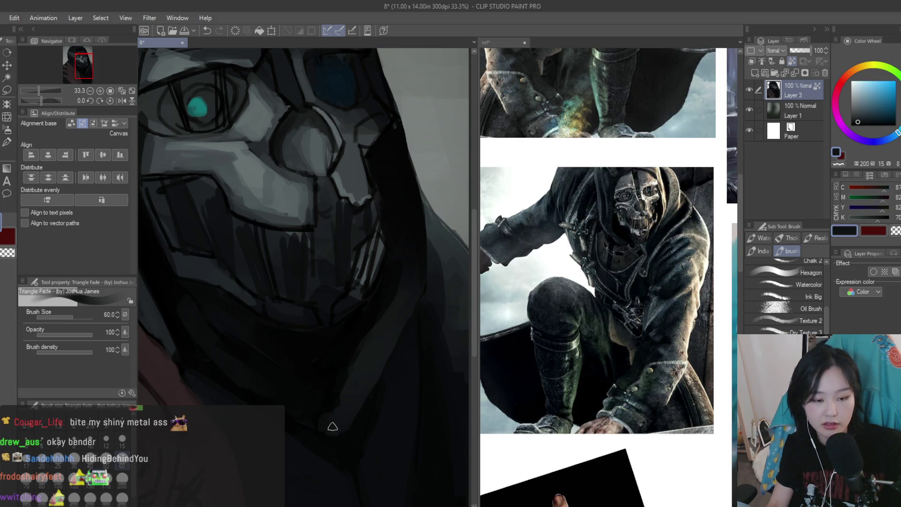
{"action": "left_click", "coordinate": [369, 343], "text": "alt"}
{"action": "left_click", "coordinate": [397, 266], "text": "alt"}
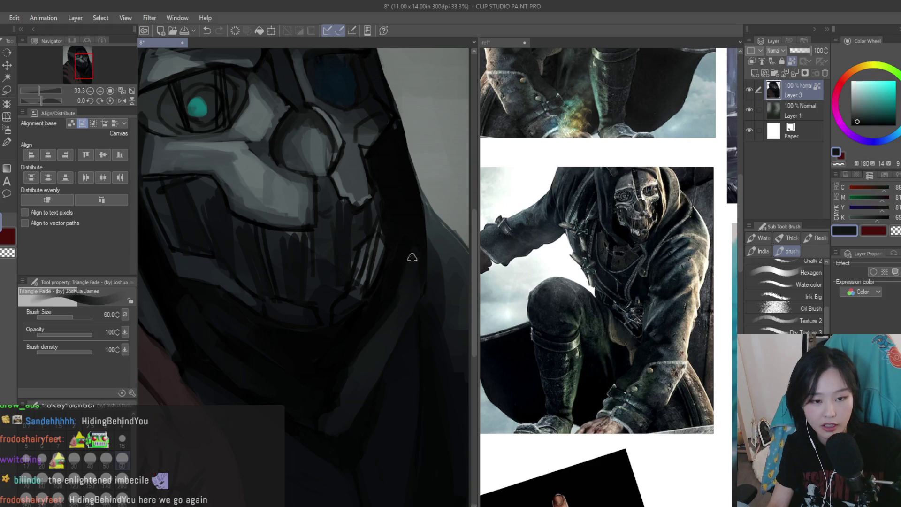
{"action": "scroll", "coordinate": [418, 408], "scroll_direction": "down", "scroll_amount": 4}
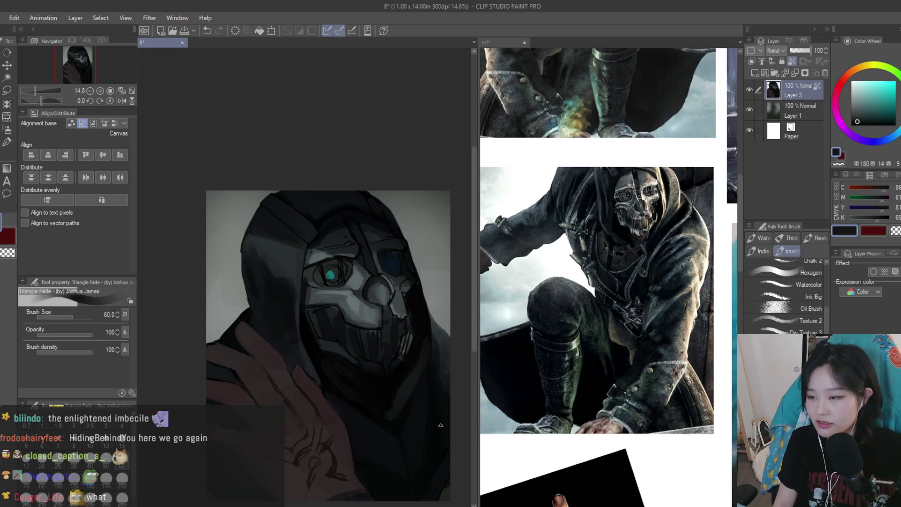
{"action": "scroll", "coordinate": [399, 300], "scroll_direction": "up", "scroll_amount": 6}
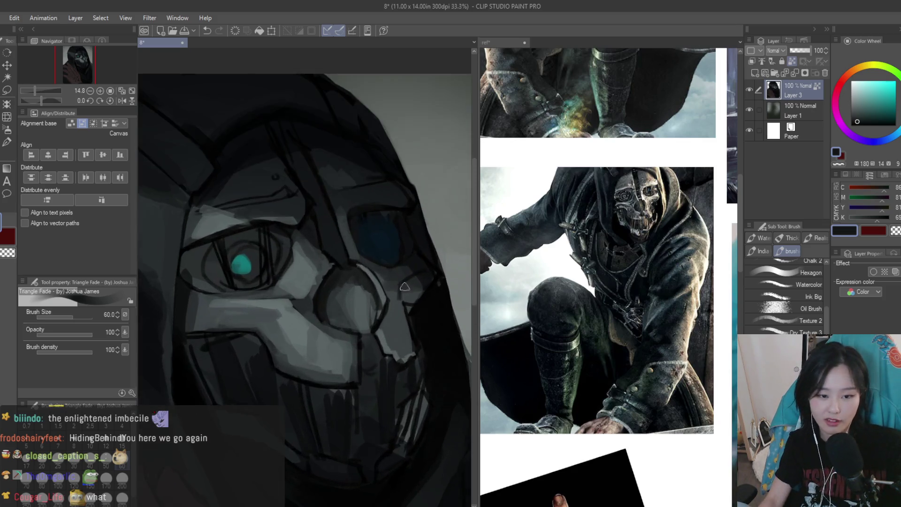
Shrink the brush to 40, then 20, and paint a dark line and lighter highlight down the mask's nose edge
{"action": "key", "text": "bracketleft"}
{"action": "key", "text": "bracketleft"}
{"action": "left_click", "coordinate": [399, 304], "text": "alt"}
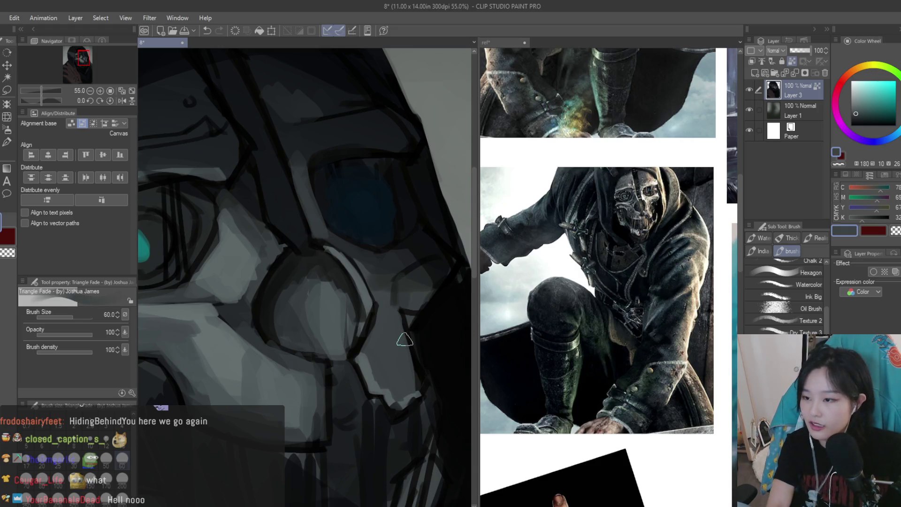
{"action": "scroll", "coordinate": [394, 293], "scroll_direction": "up", "scroll_amount": 1}
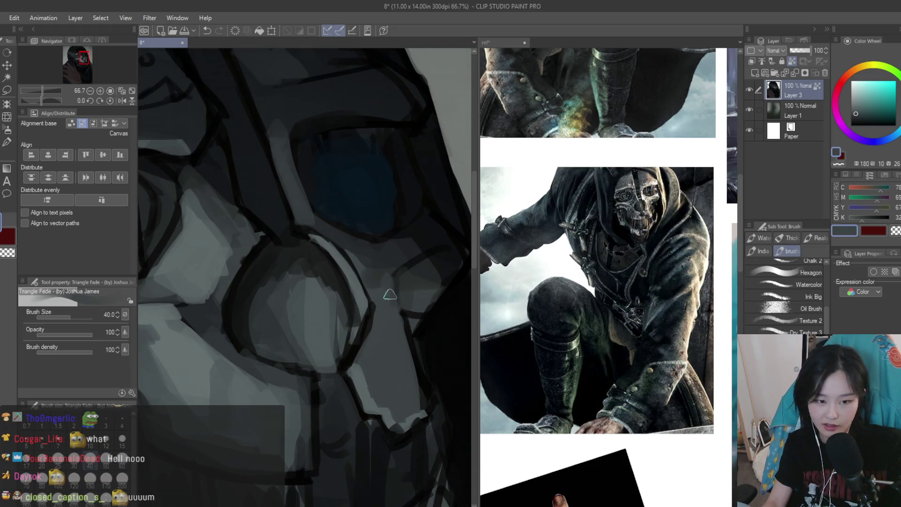
{"action": "scroll", "coordinate": [394, 289], "scroll_direction": "up", "scroll_amount": 1}
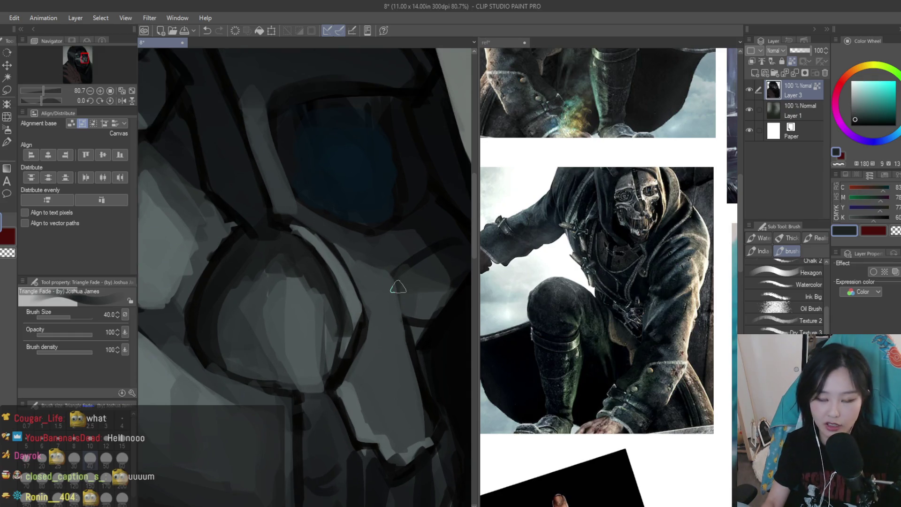
{"action": "key", "text": "bracketleft"}
{"action": "key", "text": "bracketleft"}
{"action": "key", "text": "bracketleft"}
{"action": "left_click", "coordinate": [398, 286], "text": "alt"}
{"action": "left_click_drag", "start_coordinate": [394, 284], "coordinate": [404, 326]}
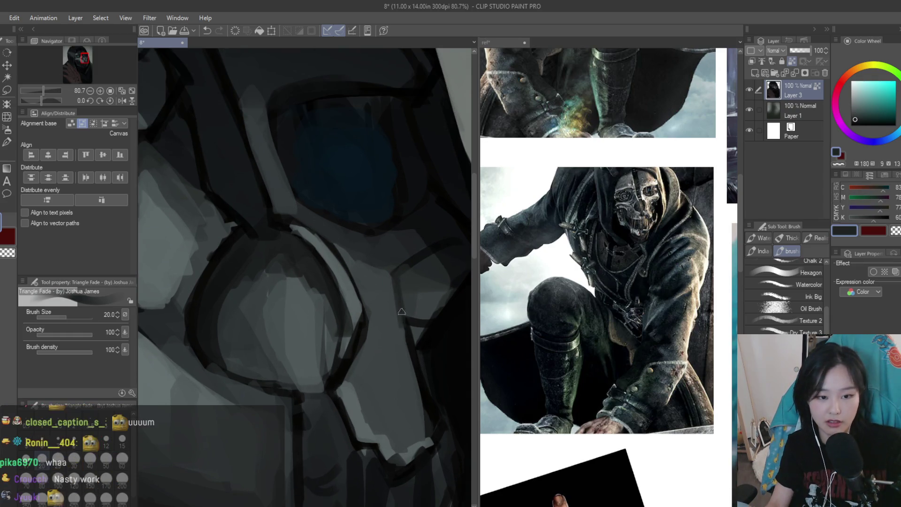
{"action": "left_click", "coordinate": [388, 295], "text": "alt"}
{"action": "left_click_drag", "start_coordinate": [395, 294], "coordinate": [406, 347]}
Darken the nose outline and add alternating dark and light grey strokes along the nose edge
{"action": "scroll", "coordinate": [419, 393], "scroll_direction": "up", "scroll_amount": 1}
{"action": "left_click", "coordinate": [396, 316], "text": "alt"}
{"action": "left_click_drag", "start_coordinate": [356, 272], "coordinate": [412, 311]}
{"action": "left_click", "coordinate": [414, 319], "text": "alt"}
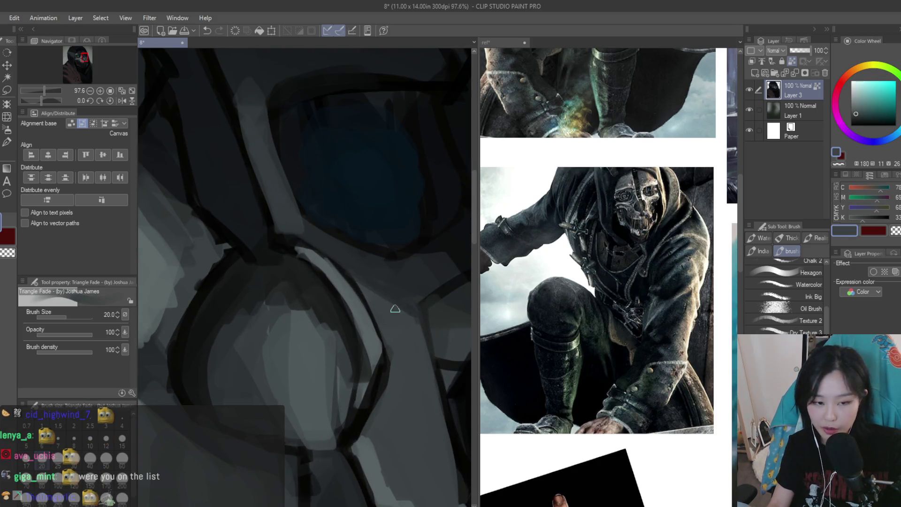
{"action": "left_click", "coordinate": [370, 291], "text": "alt"}
{"action": "left_click_drag", "start_coordinate": [370, 291], "coordinate": [400, 376]}
{"action": "left_click", "coordinate": [401, 340], "text": "alt"}
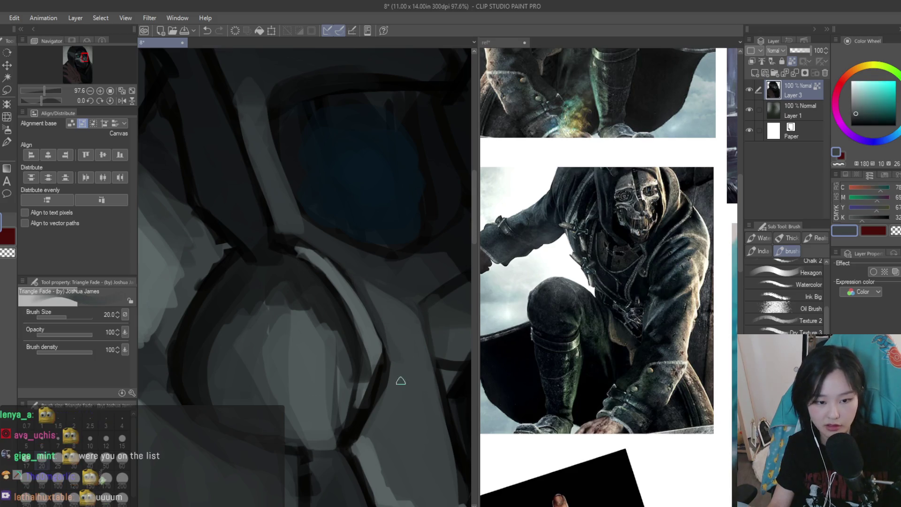
{"action": "left_click", "coordinate": [366, 287], "text": "alt"}
{"action": "mouse_move", "coordinate": [357, 277]}
{"action": "left_mouse_down"}
{"action": "mouse_move", "coordinate": [384, 368]}
{"action": "mouse_move", "coordinate": [392, 362]}
{"action": "left_mouse_up"}
Paint a darker stroke along the curved mask edge beside the eye socket
{"action": "left_click", "coordinate": [396, 345], "text": "alt"}
{"action": "scroll", "coordinate": [399, 384], "scroll_direction": "up", "scroll_amount": 1}
{"action": "left_click", "coordinate": [402, 388], "text": "alt"}
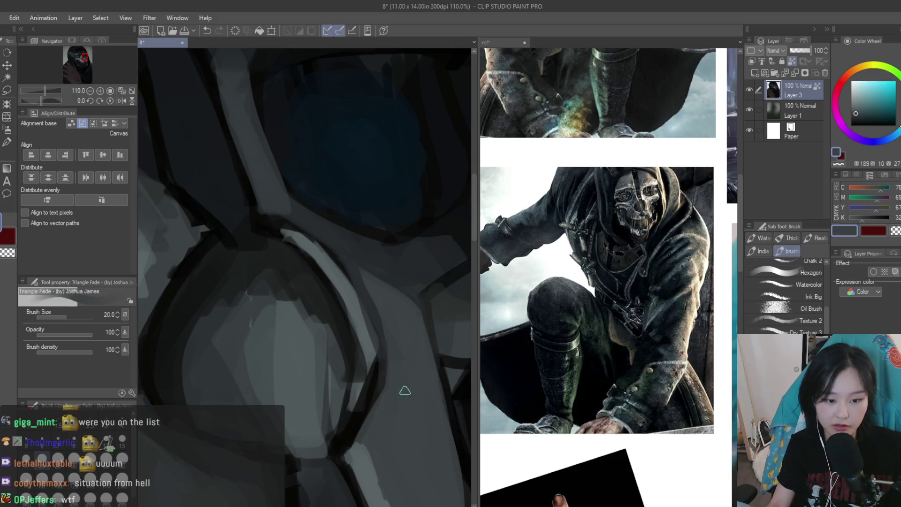
{"action": "left_click_drag", "start_coordinate": [421, 377], "coordinate": [470, 445]}
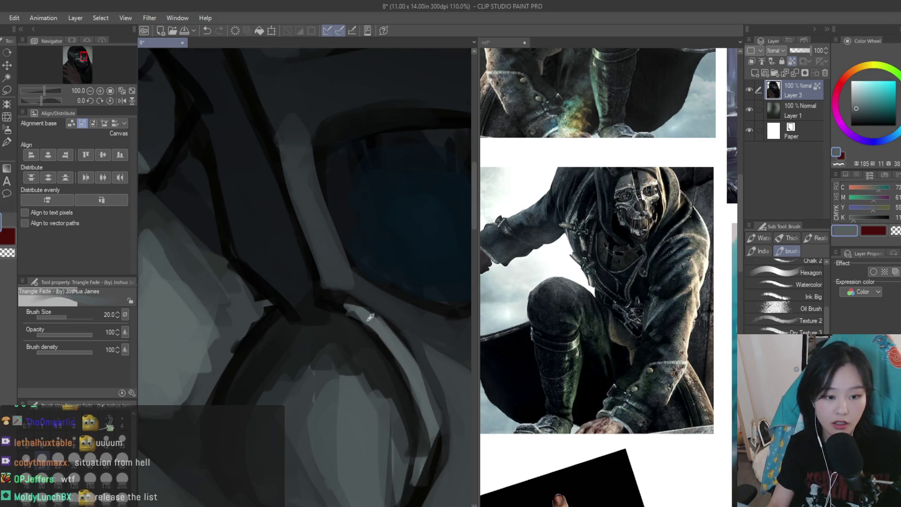
{"action": "mouse_move", "coordinate": [325, 296]}
{"action": "left_mouse_down"}
{"action": "mouse_move", "coordinate": [376, 326]}
{"action": "mouse_move", "coordinate": [435, 440]}
{"action": "left_mouse_up"}
{"action": "left_click_drag", "start_coordinate": [381, 322], "coordinate": [424, 392]}
{"action": "left_click", "coordinate": [351, 349], "text": "alt"}
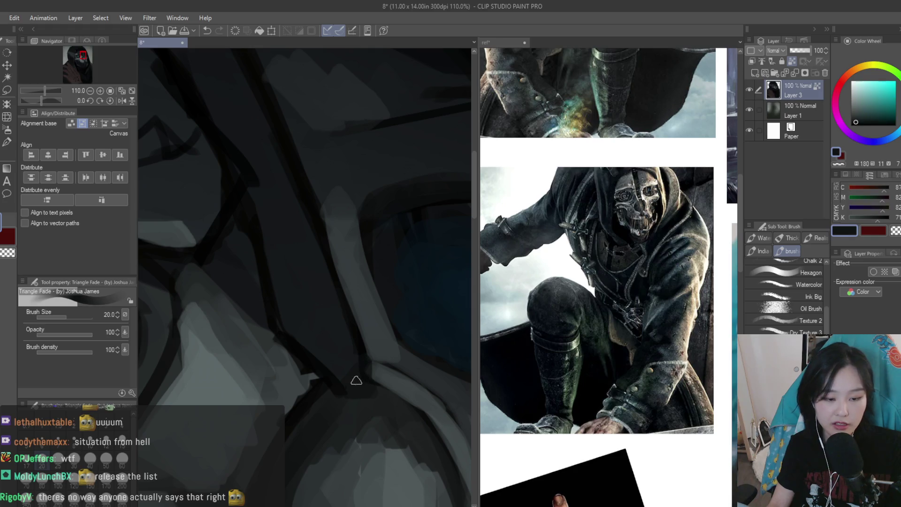
{"action": "scroll", "coordinate": [329, 218], "scroll_direction": "down", "scroll_amount": 4}
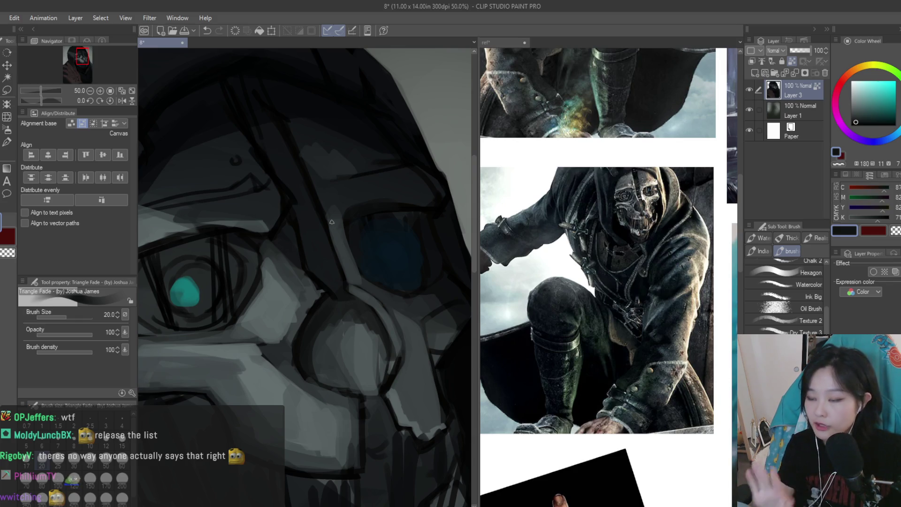
{"action": "scroll", "coordinate": [324, 207], "scroll_direction": "up", "scroll_amount": 4}
{"action": "left_click", "coordinate": [316, 192], "text": "alt"}
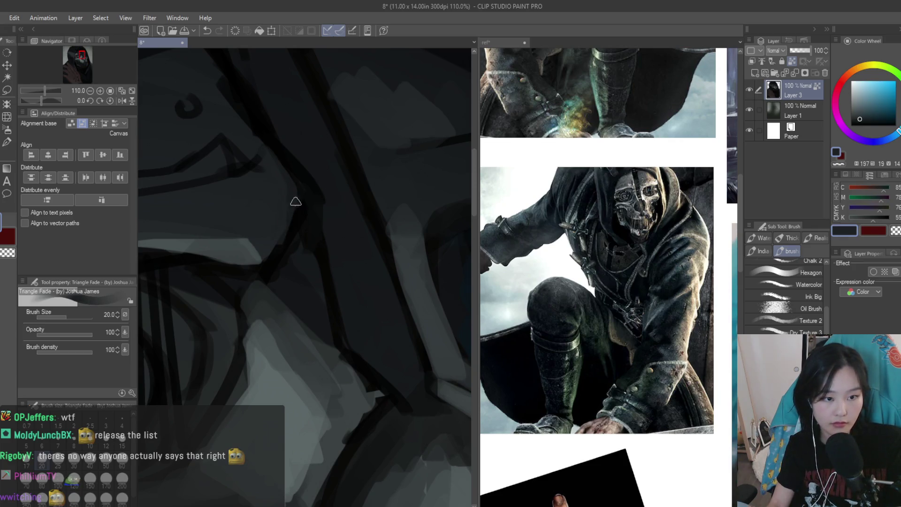
{"action": "left_click", "coordinate": [294, 192], "text": "alt"}
{"action": "scroll", "coordinate": [254, 240], "scroll_direction": "down", "scroll_amount": 2}
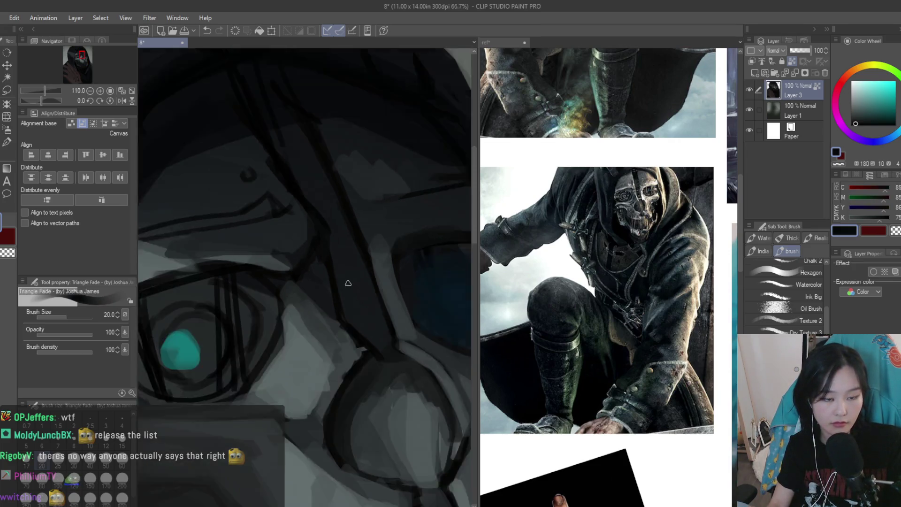
{"action": "left_click", "coordinate": [316, 249], "text": "alt"}
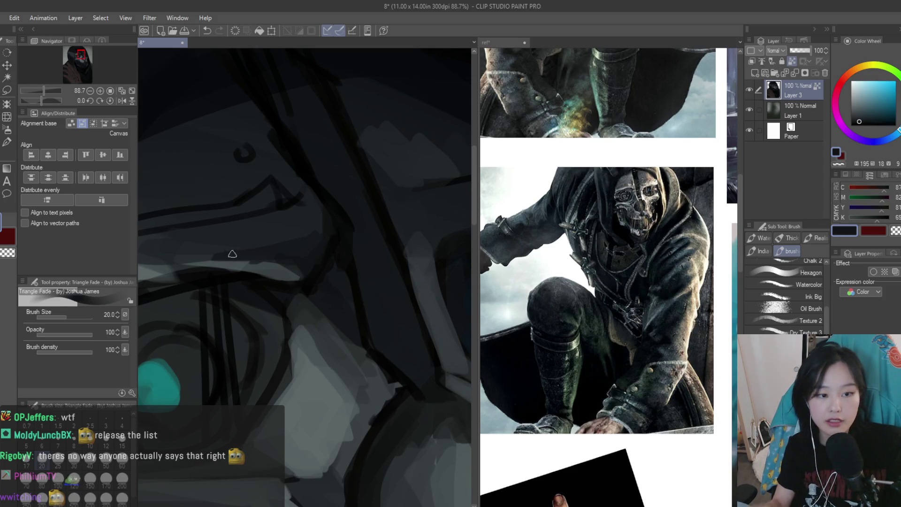
{"action": "left_click", "coordinate": [292, 265], "text": "alt"}
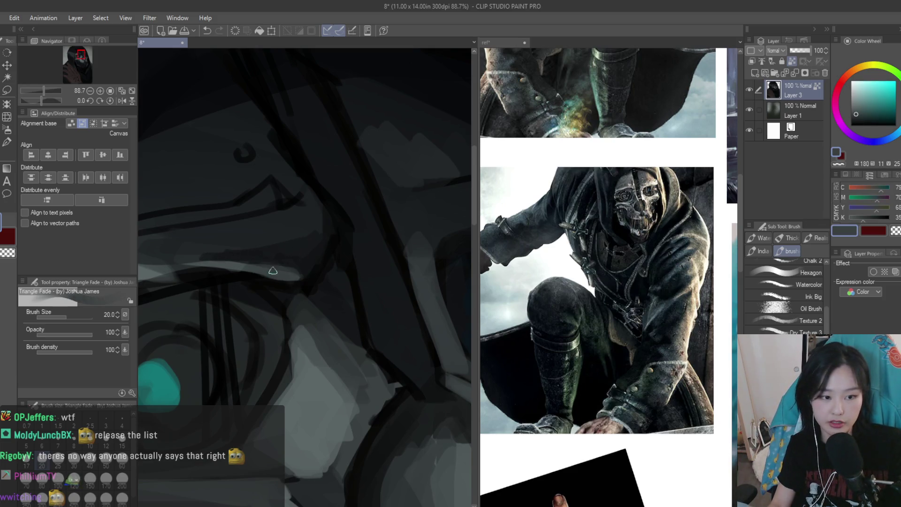
{"action": "scroll", "coordinate": [207, 270], "scroll_direction": "down", "scroll_amount": 3}
{"action": "left_click", "coordinate": [277, 271], "text": "alt"}
{"action": "left_click", "coordinate": [268, 273], "text": "alt"}
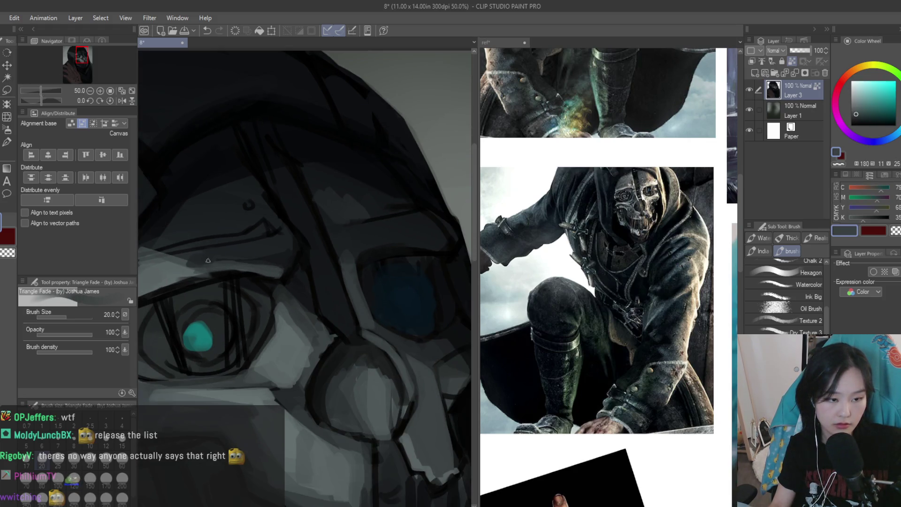
{"action": "left_click", "coordinate": [266, 256], "text": "alt"}
{"action": "scroll", "coordinate": [371, 255], "scroll_direction": "down", "scroll_amount": 3}
{"action": "scroll", "coordinate": [433, 267], "scroll_direction": "down", "scroll_amount": 1}
{"action": "scroll", "coordinate": [396, 262], "scroll_direction": "up", "scroll_amount": 3}
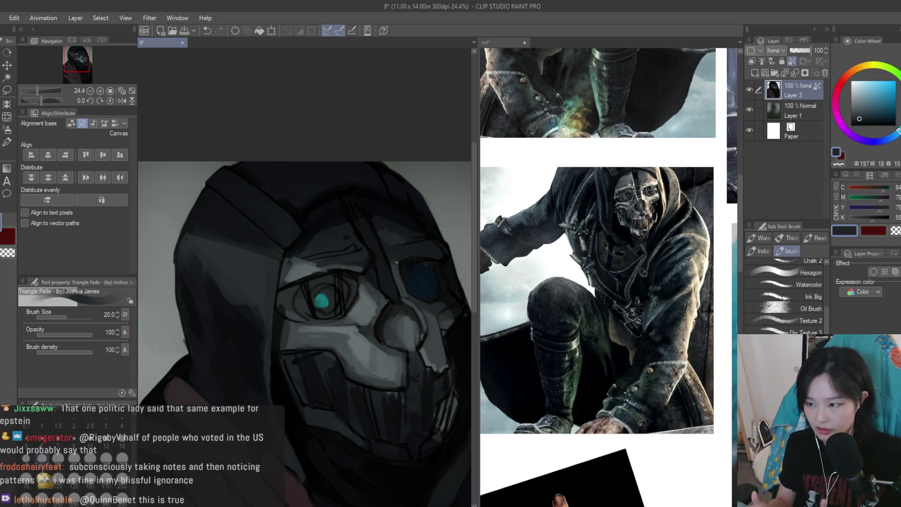
Paint grey below the eyelid line, then at size 30 lay light grey-blue over the band above the eye
{"action": "scroll", "coordinate": [397, 262], "scroll_direction": "up", "scroll_amount": 4}
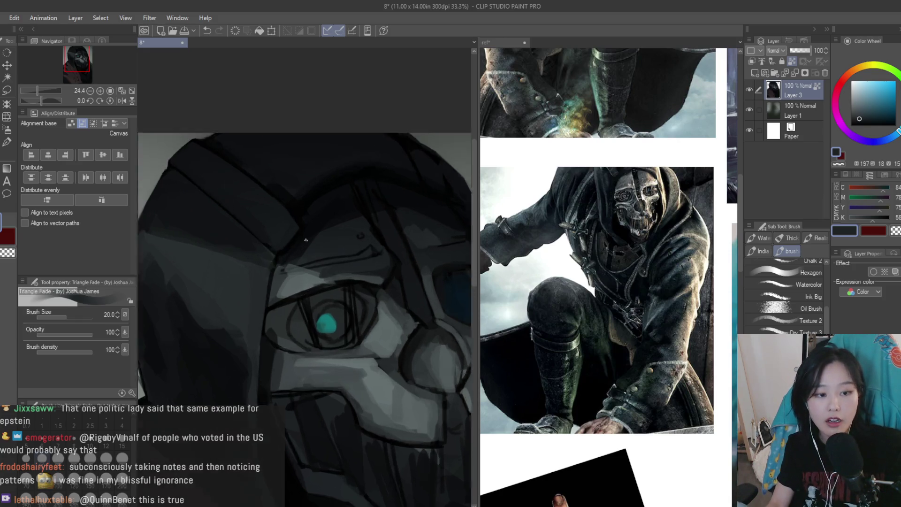
{"action": "mouse_move", "coordinate": [304, 271]}
{"action": "left_mouse_down"}
{"action": "mouse_move", "coordinate": [244, 284]}
{"action": "mouse_move", "coordinate": [234, 319]}
{"action": "left_mouse_up"}
{"action": "left_click", "coordinate": [249, 291], "text": "alt"}
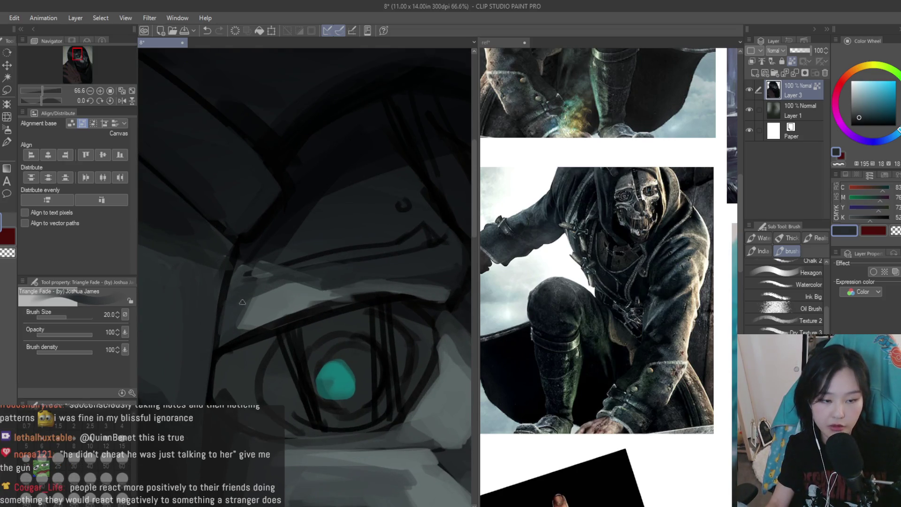
{"action": "scroll", "coordinate": [281, 292], "scroll_direction": "down", "scroll_amount": 2}
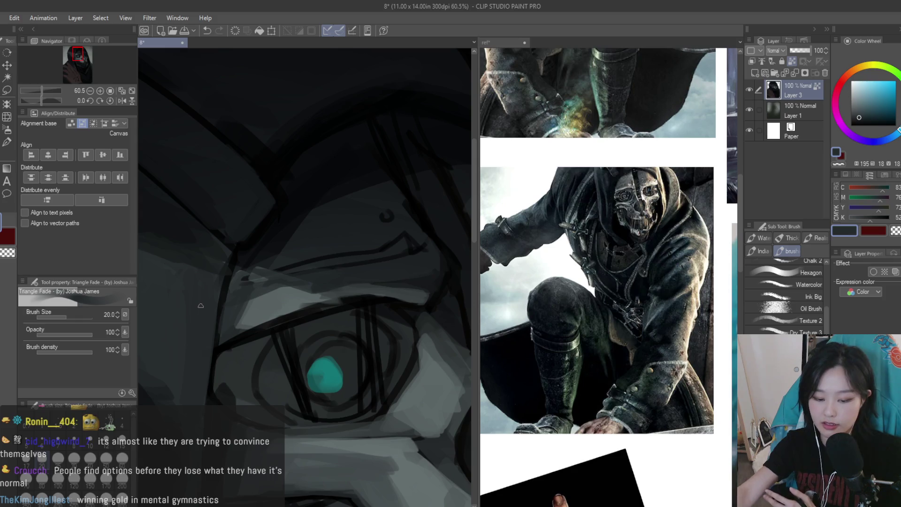
{"action": "key", "text": "bracketright"}
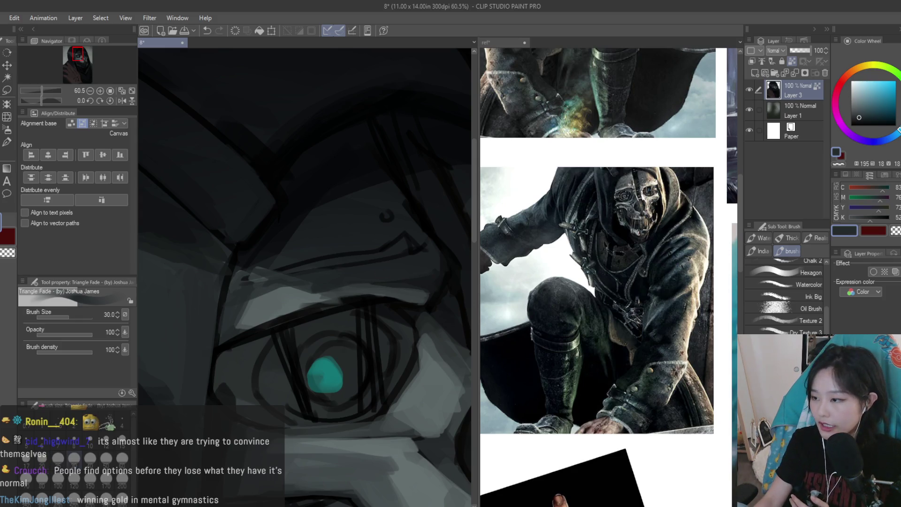
{"action": "scroll", "coordinate": [309, 249], "scroll_direction": "up", "scroll_amount": 1}
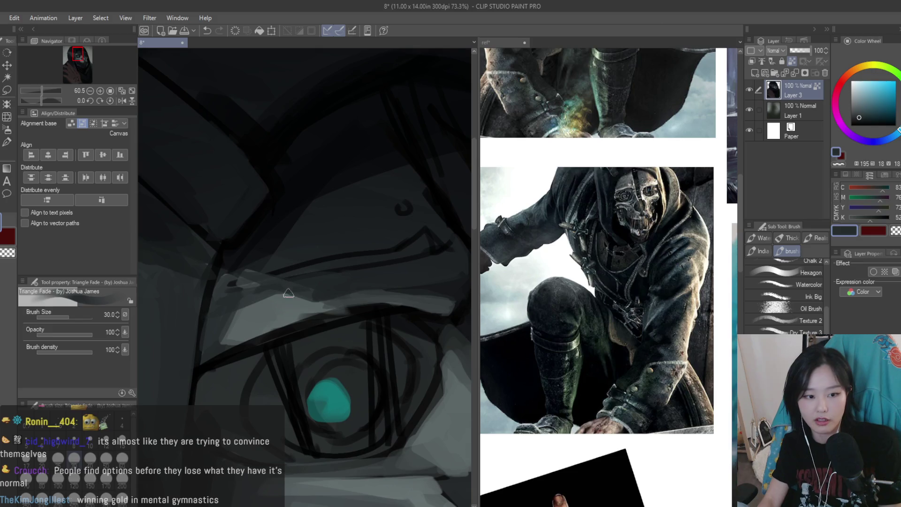
{"action": "left_click", "coordinate": [303, 303], "text": "alt"}
{"action": "mouse_move", "coordinate": [282, 317]}
{"action": "left_mouse_down"}
{"action": "mouse_move", "coordinate": [312, 305]}
{"action": "mouse_move", "coordinate": [228, 324]}
{"action": "mouse_move", "coordinate": [220, 340]}
{"action": "mouse_move", "coordinate": [233, 308]}
{"action": "left_mouse_up"}
Darken the brow line and the area above and left of the eye with near-black strokes
{"action": "left_click", "coordinate": [223, 331], "text": "alt"}
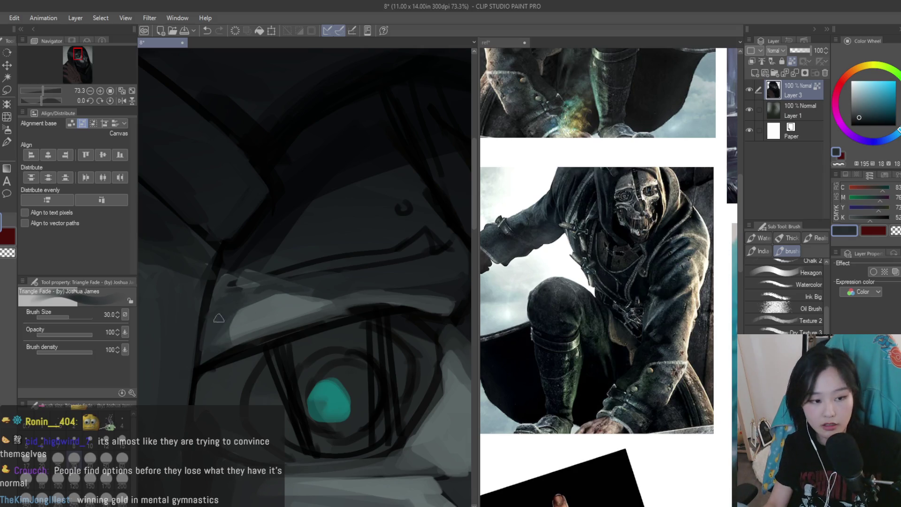
{"action": "left_click", "coordinate": [285, 261], "text": "alt"}
{"action": "mouse_move", "coordinate": [286, 261]}
{"action": "left_mouse_down"}
{"action": "mouse_move", "coordinate": [240, 290]}
{"action": "mouse_move", "coordinate": [307, 273]}
{"action": "mouse_move", "coordinate": [244, 286]}
{"action": "mouse_move", "coordinate": [336, 308]}
{"action": "left_mouse_up"}
{"action": "left_click", "coordinate": [307, 274], "text": "alt"}
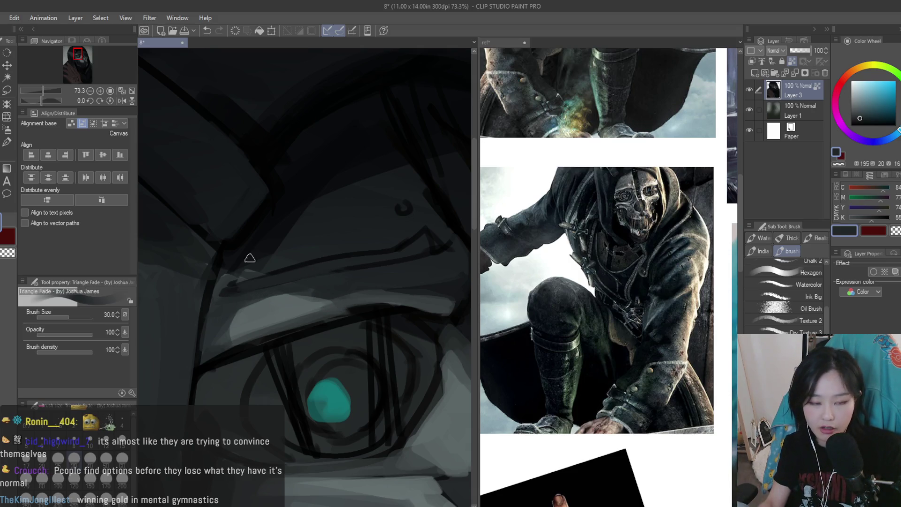
{"action": "left_click", "coordinate": [233, 268], "text": "alt"}
{"action": "left_click_drag", "start_coordinate": [233, 267], "coordinate": [257, 248]}
{"action": "left_click_drag", "start_coordinate": [216, 300], "coordinate": [244, 258]}
{"action": "mouse_move", "coordinate": [218, 290]}
{"action": "left_mouse_down"}
{"action": "mouse_move", "coordinate": [210, 342]}
{"action": "mouse_move", "coordinate": [218, 346]}
{"action": "left_mouse_up"}
{"action": "scroll", "coordinate": [339, 299], "scroll_direction": "down", "scroll_amount": 3}
{"action": "scroll", "coordinate": [339, 300], "scroll_direction": "down", "scroll_amount": 3}
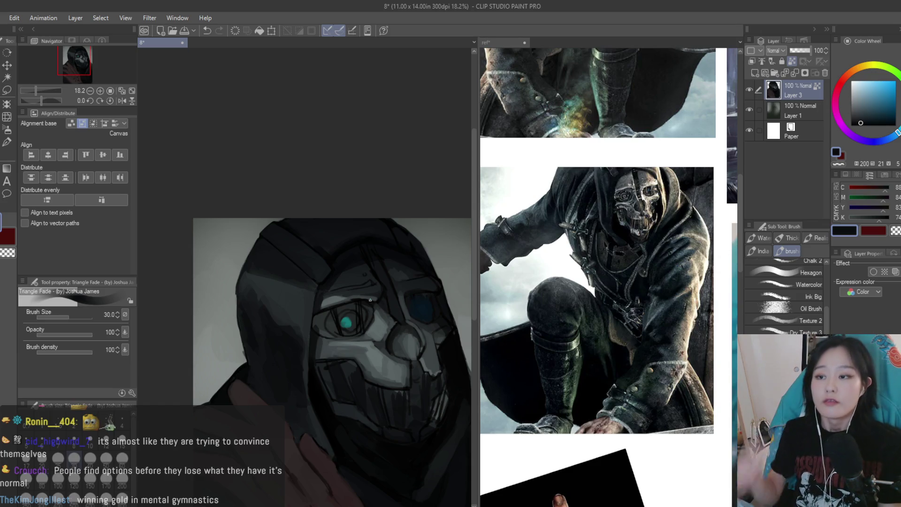
Reduce the brush to 25 and sample dark hood tones, comparing near-black red and dark blue
{"action": "scroll", "coordinate": [328, 281], "scroll_direction": "up", "scroll_amount": 5}
{"action": "scroll", "coordinate": [311, 352], "scroll_direction": "up", "scroll_amount": 1}
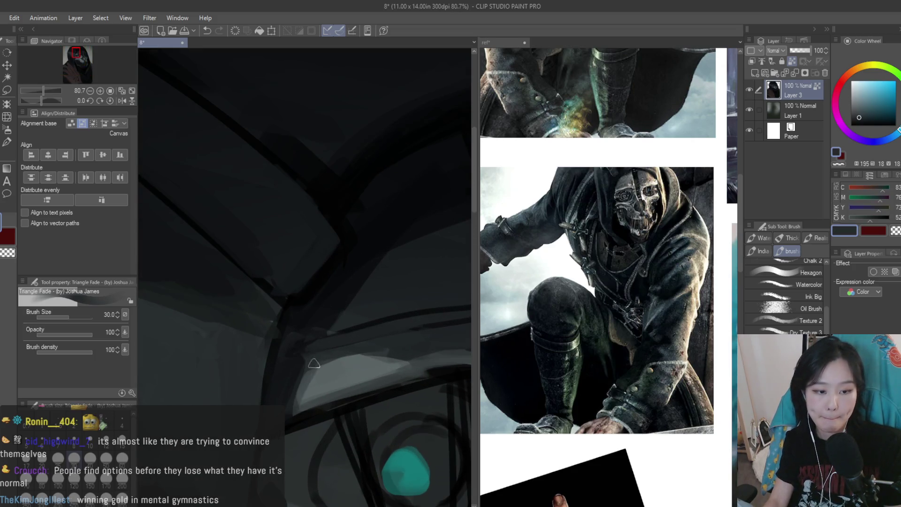
{"action": "left_click", "coordinate": [287, 377], "text": "alt"}
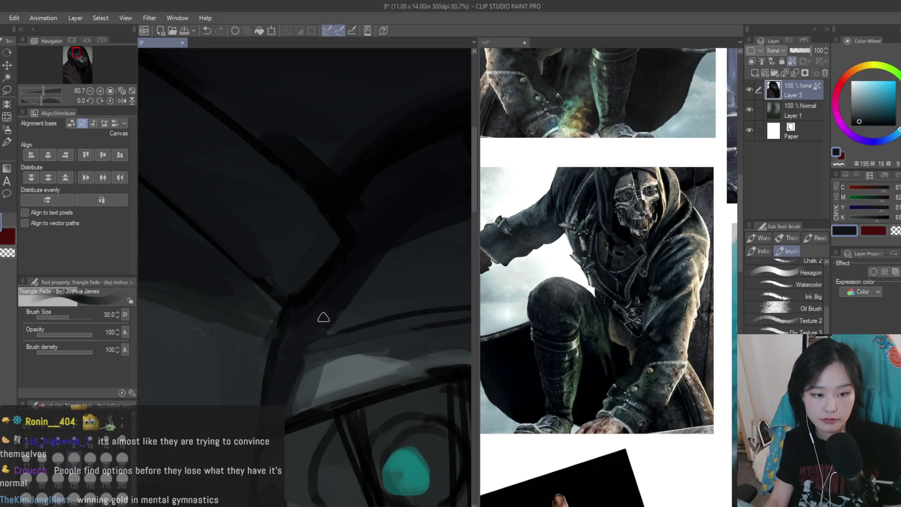
{"action": "key", "text": "bracketleft"}
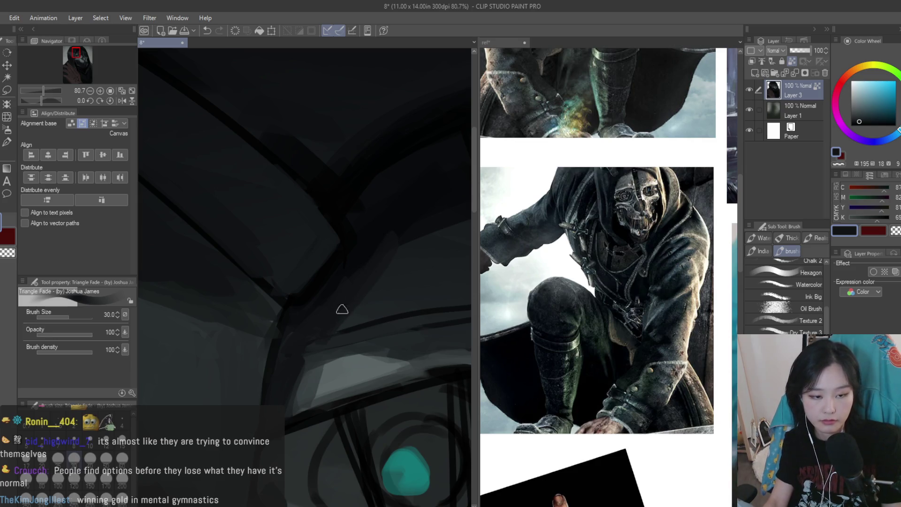
{"action": "left_click", "coordinate": [393, 255], "text": "alt"}
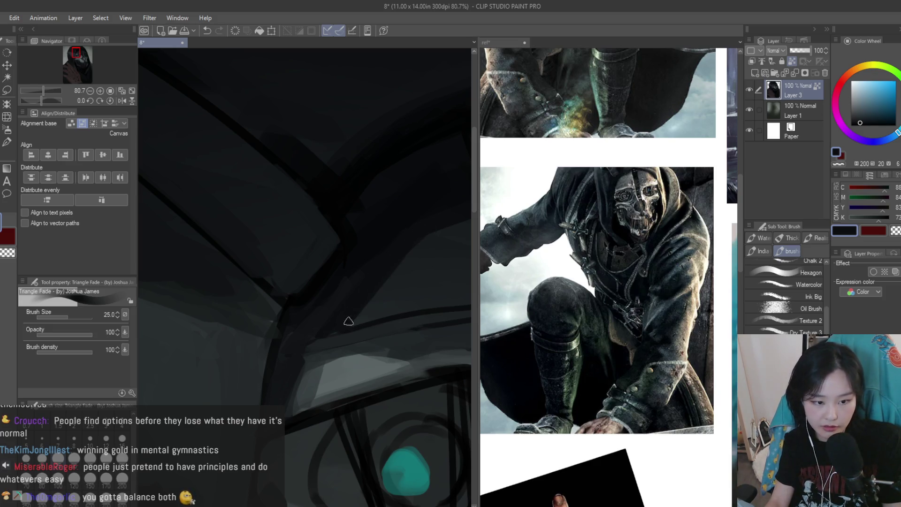
{"action": "scroll", "coordinate": [311, 337], "scroll_direction": "down", "scroll_amount": 5}
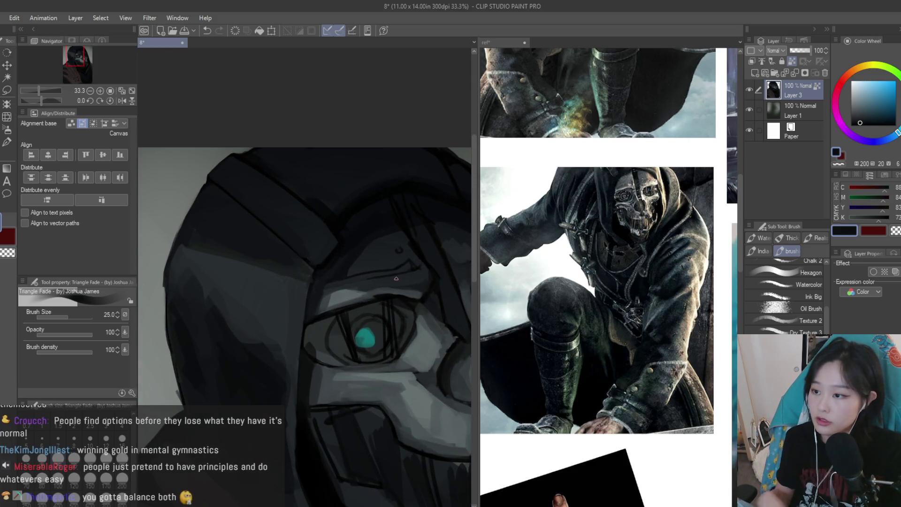
{"action": "scroll", "coordinate": [396, 278], "scroll_direction": "up", "scroll_amount": 4}
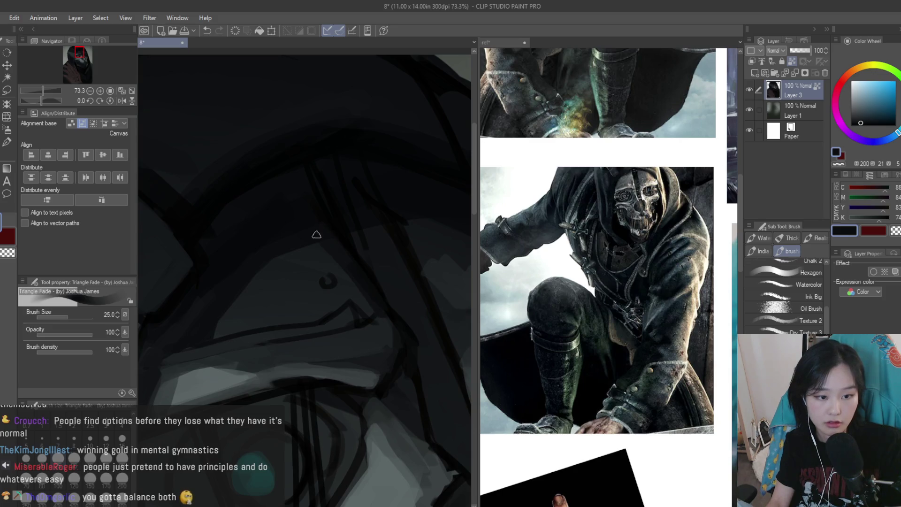
{"action": "left_click", "coordinate": [350, 263], "text": "alt"}
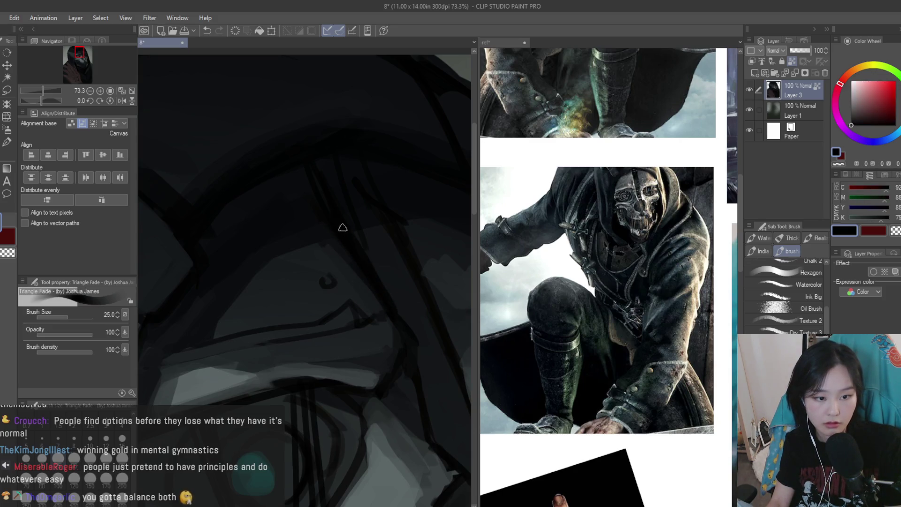
{"action": "left_click", "coordinate": [357, 255], "text": "alt"}
{"action": "scroll", "coordinate": [358, 257], "scroll_direction": "down", "scroll_amount": 5}
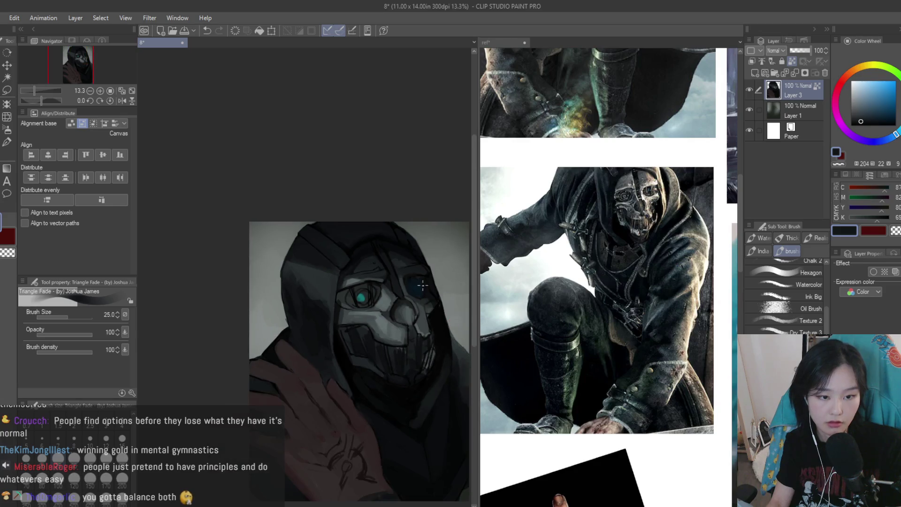
{"action": "scroll", "coordinate": [422, 285], "scroll_direction": "up", "scroll_amount": 5}
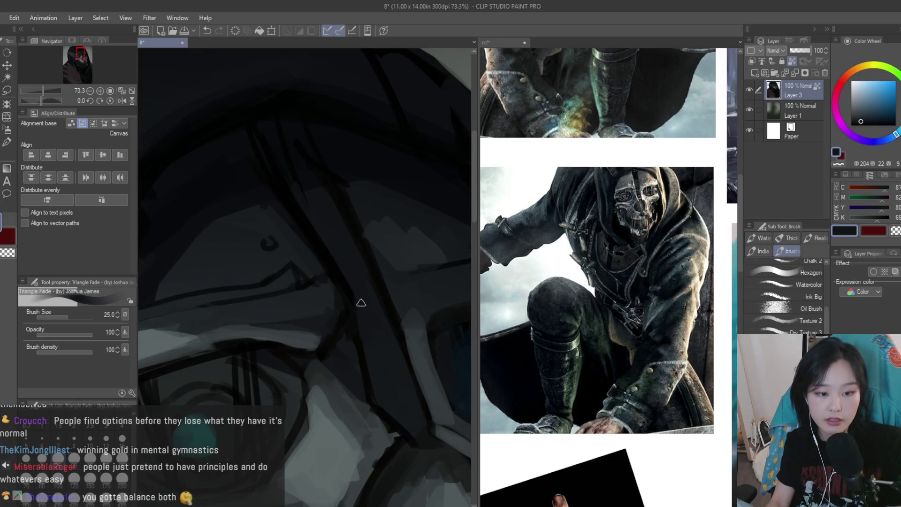
{"action": "scroll", "coordinate": [382, 381], "scroll_direction": "down", "scroll_amount": 3}
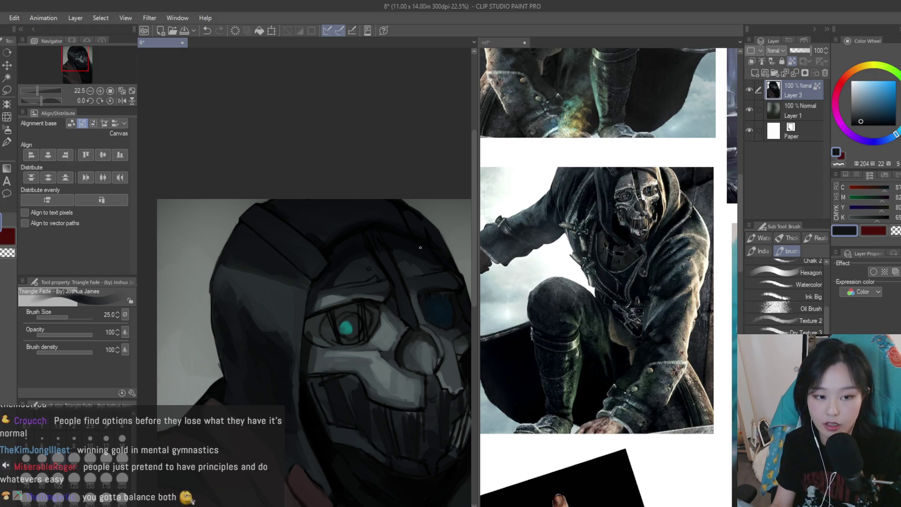
{"action": "scroll", "coordinate": [420, 248], "scroll_direction": "up", "scroll_amount": 2}
{"action": "left_click", "coordinate": [371, 270], "text": "alt"}
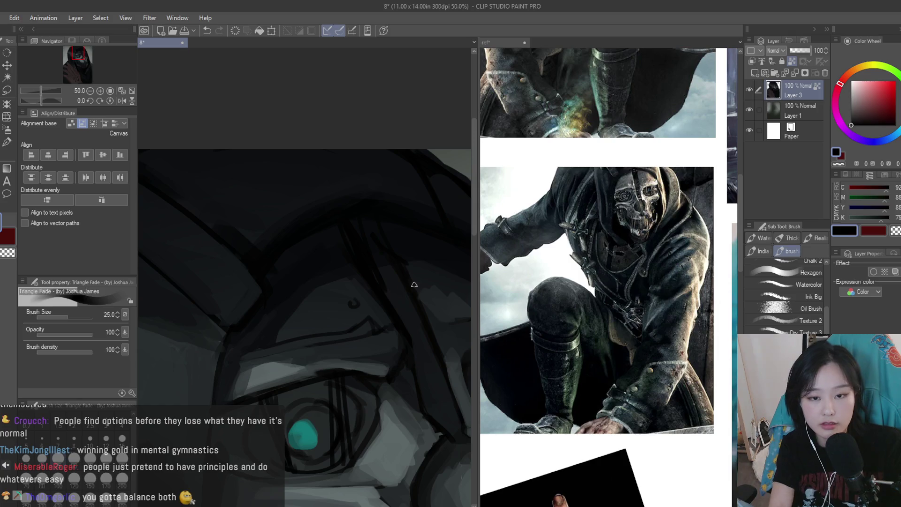
{"action": "scroll", "coordinate": [376, 248], "scroll_direction": "up", "scroll_amount": 1}
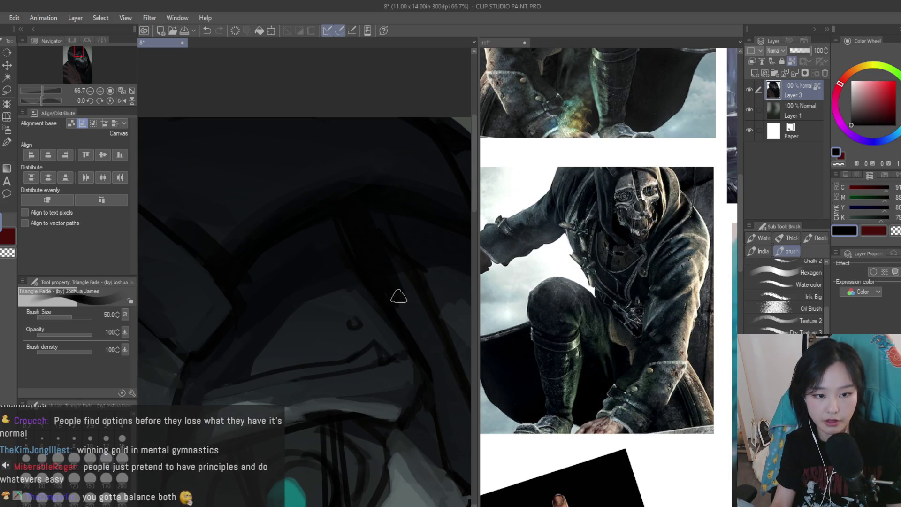
Halve the brush size and sample dark blue-grey and near-black tones from the painting
{"action": "left_click", "coordinate": [328, 247], "text": "alt"}
{"action": "left_click", "coordinate": [342, 212], "text": "alt"}
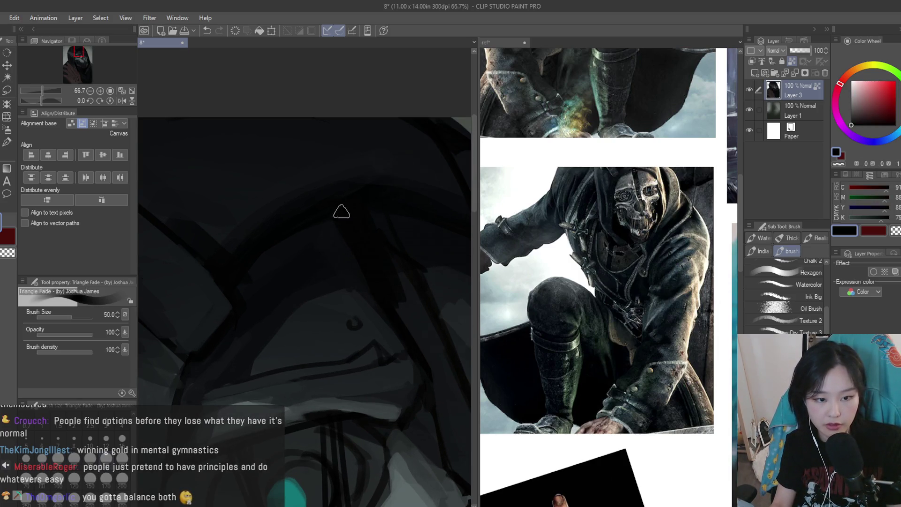
{"action": "left_click", "coordinate": [441, 282], "text": "alt"}
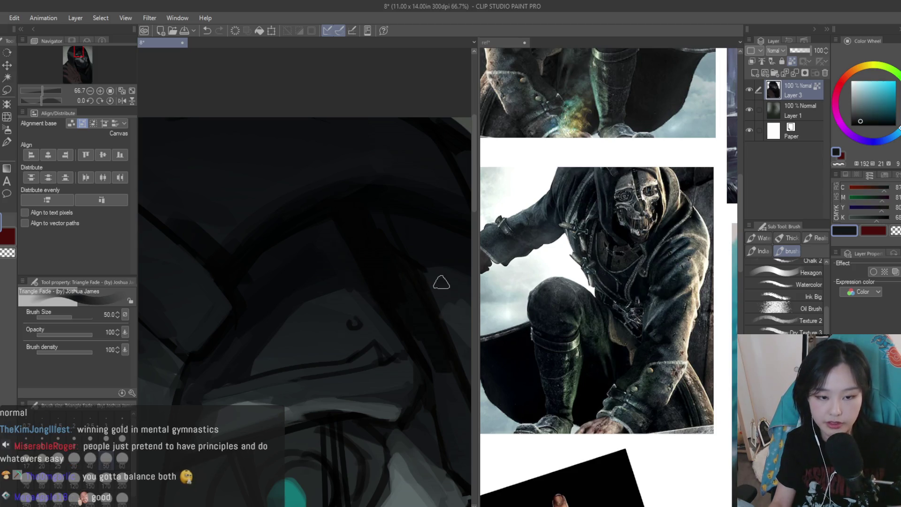
{"action": "key", "text": "bracketleft"}
{"action": "key", "text": "bracketleft"}
{"action": "key", "text": "bracketleft"}
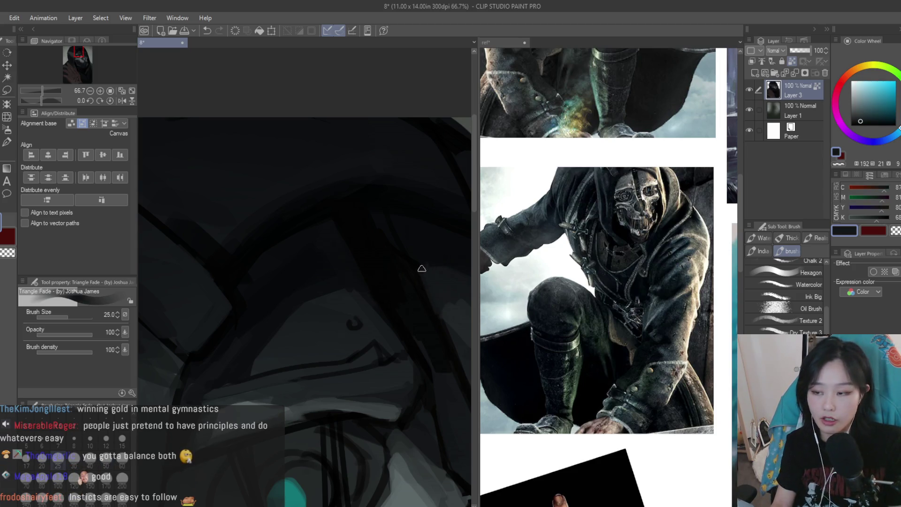
{"action": "left_click", "coordinate": [401, 242], "text": "alt"}
{"action": "left_click", "coordinate": [413, 252], "text": "alt"}
{"action": "left_click", "coordinate": [370, 227], "text": "alt"}
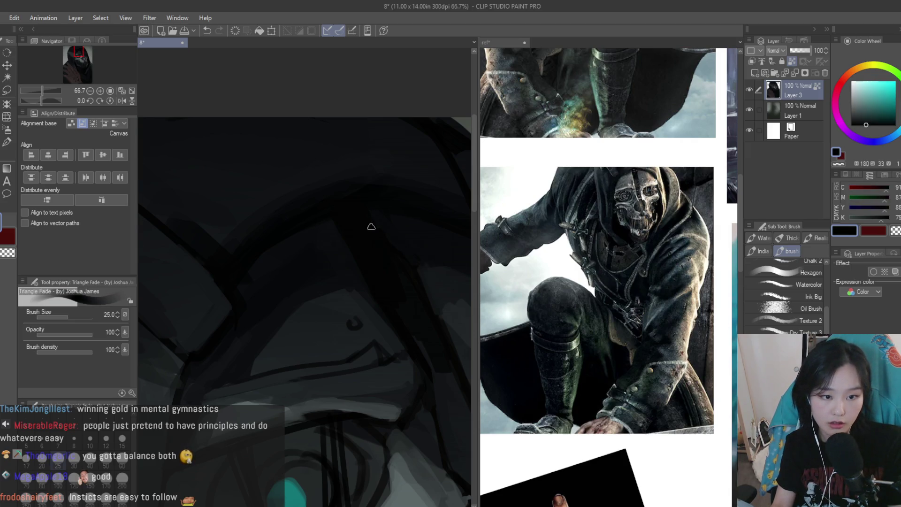
{"action": "left_click", "coordinate": [415, 238], "text": "alt"}
{"action": "scroll", "coordinate": [398, 243], "scroll_direction": "down", "scroll_amount": 1}
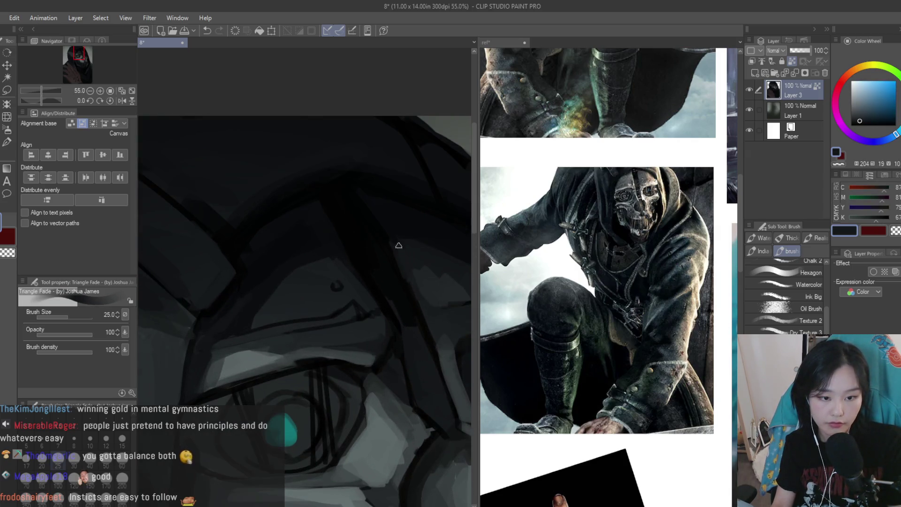
{"action": "left_click", "coordinate": [395, 283], "text": "alt"}
{"action": "scroll", "coordinate": [380, 293], "scroll_direction": "down", "scroll_amount": 4}
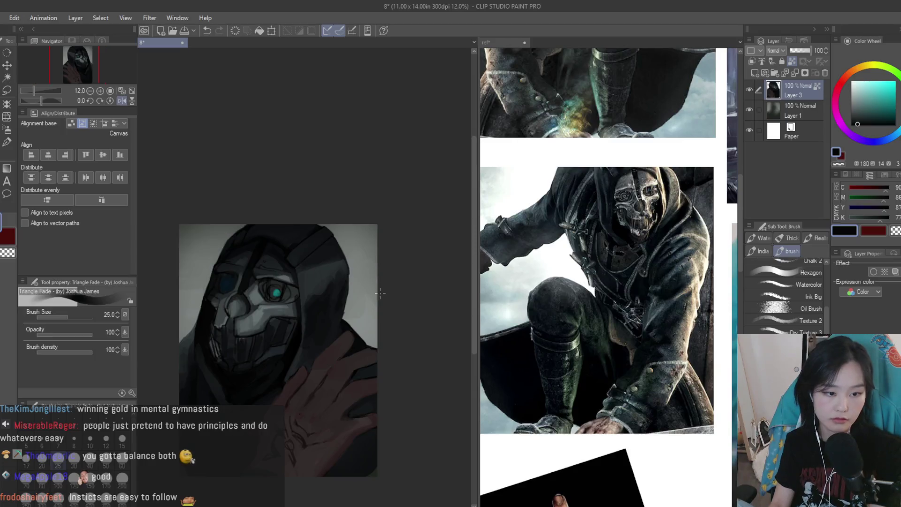
{"action": "scroll", "coordinate": [277, 291], "scroll_direction": "up", "scroll_amount": 5}
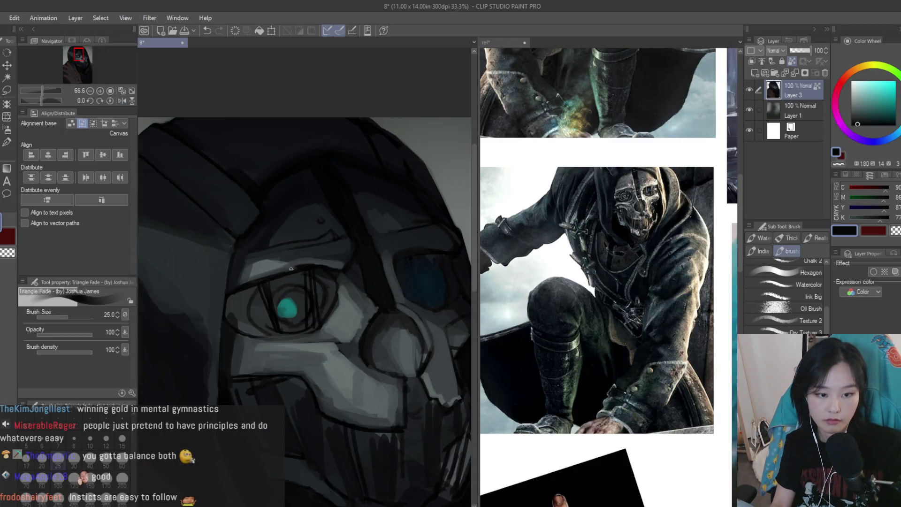
{"action": "scroll", "coordinate": [328, 281], "scroll_direction": "up", "scroll_amount": 2}
Shrink the brush to 17 and paint a light grey stroke down the mask beside the eye
{"action": "left_click", "coordinate": [362, 297], "text": "alt"}
{"action": "key", "text": "bracketleft"}
{"action": "key", "text": "bracketleft"}
{"action": "left_click_drag", "start_coordinate": [341, 259], "coordinate": [357, 323]}
{"action": "left_click", "coordinate": [379, 324], "text": "alt"}
{"action": "left_click", "coordinate": [364, 328], "text": "alt"}
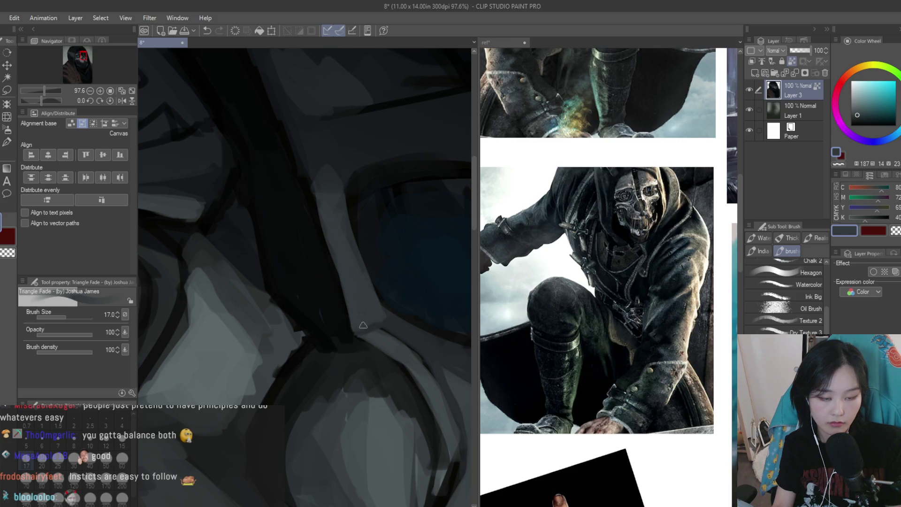
{"action": "scroll", "coordinate": [421, 330], "scroll_direction": "down", "scroll_amount": 5}
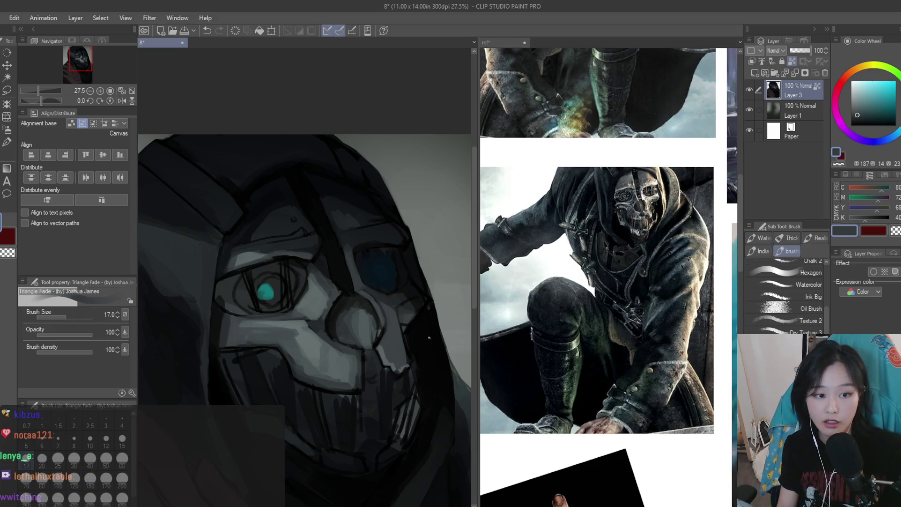
Sample several dark hood tones and enlarge the Triangle Fade brush to size 25
{"action": "scroll", "coordinate": [298, 165], "scroll_direction": "up", "scroll_amount": 5}
{"action": "left_click", "coordinate": [304, 322], "text": "alt"}
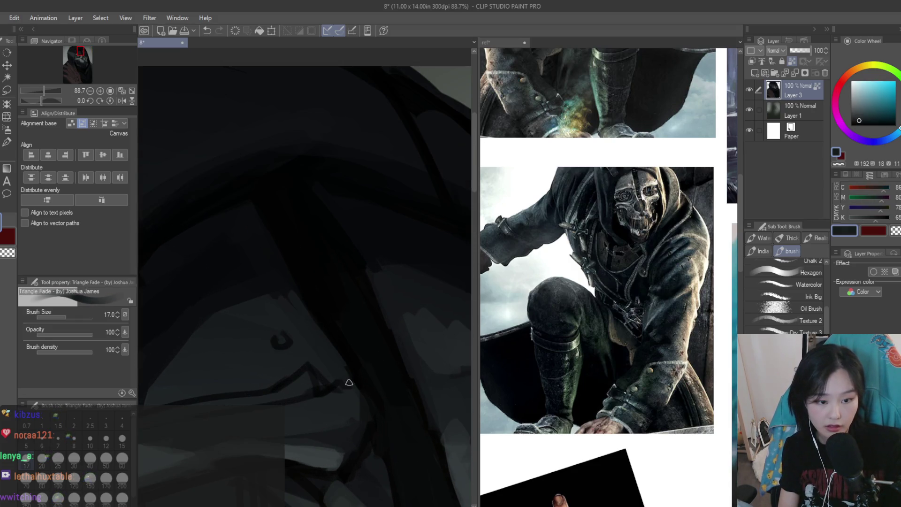
{"action": "left_click", "coordinate": [368, 378], "text": "alt"}
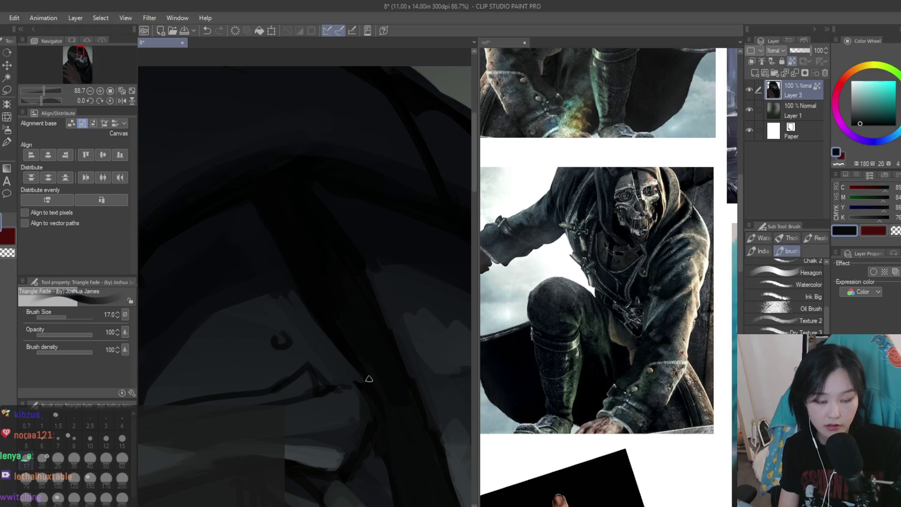
{"action": "left_click", "coordinate": [342, 375], "text": "alt"}
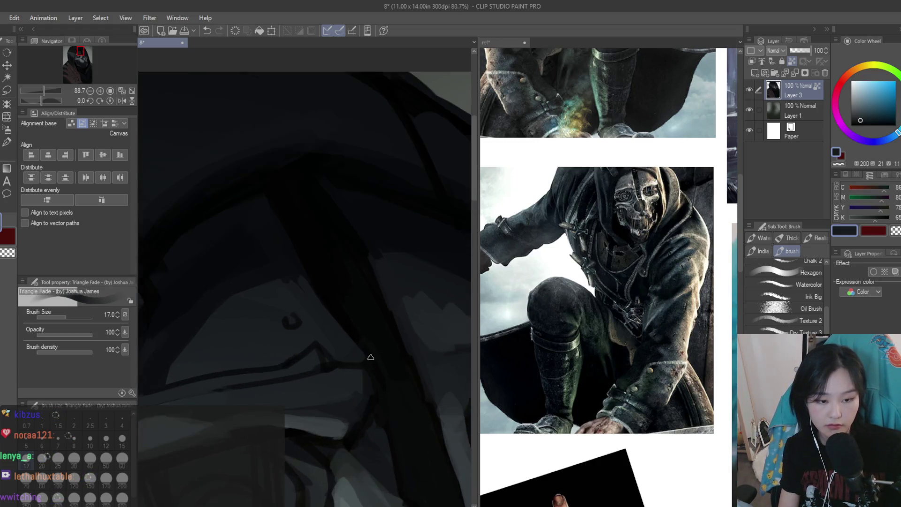
{"action": "scroll", "coordinate": [363, 360], "scroll_direction": "down", "scroll_amount": 1}
{"action": "left_click", "coordinate": [385, 393], "text": "alt"}
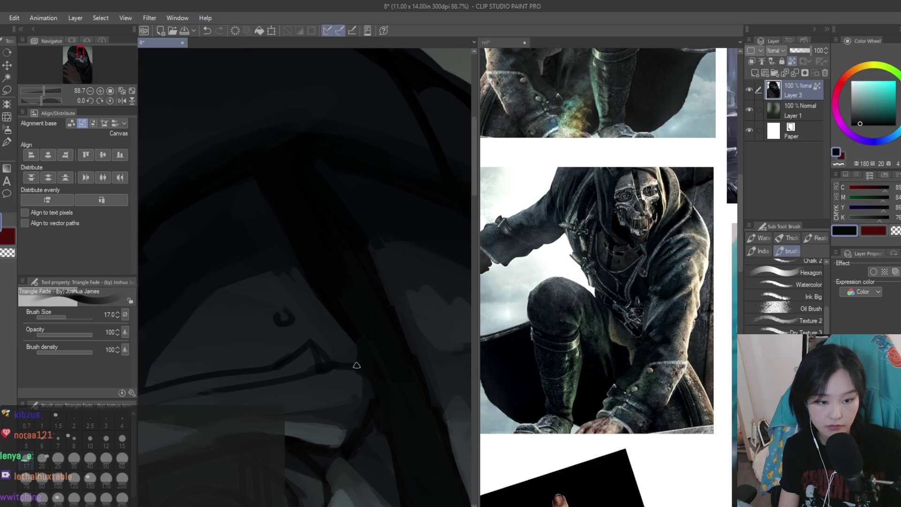
{"action": "left_click", "coordinate": [369, 382], "text": "alt"}
{"action": "left_click", "coordinate": [359, 379], "text": "alt"}
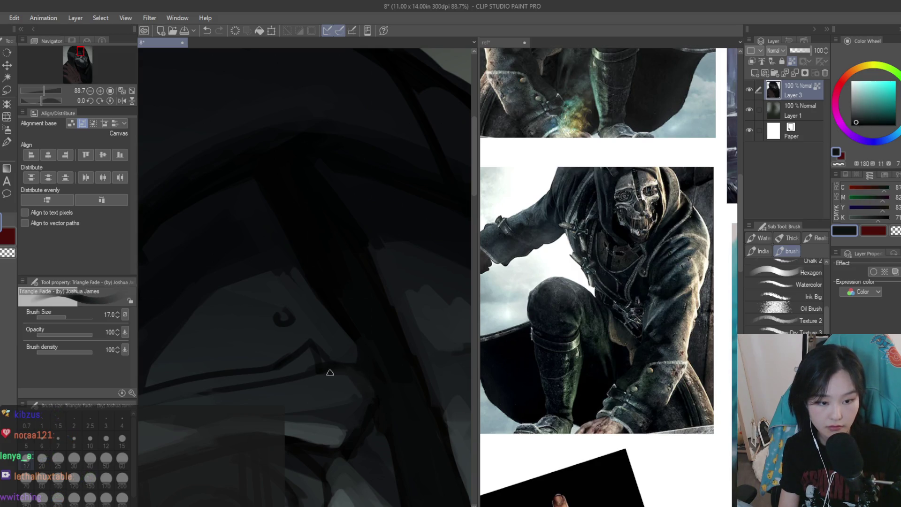
{"action": "scroll", "coordinate": [408, 328], "scroll_direction": "down", "scroll_amount": 10}
{"action": "scroll", "coordinate": [442, 342], "scroll_direction": "up", "scroll_amount": 3}
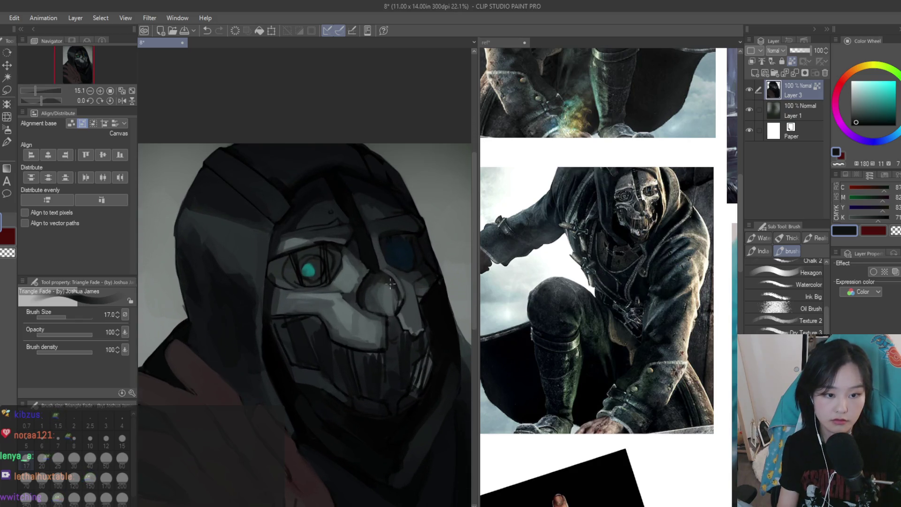
{"action": "key", "text": "bracketright"}
{"action": "key", "text": "bracketright"}
{"action": "scroll", "coordinate": [279, 293], "scroll_direction": "up", "scroll_amount": 5}
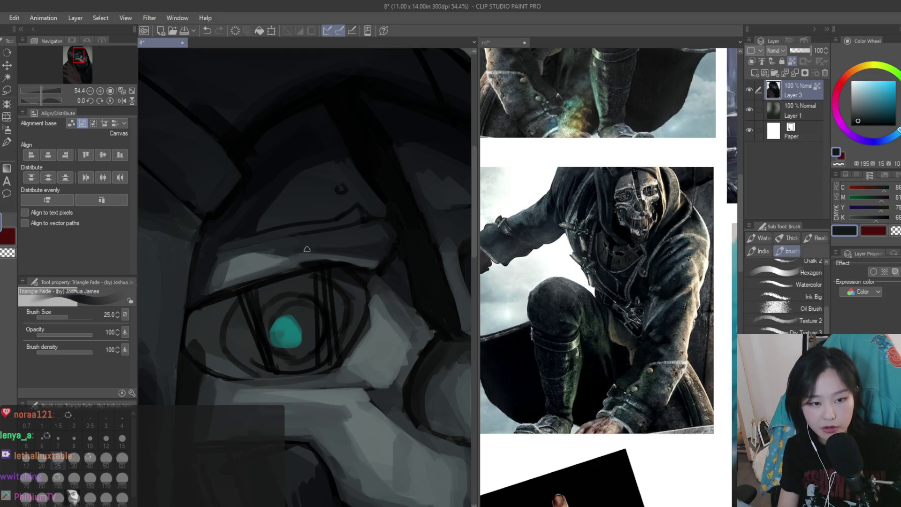
Paint a lighter mask grey just above the glowing teal eye
{"action": "left_click", "coordinate": [336, 263], "text": "alt"}
{"action": "left_click", "coordinate": [337, 264], "text": "alt"}
{"action": "left_click", "coordinate": [341, 265], "text": "alt"}
{"action": "left_click", "coordinate": [346, 262], "text": "alt"}
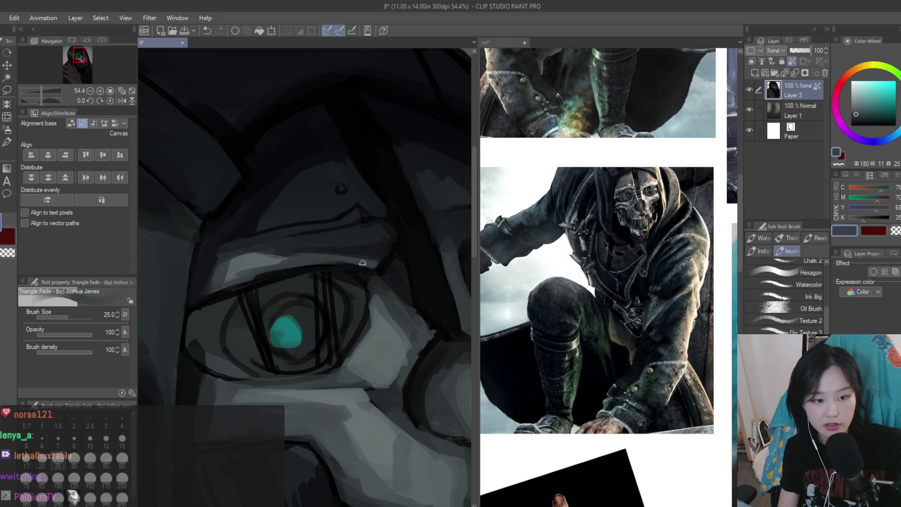
{"action": "left_click", "coordinate": [244, 270], "text": "alt"}
{"action": "mouse_move", "coordinate": [244, 270]}
{"action": "left_mouse_down"}
{"action": "mouse_move", "coordinate": [291, 258]}
{"action": "mouse_move", "coordinate": [263, 266]}
{"action": "left_mouse_up"}
Sample darker blue-grey tones from the mask
{"action": "left_click", "coordinate": [265, 248], "text": "alt"}
{"action": "scroll", "coordinate": [258, 227], "scroll_direction": "up", "scroll_amount": 2}
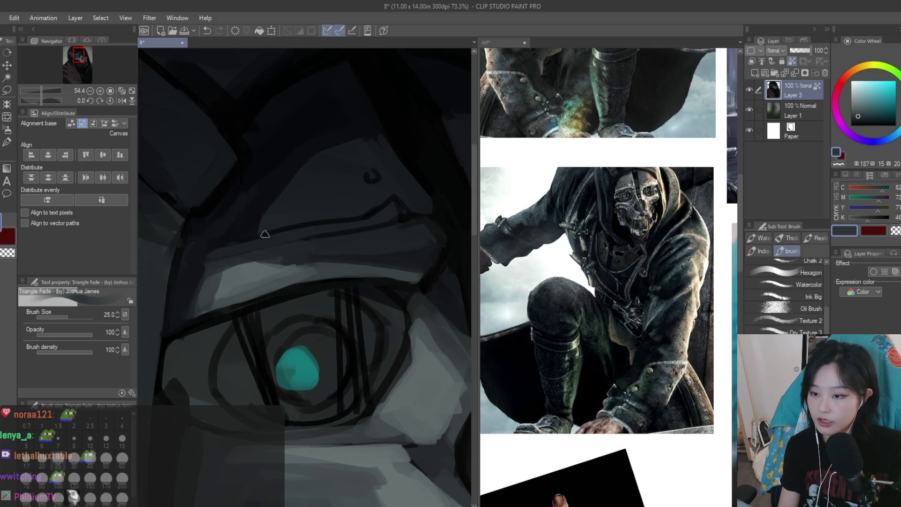
{"action": "left_click", "coordinate": [247, 265], "text": "alt"}
{"action": "left_click", "coordinate": [286, 252], "text": "alt"}
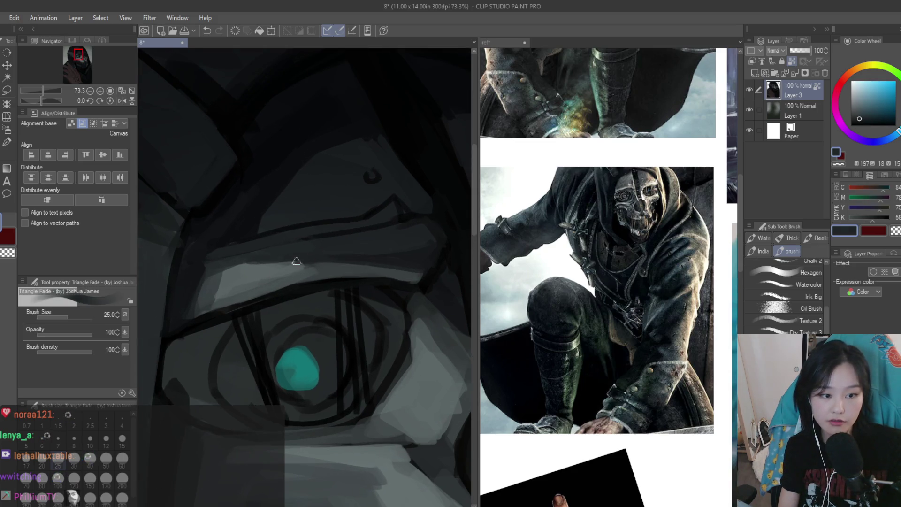
{"action": "left_click", "coordinate": [245, 262], "text": "alt"}
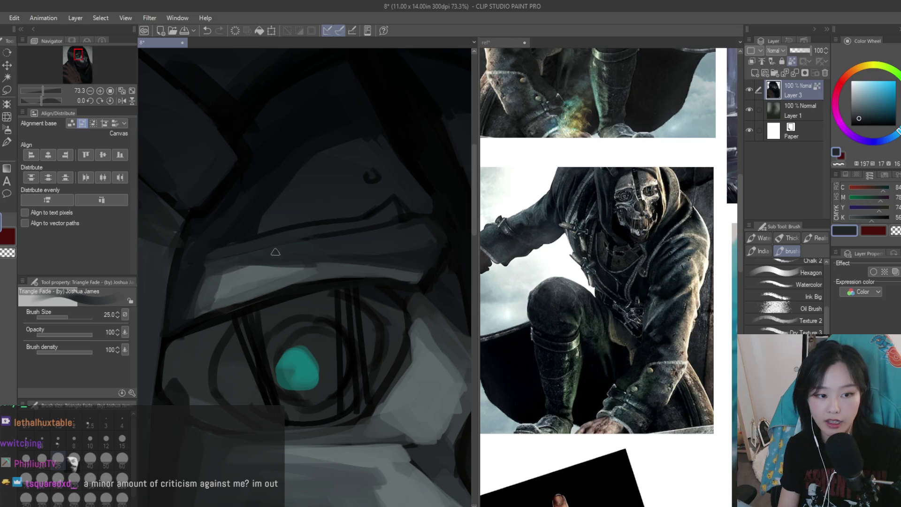
{"action": "left_click", "coordinate": [297, 266], "text": "alt"}
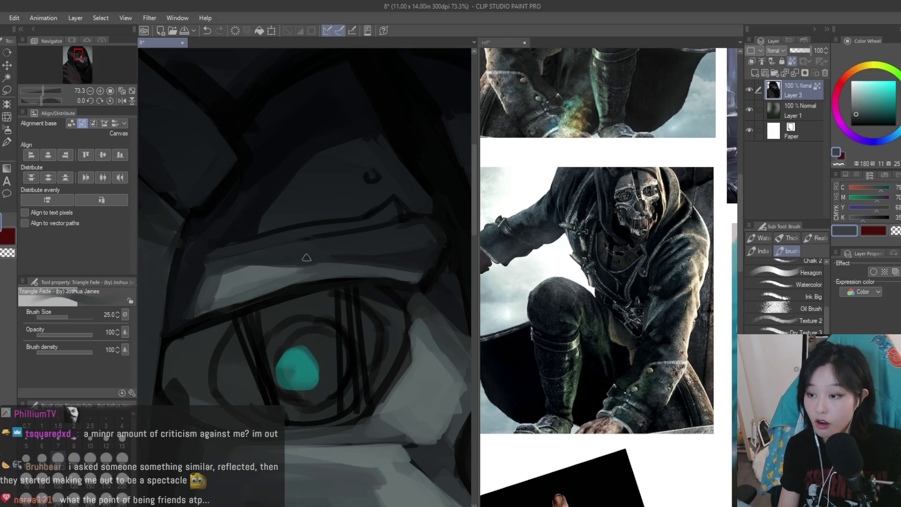
{"action": "scroll", "coordinate": [352, 249], "scroll_direction": "up", "scroll_amount": 2}
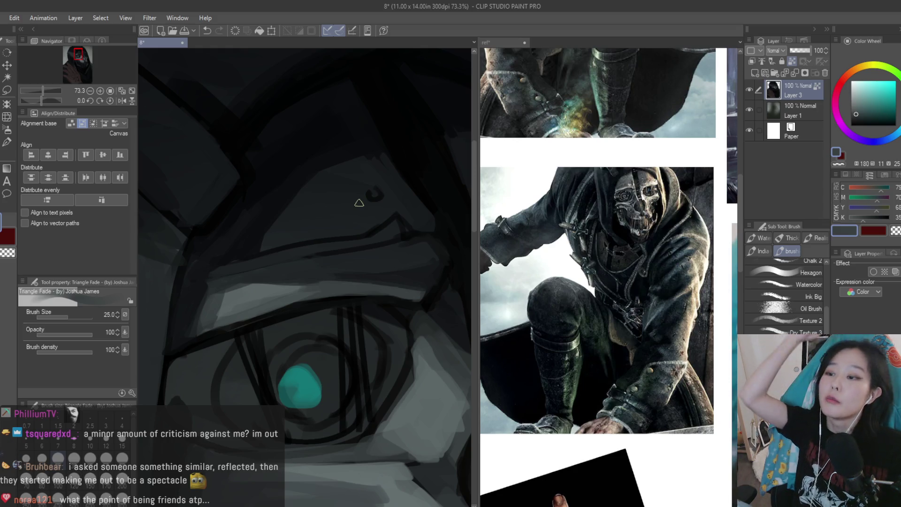
Sample dark navy and blue-grey tones from the hood
{"action": "left_click", "coordinate": [293, 278], "text": "alt"}
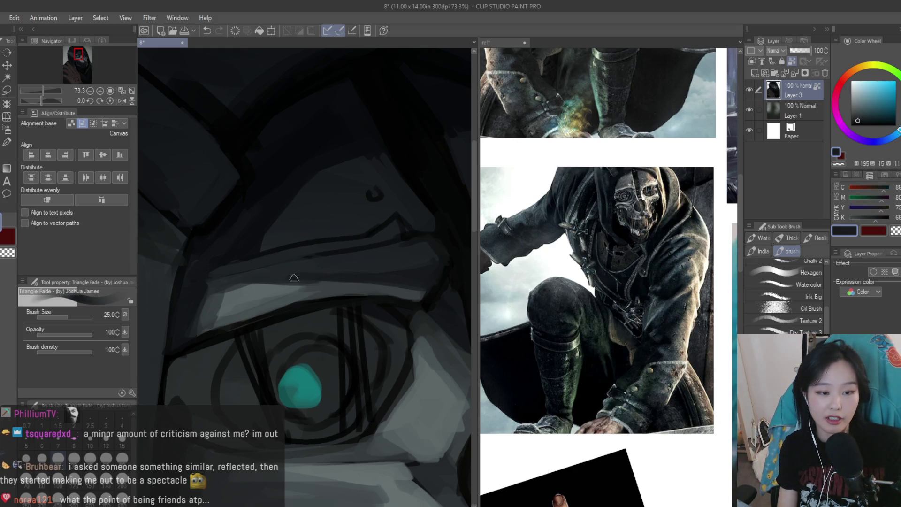
{"action": "scroll", "coordinate": [394, 242], "scroll_direction": "up", "scroll_amount": 1}
{"action": "left_click", "coordinate": [399, 228], "text": "alt"}
{"action": "left_click", "coordinate": [416, 229], "text": "alt"}
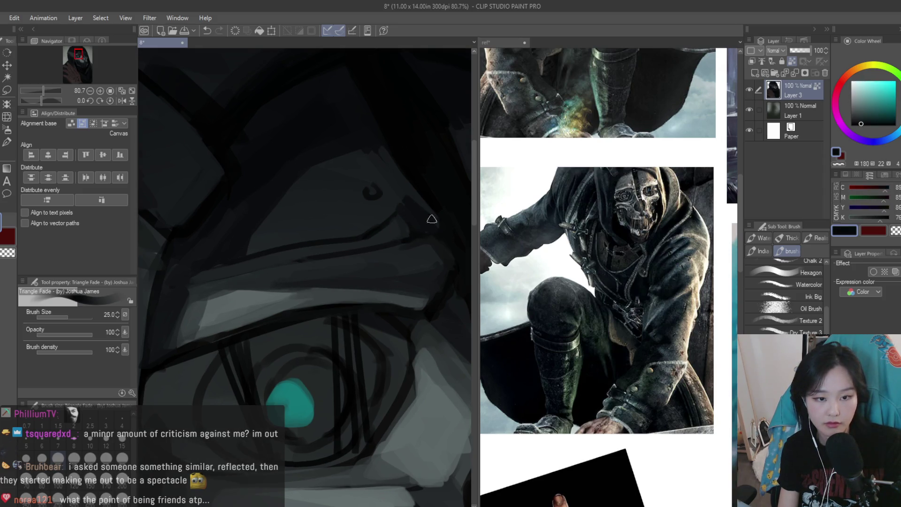
{"action": "left_click", "coordinate": [403, 194], "text": "alt"}
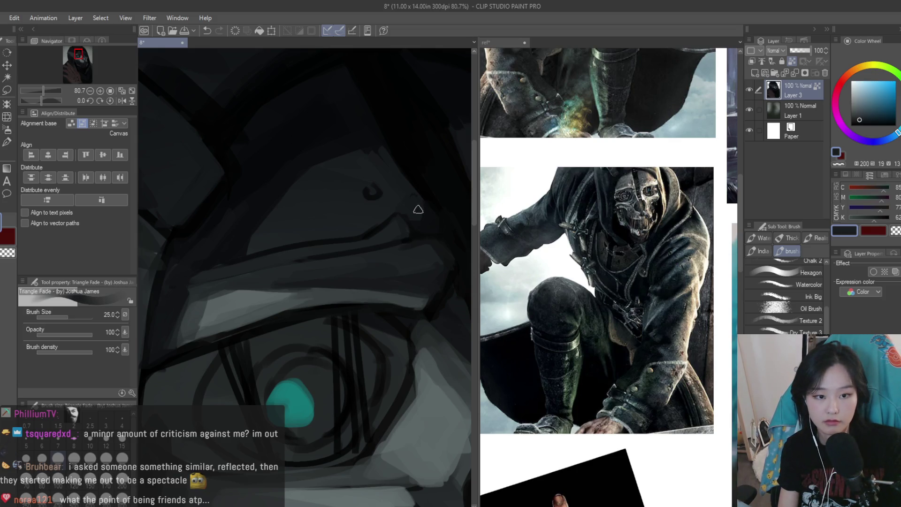
{"action": "left_click", "coordinate": [368, 197], "text": "alt"}
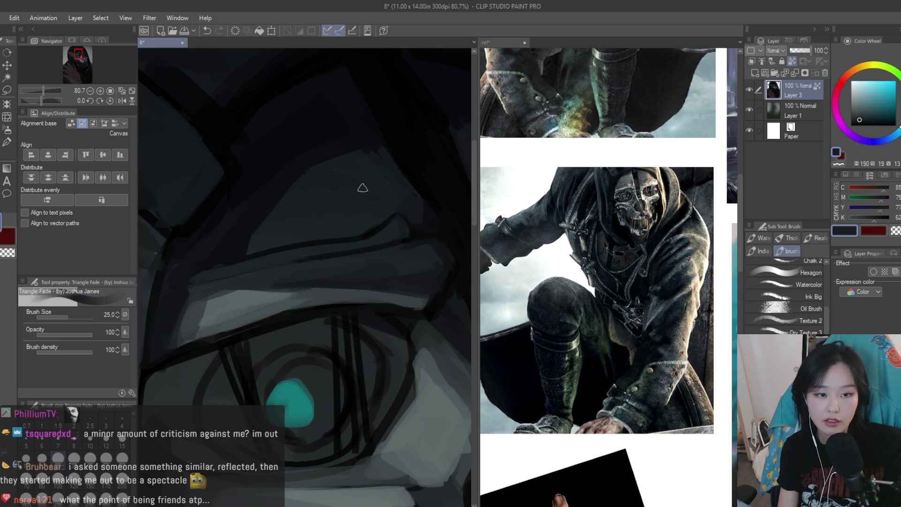
{"action": "left_click", "coordinate": [356, 165], "text": "alt"}
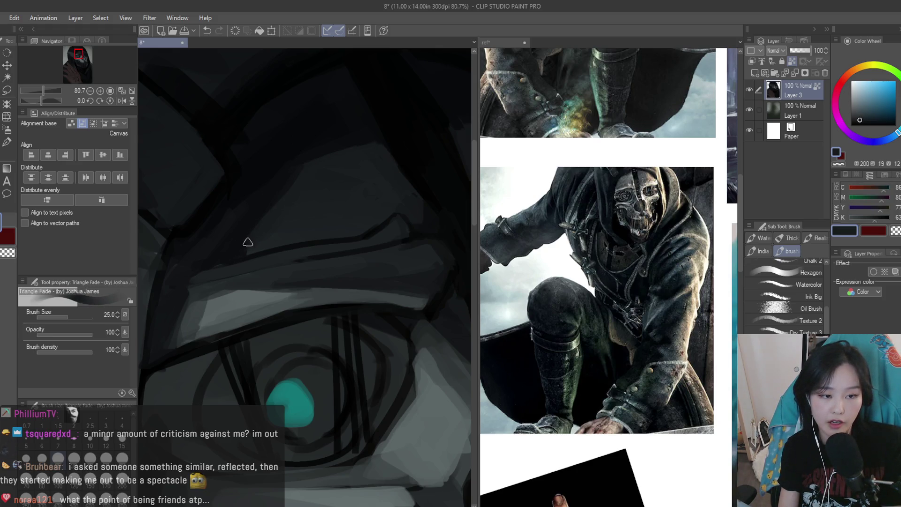
{"action": "scroll", "coordinate": [360, 309], "scroll_direction": "down", "scroll_amount": 1}
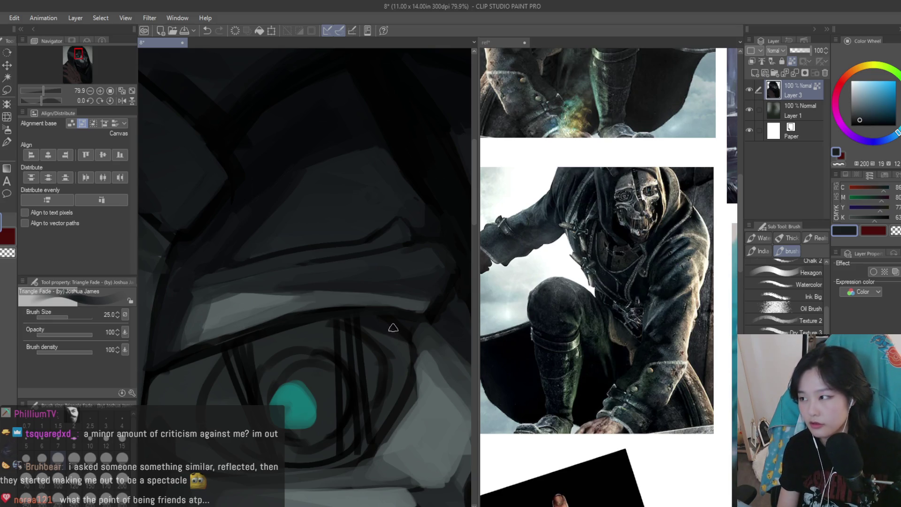
Paint a very dark stroke along the hood
{"action": "scroll", "coordinate": [393, 327], "scroll_direction": "up", "scroll_amount": 5}
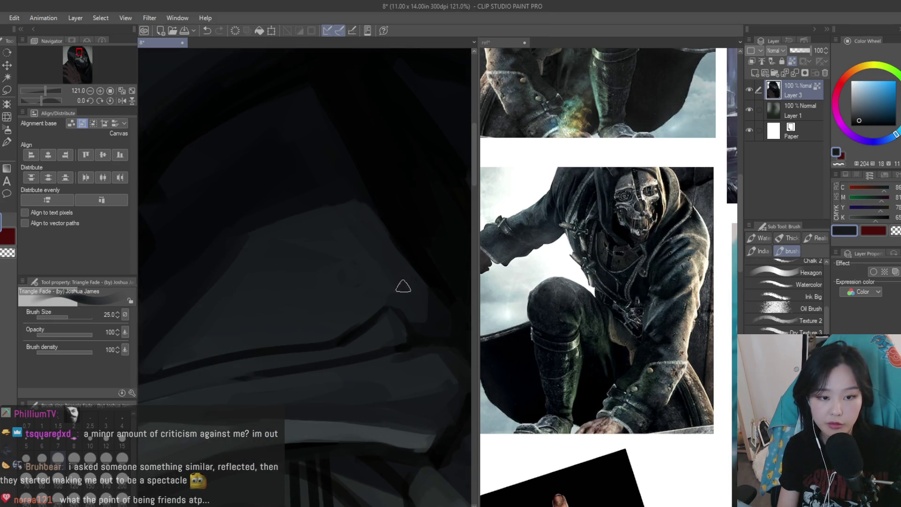
{"action": "left_click", "coordinate": [428, 267], "text": "alt"}
{"action": "left_click", "coordinate": [421, 319], "text": "alt"}
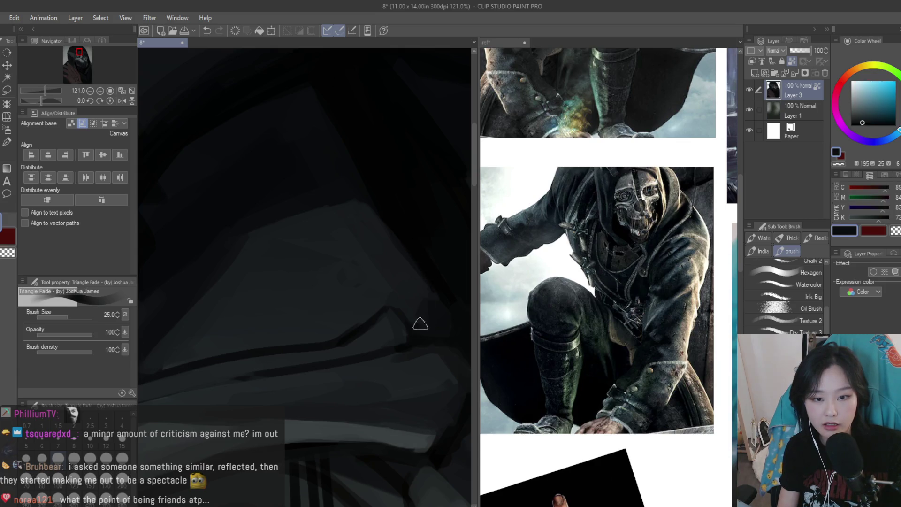
{"action": "left_click_drag", "start_coordinate": [400, 312], "coordinate": [386, 338]}
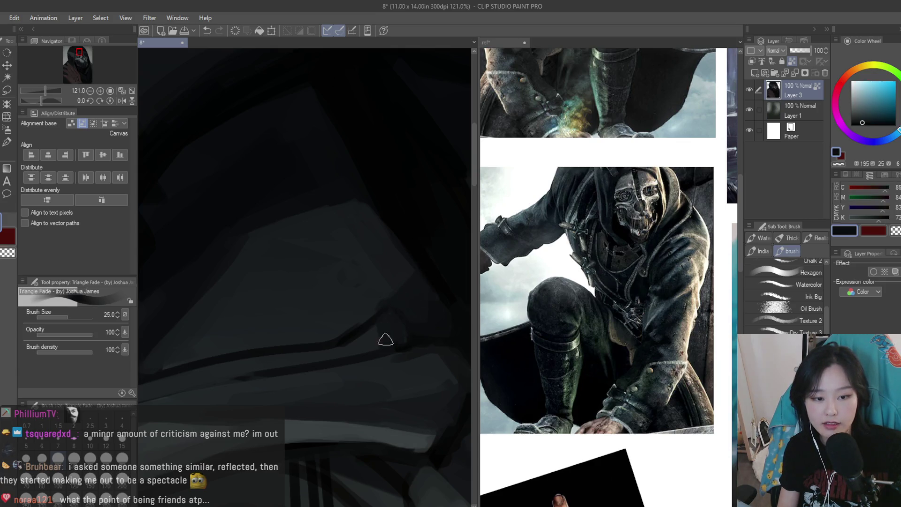
Paint a sampled hood grey over the dark line above the mask's eye
{"action": "left_click", "coordinate": [371, 340], "text": "alt"}
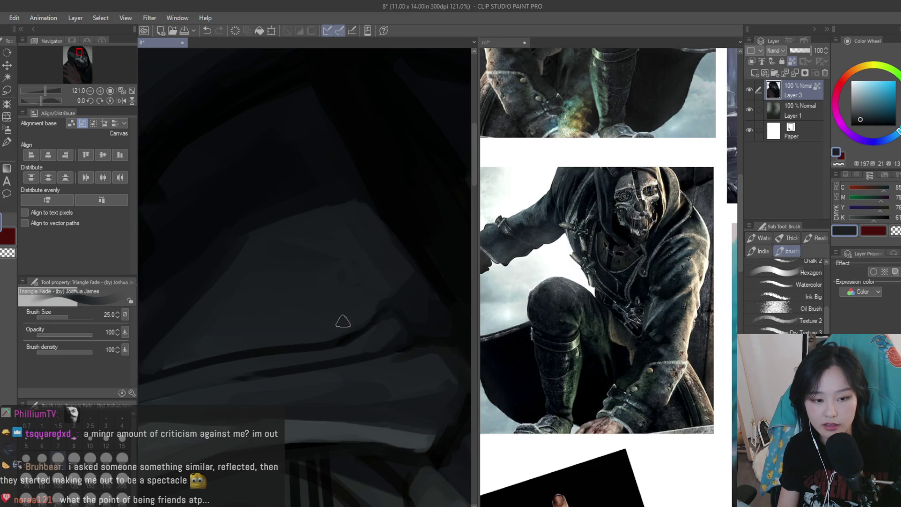
{"action": "left_click", "coordinate": [392, 286], "text": "alt"}
{"action": "left_click", "coordinate": [374, 295], "text": "alt"}
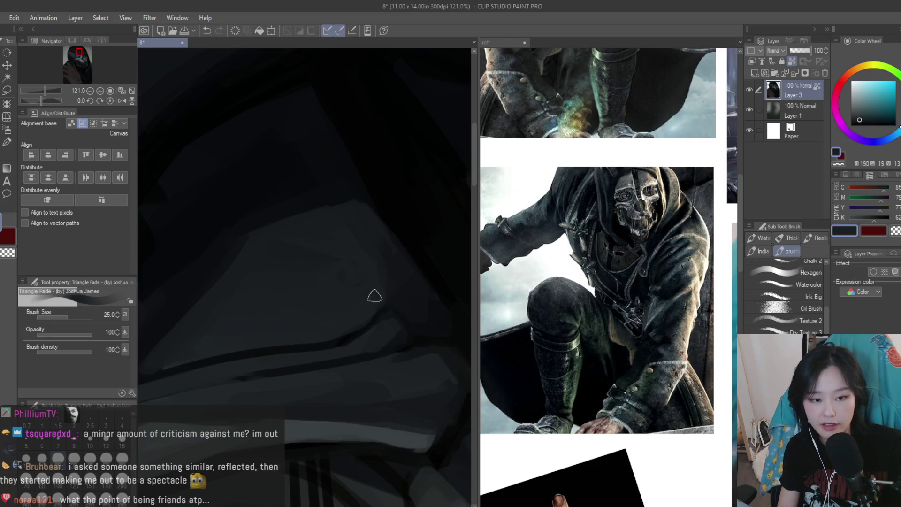
{"action": "scroll", "coordinate": [374, 296], "scroll_direction": "down", "scroll_amount": 7}
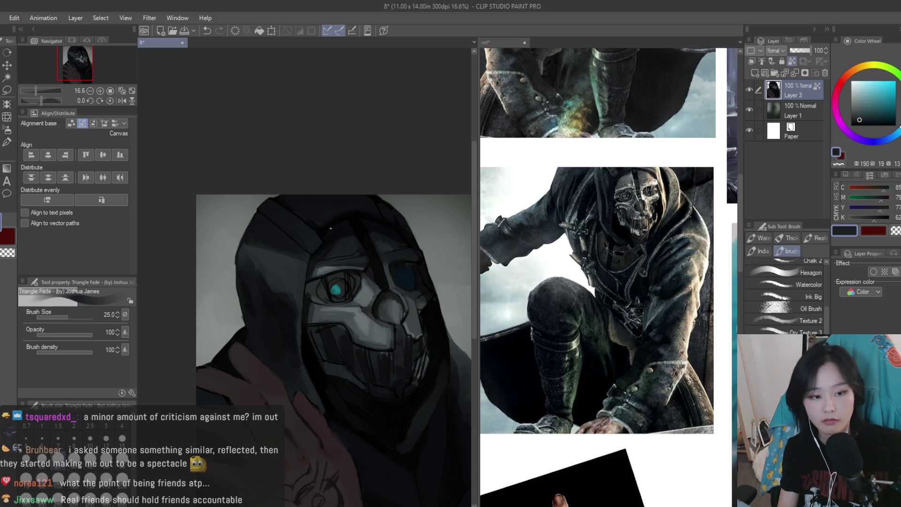
{"action": "scroll", "coordinate": [330, 228], "scroll_direction": "up", "scroll_amount": 4}
{"action": "left_click", "coordinate": [293, 292], "text": "alt"}
{"action": "left_click_drag", "start_coordinate": [293, 292], "coordinate": [359, 277]}
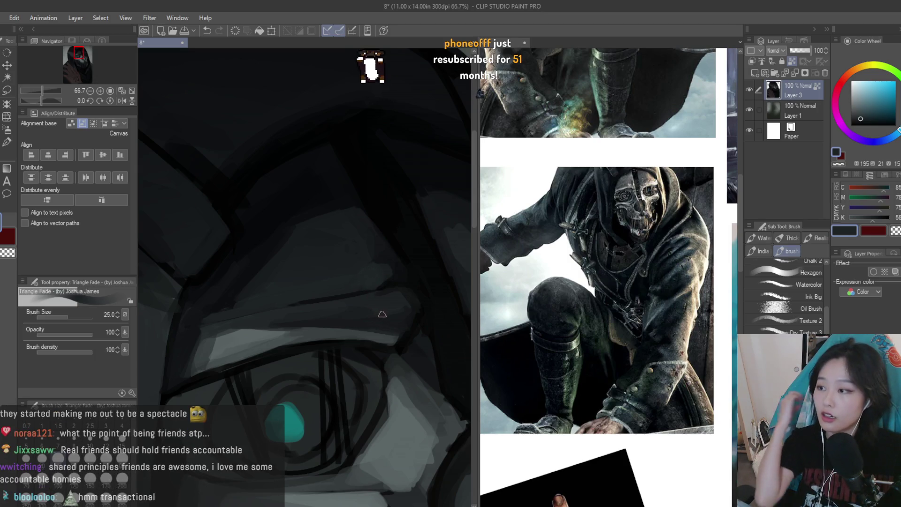
Sample a series of hood greys around the mask
{"action": "scroll", "coordinate": [385, 291], "scroll_direction": "up", "scroll_amount": 2}
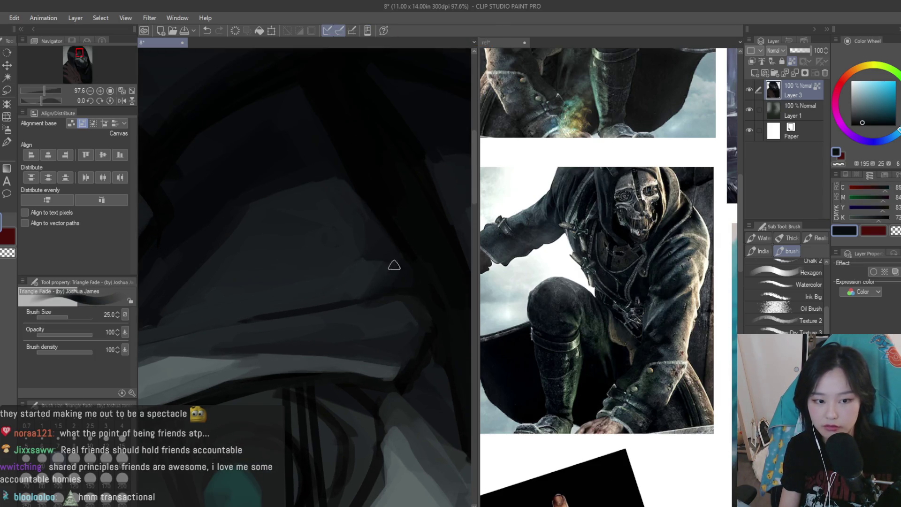
{"action": "scroll", "coordinate": [392, 288], "scroll_direction": "down", "scroll_amount": 3}
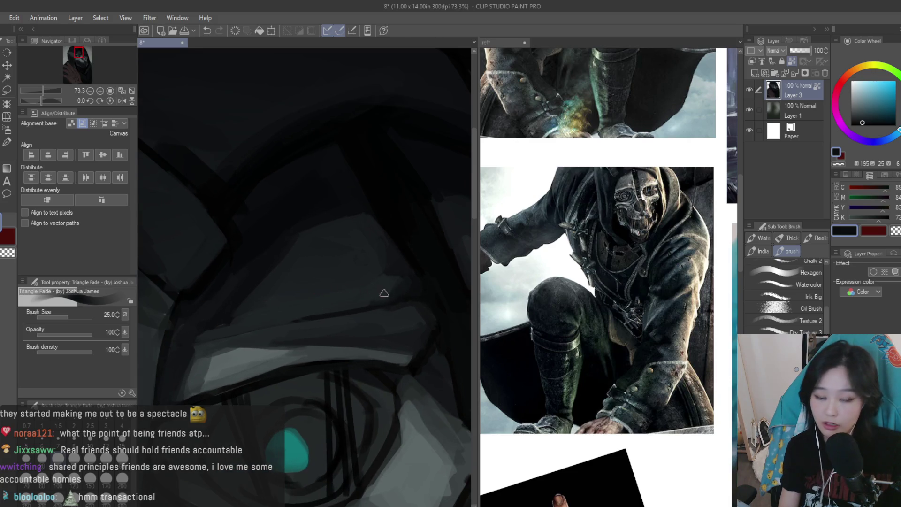
{"action": "left_click", "coordinate": [271, 332], "text": "alt"}
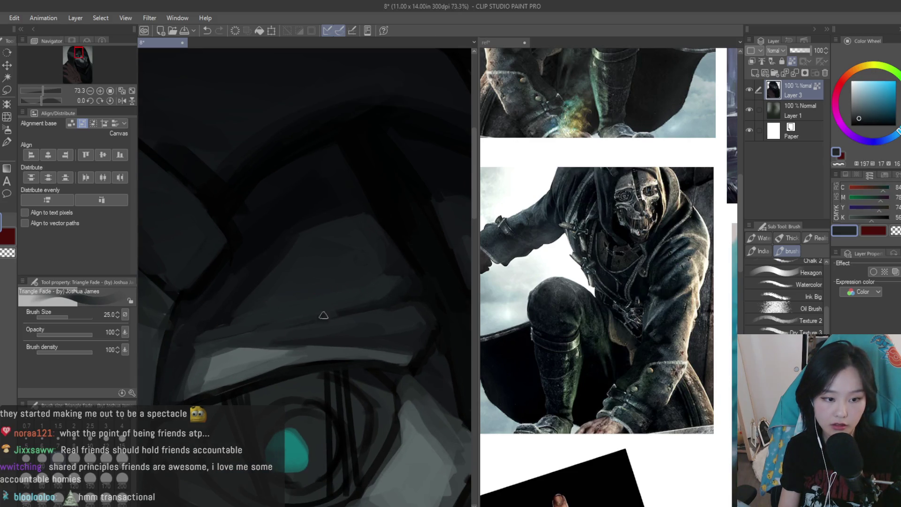
{"action": "left_click", "coordinate": [352, 308], "text": "alt"}
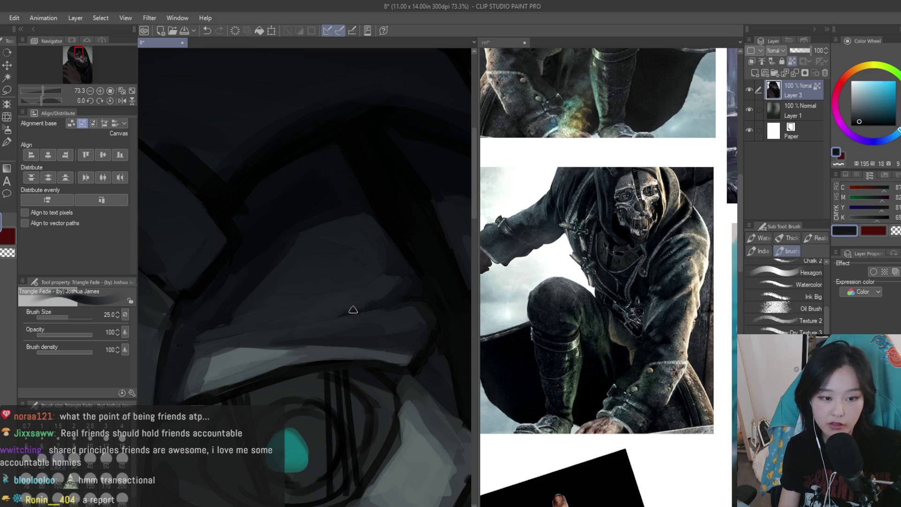
{"action": "left_click", "coordinate": [285, 334], "text": "alt"}
{"action": "left_click", "coordinate": [263, 316], "text": "alt"}
{"action": "left_click", "coordinate": [255, 310], "text": "alt"}
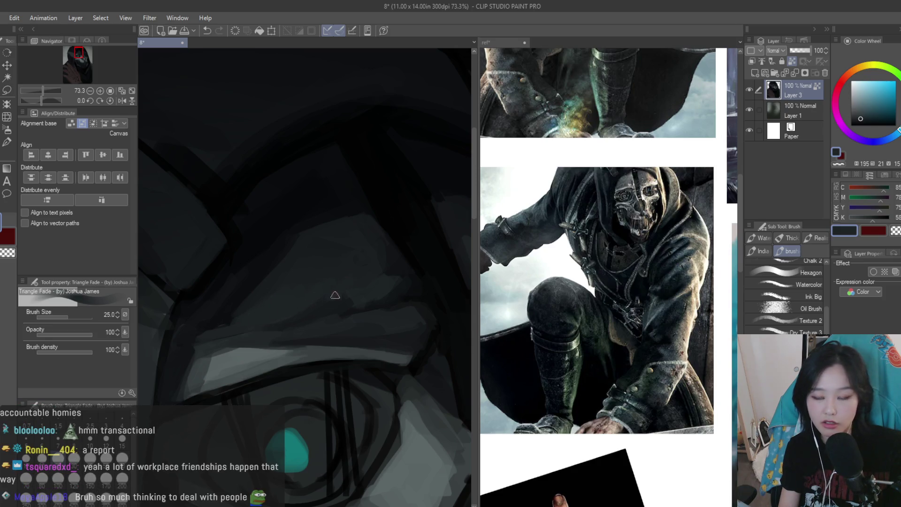
{"action": "left_click", "coordinate": [344, 297], "text": "alt"}
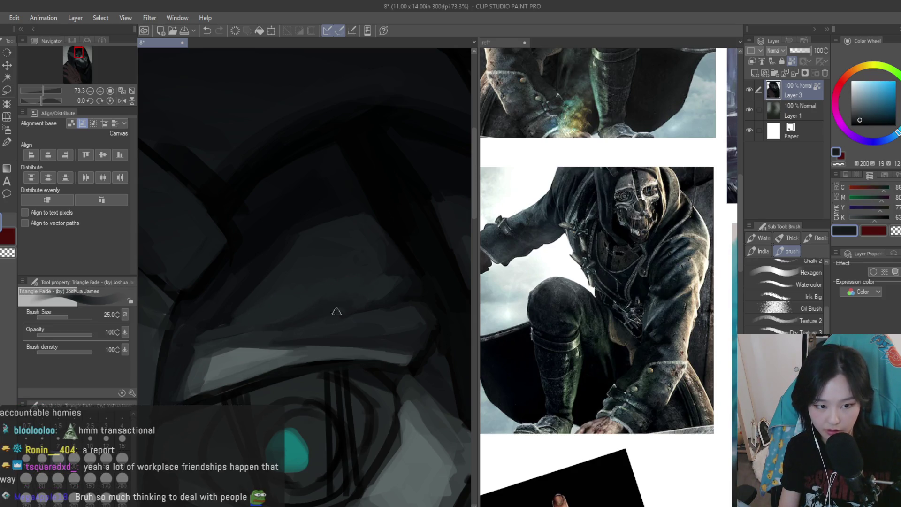
{"action": "left_click", "coordinate": [227, 324], "text": "alt"}
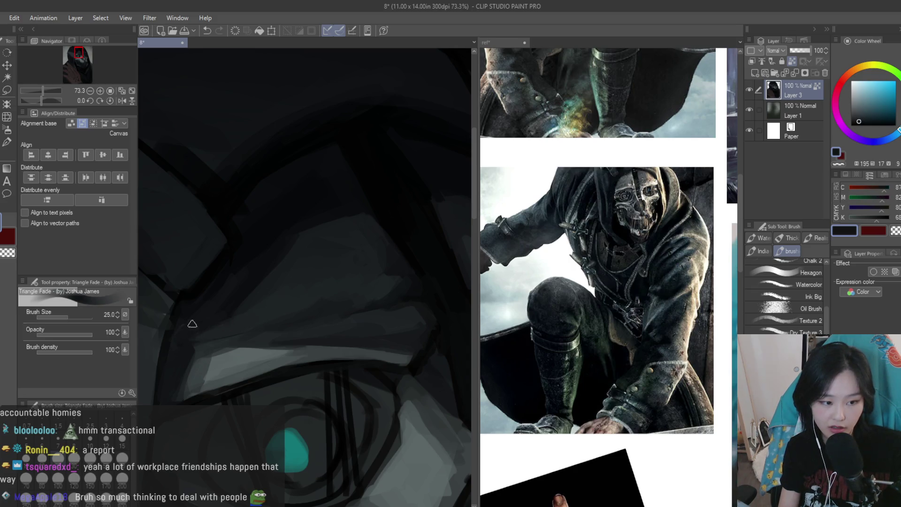
Sample the darker shadow tones of the hood
{"action": "left_click", "coordinate": [260, 295], "text": "alt"}
{"action": "left_click", "coordinate": [200, 308], "text": "alt"}
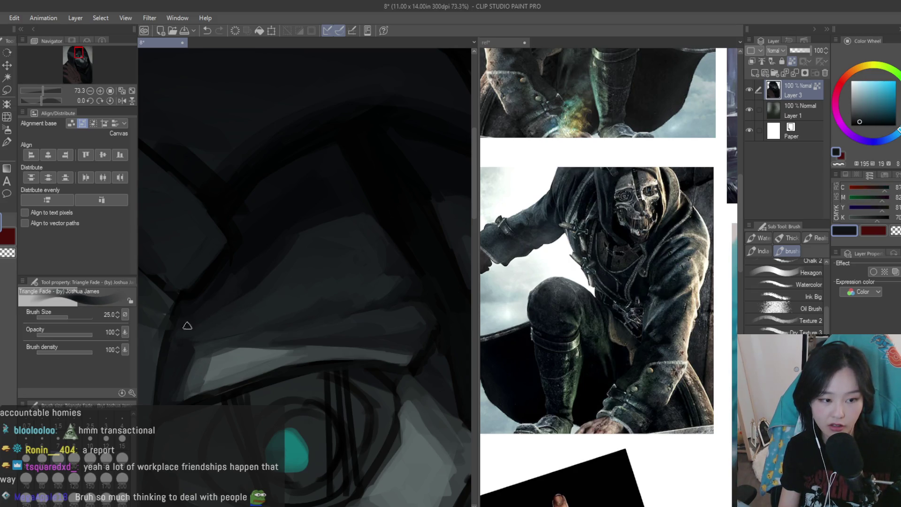
{"action": "left_click", "coordinate": [261, 275], "text": "alt"}
{"action": "left_click", "coordinate": [284, 269], "text": "alt"}
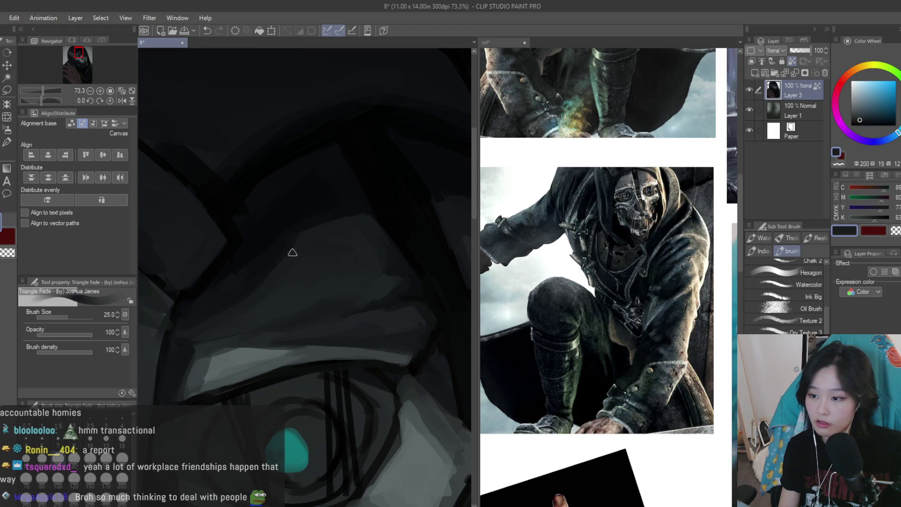
{"action": "scroll", "coordinate": [359, 250], "scroll_direction": "down", "scroll_amount": 5}
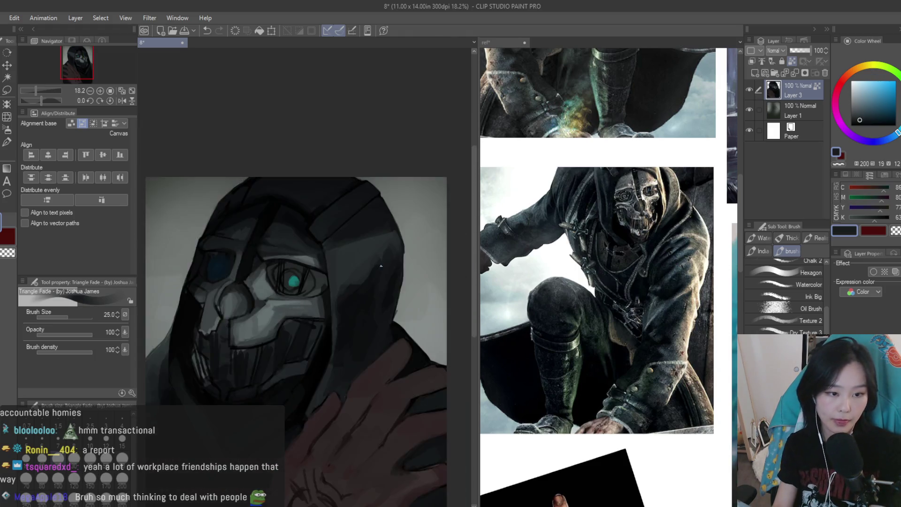
{"action": "scroll", "coordinate": [359, 249], "scroll_direction": "down", "scroll_amount": 2}
{"action": "scroll", "coordinate": [359, 249], "scroll_direction": "up", "scroll_amount": 2}
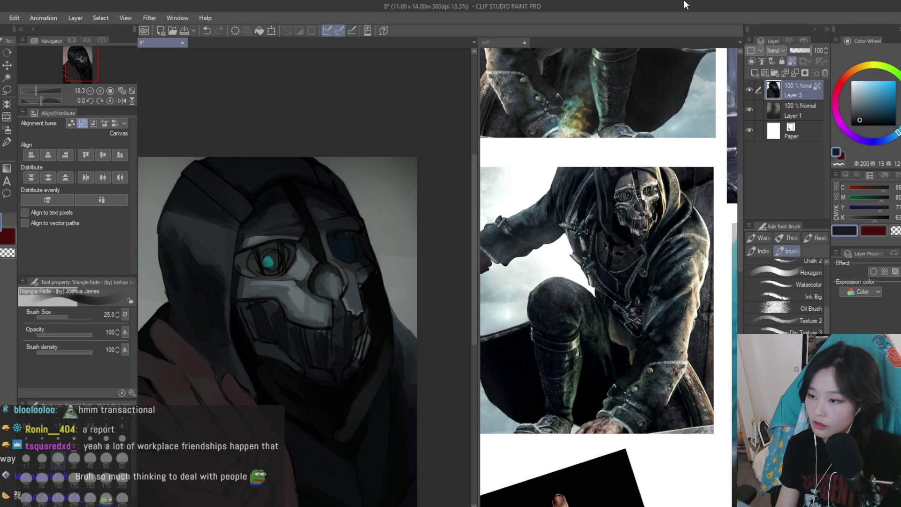
{"action": "scroll", "coordinate": [375, 273], "scroll_direction": "up", "scroll_amount": 5}
Sample dark greys from the hood near the mask's eye
{"action": "left_click", "coordinate": [375, 273], "text": "alt"}
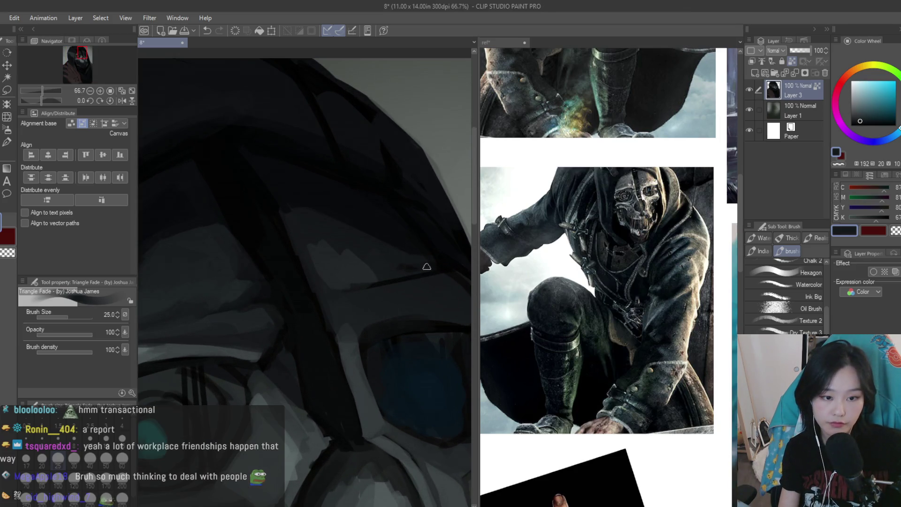
{"action": "left_click", "coordinate": [345, 260], "text": "alt"}
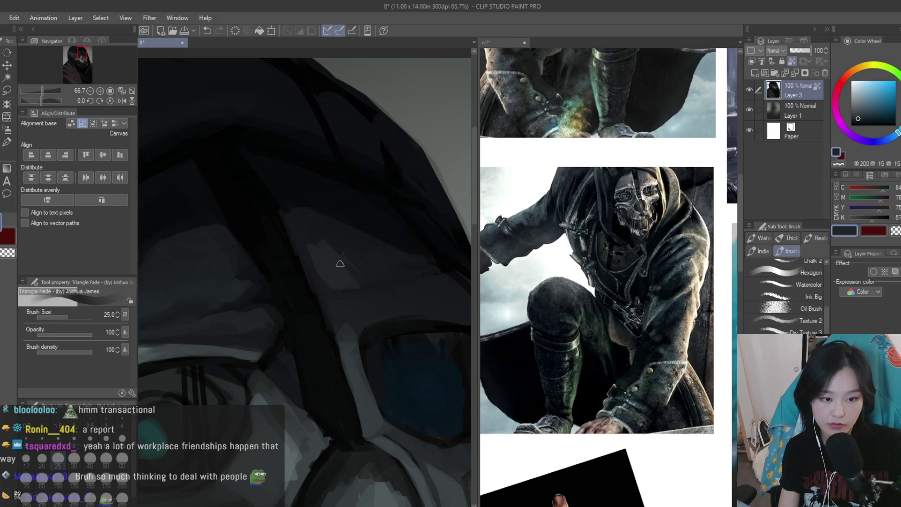
{"action": "left_click", "coordinate": [335, 284], "text": "alt"}
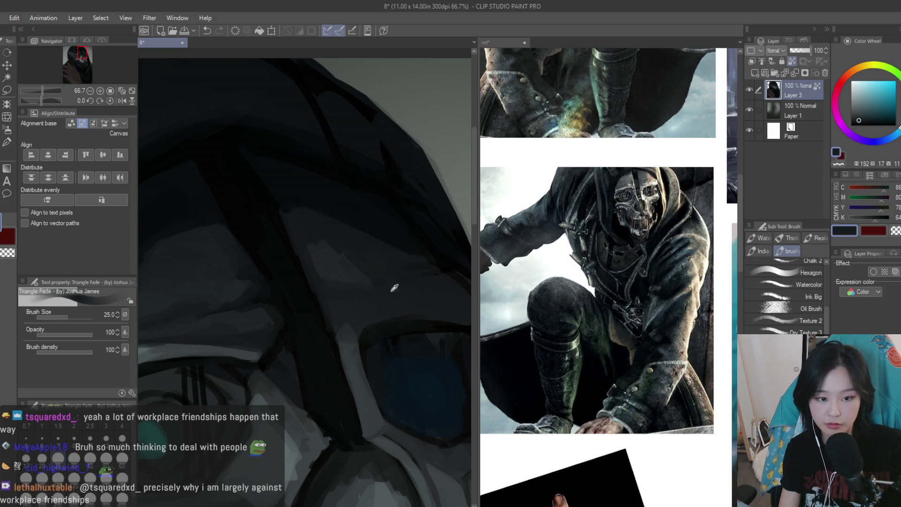
{"action": "left_click", "coordinate": [360, 251], "text": "alt"}
{"action": "left_click", "coordinate": [323, 234], "text": "alt"}
{"action": "left_click", "coordinate": [357, 271], "text": "alt"}
{"action": "scroll", "coordinate": [336, 269], "scroll_direction": "down", "scroll_amount": 2}
{"action": "left_click", "coordinate": [305, 227], "text": "alt"}
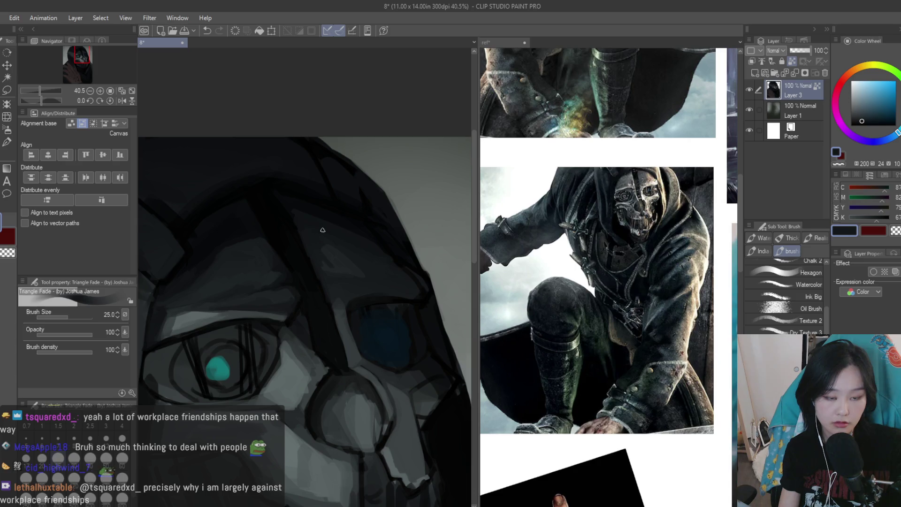
Pick the near-black hood shadow, shrink the brush, and save the painting with Ctrl+S
{"action": "scroll", "coordinate": [215, 215], "scroll_direction": "up", "scroll_amount": 1}
{"action": "left_click", "coordinate": [309, 311], "text": "alt"}
{"action": "scroll", "coordinate": [386, 305], "scroll_direction": "up", "scroll_amount": 1}
{"action": "left_click", "coordinate": [383, 300], "text": "alt"}
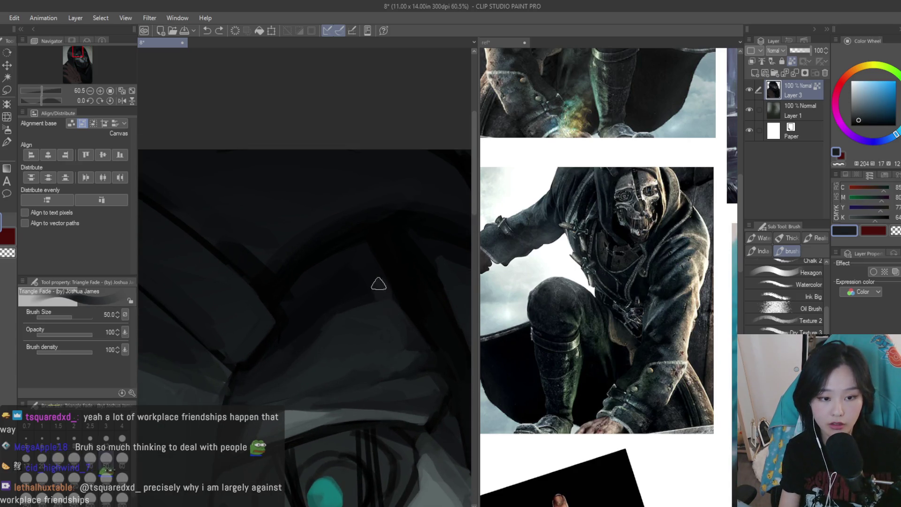
{"action": "left_click", "coordinate": [356, 277], "text": "alt"}
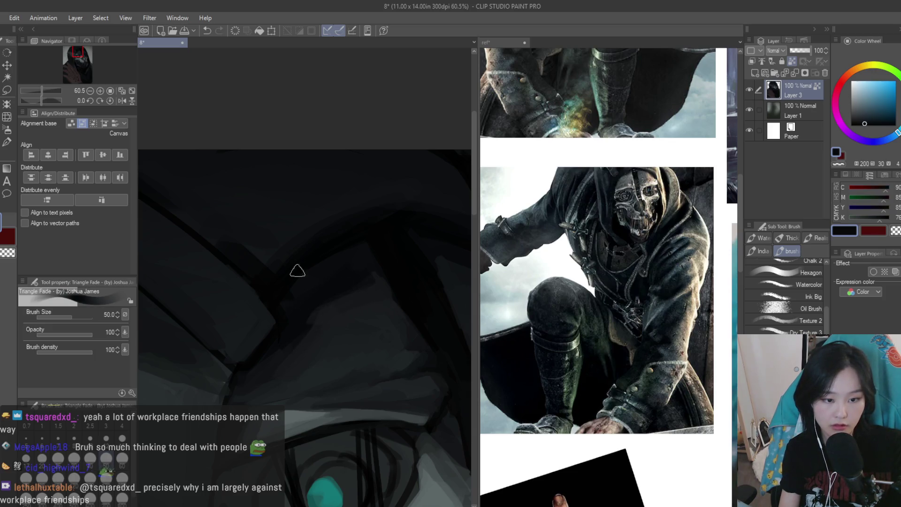
{"action": "scroll", "coordinate": [297, 270], "scroll_direction": "down", "scroll_amount": 3}
{"action": "scroll", "coordinate": [381, 235], "scroll_direction": "up", "scroll_amount": 3}
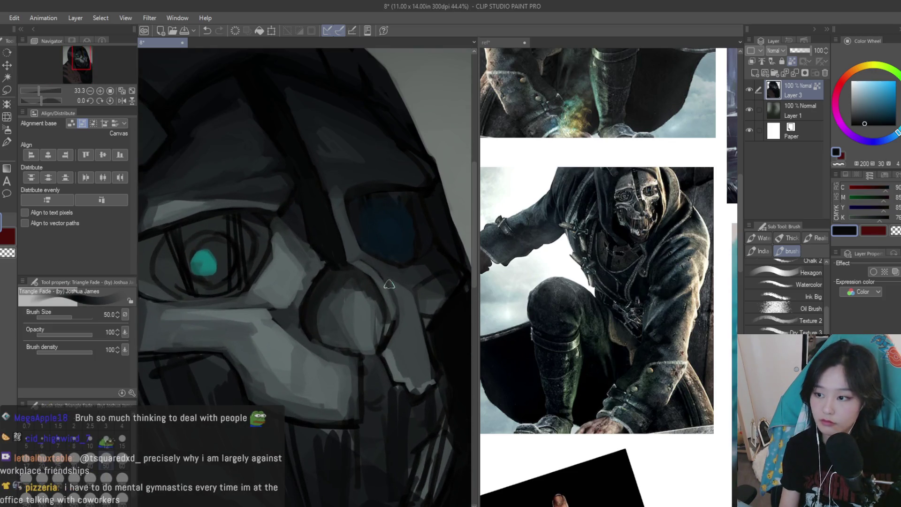
{"action": "key", "text": "bracketleft"}
{"action": "key", "text": "bracketleft"}
{"action": "key", "text": "ctrl+s"}
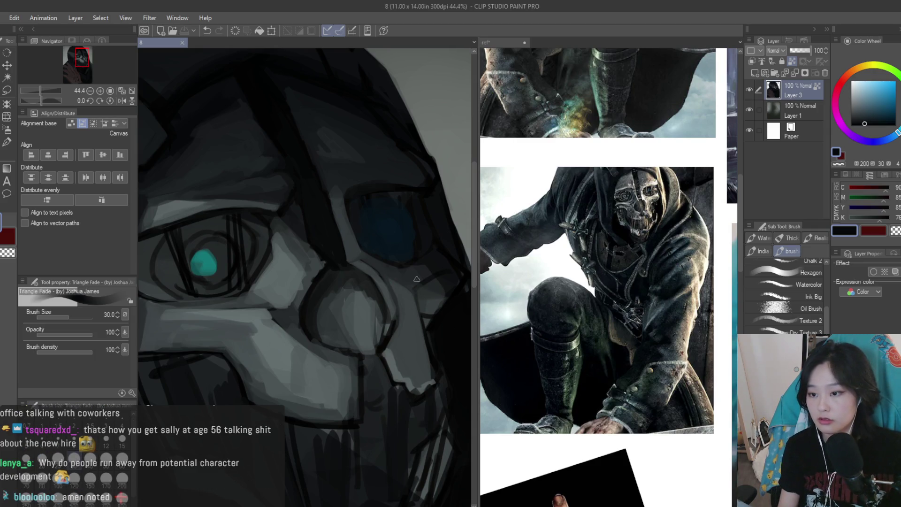
Sample lighter, darker and near-black greys from the mask
{"action": "scroll", "coordinate": [417, 279], "scroll_direction": "up", "scroll_amount": 4}
{"action": "left_click", "coordinate": [350, 285], "text": "alt"}
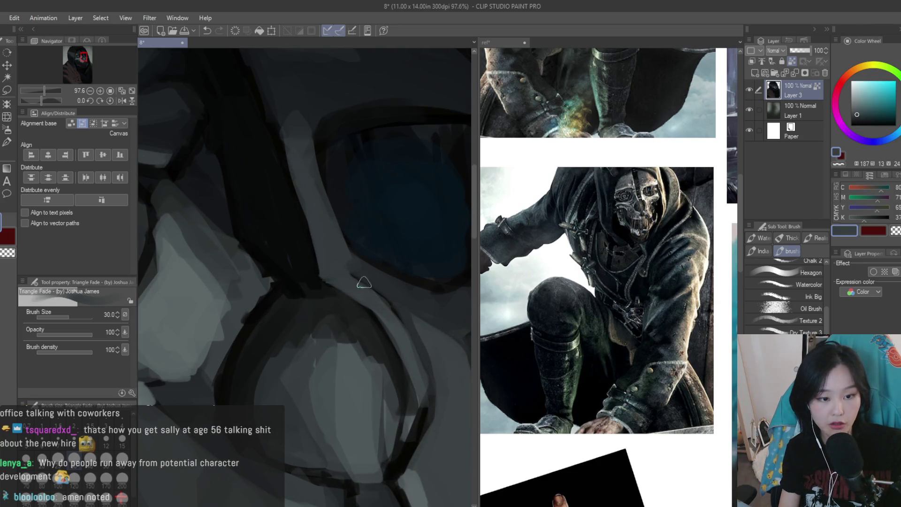
{"action": "left_click", "coordinate": [364, 282], "text": "alt"}
{"action": "scroll", "coordinate": [357, 283], "scroll_direction": "down", "scroll_amount": 2}
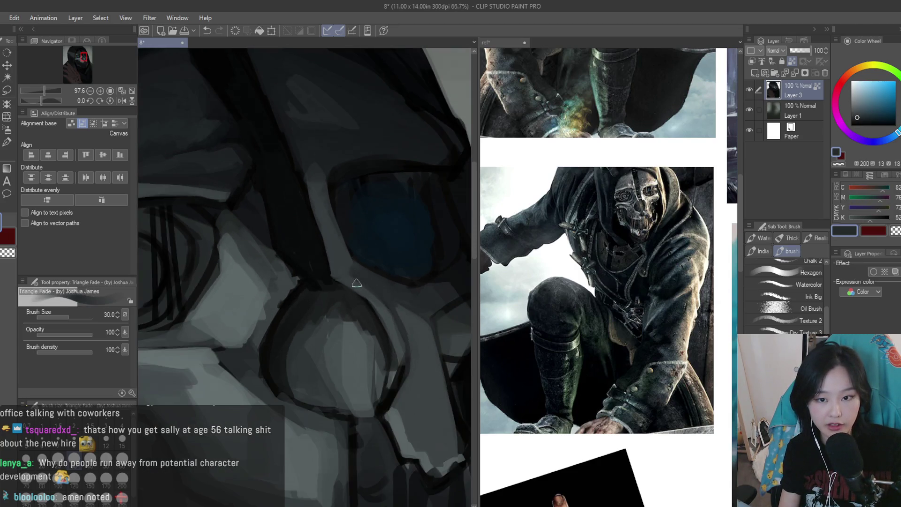
{"action": "scroll", "coordinate": [399, 272], "scroll_direction": "up", "scroll_amount": 2}
{"action": "left_click", "coordinate": [403, 297], "text": "alt"}
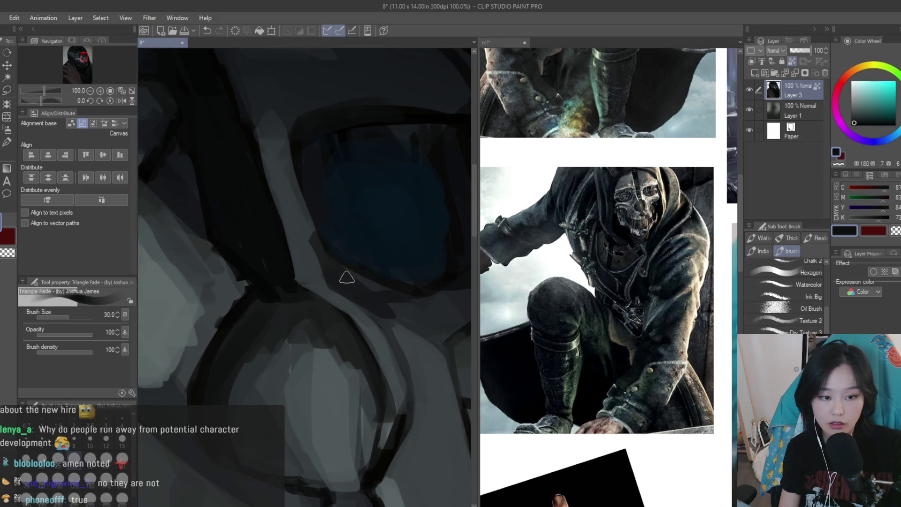
{"action": "scroll", "coordinate": [377, 257], "scroll_direction": "down", "scroll_amount": 1}
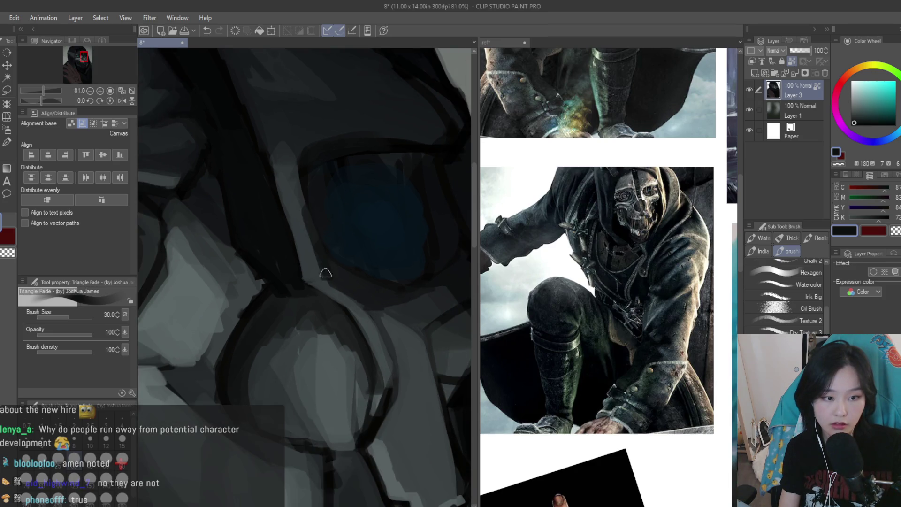
{"action": "scroll", "coordinate": [395, 259], "scroll_direction": "down", "scroll_amount": 5}
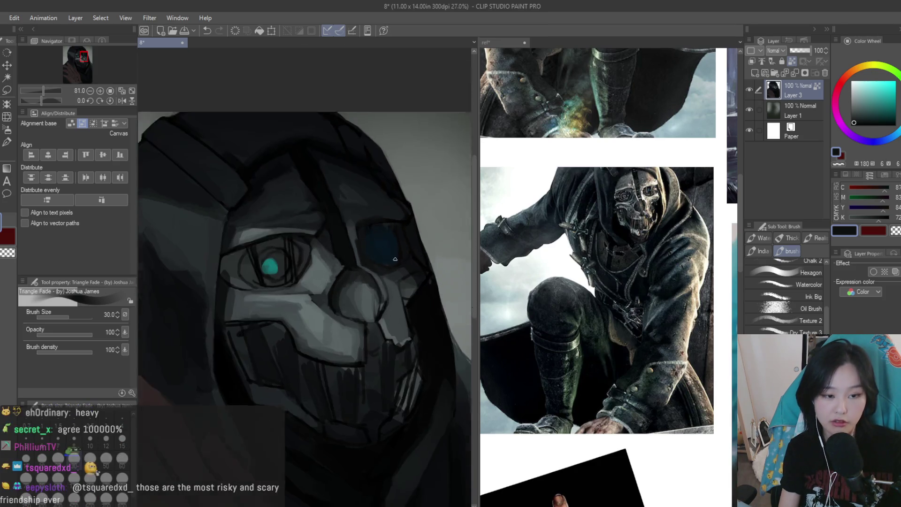
Shrink the brush and lighten the edges beside the mask's nose with sampled grey
{"action": "scroll", "coordinate": [395, 259], "scroll_direction": "down", "scroll_amount": 1}
{"action": "key", "text": "bracketleft"}
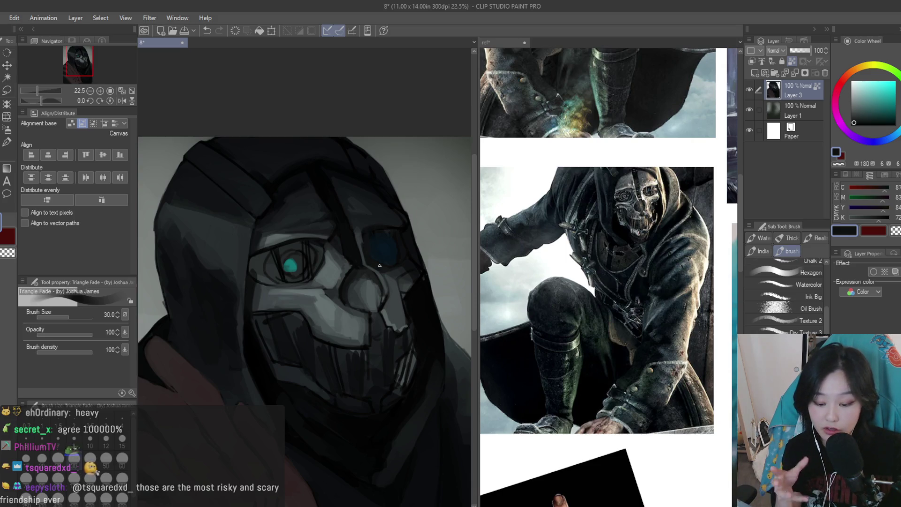
{"action": "key", "text": "bracketleft"}
{"action": "key", "text": "bracketleft"}
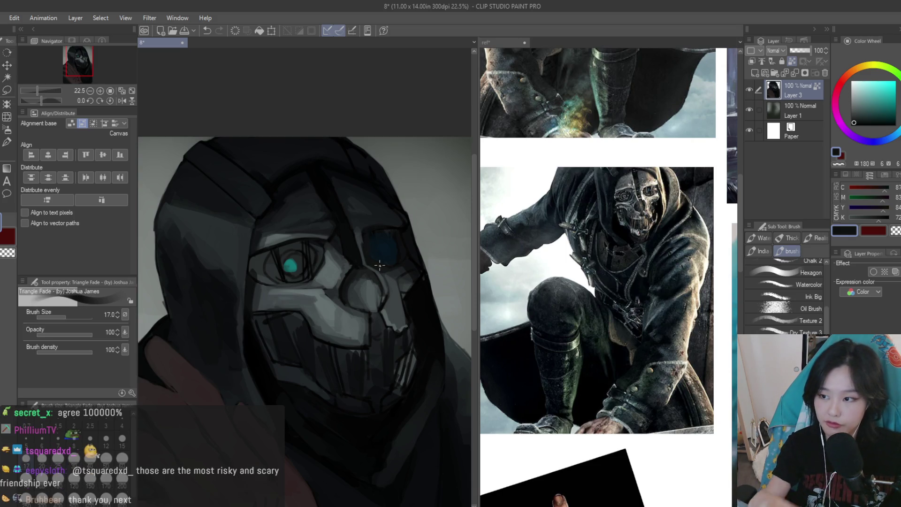
{"action": "scroll", "coordinate": [396, 215], "scroll_direction": "up", "scroll_amount": 8}
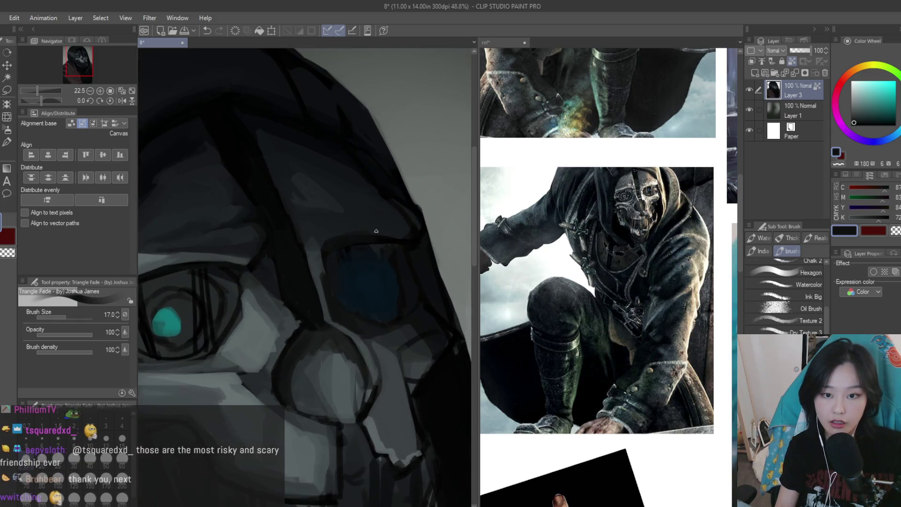
{"action": "left_click", "coordinate": [297, 346], "text": "alt"}
{"action": "left_click", "coordinate": [242, 363], "text": "alt"}
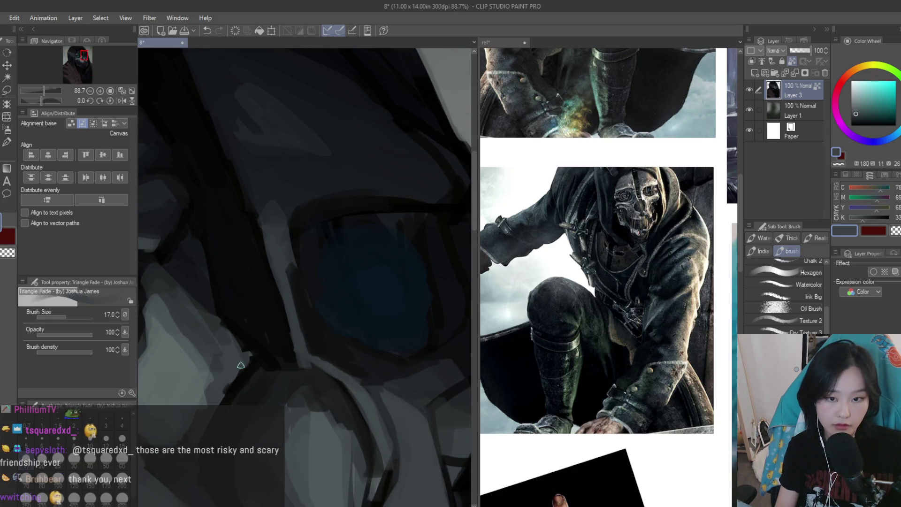
{"action": "scroll", "coordinate": [244, 366], "scroll_direction": "up", "scroll_amount": 2}
{"action": "scroll", "coordinate": [302, 361], "scroll_direction": "down", "scroll_amount": 1}
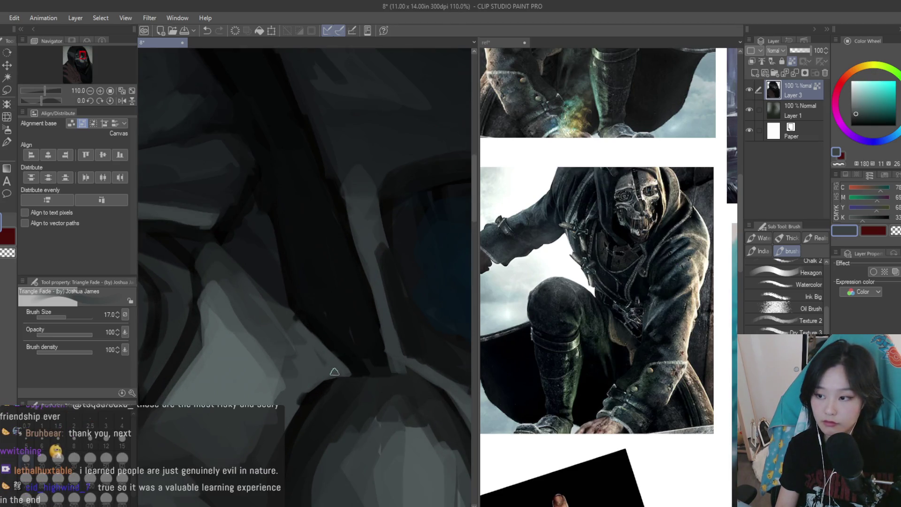
{"action": "left_click_drag", "start_coordinate": [351, 375], "coordinate": [314, 386]}
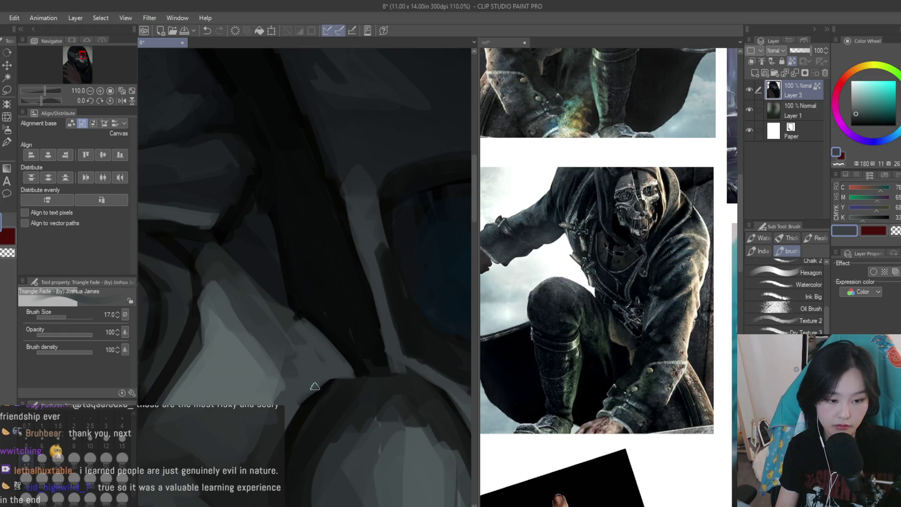
{"action": "mouse_move", "coordinate": [311, 336]}
{"action": "left_mouse_down"}
{"action": "mouse_move", "coordinate": [301, 336]}
{"action": "mouse_move", "coordinate": [314, 328]}
{"action": "left_mouse_up"}
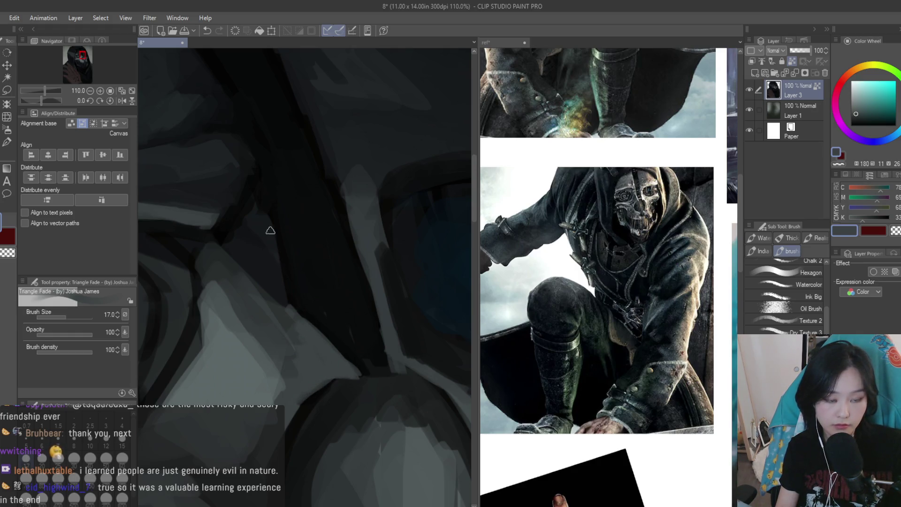
Paint dark strokes along the mask's cheek edge
{"action": "left_click", "coordinate": [262, 221], "text": "alt"}
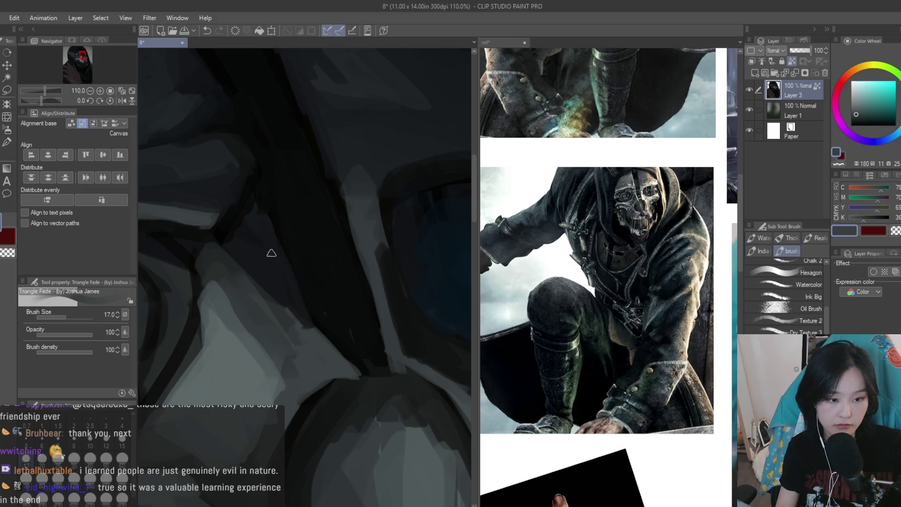
{"action": "scroll", "coordinate": [435, 298], "scroll_direction": "down", "scroll_amount": 10}
{"action": "scroll", "coordinate": [436, 298], "scroll_direction": "up", "scroll_amount": 7}
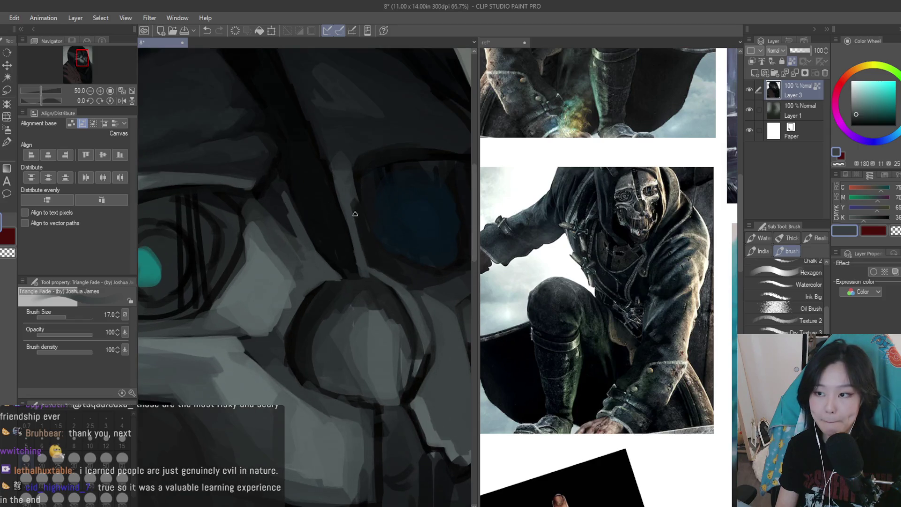
{"action": "scroll", "coordinate": [268, 226], "scroll_direction": "up", "scroll_amount": 1}
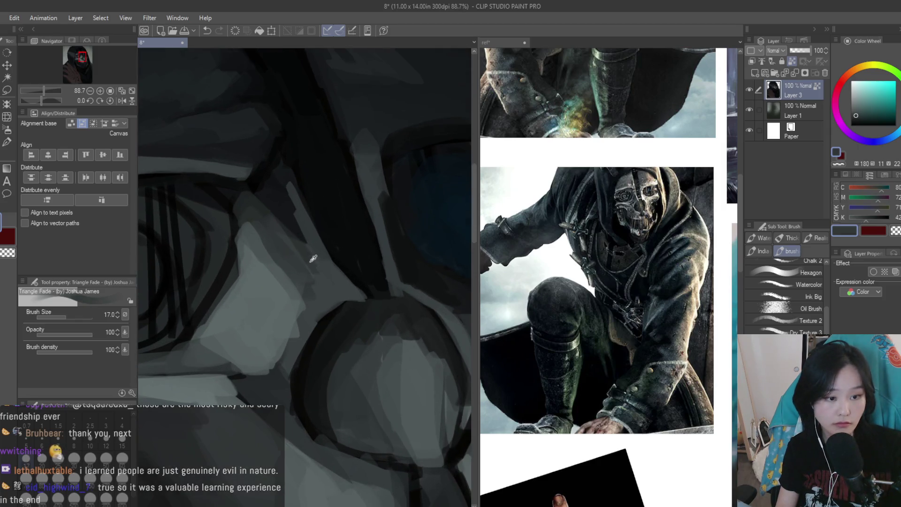
{"action": "left_click", "coordinate": [301, 231], "text": "alt"}
{"action": "mouse_move", "coordinate": [292, 217]}
{"action": "left_mouse_down"}
{"action": "mouse_move", "coordinate": [296, 188]}
{"action": "mouse_move", "coordinate": [288, 237]}
{"action": "left_mouse_up"}
{"action": "left_click_drag", "start_coordinate": [253, 197], "coordinate": [293, 246]}
Paint lighter grey strokes across the cheek and below the eye socket
{"action": "left_click", "coordinate": [301, 263], "text": "alt"}
{"action": "mouse_move", "coordinate": [295, 181]}
{"action": "left_mouse_down"}
{"action": "mouse_move", "coordinate": [296, 230]}
{"action": "mouse_move", "coordinate": [318, 226]}
{"action": "left_mouse_up"}
{"action": "left_click_drag", "start_coordinate": [336, 271], "coordinate": [370, 300]}
{"action": "left_click", "coordinate": [373, 296], "text": "alt"}
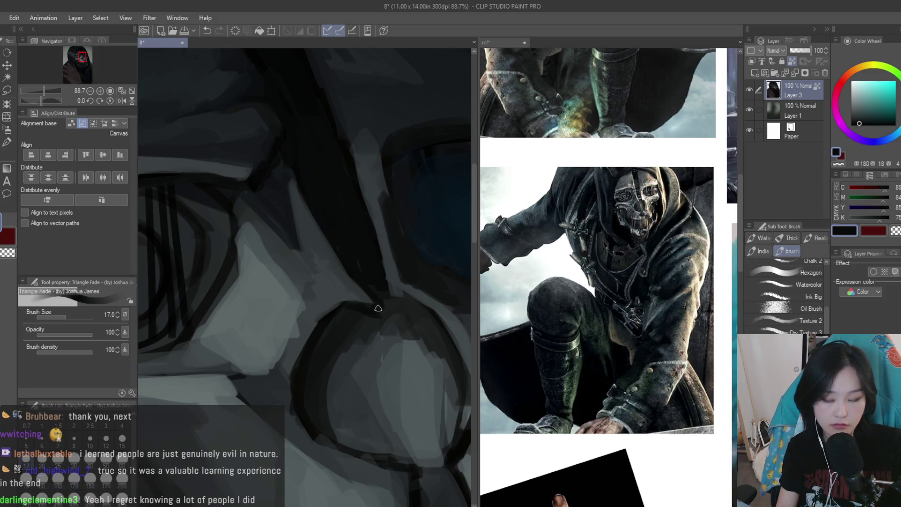
{"action": "left_click", "coordinate": [378, 304], "text": "alt"}
Resample darker tones from the mask for further shading
{"action": "scroll", "coordinate": [379, 282], "scroll_direction": "up", "scroll_amount": 1}
{"action": "left_click", "coordinate": [317, 279], "text": "alt"}
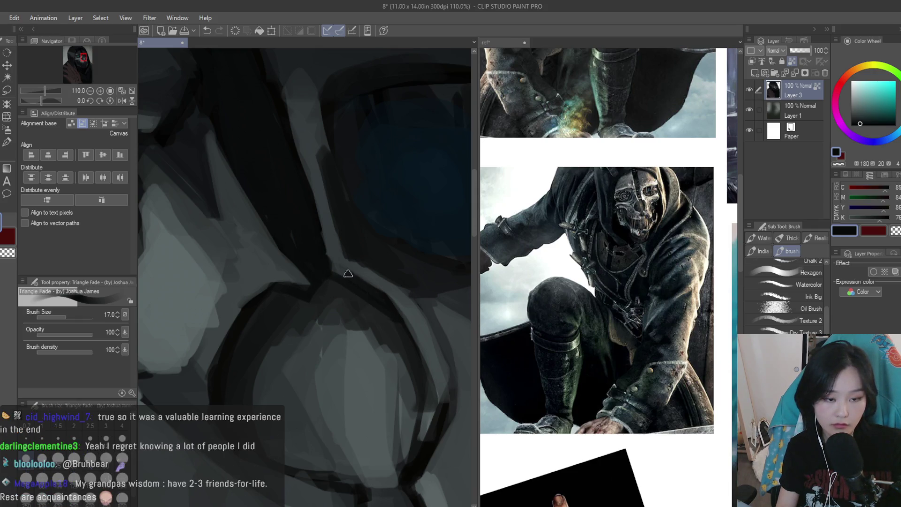
{"action": "left_click", "coordinate": [323, 262], "text": "alt"}
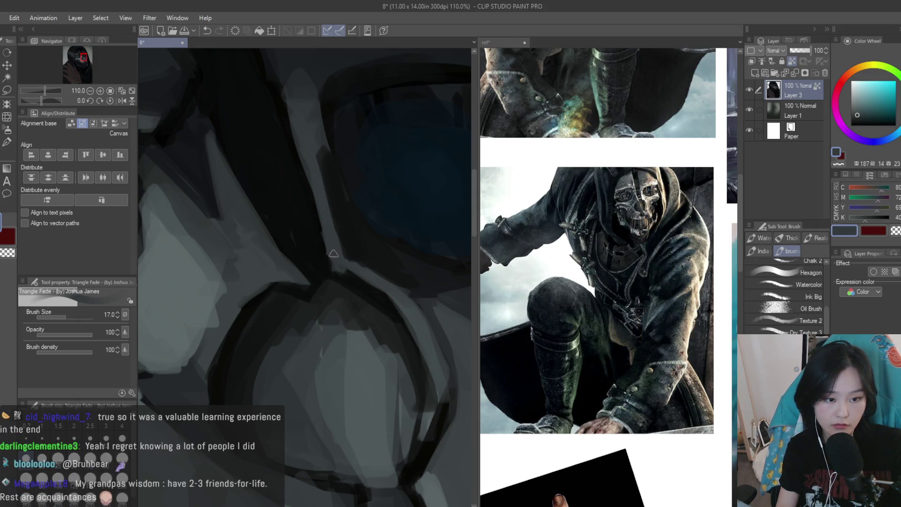
{"action": "left_click", "coordinate": [347, 279], "text": "alt"}
{"action": "left_click", "coordinate": [345, 277], "text": "alt"}
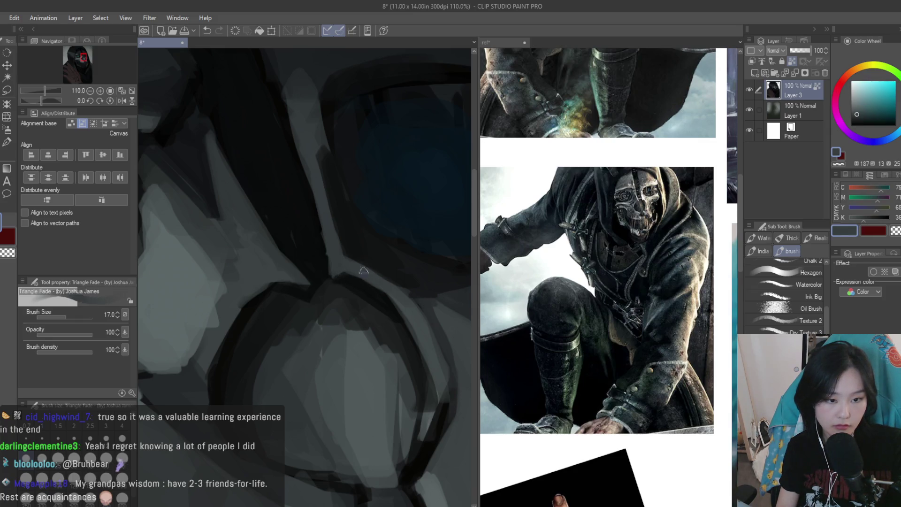
{"action": "scroll", "coordinate": [355, 290], "scroll_direction": "down", "scroll_amount": 3}
{"action": "scroll", "coordinate": [355, 290], "scroll_direction": "down", "scroll_amount": 5}
{"action": "scroll", "coordinate": [398, 310], "scroll_direction": "up", "scroll_amount": 3}
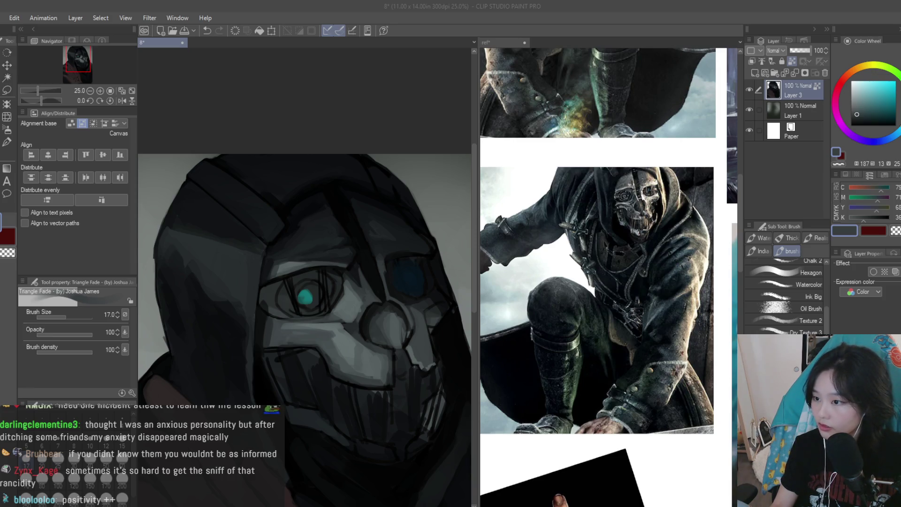
{"action": "scroll", "coordinate": [356, 324], "scroll_direction": "up", "scroll_amount": 5}
Lighten the hood edge above the mask and sample very dark blue-grey and lighter grey tones
{"action": "left_click", "coordinate": [356, 324], "text": "alt"}
{"action": "mouse_move", "coordinate": [287, 325]}
{"action": "left_mouse_down"}
{"action": "mouse_move", "coordinate": [258, 324]}
{"action": "mouse_move", "coordinate": [368, 330]}
{"action": "mouse_move", "coordinate": [364, 340]}
{"action": "mouse_move", "coordinate": [359, 333]}
{"action": "left_mouse_up"}
{"action": "left_click", "coordinate": [384, 319], "text": "alt"}
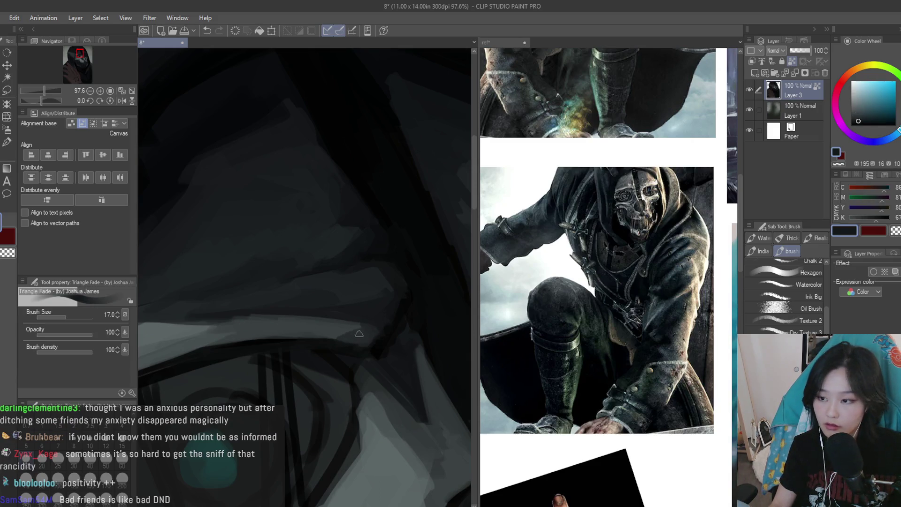
{"action": "left_click", "coordinate": [312, 328], "text": "alt"}
{"action": "scroll", "coordinate": [331, 311], "scroll_direction": "down", "scroll_amount": 5}
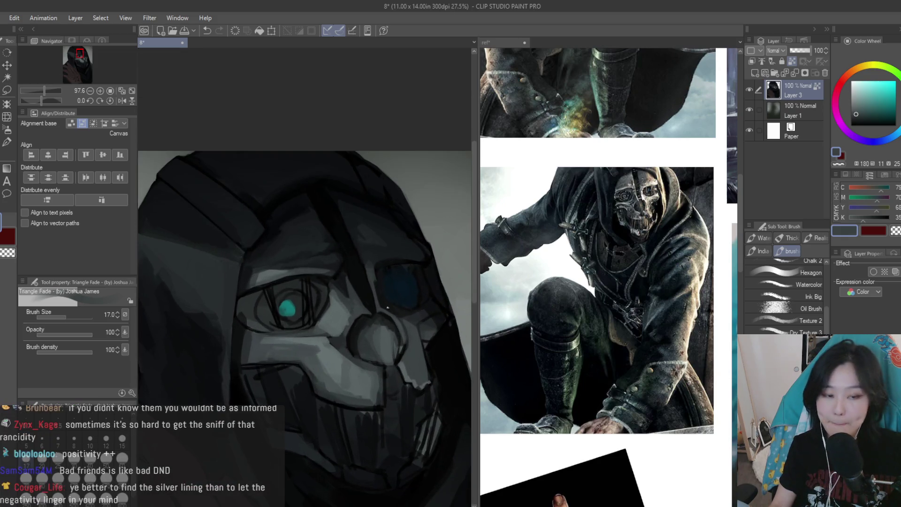
{"action": "left_click", "coordinate": [387, 307], "text": "alt"}
{"action": "scroll", "coordinate": [364, 261], "scroll_direction": "up", "scroll_amount": 4}
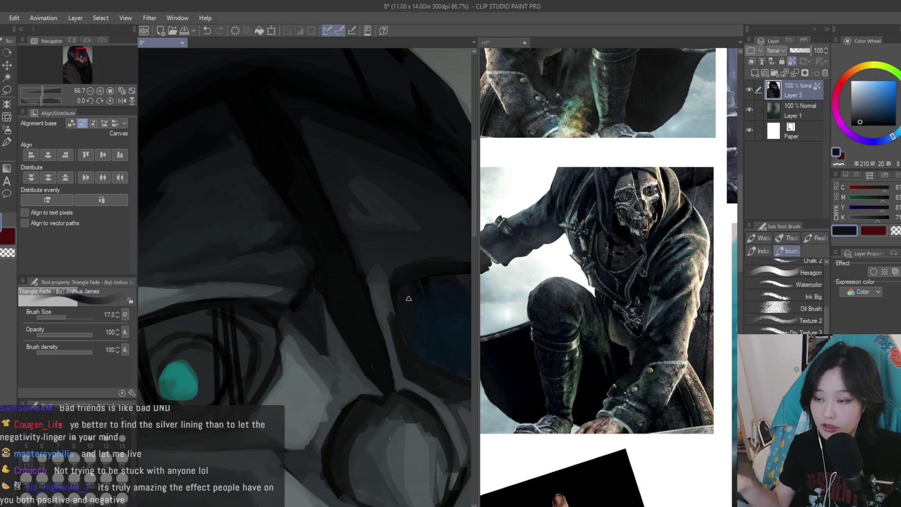
{"action": "left_click", "coordinate": [380, 284], "text": "alt"}
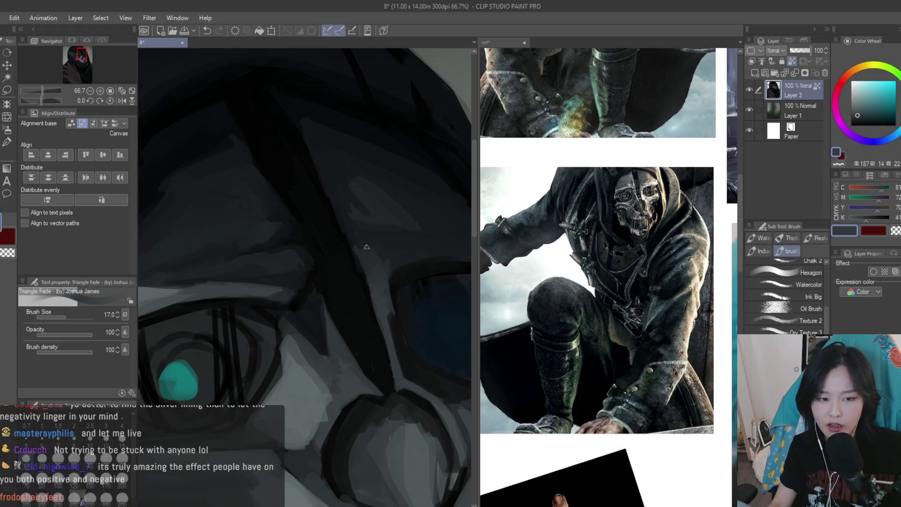
{"action": "scroll", "coordinate": [386, 256], "scroll_direction": "down", "scroll_amount": 2}
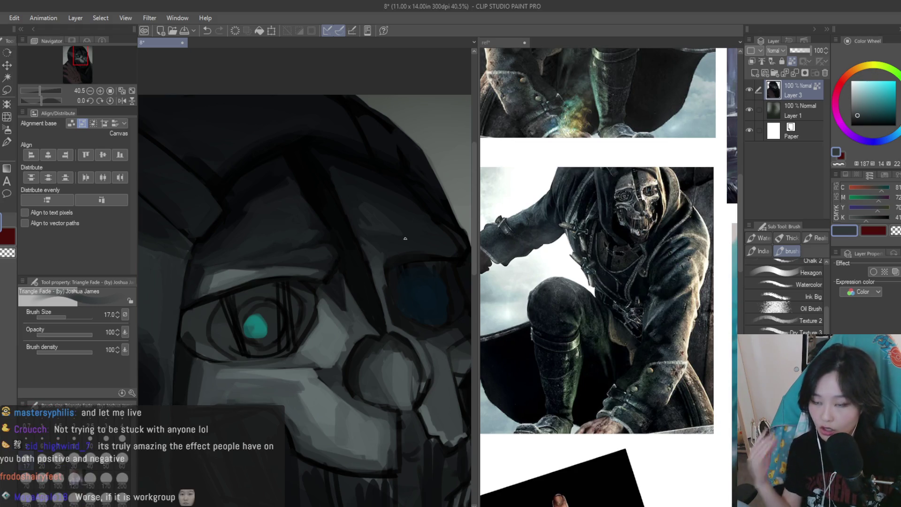
{"action": "scroll", "coordinate": [404, 238], "scroll_direction": "up", "scroll_amount": 2}
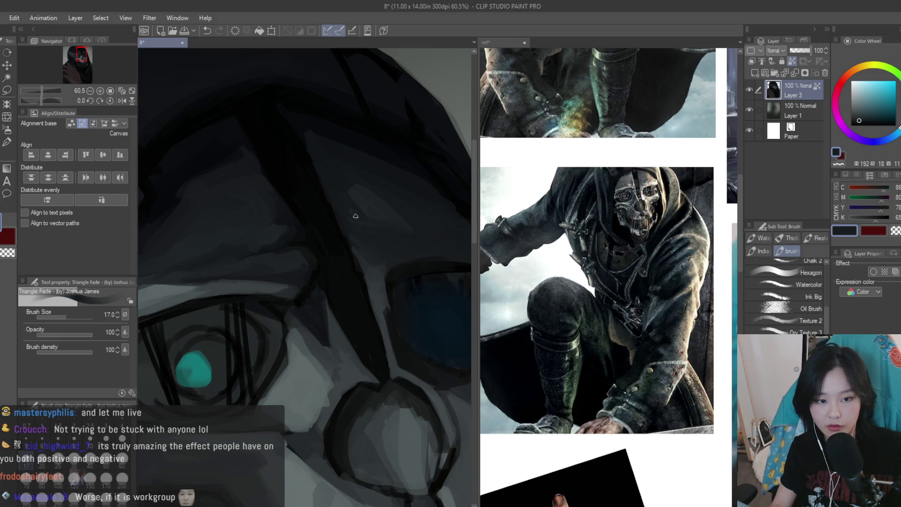
{"action": "scroll", "coordinate": [398, 229], "scroll_direction": "down", "scroll_amount": 3}
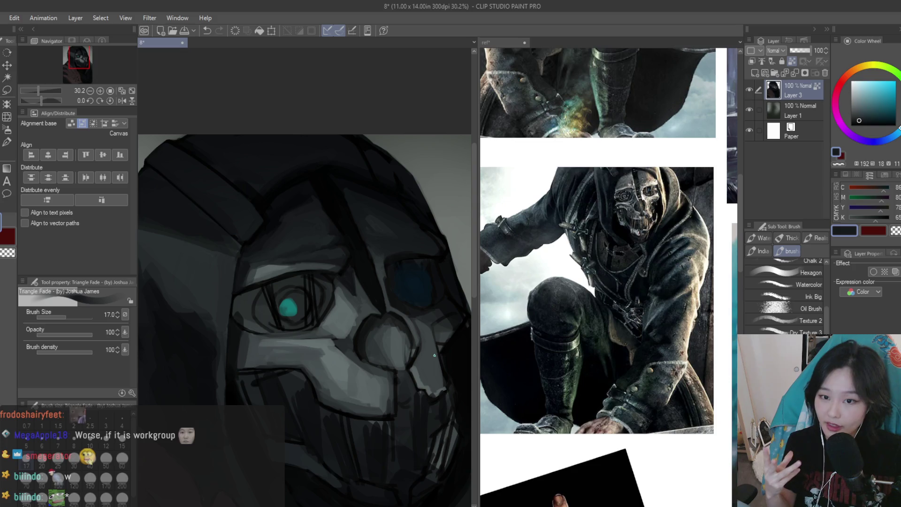
{"action": "scroll", "coordinate": [338, 165], "scroll_direction": "up", "scroll_amount": 1}
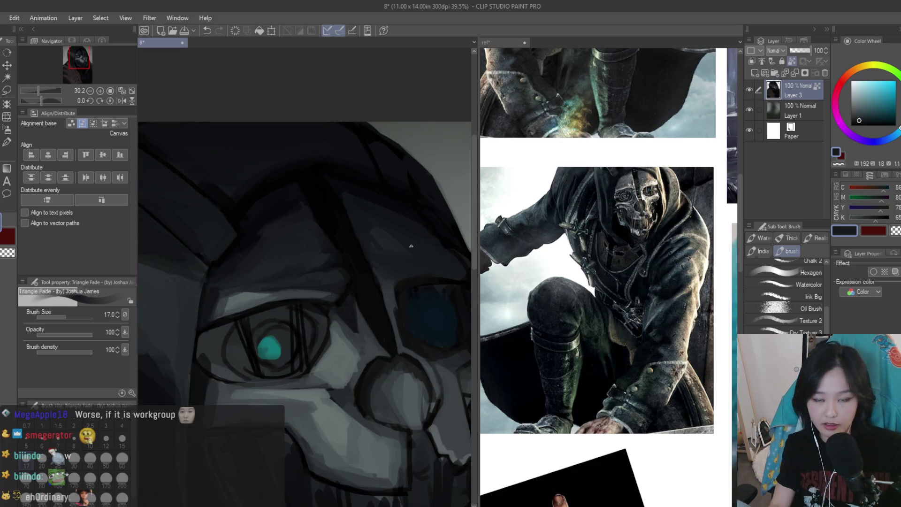
{"action": "scroll", "coordinate": [387, 240], "scroll_direction": "up", "scroll_amount": 2}
{"action": "left_click", "coordinate": [384, 241], "text": "alt"}
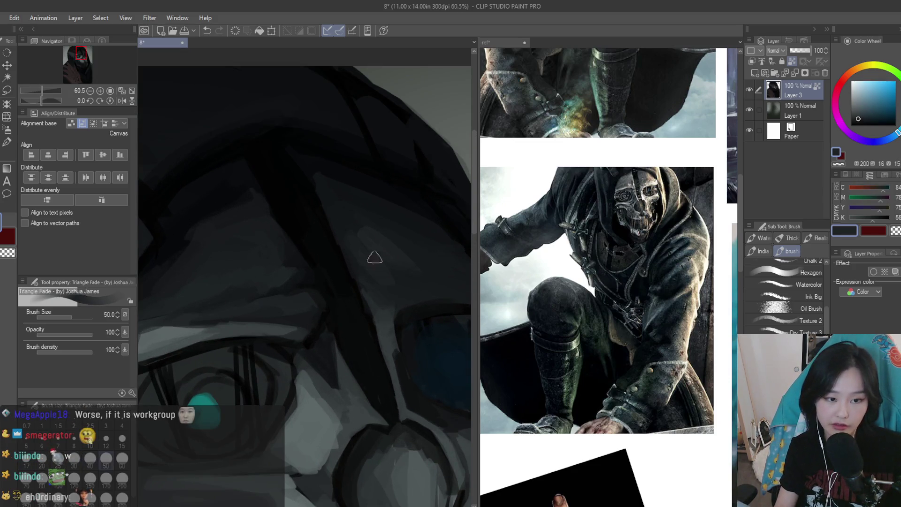
{"action": "left_click", "coordinate": [379, 217], "text": "alt"}
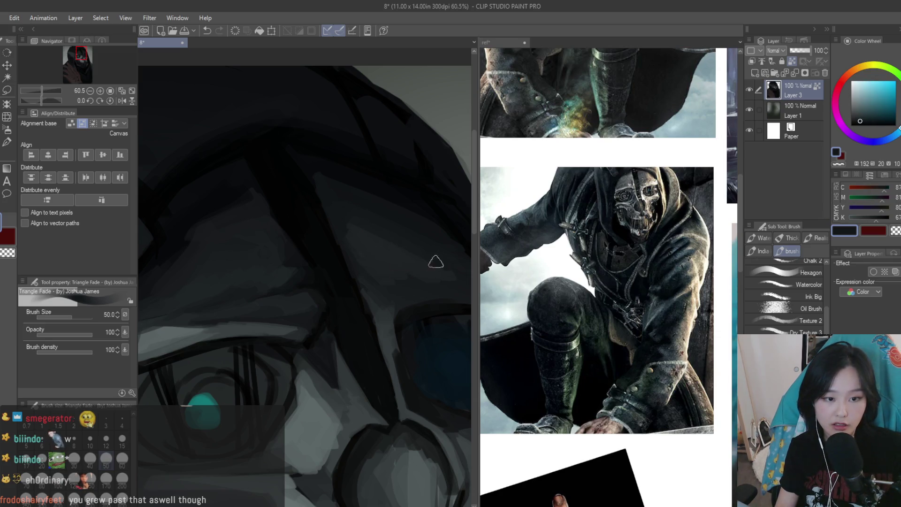
{"action": "left_click", "coordinate": [378, 218], "text": "alt"}
{"action": "scroll", "coordinate": [371, 217], "scroll_direction": "down", "scroll_amount": 4}
{"action": "scroll", "coordinate": [415, 226], "scroll_direction": "up", "scroll_amount": 4}
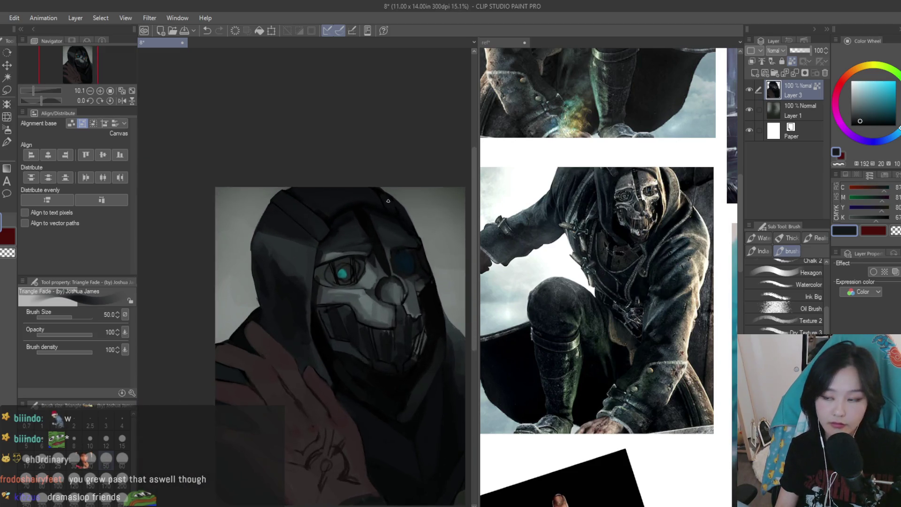
{"action": "left_click", "coordinate": [454, 307], "text": "alt"}
{"action": "left_click", "coordinate": [357, 245], "text": "alt"}
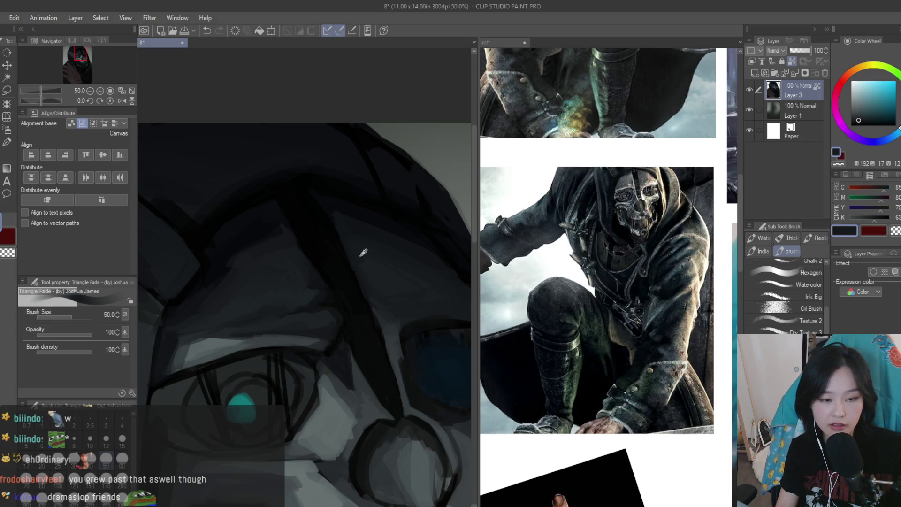
{"action": "left_click", "coordinate": [379, 282], "text": "alt"}
{"action": "scroll", "coordinate": [380, 282], "scroll_direction": "down", "scroll_amount": 1}
{"action": "scroll", "coordinate": [380, 282], "scroll_direction": "up", "scroll_amount": 2}
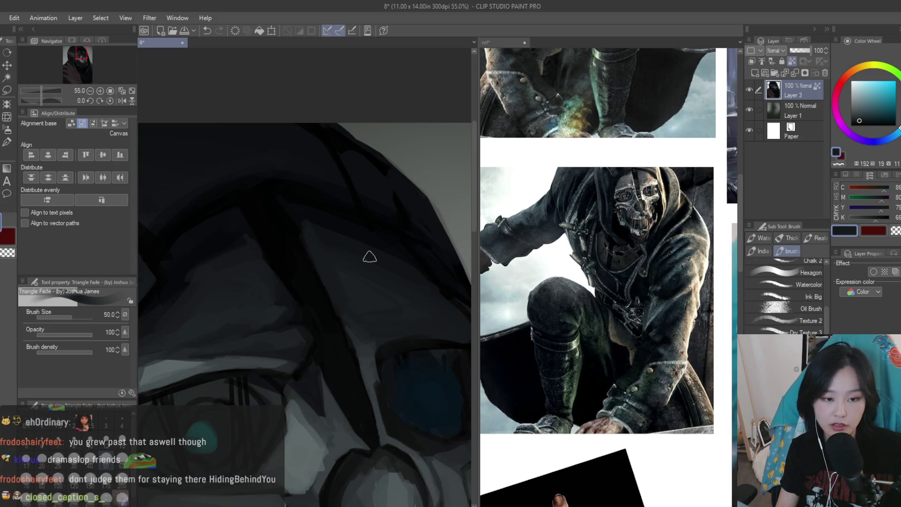
{"action": "left_click", "coordinate": [323, 239], "text": "alt"}
{"action": "scroll", "coordinate": [431, 289], "scroll_direction": "down", "scroll_amount": 1}
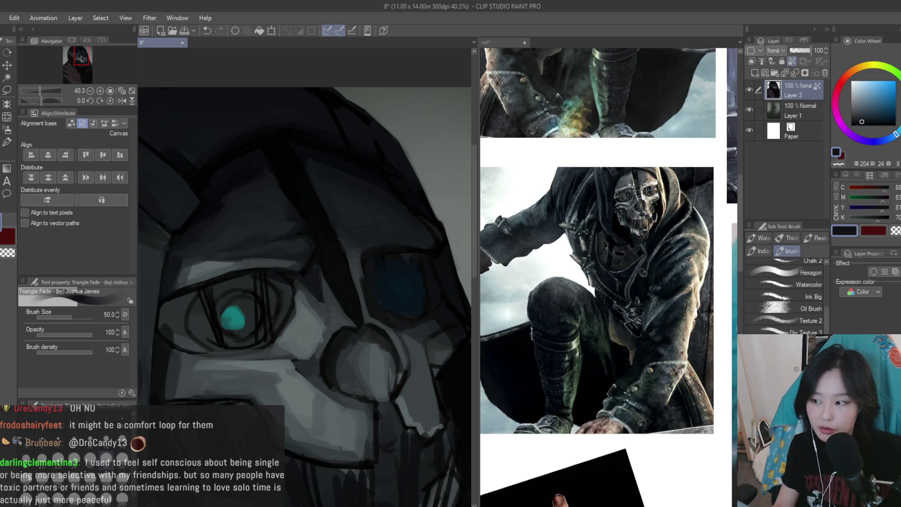
{"action": "scroll", "coordinate": [428, 151], "scroll_direction": "down", "scroll_amount": 3}
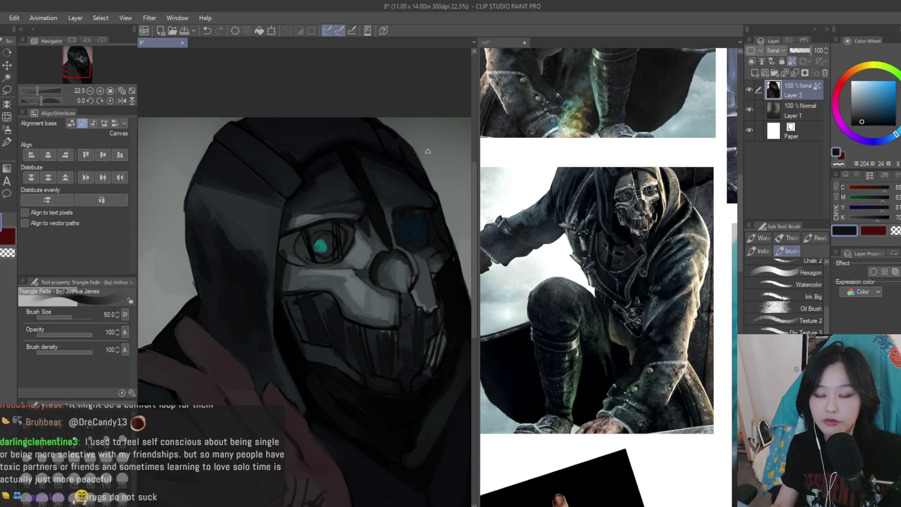
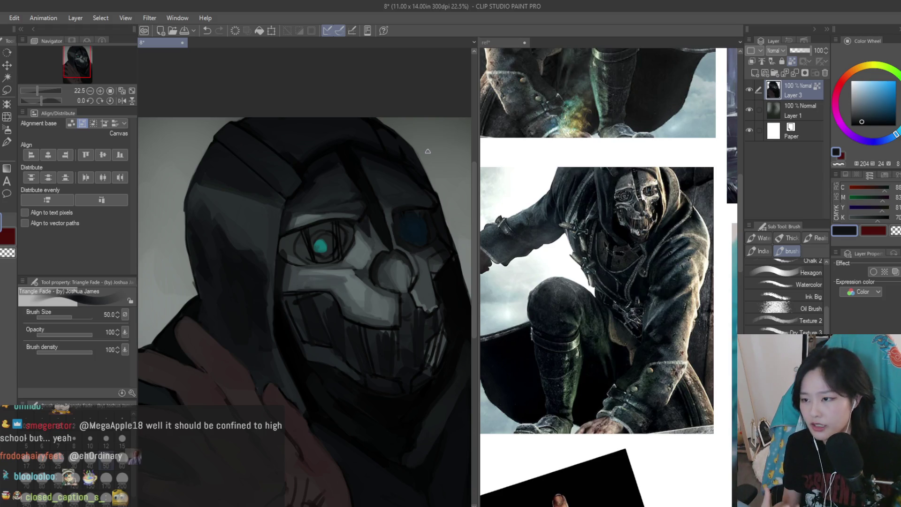
Eyedrop near-black hood tones, undo a stroke, shrink the brush, and paint a dark stroke above the eye
{"action": "scroll", "coordinate": [299, 181], "scroll_direction": "up", "scroll_amount": 3}
{"action": "left_click", "coordinate": [302, 161], "text": "alt"}
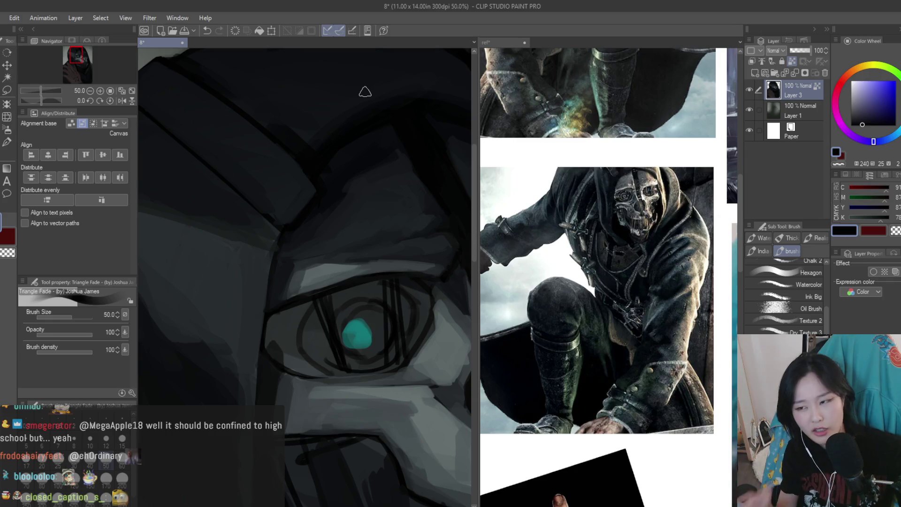
{"action": "left_click", "coordinate": [333, 178], "text": "alt"}
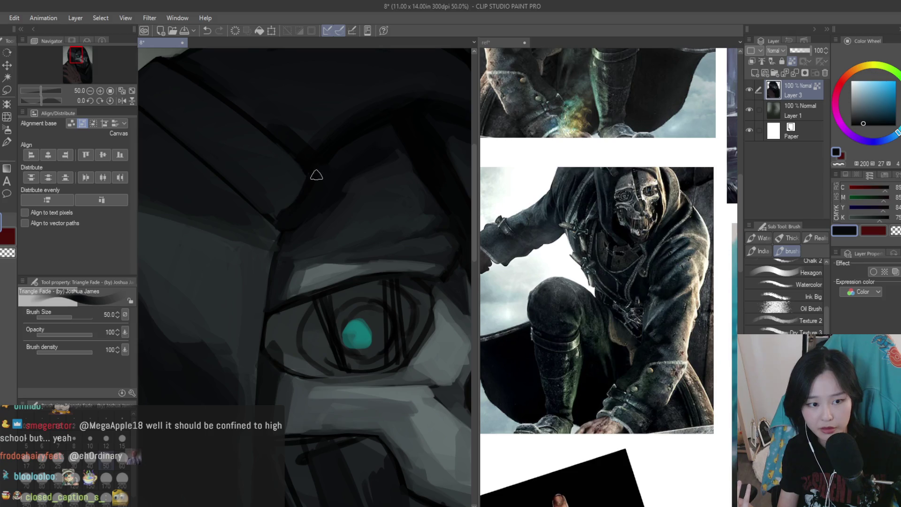
{"action": "left_click", "coordinate": [307, 174], "text": "alt"}
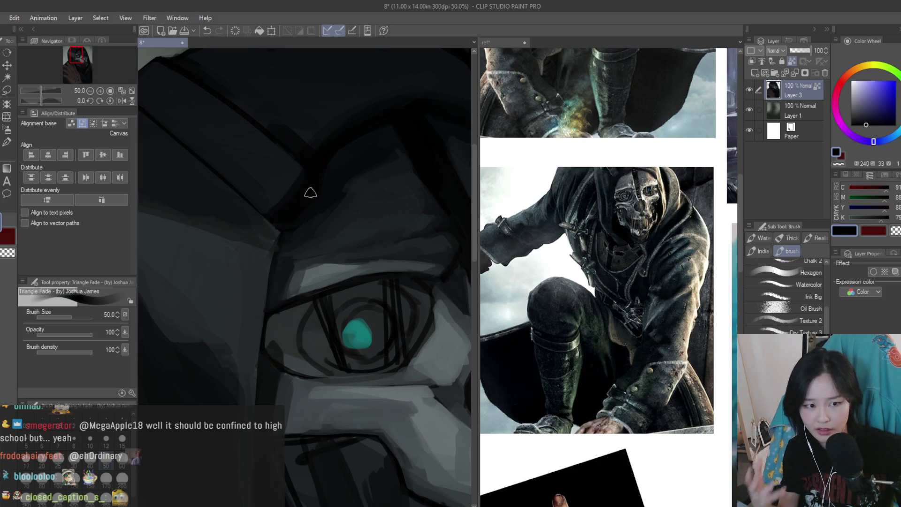
{"action": "left_click", "coordinate": [266, 203], "text": "alt"}
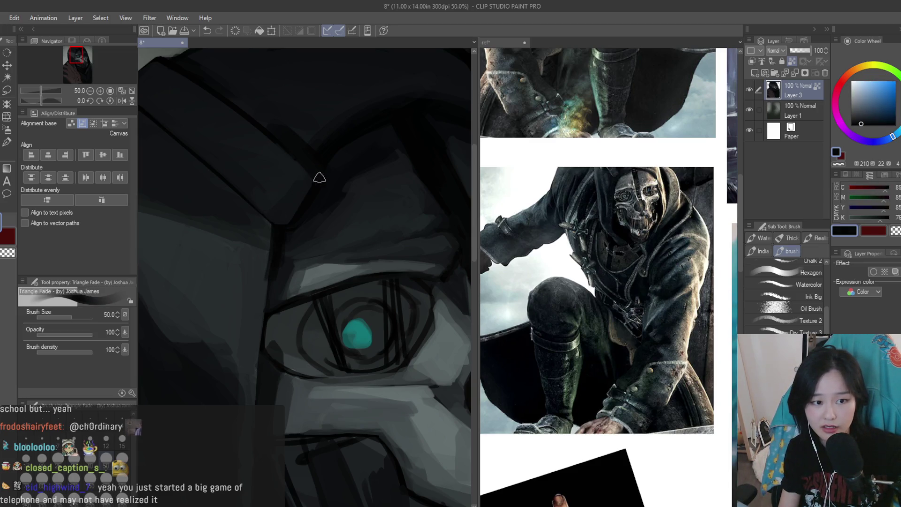
{"action": "scroll", "coordinate": [321, 250], "scroll_direction": "down", "scroll_amount": 4}
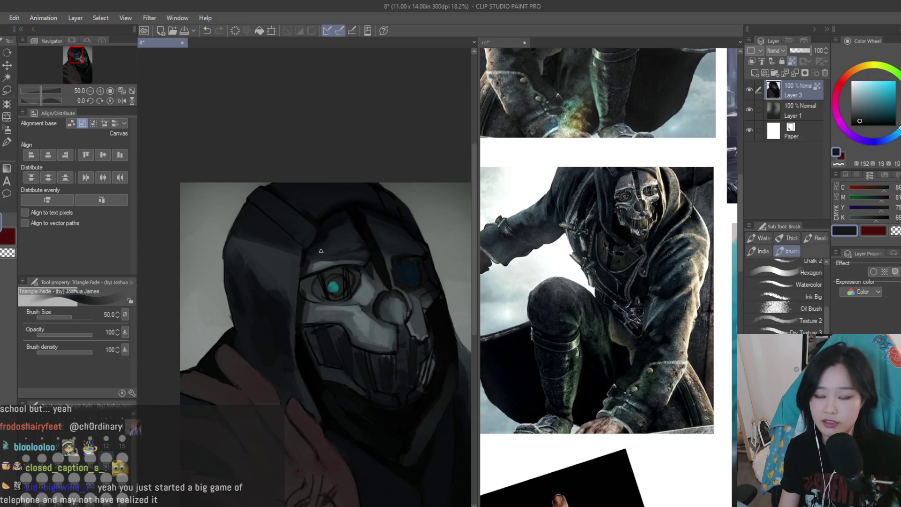
{"action": "key", "text": "ctrl+z"}
{"action": "key", "text": "bracketleft"}
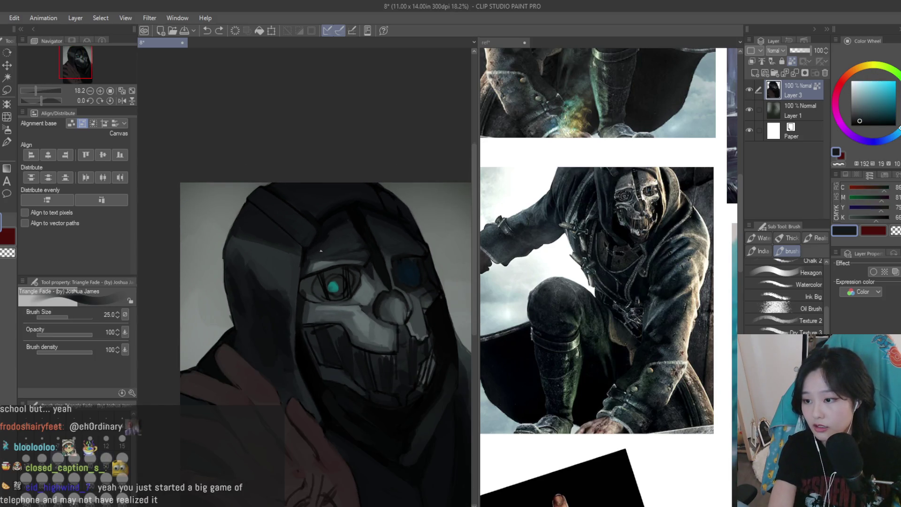
{"action": "scroll", "coordinate": [320, 251], "scroll_direction": "up", "scroll_amount": 4}
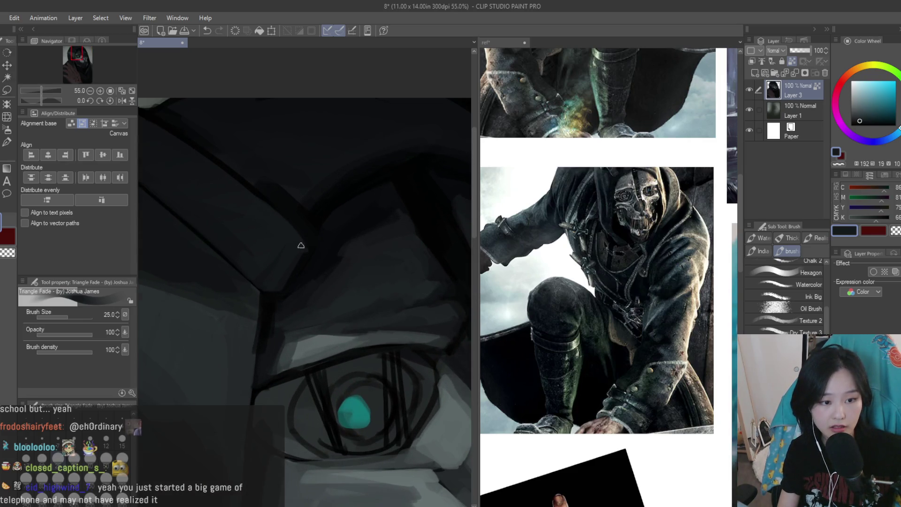
{"action": "left_click", "coordinate": [263, 298], "text": "alt"}
{"action": "scroll", "coordinate": [234, 257], "scroll_direction": "down", "scroll_amount": 3}
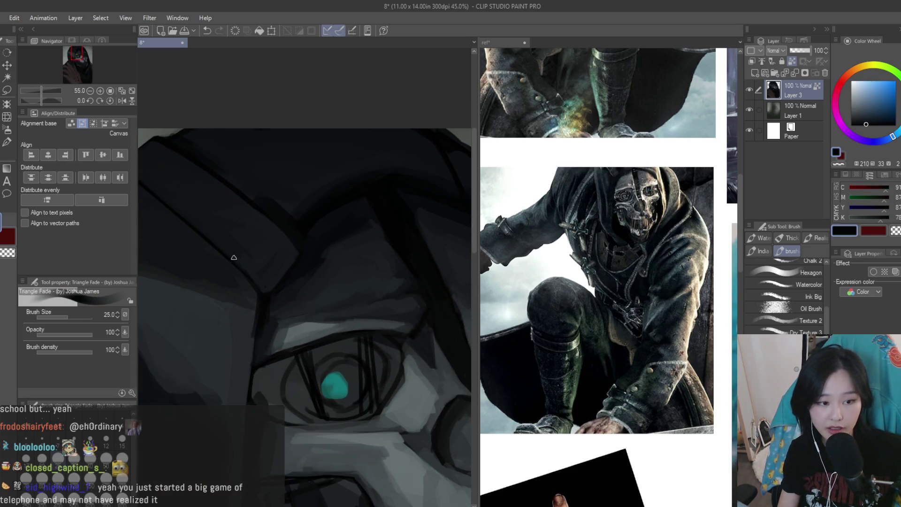
{"action": "key", "text": "ctrl+z"}
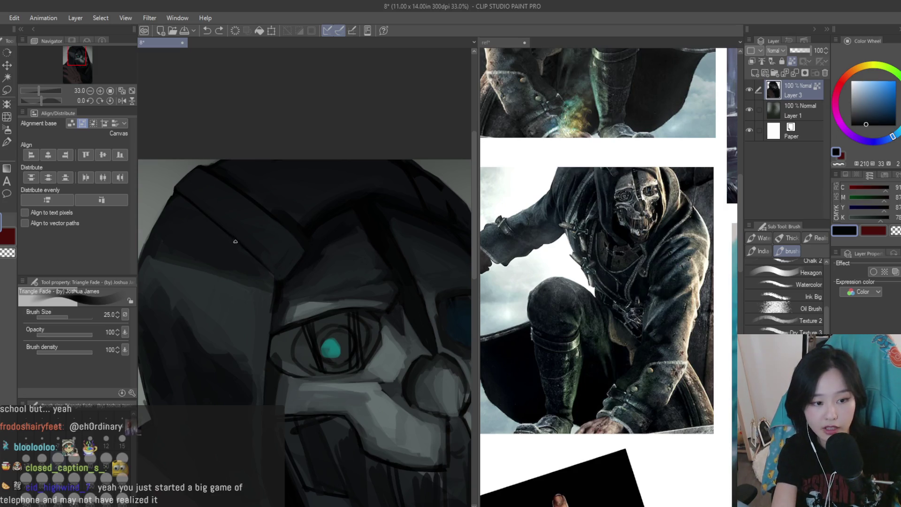
{"action": "left_click_drag", "start_coordinate": [275, 245], "coordinate": [301, 219]}
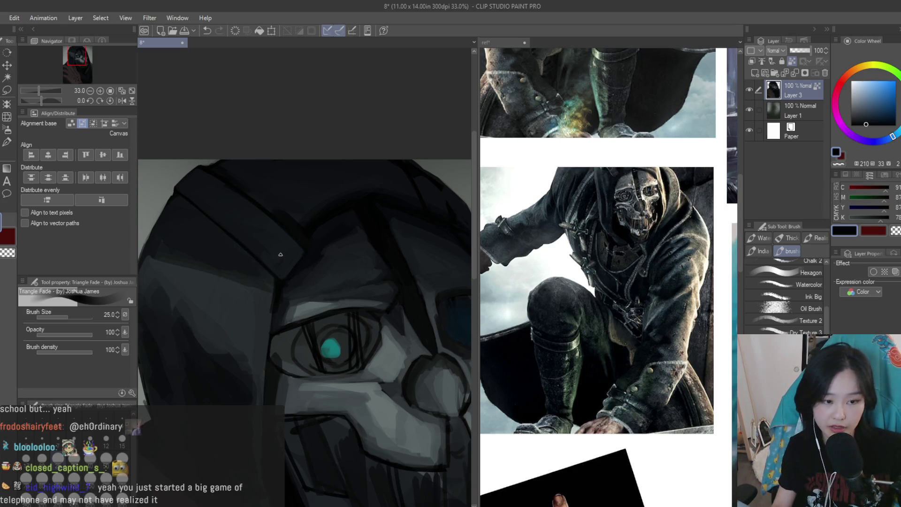
Eyedrop more near-black hood tones and resize the brush to 60, then down to 40
{"action": "scroll", "coordinate": [280, 254], "scroll_direction": "up", "scroll_amount": 3}
{"action": "left_click", "coordinate": [298, 257], "text": "alt"}
{"action": "left_click", "coordinate": [312, 254], "text": "alt"}
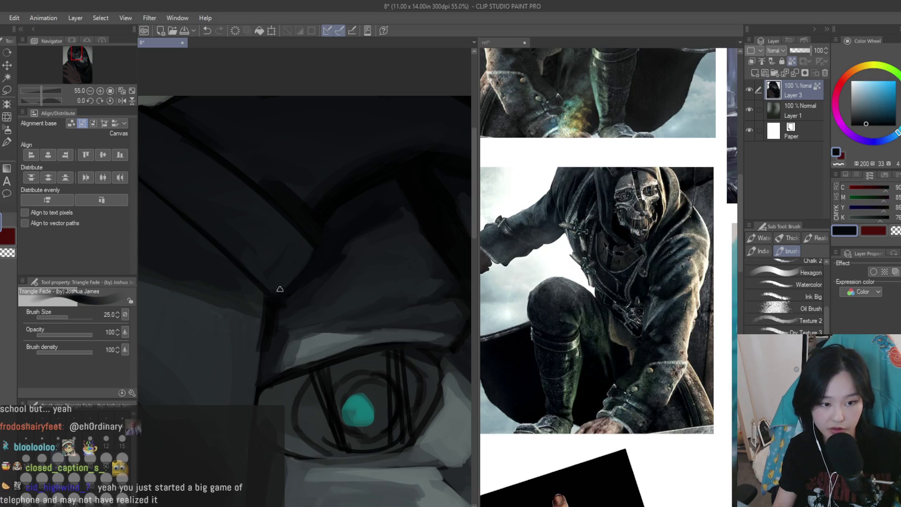
{"action": "key", "text": "bracketright"}
{"action": "key", "text": "bracketright"}
{"action": "key", "text": "bracketright"}
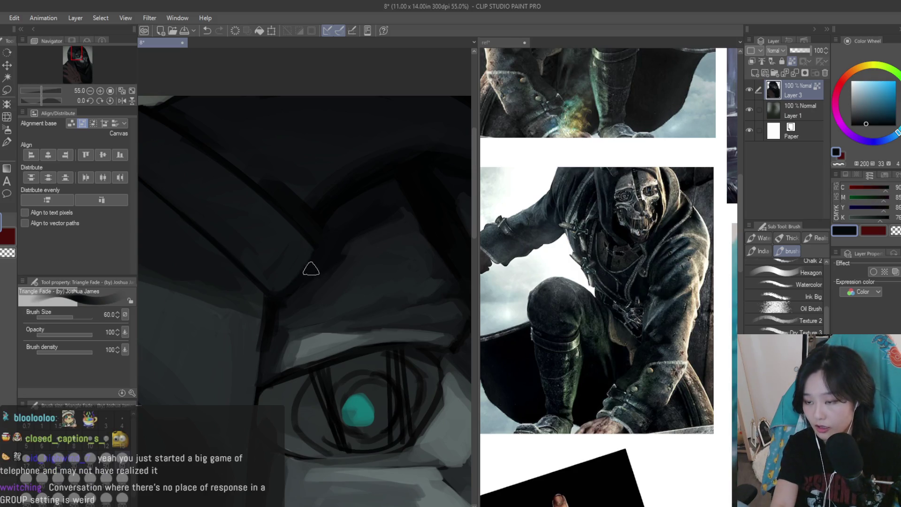
{"action": "left_click", "coordinate": [241, 153], "text": "alt"}
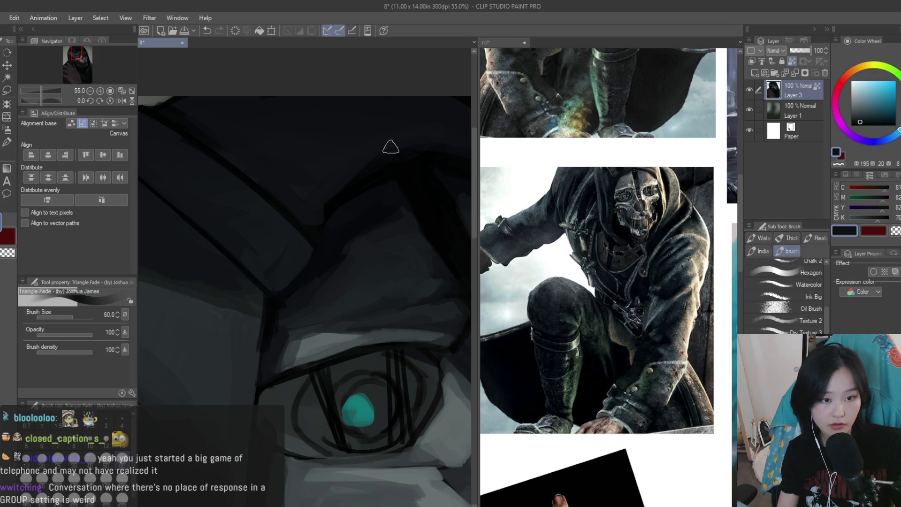
{"action": "scroll", "coordinate": [385, 159], "scroll_direction": "down", "scroll_amount": 2}
{"action": "left_click", "coordinate": [307, 209], "text": "alt"}
{"action": "scroll", "coordinate": [373, 183], "scroll_direction": "down", "scroll_amount": 1}
{"action": "left_click", "coordinate": [335, 200], "text": "alt"}
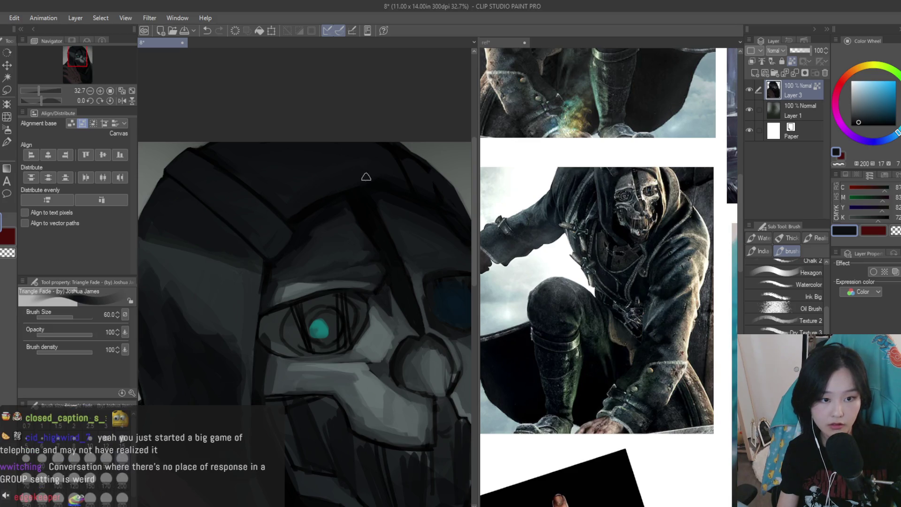
{"action": "scroll", "coordinate": [320, 186], "scroll_direction": "down", "scroll_amount": 1}
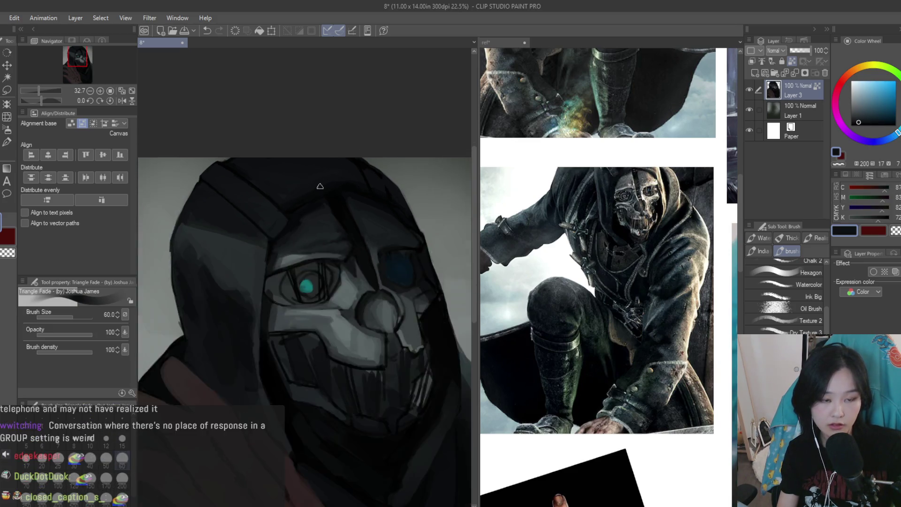
{"action": "scroll", "coordinate": [320, 187], "scroll_direction": "down", "scroll_amount": 2}
{"action": "scroll", "coordinate": [314, 181], "scroll_direction": "up", "scroll_amount": 3}
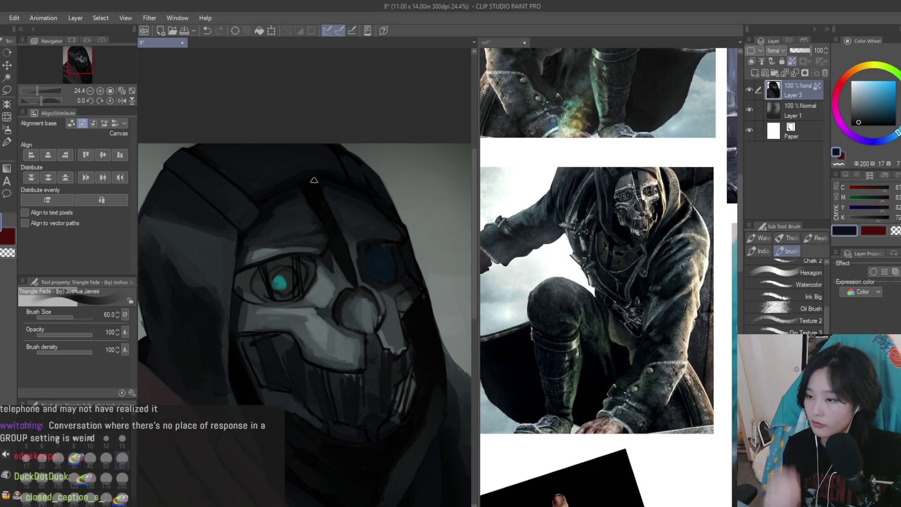
{"action": "key", "text": "bracketleft"}
{"action": "key", "text": "bracketleft"}
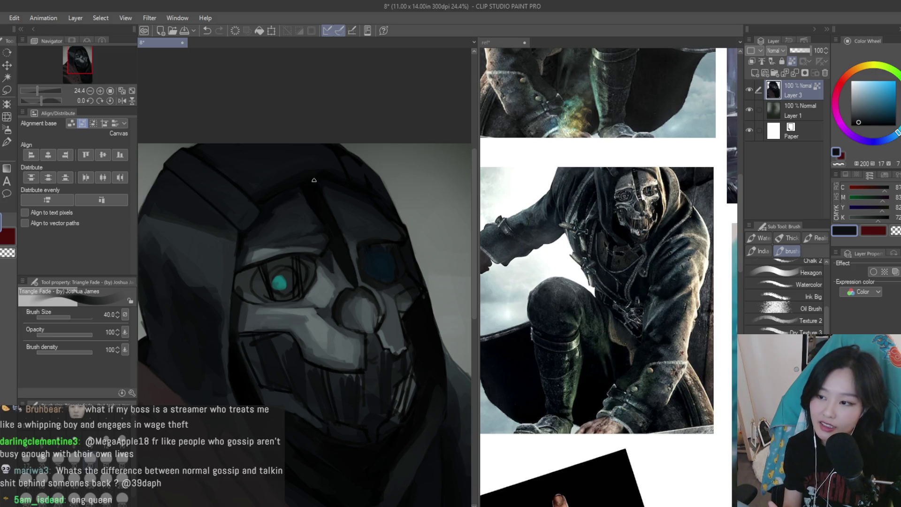
Eyedrop the hood's darkest blue-grey from two spots near the eye, then zoom back out to 25%
{"action": "scroll", "coordinate": [314, 180], "scroll_direction": "up", "scroll_amount": 2}
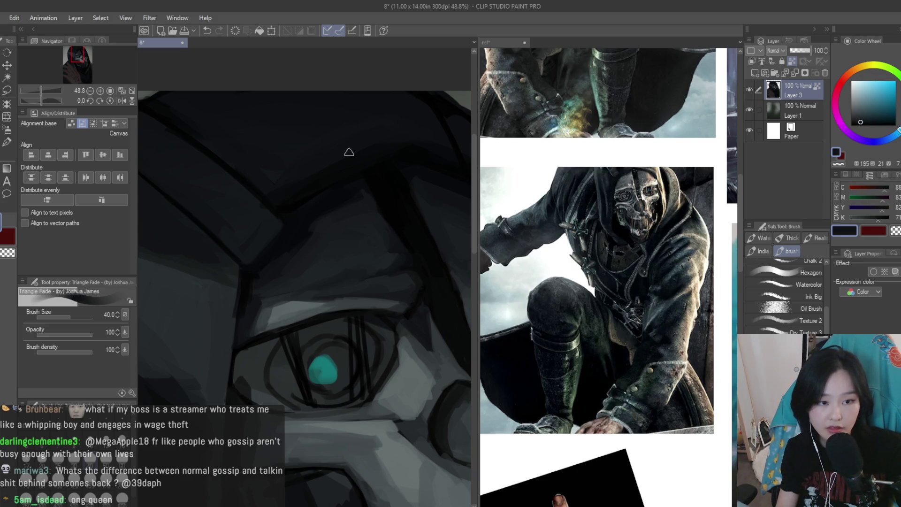
{"action": "scroll", "coordinate": [335, 198], "scroll_direction": "down", "scroll_amount": 1}
{"action": "left_click", "coordinate": [358, 178], "text": "alt"}
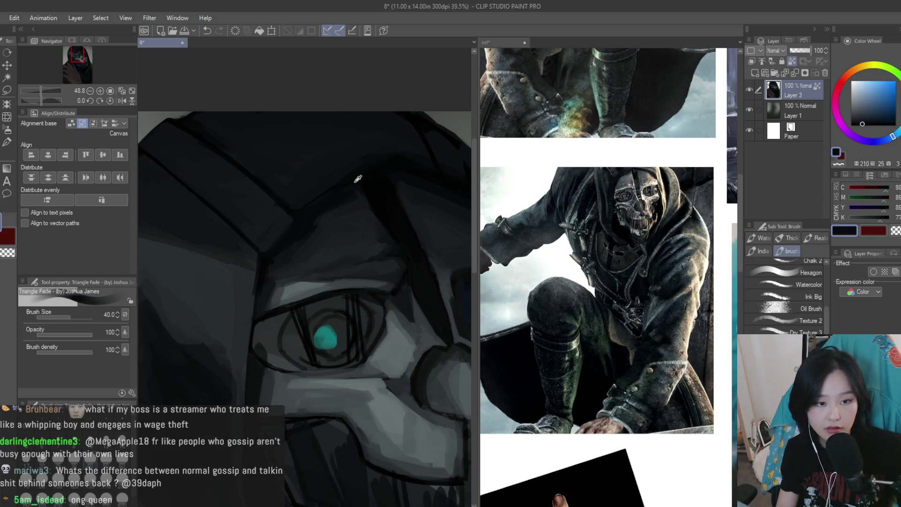
{"action": "left_click", "coordinate": [304, 211], "text": "alt"}
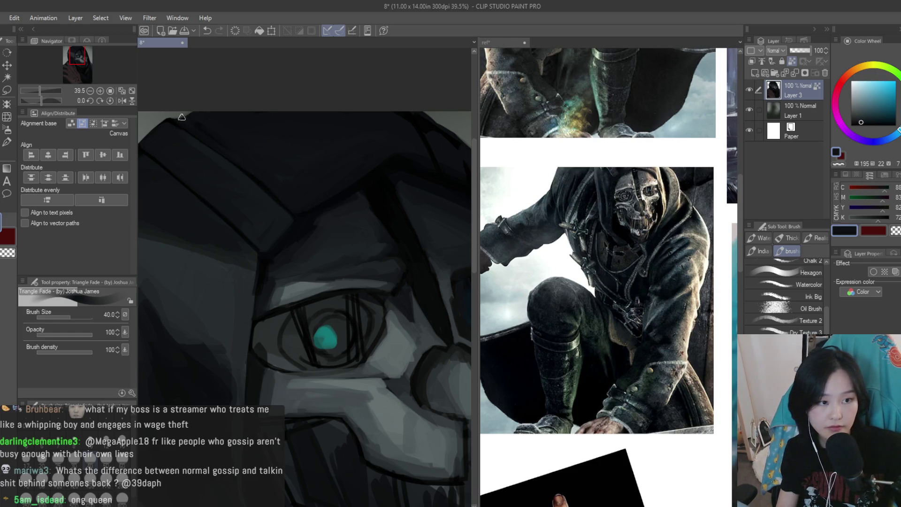
{"action": "scroll", "coordinate": [282, 142], "scroll_direction": "down", "scroll_amount": 2}
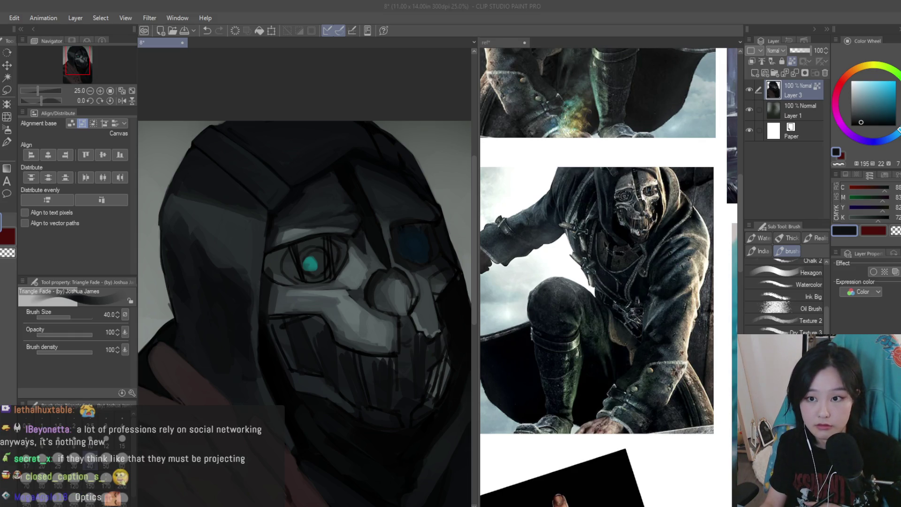
Refocus the painting, eyedrop near-black hood tones, and thicken the lower outline of the eye socket
{"action": "left_click", "coordinate": [752, 4]}
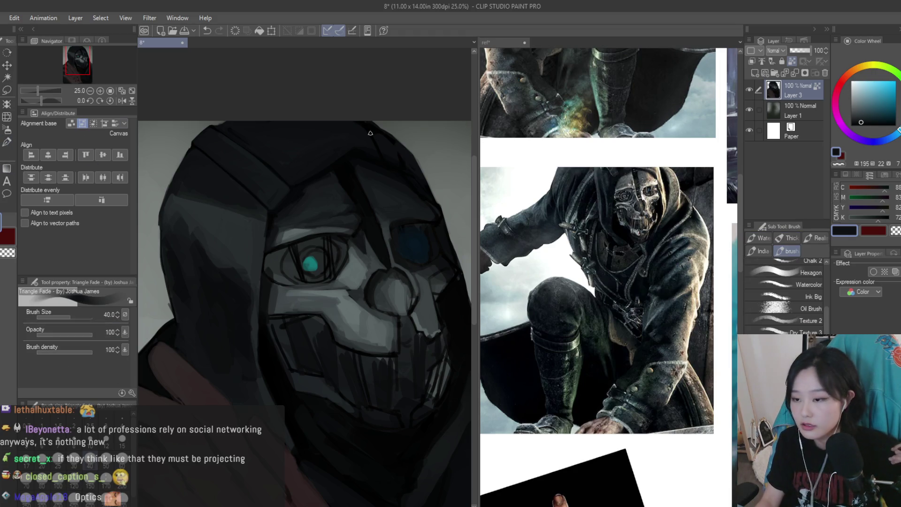
{"action": "scroll", "coordinate": [361, 155], "scroll_direction": "up", "scroll_amount": 3}
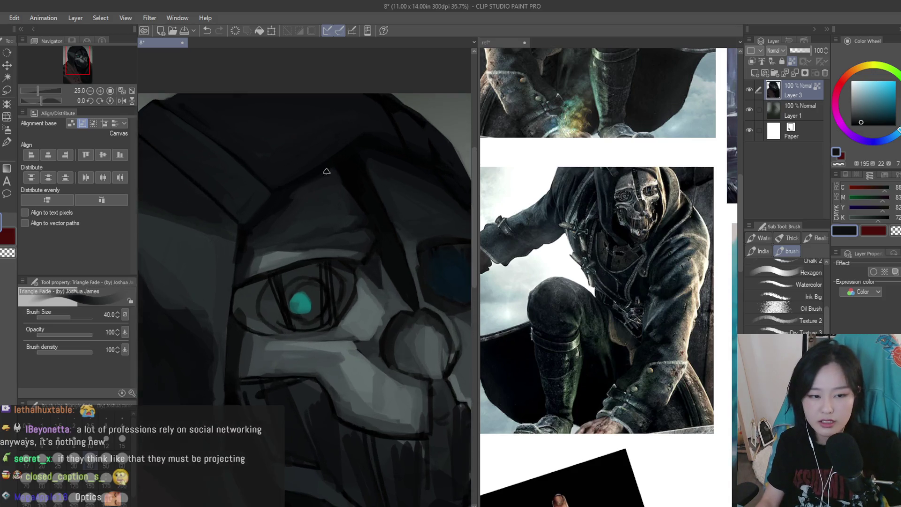
{"action": "left_click", "coordinate": [332, 245], "text": "alt"}
{"action": "left_click", "coordinate": [369, 261], "text": "alt"}
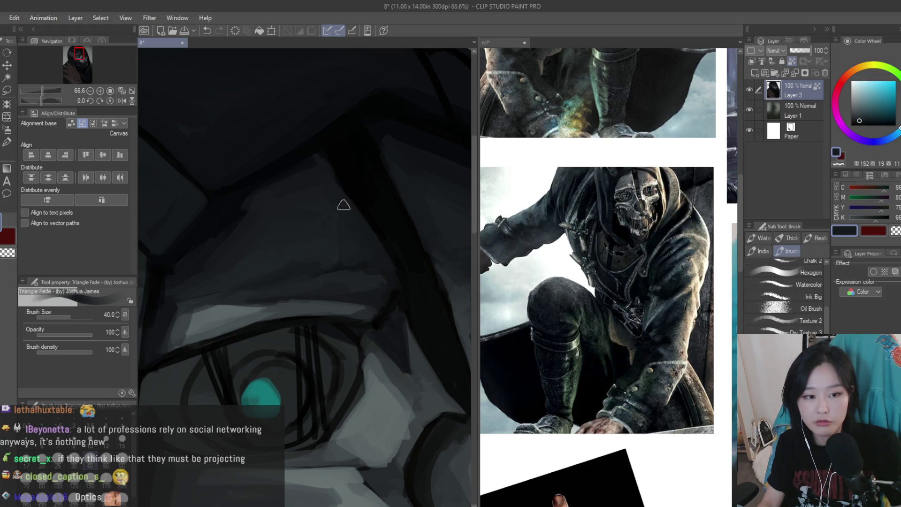
{"action": "left_click", "coordinate": [392, 242], "text": "alt"}
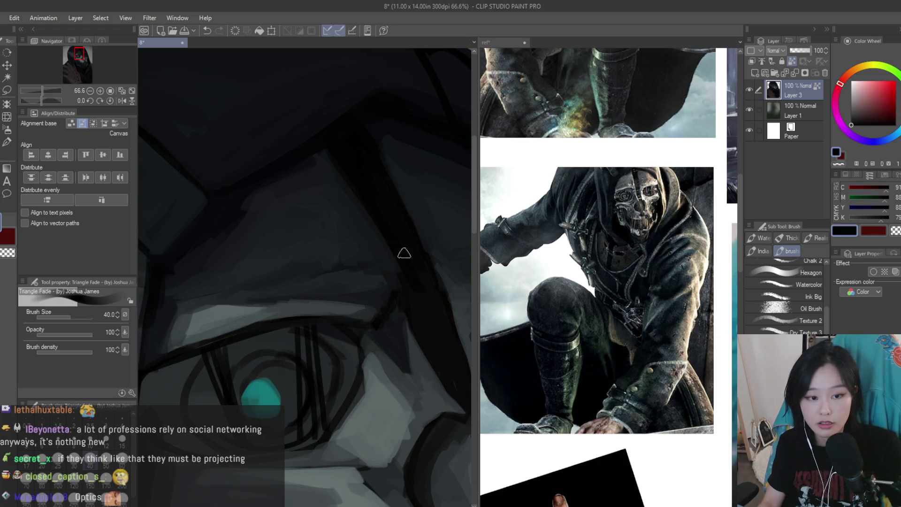
{"action": "scroll", "coordinate": [386, 211], "scroll_direction": "down", "scroll_amount": 2}
{"action": "left_click", "coordinate": [386, 211], "text": "alt"}
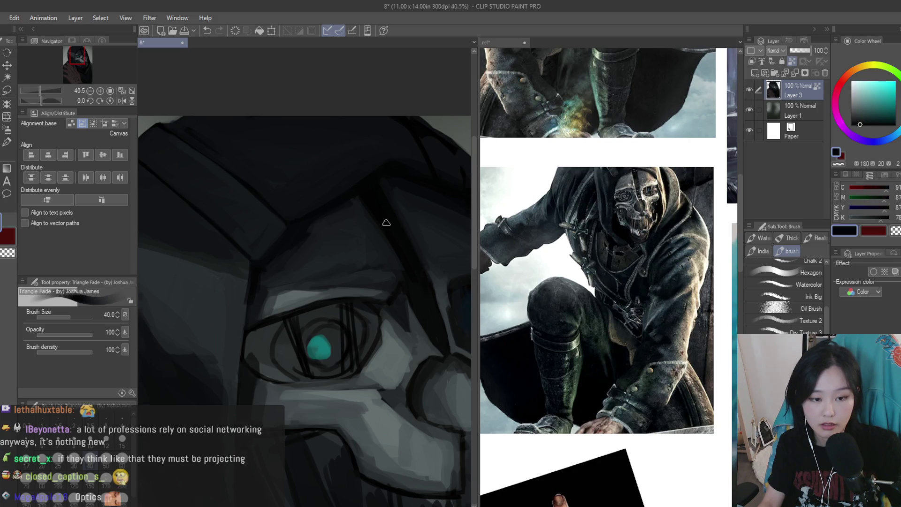
{"action": "scroll", "coordinate": [386, 221], "scroll_direction": "down", "scroll_amount": 3}
{"action": "scroll", "coordinate": [422, 247], "scroll_direction": "up", "scroll_amount": 5}
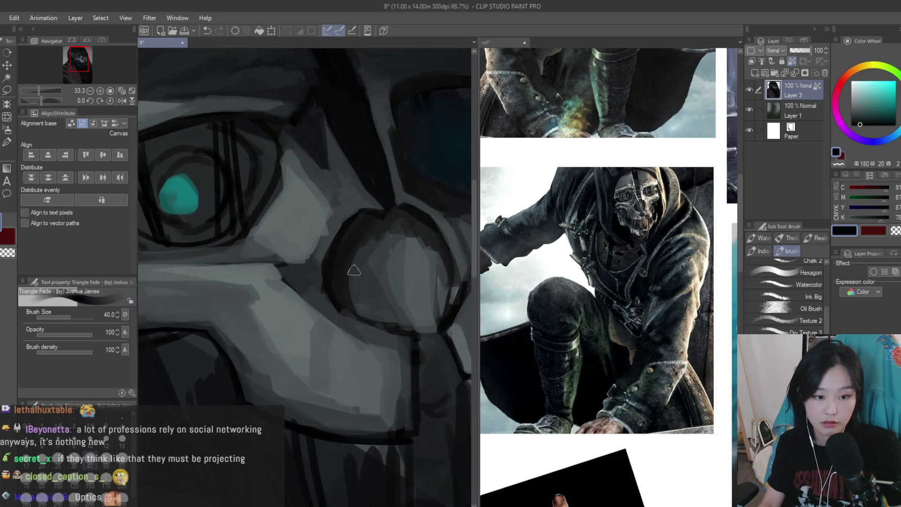
{"action": "left_click", "coordinate": [367, 303], "text": "alt"}
{"action": "mouse_move", "coordinate": [368, 303]}
{"action": "left_mouse_down"}
{"action": "mouse_move", "coordinate": [388, 322]}
{"action": "mouse_move", "coordinate": [336, 305]}
{"action": "left_mouse_up"}
Eyedrop a range of mid and light greys from the mask's nose and cheek
{"action": "left_click", "coordinate": [332, 318], "text": "alt"}
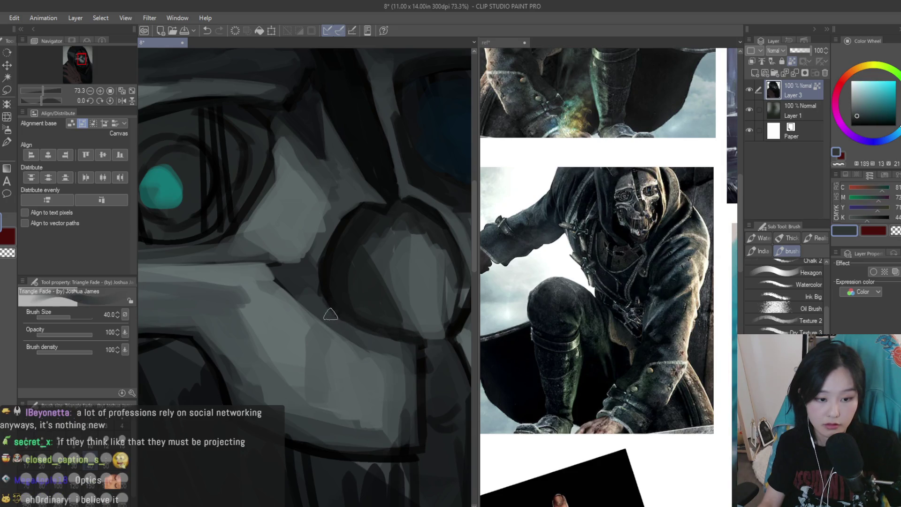
{"action": "left_click", "coordinate": [319, 298], "text": "alt"}
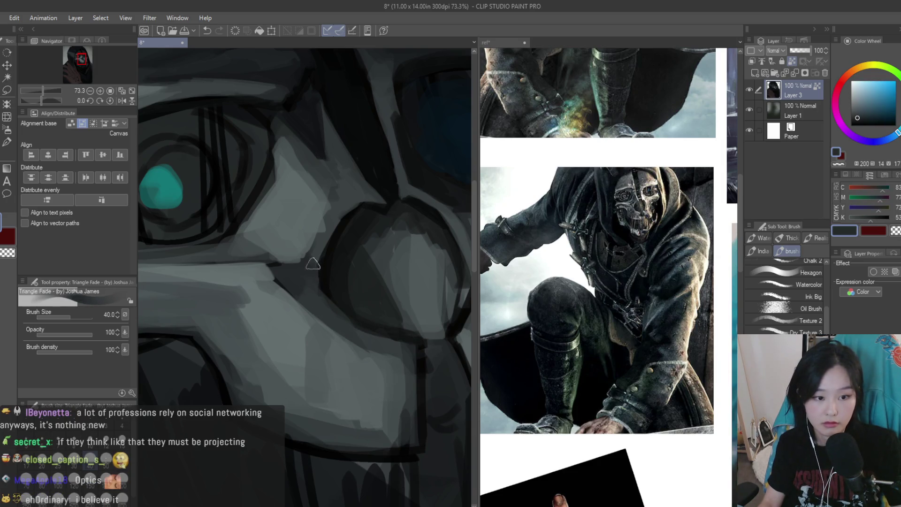
{"action": "left_click", "coordinate": [350, 200], "text": "alt"}
{"action": "scroll", "coordinate": [358, 201], "scroll_direction": "down", "scroll_amount": 2}
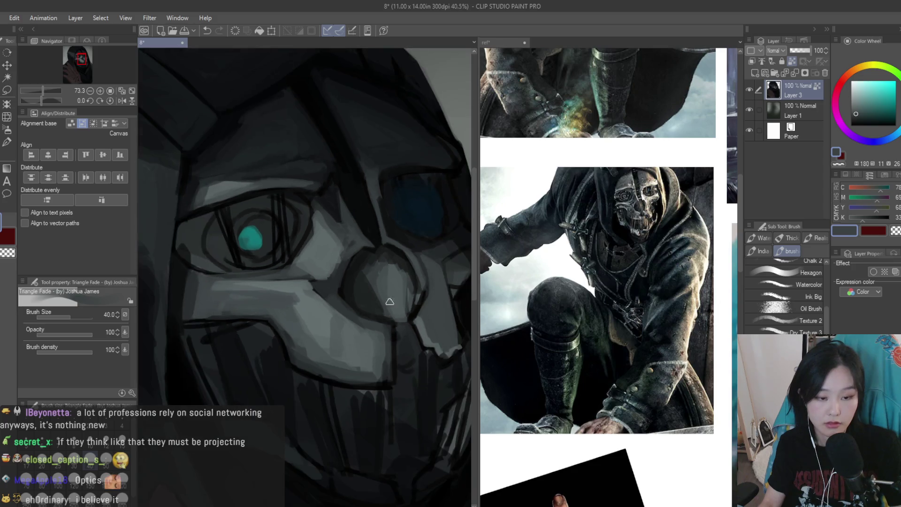
{"action": "left_click", "coordinate": [321, 294], "text": "alt"}
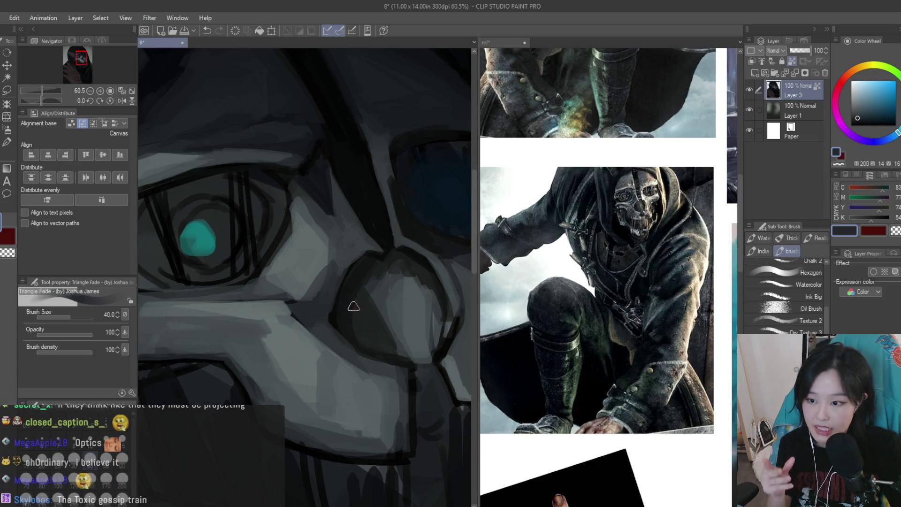
{"action": "left_click", "coordinate": [328, 248], "text": "alt"}
{"action": "left_click", "coordinate": [324, 256], "text": "alt"}
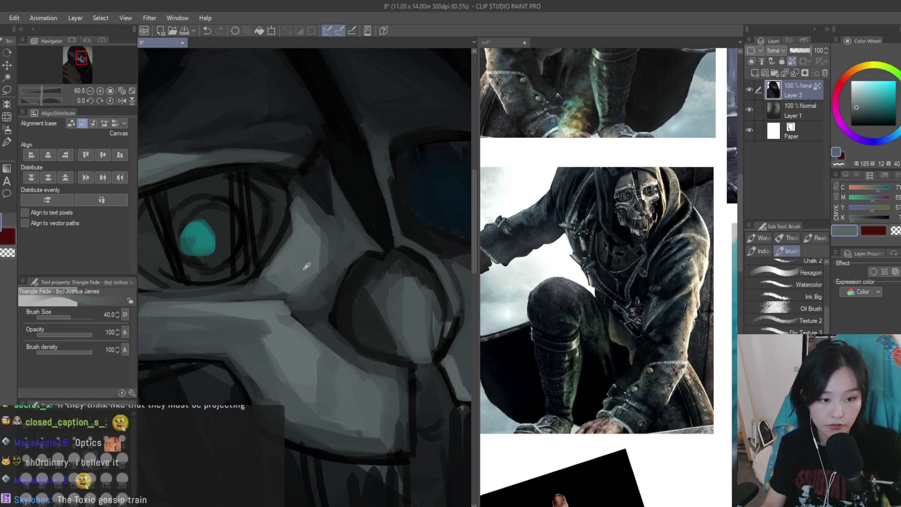
{"action": "left_click", "coordinate": [315, 266], "text": "alt"}
{"action": "left_click", "coordinate": [300, 249], "text": "alt"}
{"action": "scroll", "coordinate": [336, 250], "scroll_direction": "down", "scroll_amount": 3}
{"action": "scroll", "coordinate": [336, 250], "scroll_direction": "down", "scroll_amount": 3}
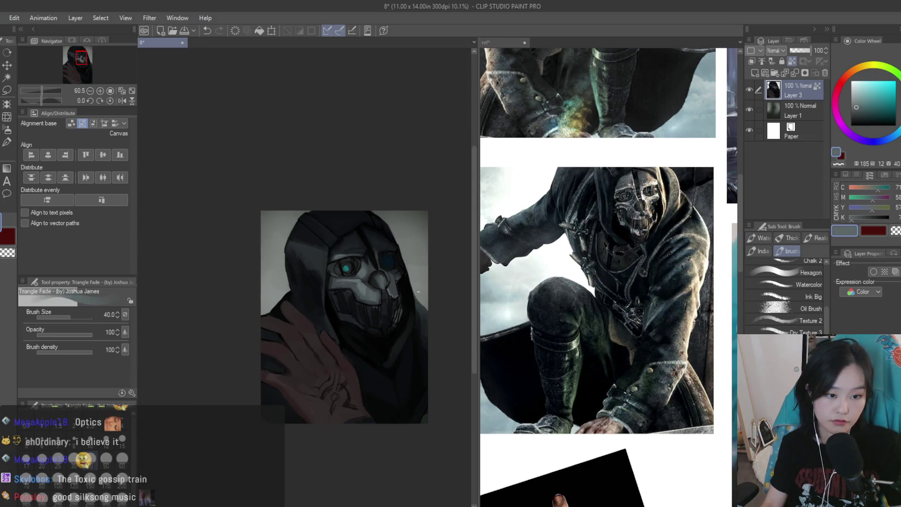
{"action": "scroll", "coordinate": [356, 256], "scroll_direction": "down", "scroll_amount": 1}
{"action": "scroll", "coordinate": [378, 263], "scroll_direction": "up", "scroll_amount": 3}
{"action": "scroll", "coordinate": [378, 263], "scroll_direction": "up", "scroll_amount": 4}
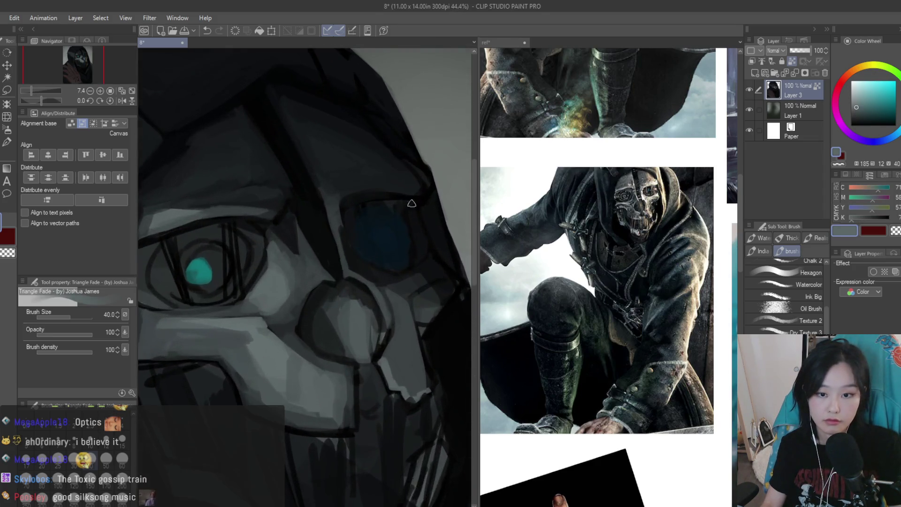
Pick near-black tones, shrink the brush, and sample dark nose greys for finer shading
{"action": "left_click", "coordinate": [312, 315], "text": "alt"}
{"action": "left_click", "coordinate": [312, 286], "text": "alt"}
{"action": "scroll", "coordinate": [321, 320], "scroll_direction": "down", "scroll_amount": 1}
{"action": "scroll", "coordinate": [321, 320], "scroll_direction": "up", "scroll_amount": 1}
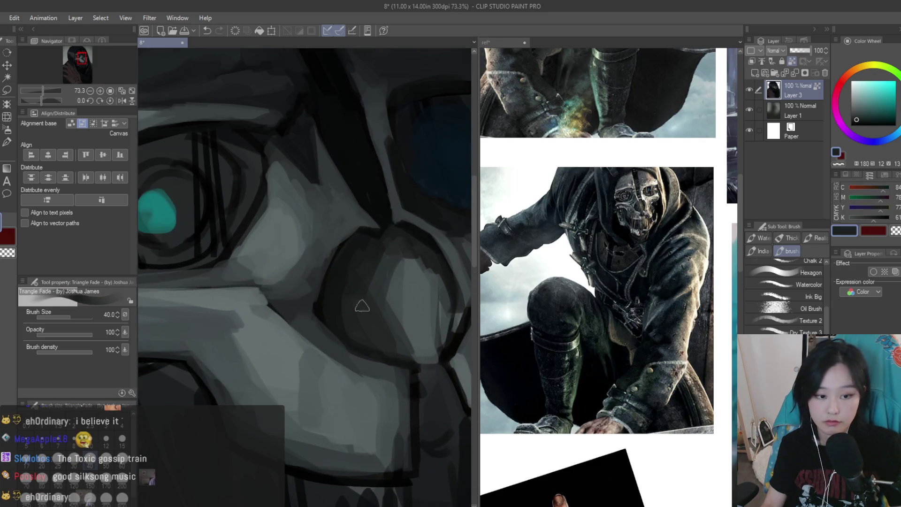
{"action": "scroll", "coordinate": [359, 307], "scroll_direction": "up", "scroll_amount": 1}
{"action": "scroll", "coordinate": [361, 230], "scroll_direction": "up", "scroll_amount": 1}
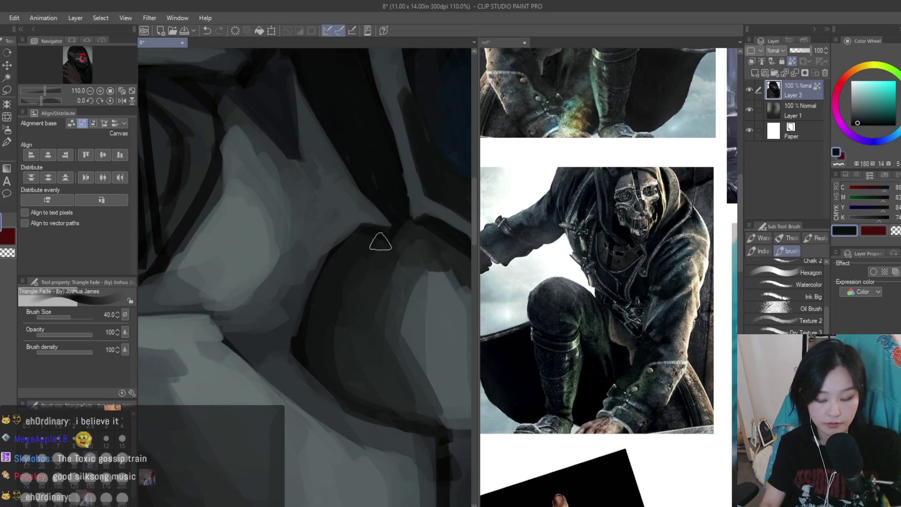
{"action": "key", "text": "bracketleft"}
{"action": "key", "text": "bracketleft"}
{"action": "key", "text": "bracketleft"}
{"action": "left_click", "coordinate": [379, 225], "text": "alt"}
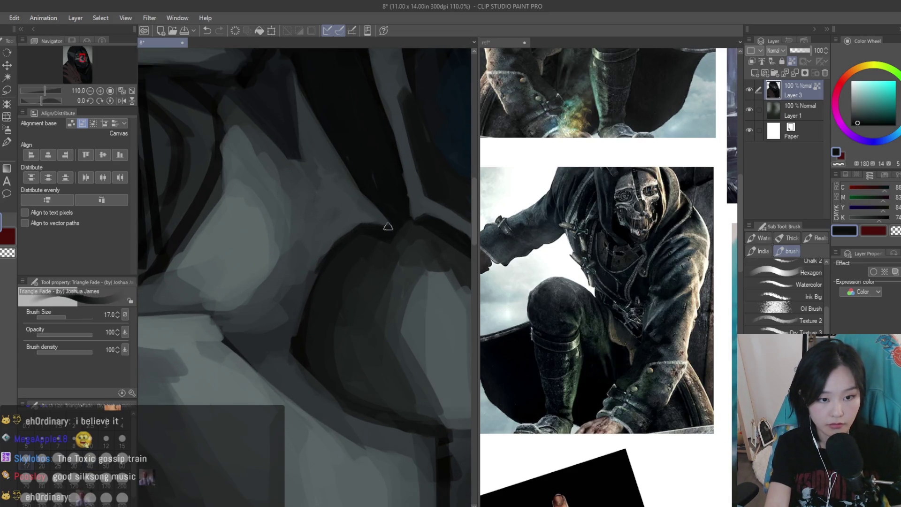
{"action": "left_click", "coordinate": [358, 224], "text": "alt"}
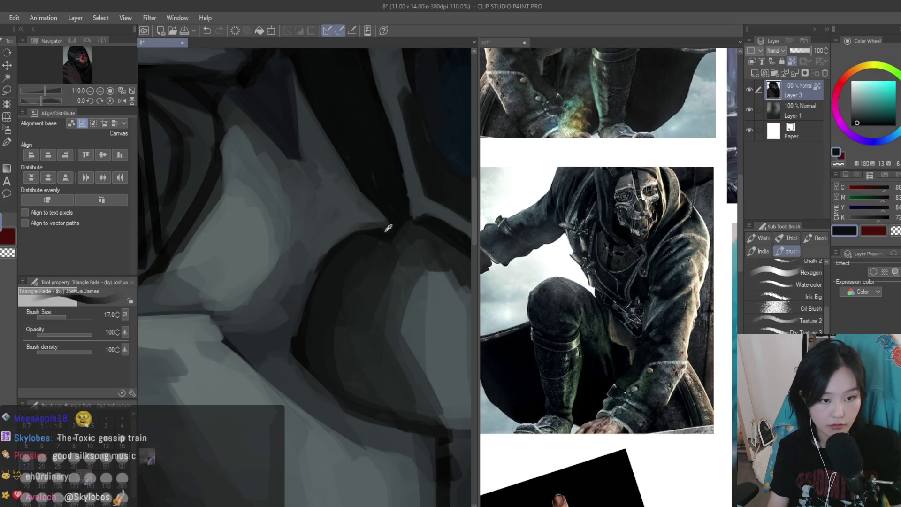
{"action": "left_click", "coordinate": [321, 253], "text": "alt"}
{"action": "left_click", "coordinate": [287, 340], "text": "alt"}
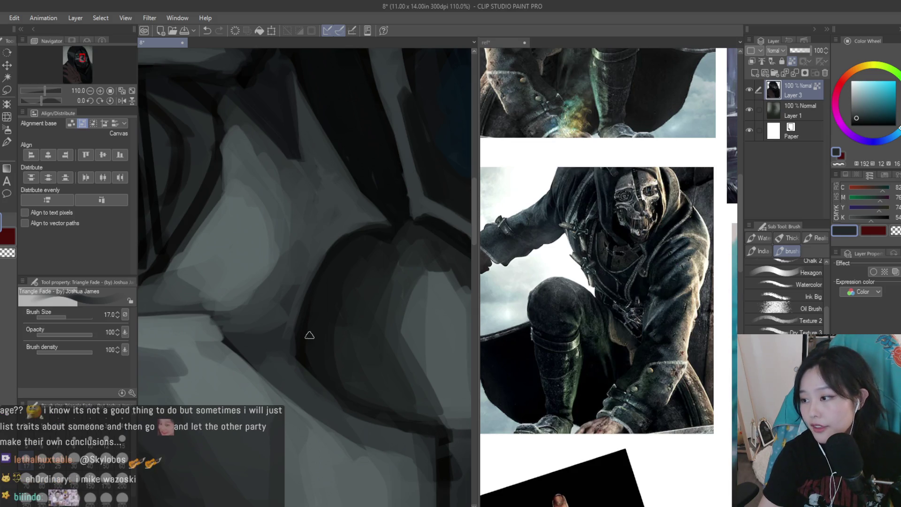
{"action": "scroll", "coordinate": [414, 345], "scroll_direction": "down", "scroll_amount": 5}
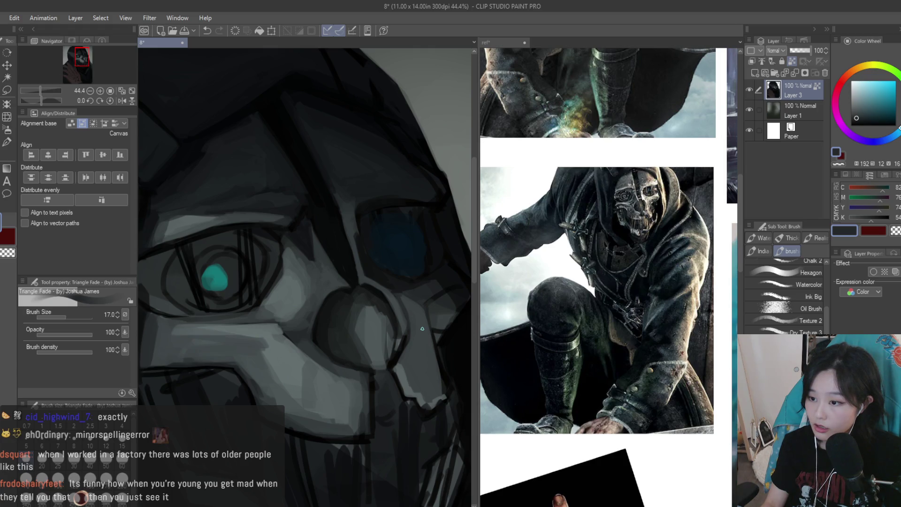
Eyedrop mid and darker greys around the nose to shade it
{"action": "scroll", "coordinate": [399, 343], "scroll_direction": "up", "scroll_amount": 3}
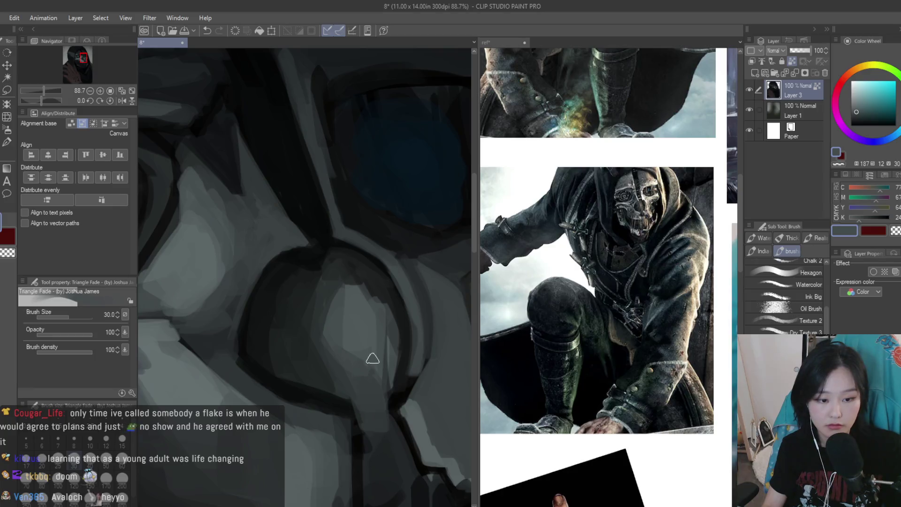
{"action": "left_click", "coordinate": [373, 373], "text": "alt"}
{"action": "left_click", "coordinate": [352, 291], "text": "alt"}
{"action": "left_click", "coordinate": [376, 312], "text": "alt"}
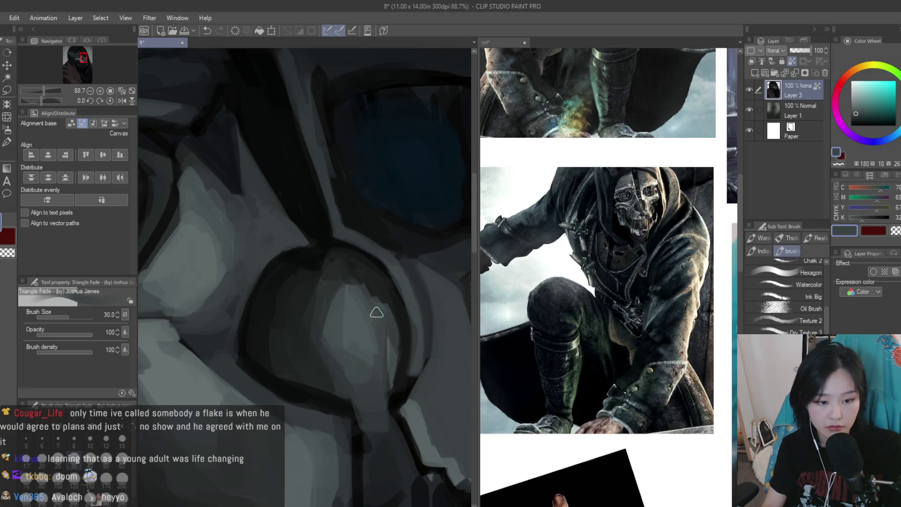
{"action": "scroll", "coordinate": [395, 346], "scroll_direction": "down", "scroll_amount": 3}
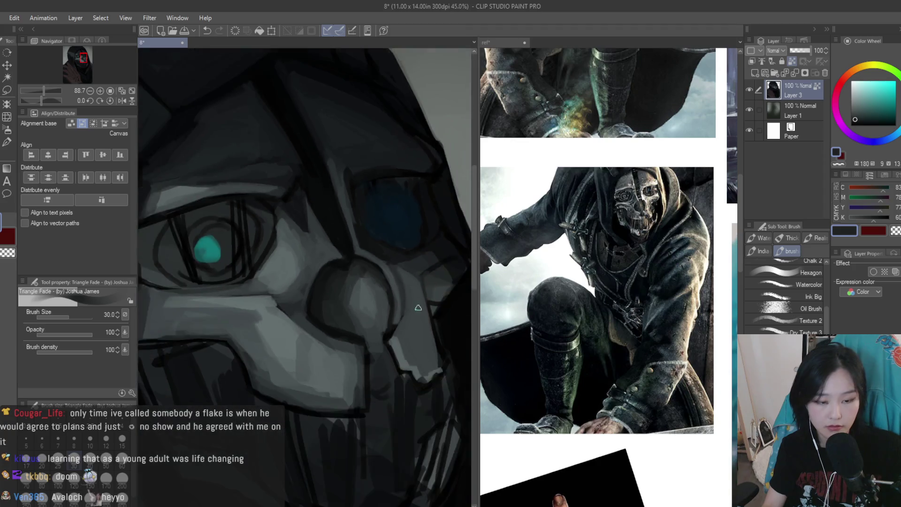
{"action": "scroll", "coordinate": [432, 296], "scroll_direction": "down", "scroll_amount": 1}
{"action": "scroll", "coordinate": [422, 295], "scroll_direction": "up", "scroll_amount": 5}
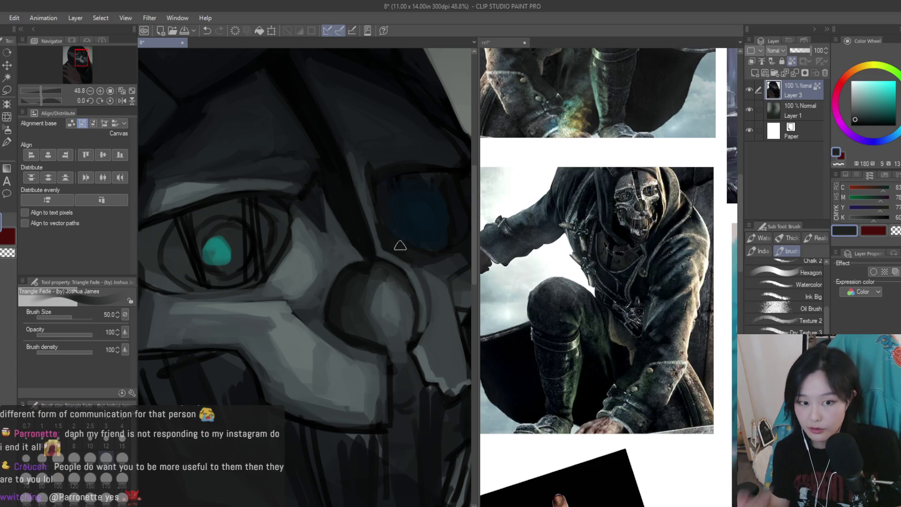
{"action": "scroll", "coordinate": [375, 253], "scroll_direction": "up", "scroll_amount": 2}
{"action": "left_click", "coordinate": [371, 265], "text": "alt"}
{"action": "scroll", "coordinate": [357, 291], "scroll_direction": "up", "scroll_amount": 1}
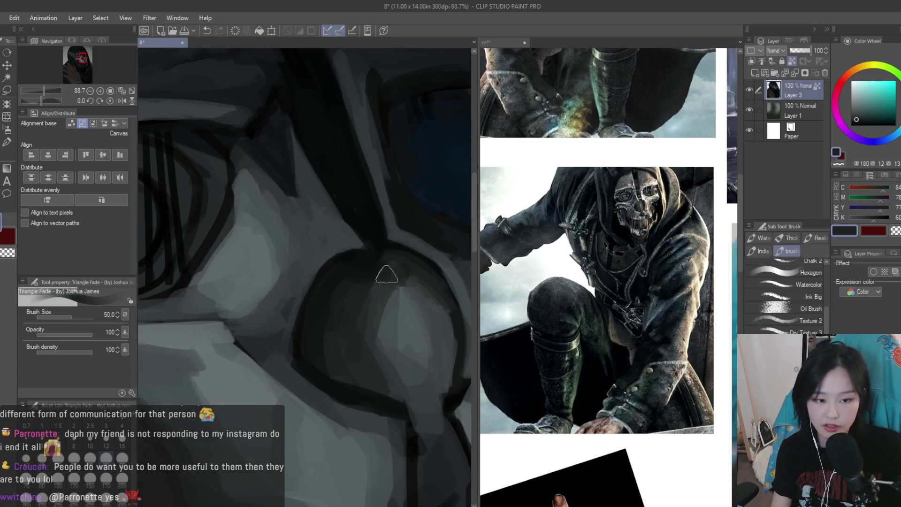
{"action": "left_click", "coordinate": [356, 291], "text": "alt"}
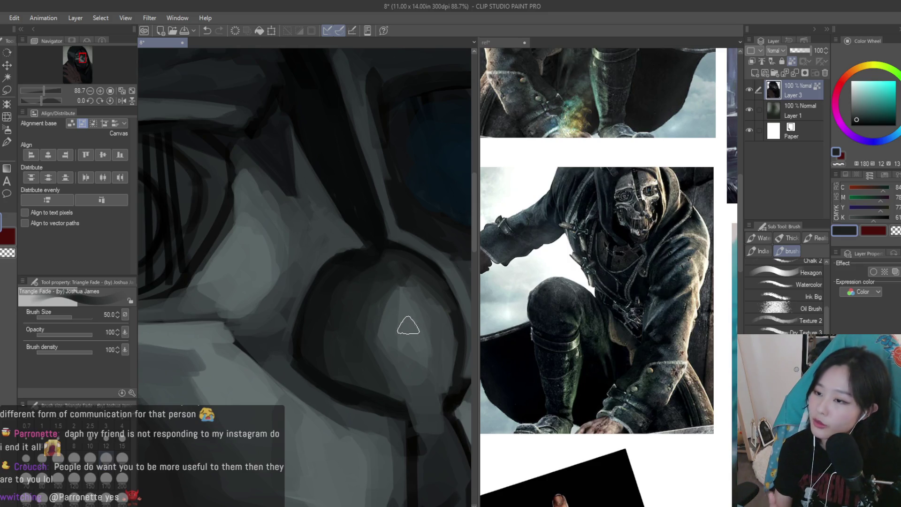
{"action": "left_click", "coordinate": [381, 296], "text": "alt"}
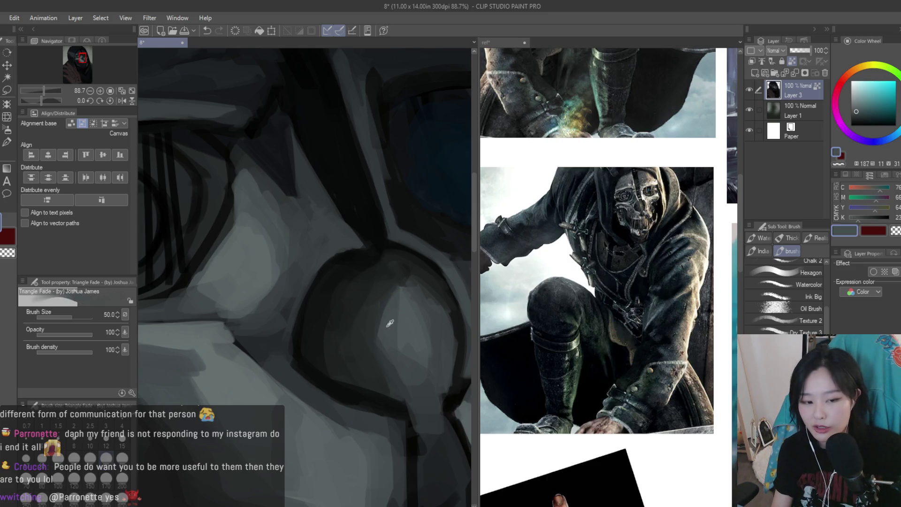
Alternate lighter and darker greys to soften the nose highlight and cheek
{"action": "left_click", "coordinate": [365, 356], "text": "alt"}
{"action": "left_click", "coordinate": [377, 302], "text": "alt"}
{"action": "left_click", "coordinate": [398, 356], "text": "alt"}
{"action": "scroll", "coordinate": [417, 380], "scroll_direction": "down", "scroll_amount": 2}
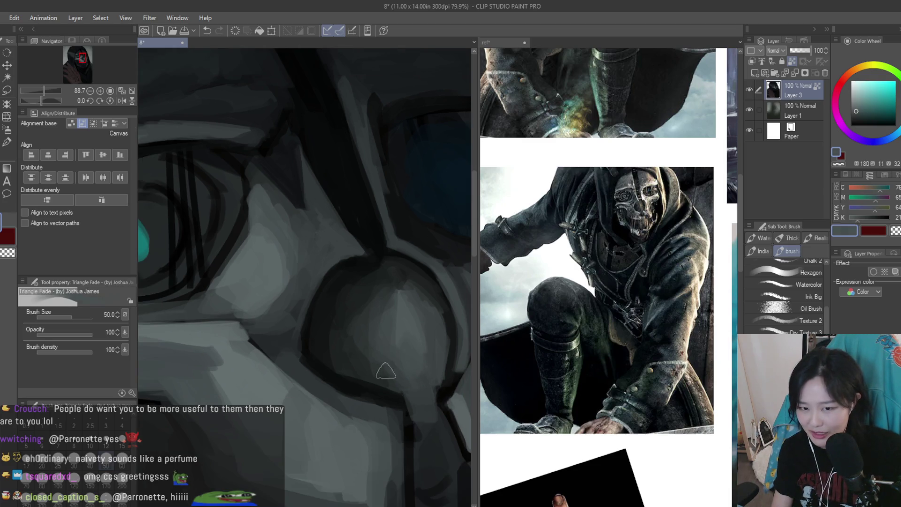
{"action": "left_click", "coordinate": [399, 377], "text": "alt"}
{"action": "scroll", "coordinate": [408, 375], "scroll_direction": "up", "scroll_amount": 1}
{"action": "left_click", "coordinate": [413, 369], "text": "alt"}
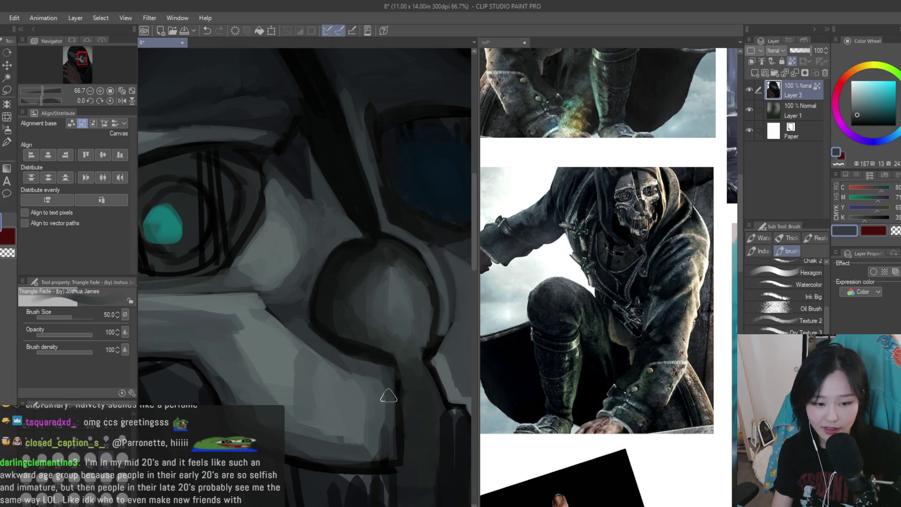
{"action": "left_click", "coordinate": [389, 408], "text": "alt"}
{"action": "scroll", "coordinate": [424, 338], "scroll_direction": "down", "scroll_amount": 1}
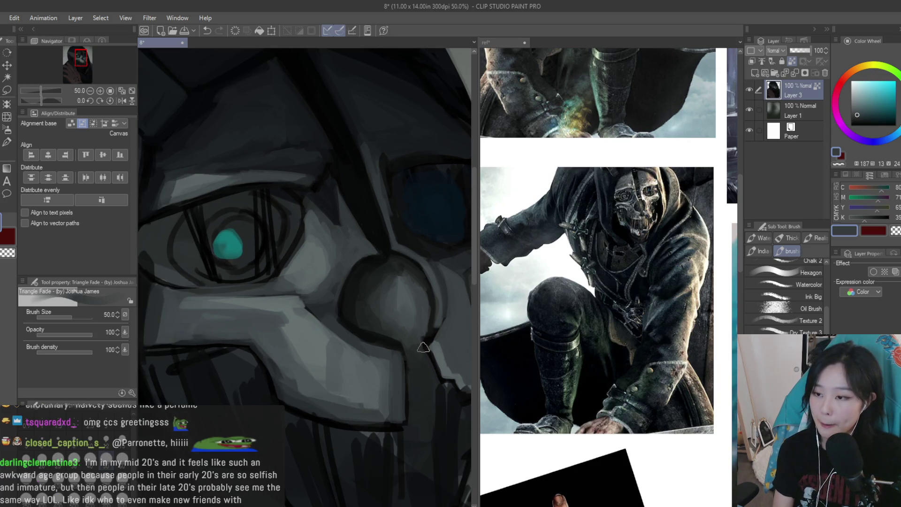
Undo a stray light stroke, set the brush to 25, and darken the lower jaw outline with near-black
{"action": "key", "text": "bracketleft"}
{"action": "key", "text": "bracketleft"}
{"action": "key", "text": "bracketleft"}
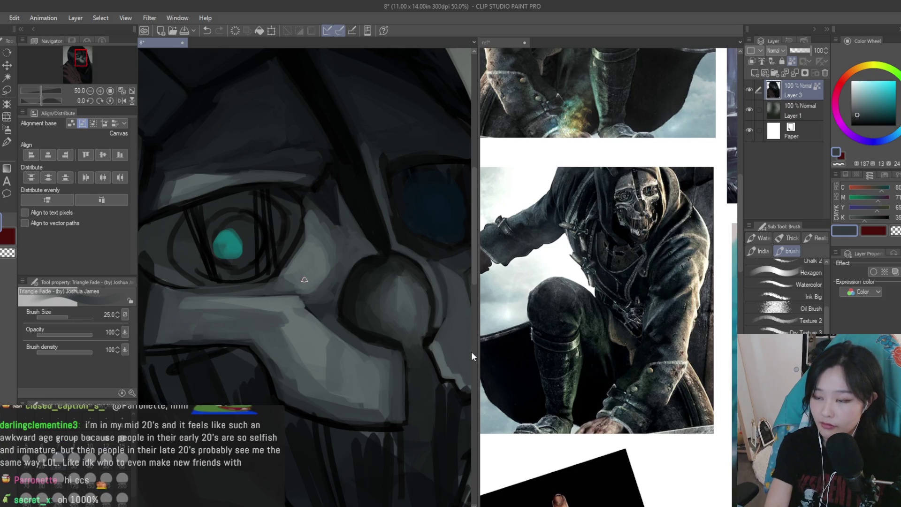
{"action": "key", "text": "ctrl+z"}
{"action": "scroll", "coordinate": [410, 419], "scroll_direction": "up", "scroll_amount": 3}
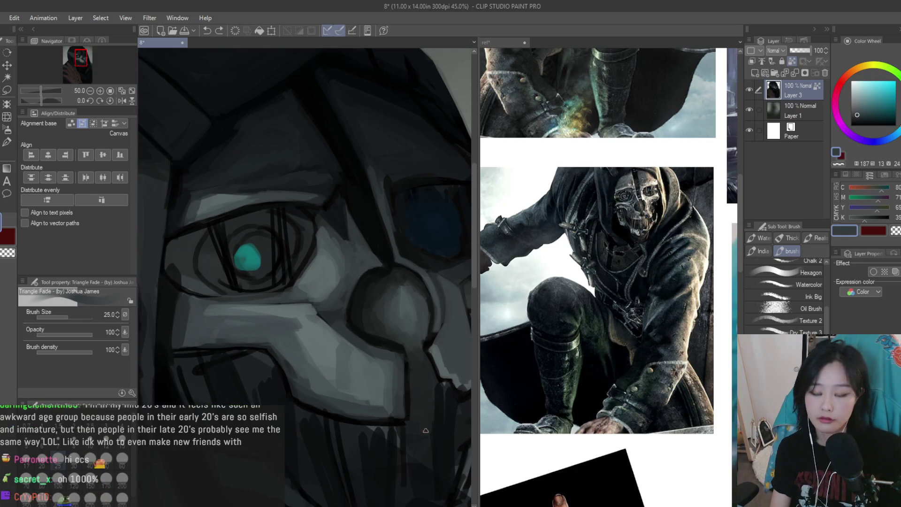
{"action": "left_click", "coordinate": [410, 419], "text": "alt"}
{"action": "left_click_drag", "start_coordinate": [410, 418], "coordinate": [411, 400]}
{"action": "left_click", "coordinate": [427, 311], "text": "alt"}
{"action": "left_click", "coordinate": [403, 286], "text": "alt"}
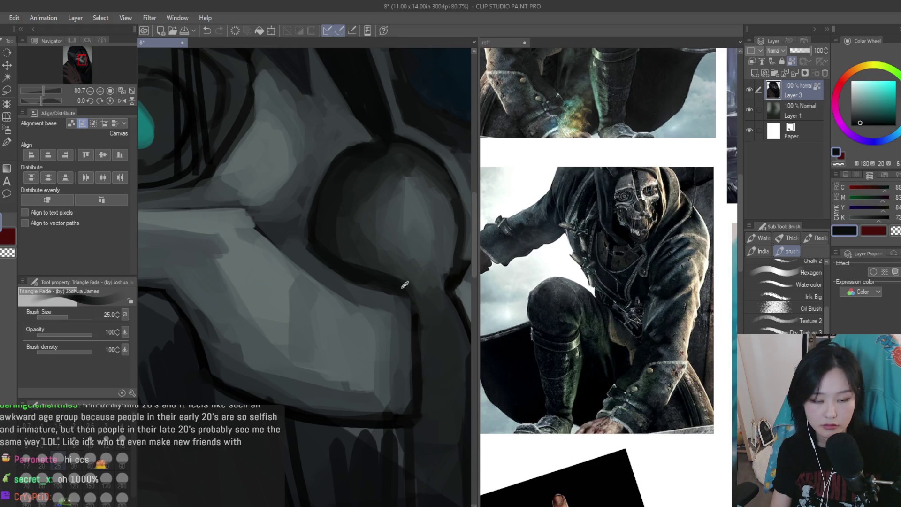
{"action": "left_click", "coordinate": [405, 323], "text": "alt"}
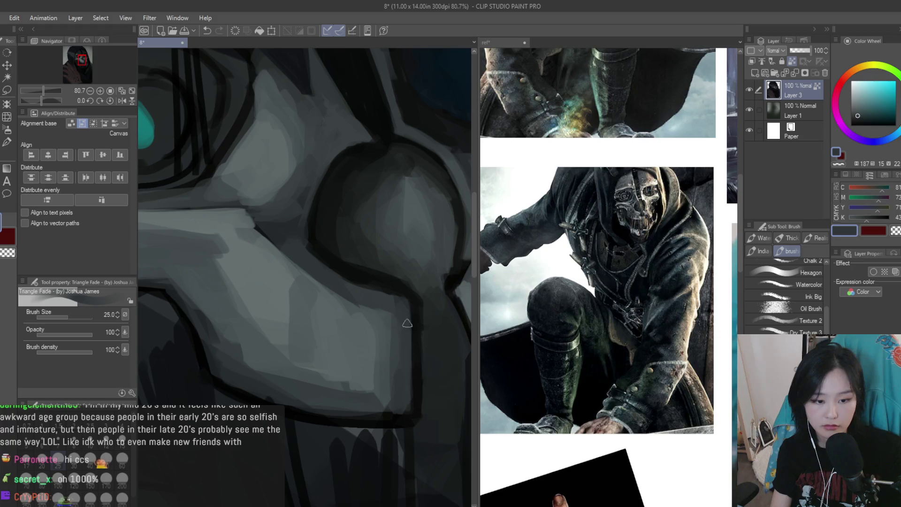
{"action": "left_click", "coordinate": [407, 412], "text": "alt"}
{"action": "left_click_drag", "start_coordinate": [398, 415], "coordinate": [370, 424]}
{"action": "scroll", "coordinate": [369, 413], "scroll_direction": "down", "scroll_amount": 1}
{"action": "left_click", "coordinate": [361, 403], "text": "alt"}
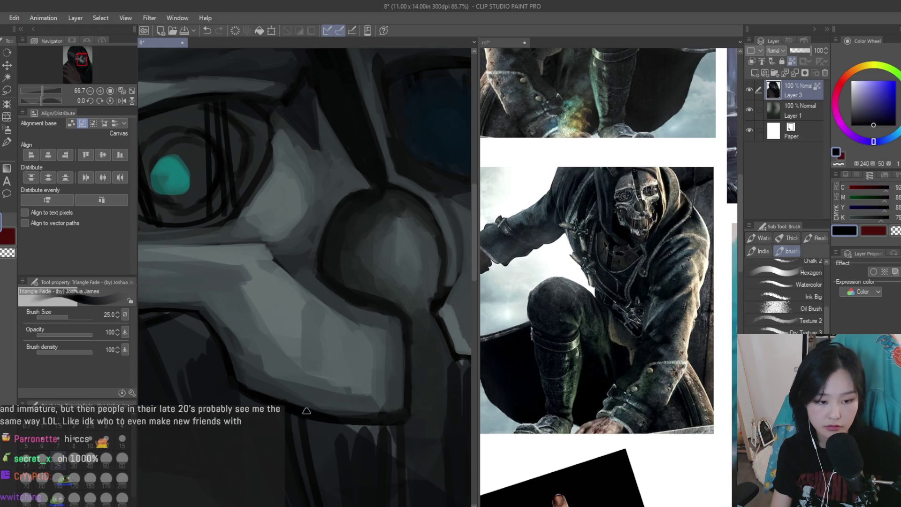
{"action": "scroll", "coordinate": [416, 300], "scroll_direction": "down", "scroll_amount": 2}
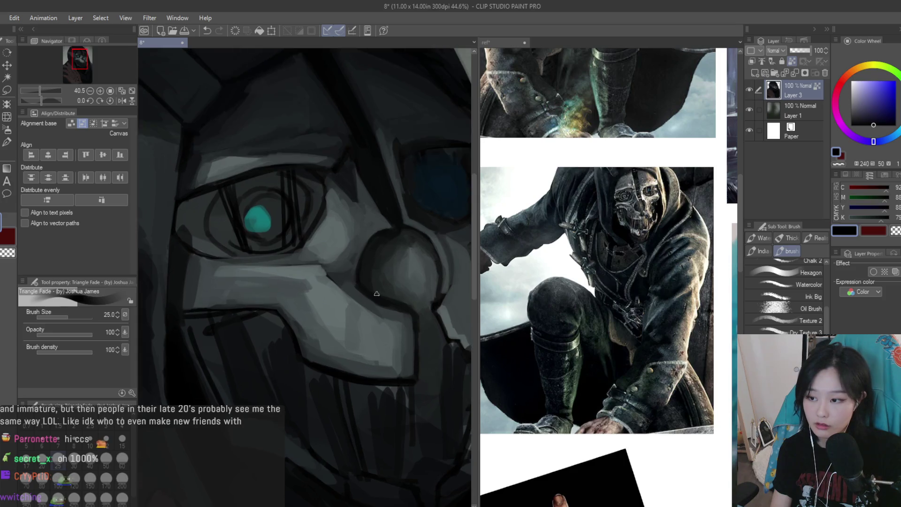
{"action": "scroll", "coordinate": [624, 234], "scroll_direction": "up", "scroll_amount": 1}
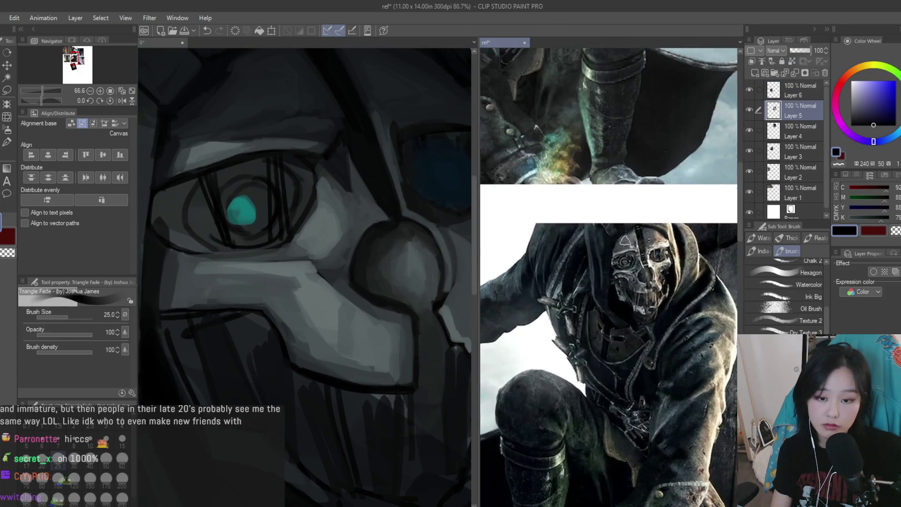
Eyedrop dark grey-blues near the eye to shade the eye socket
{"action": "scroll", "coordinate": [247, 308], "scroll_direction": "up", "scroll_amount": 4}
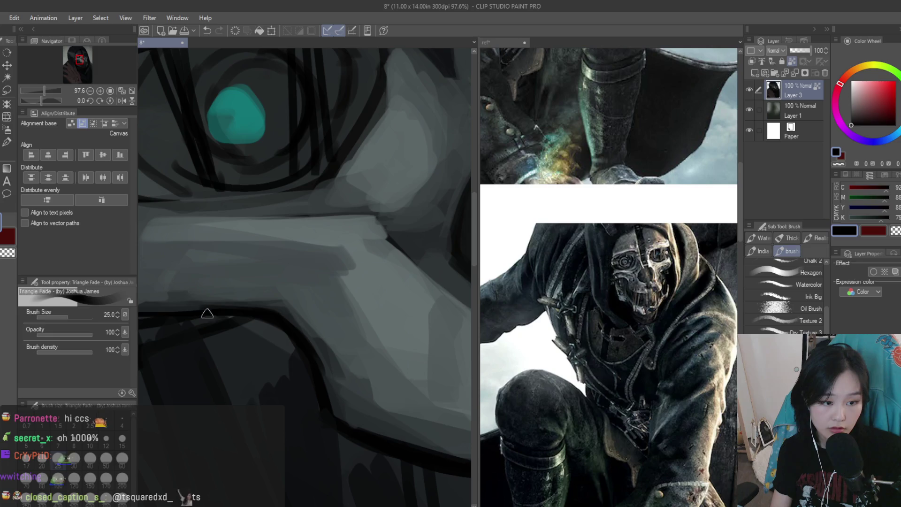
{"action": "left_click", "coordinate": [293, 314], "text": "alt"}
{"action": "left_click", "coordinate": [342, 408], "text": "alt"}
{"action": "left_click", "coordinate": [311, 396], "text": "alt"}
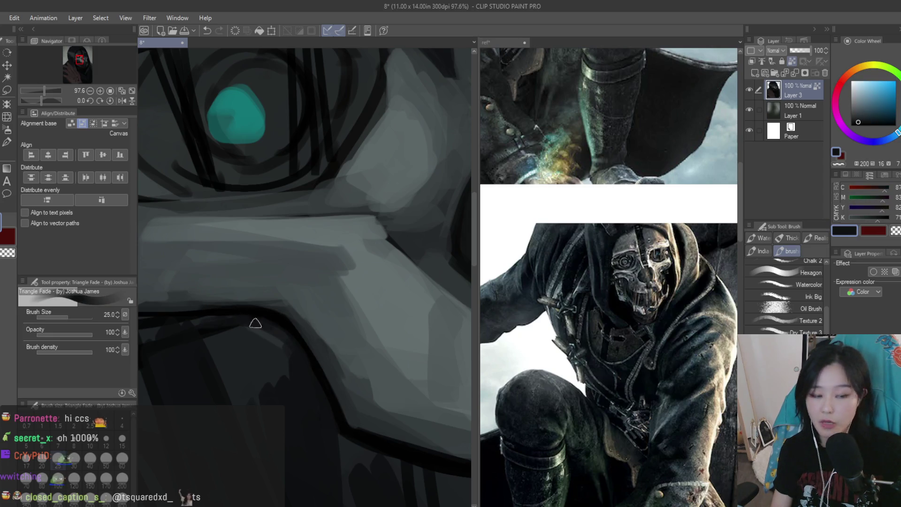
{"action": "scroll", "coordinate": [362, 346], "scroll_direction": "down", "scroll_amount": 4}
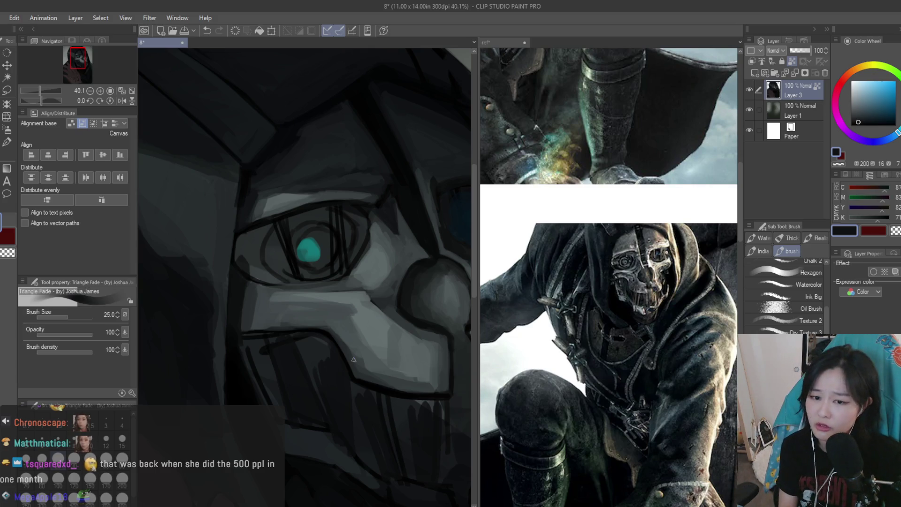
{"action": "scroll", "coordinate": [354, 359], "scroll_direction": "up", "scroll_amount": 3}
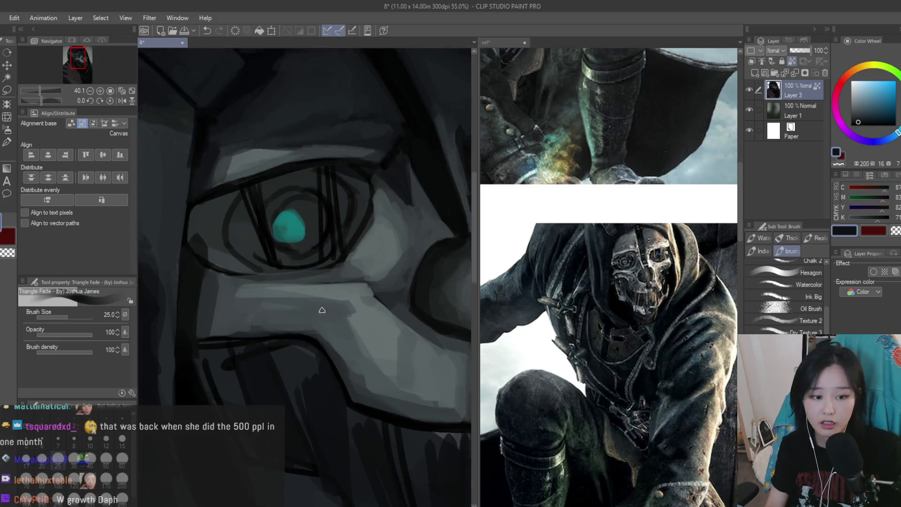
Paint sampled grey onto the cheek plate, enlarge the brush to 40, and eyedrop further greys
{"action": "left_click", "coordinate": [376, 375], "text": "alt"}
{"action": "left_click_drag", "start_coordinate": [376, 375], "coordinate": [397, 416]}
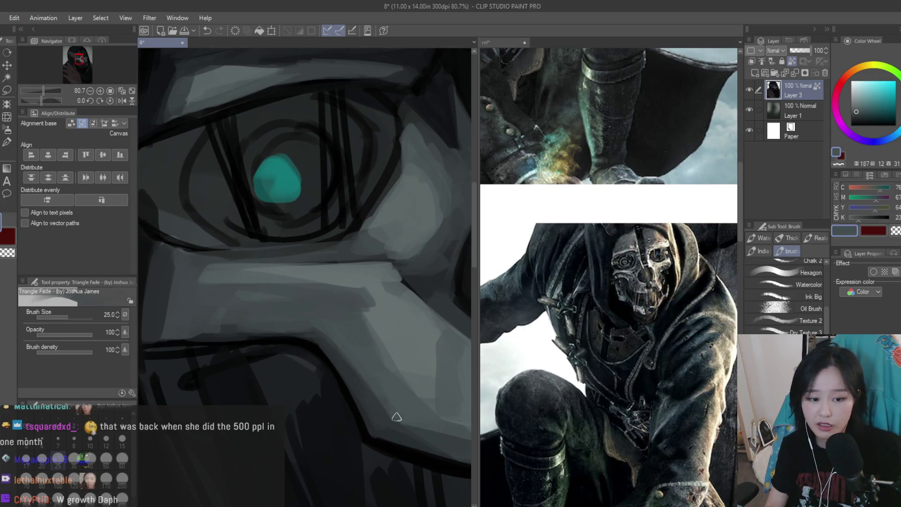
{"action": "key", "text": "bracketright"}
{"action": "key", "text": "bracketright"}
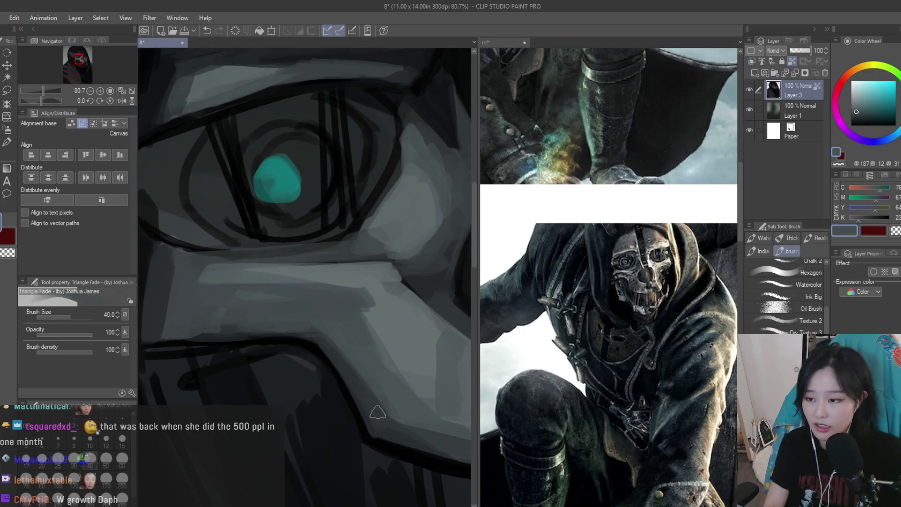
{"action": "left_click", "coordinate": [378, 416], "text": "alt"}
{"action": "scroll", "coordinate": [285, 329], "scroll_direction": "down", "scroll_amount": 1}
{"action": "left_click", "coordinate": [363, 346], "text": "alt"}
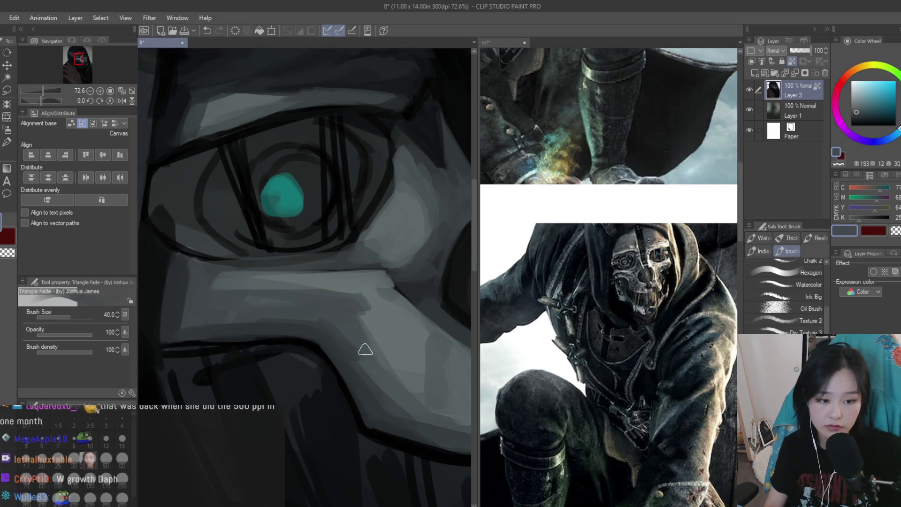
{"action": "left_click", "coordinate": [190, 322], "text": "alt"}
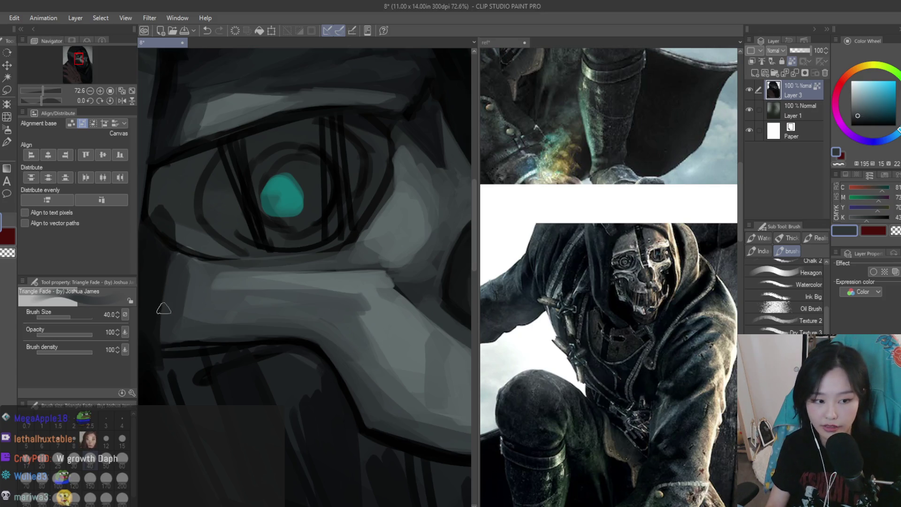
{"action": "left_click", "coordinate": [171, 324], "text": "alt"}
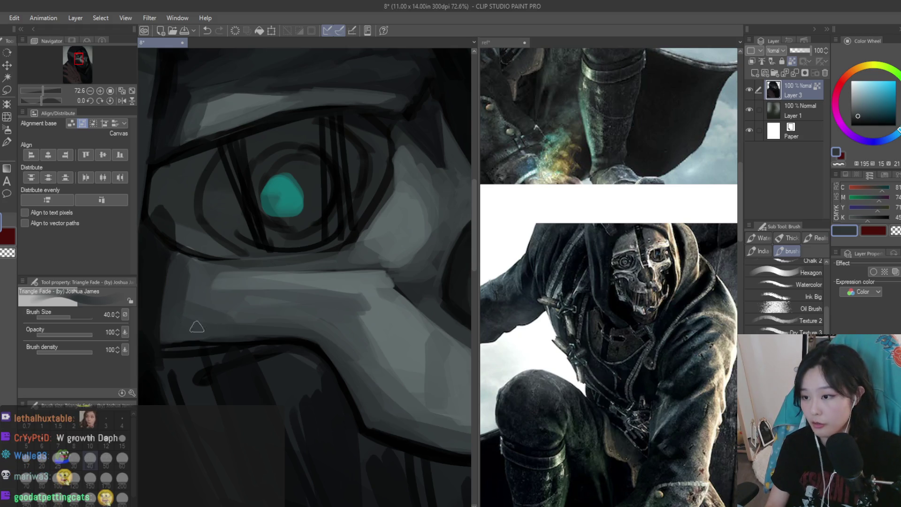
{"action": "scroll", "coordinate": [241, 315], "scroll_direction": "down", "scroll_amount": 1}
{"action": "left_click", "coordinate": [177, 326], "text": "alt"}
{"action": "scroll", "coordinate": [261, 336], "scroll_direction": "down", "scroll_amount": 2}
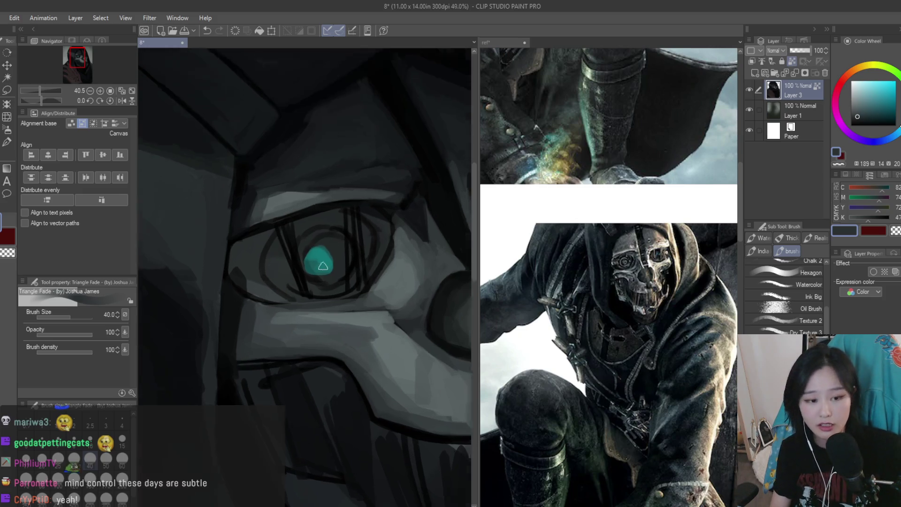
Paint light grey strokes along the lower eyelid
{"action": "scroll", "coordinate": [293, 291], "scroll_direction": "up", "scroll_amount": 3}
{"action": "left_click", "coordinate": [230, 275], "text": "alt"}
{"action": "left_click_drag", "start_coordinate": [207, 258], "coordinate": [238, 267]}
{"action": "scroll", "coordinate": [376, 296], "scroll_direction": "down", "scroll_amount": 5}
{"action": "scroll", "coordinate": [376, 296], "scroll_direction": "up", "scroll_amount": 6}
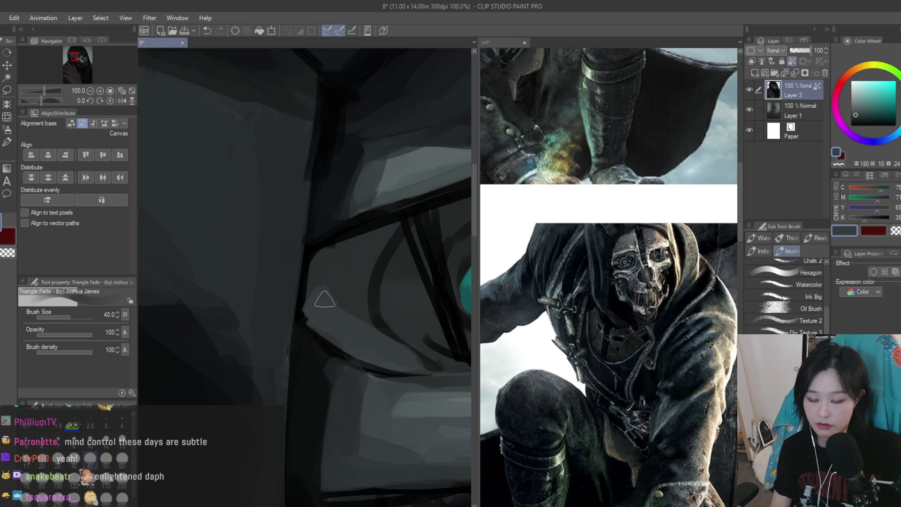
Pick near-black from the hood shadow, shrink the brush to 17, and darken the hood's edge
{"action": "left_click", "coordinate": [321, 265], "text": "alt"}
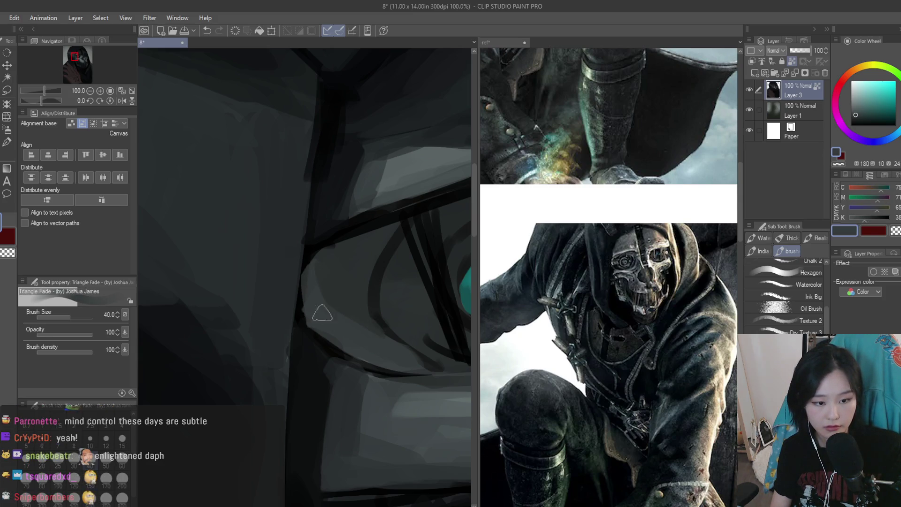
{"action": "left_click", "coordinate": [311, 341], "text": "alt"}
{"action": "key", "text": "bracketleft"}
{"action": "key", "text": "bracketleft"}
{"action": "key", "text": "bracketleft"}
{"action": "left_click_drag", "start_coordinate": [305, 246], "coordinate": [300, 334]}
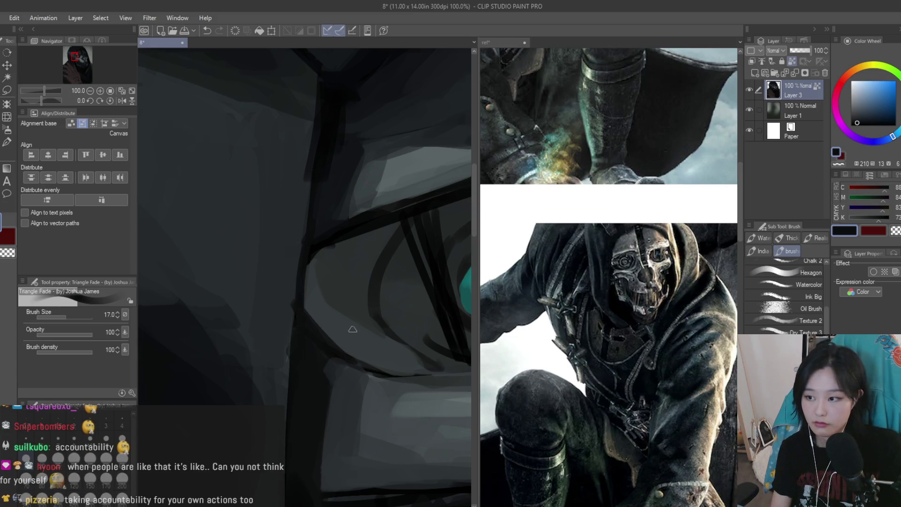
{"action": "scroll", "coordinate": [281, 297], "scroll_direction": "down", "scroll_amount": 5}
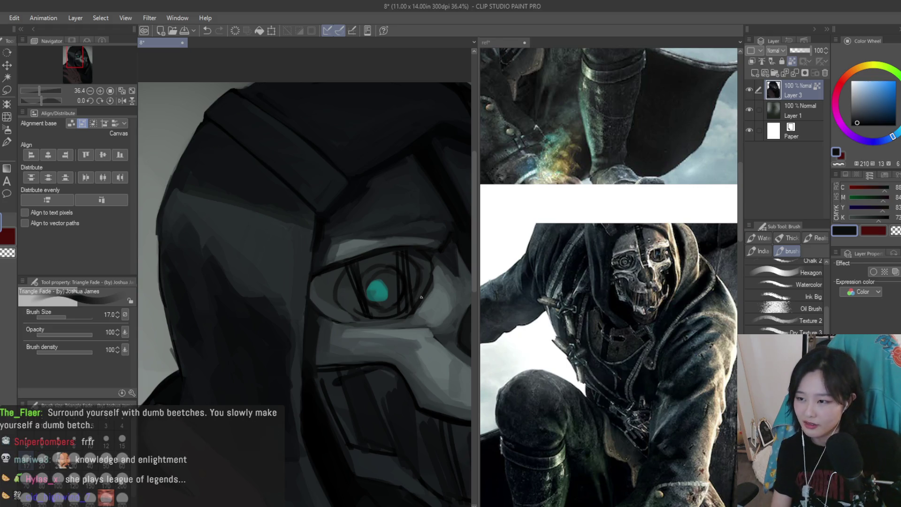
Darken the mask's outer eye corner with near-black strokes sampled from beside the eye
{"action": "scroll", "coordinate": [356, 272], "scroll_direction": "up", "scroll_amount": 3}
{"action": "left_click", "coordinate": [275, 284], "text": "alt"}
{"action": "left_click_drag", "start_coordinate": [280, 282], "coordinate": [261, 328]}
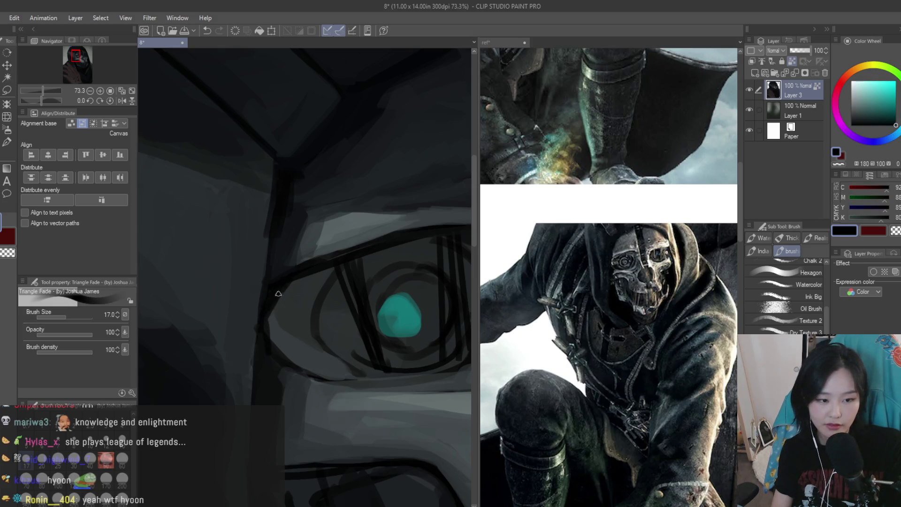
{"action": "left_click", "coordinate": [276, 322], "text": "alt"}
{"action": "left_click", "coordinate": [273, 318], "text": "alt"}
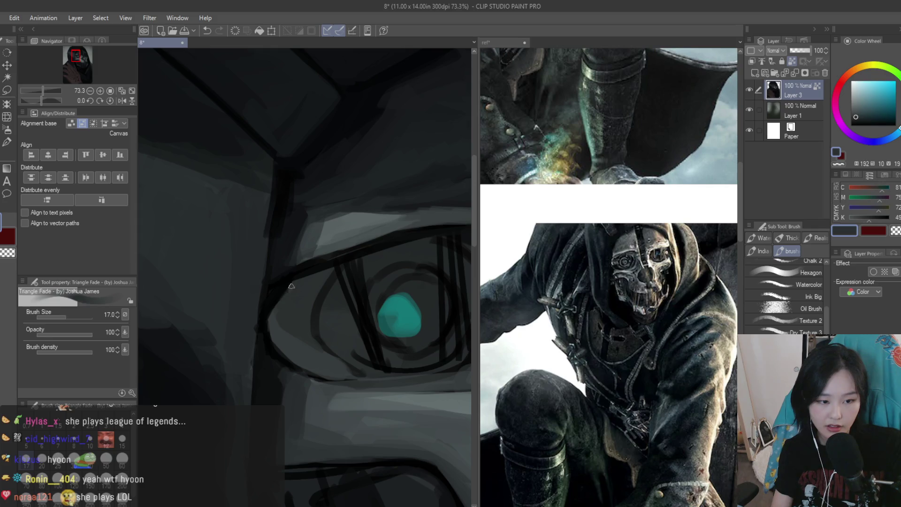
{"action": "left_click_drag", "start_coordinate": [291, 283], "coordinate": [271, 342]}
{"action": "scroll", "coordinate": [331, 261], "scroll_direction": "down", "scroll_amount": 2}
{"action": "scroll", "coordinate": [295, 329], "scroll_direction": "up", "scroll_amount": 1}
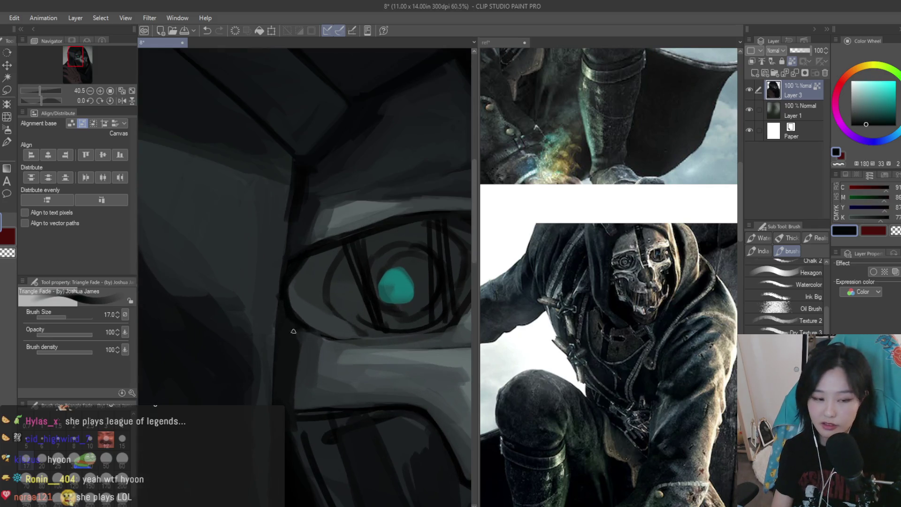
{"action": "left_click", "coordinate": [281, 328], "text": "alt"}
{"action": "scroll", "coordinate": [299, 372], "scroll_direction": "up", "scroll_amount": 1}
{"action": "left_click", "coordinate": [299, 371], "text": "alt"}
{"action": "scroll", "coordinate": [292, 407], "scroll_direction": "down", "scroll_amount": 4}
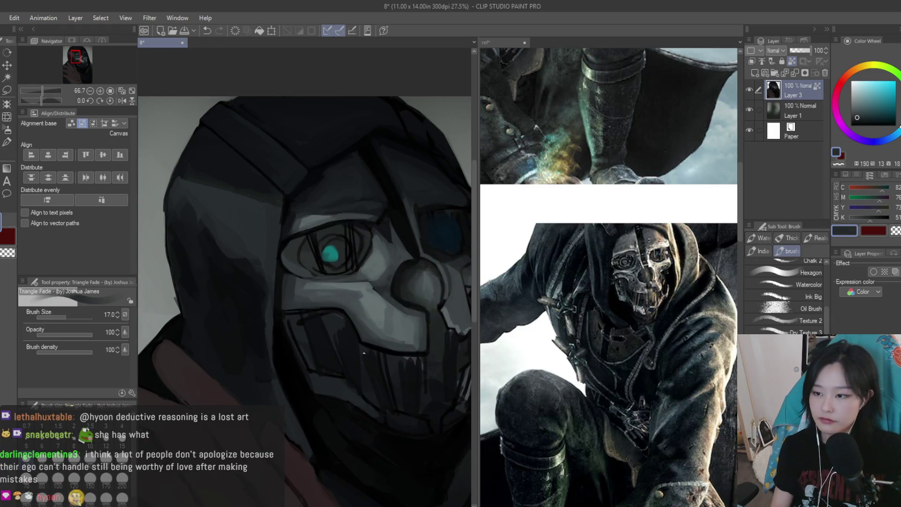
Enlarge the brush to size 30 and sample alternating lighter and darker greys under the eye
{"action": "key", "text": "bracketright"}
{"action": "key", "text": "bracketright"}
{"action": "key", "text": "bracketright"}
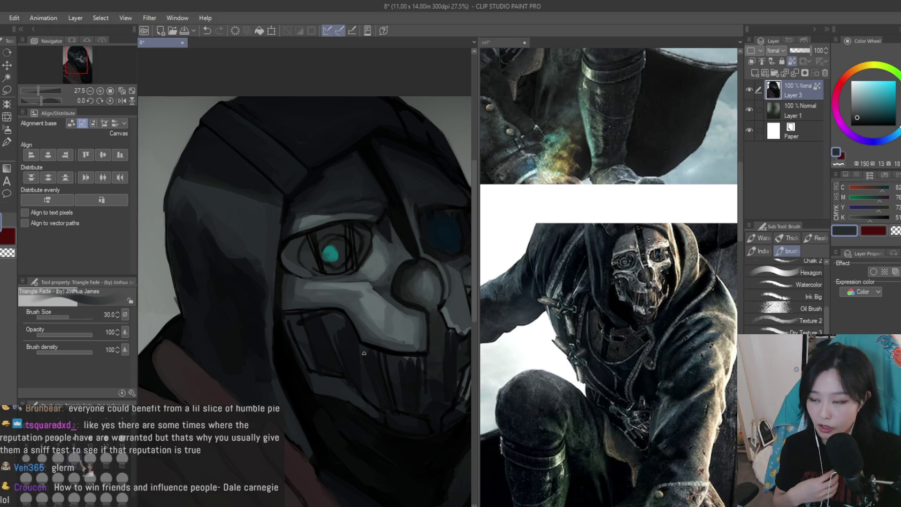
{"action": "scroll", "coordinate": [364, 353], "scroll_direction": "up", "scroll_amount": 4}
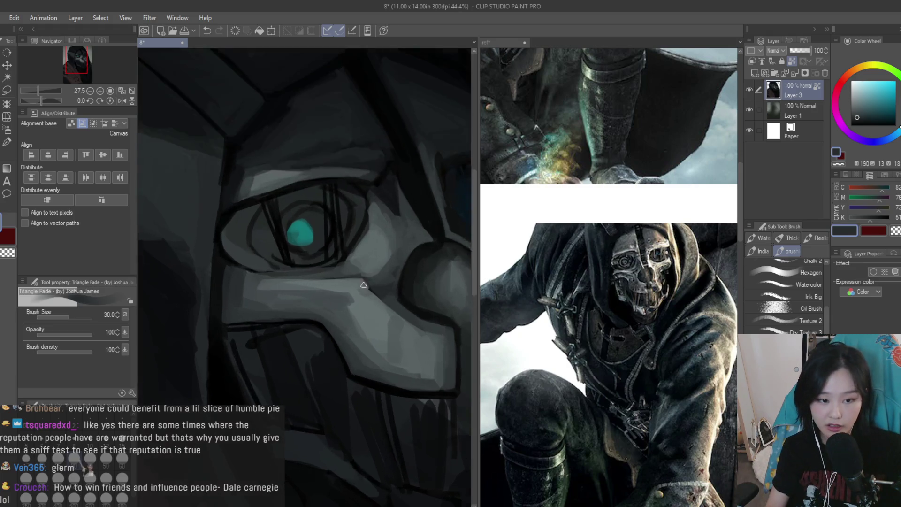
{"action": "left_click", "coordinate": [375, 305], "text": "alt"}
{"action": "left_click", "coordinate": [366, 284], "text": "alt"}
{"action": "left_click", "coordinate": [309, 278], "text": "alt"}
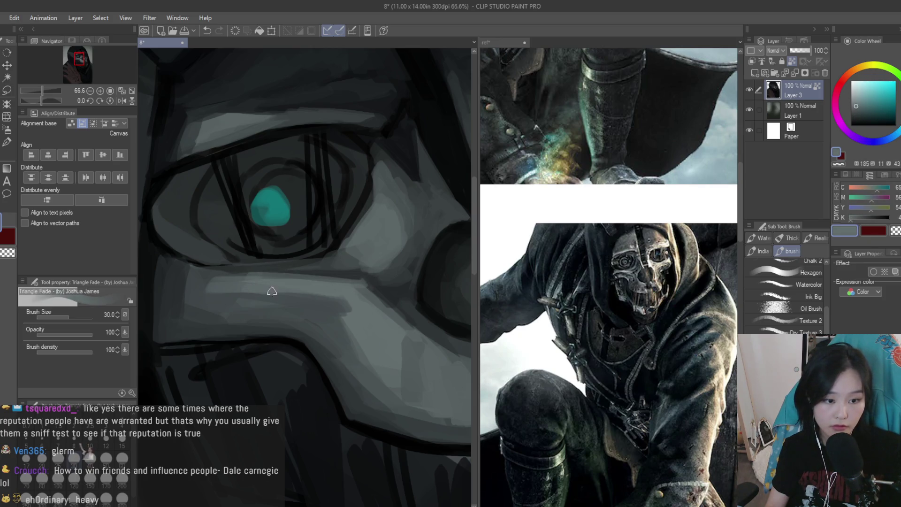
{"action": "left_click", "coordinate": [320, 306], "text": "alt"}
{"action": "left_click", "coordinate": [346, 322], "text": "alt"}
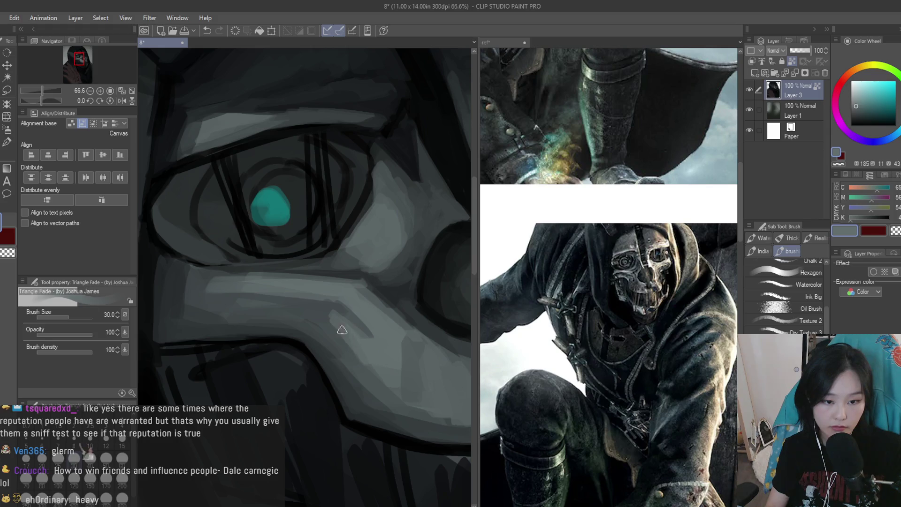
{"action": "left_click", "coordinate": [235, 299], "text": "alt"}
{"action": "left_click", "coordinate": [214, 295], "text": "alt"}
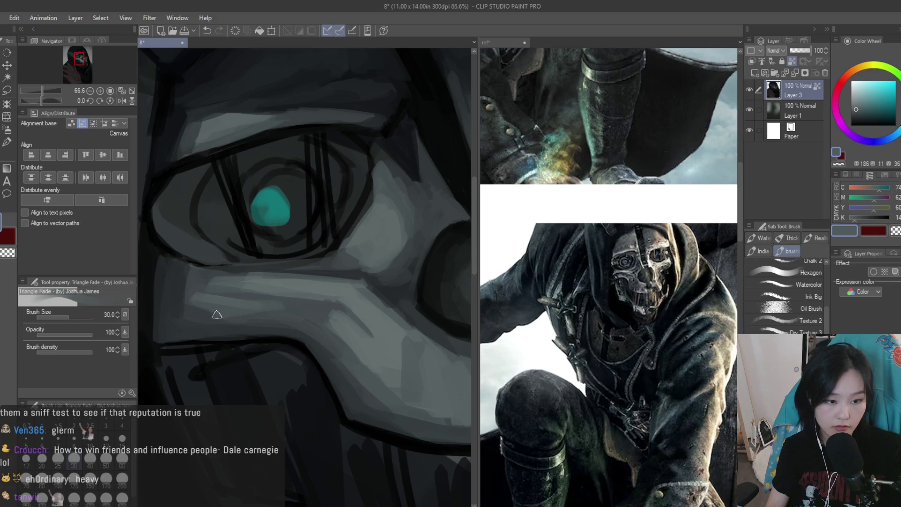
{"action": "left_click", "coordinate": [254, 318], "text": "alt"}
{"action": "scroll", "coordinate": [254, 319], "scroll_direction": "down", "scroll_amount": 7}
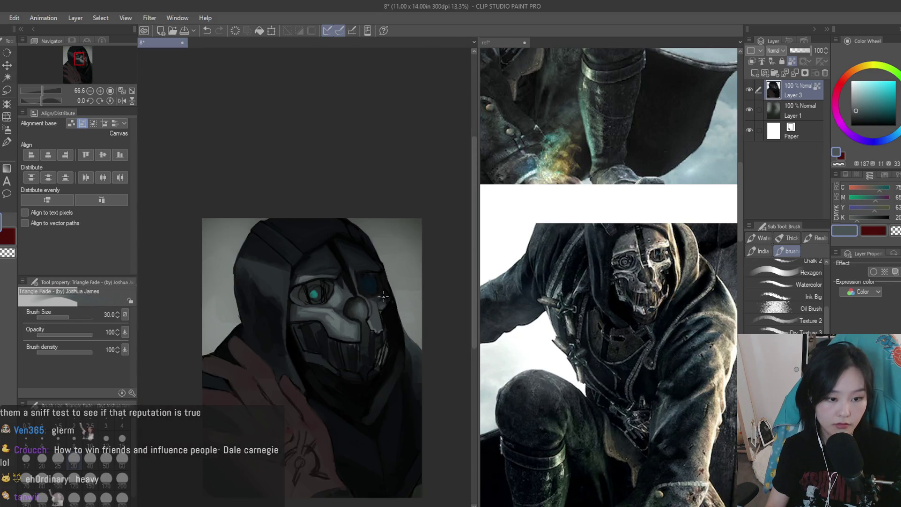
Sample a near-black from the canvas and draw a dark line beneath the eye
{"action": "scroll", "coordinate": [338, 335], "scroll_direction": "up", "scroll_amount": 4}
{"action": "scroll", "coordinate": [339, 334], "scroll_direction": "down", "scroll_amount": 2}
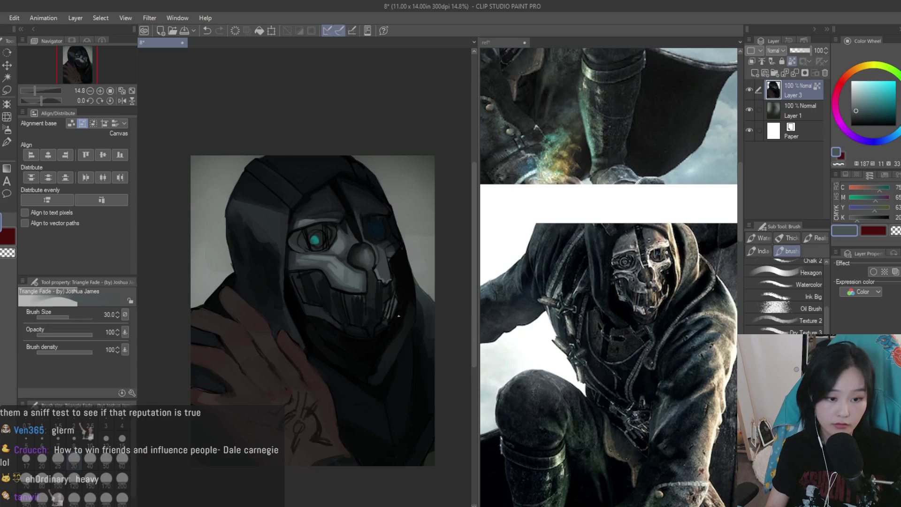
{"action": "scroll", "coordinate": [338, 335], "scroll_direction": "up", "scroll_amount": 5}
{"action": "left_click", "coordinate": [377, 343], "text": "alt"}
{"action": "scroll", "coordinate": [377, 343], "scroll_direction": "up", "scroll_amount": 1}
{"action": "scroll", "coordinate": [356, 399], "scroll_direction": "down", "scroll_amount": 3}
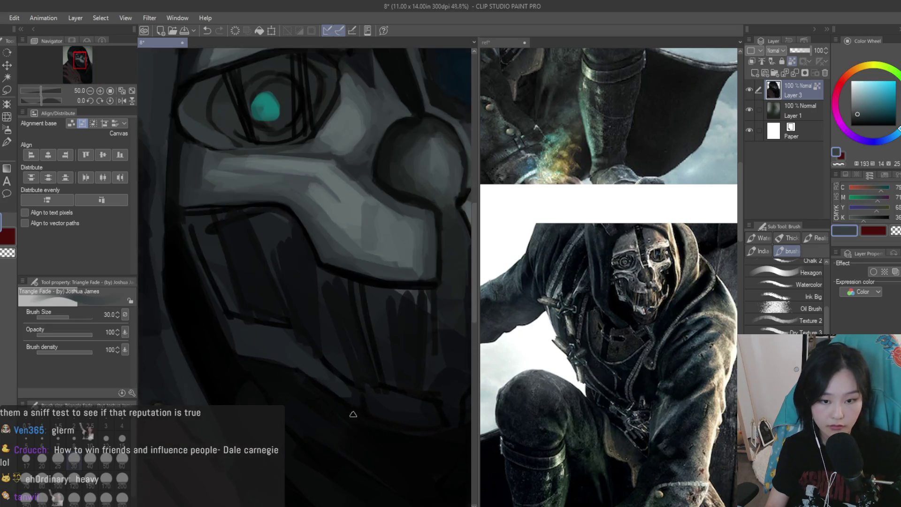
{"action": "left_click", "coordinate": [322, 351], "text": "alt"}
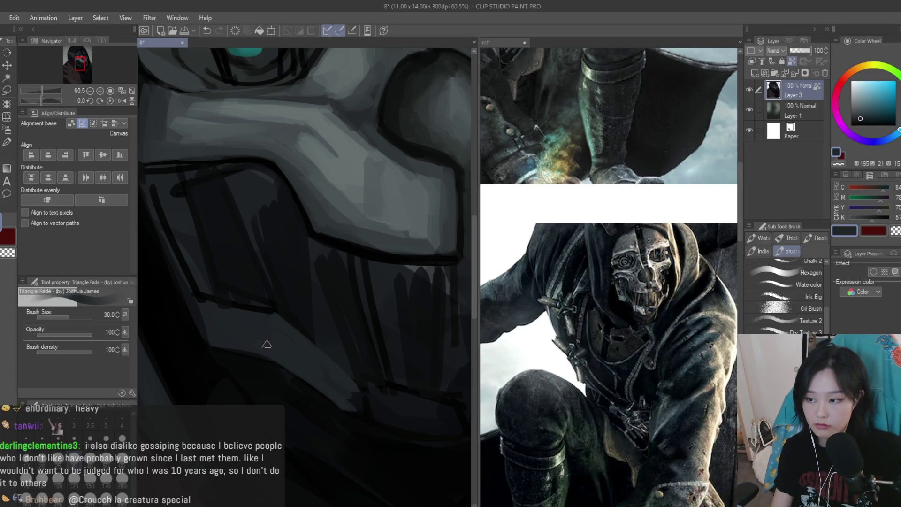
{"action": "scroll", "coordinate": [244, 305], "scroll_direction": "down", "scroll_amount": 1}
{"action": "left_click", "coordinate": [222, 260], "text": "alt"}
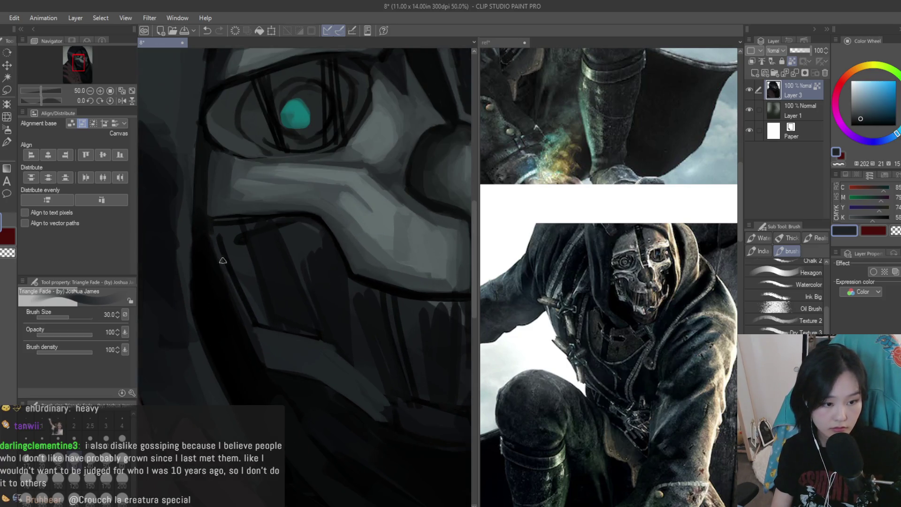
{"action": "scroll", "coordinate": [415, 452], "scroll_direction": "down", "scroll_amount": 1}
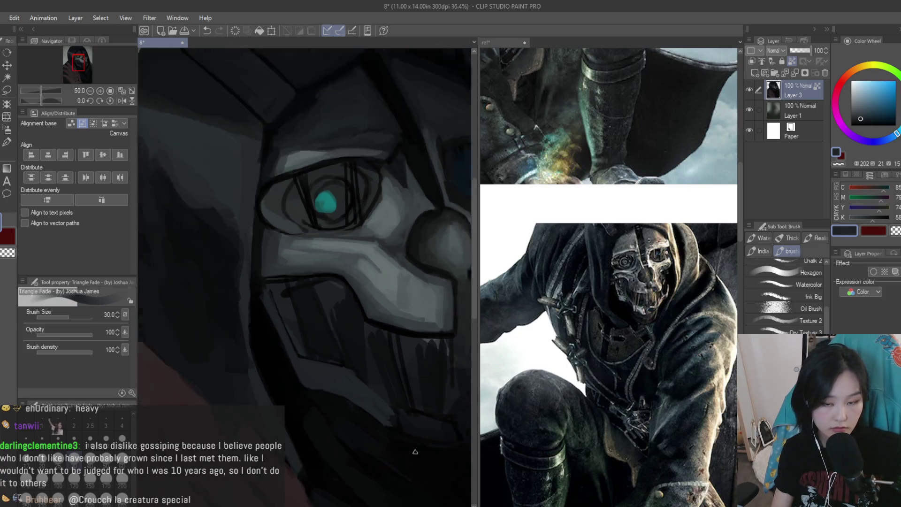
{"action": "scroll", "coordinate": [415, 452], "scroll_direction": "up", "scroll_amount": 1}
{"action": "left_click", "coordinate": [411, 434], "text": "alt"}
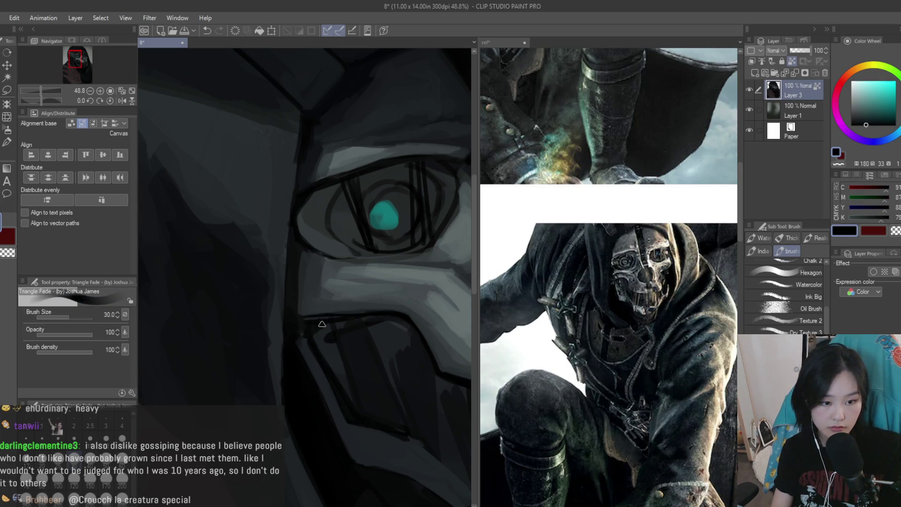
{"action": "left_click_drag", "start_coordinate": [290, 283], "coordinate": [375, 276]}
Add a light-grey band below the eye line and restroke the dark line
{"action": "scroll", "coordinate": [308, 280], "scroll_direction": "up", "scroll_amount": 1}
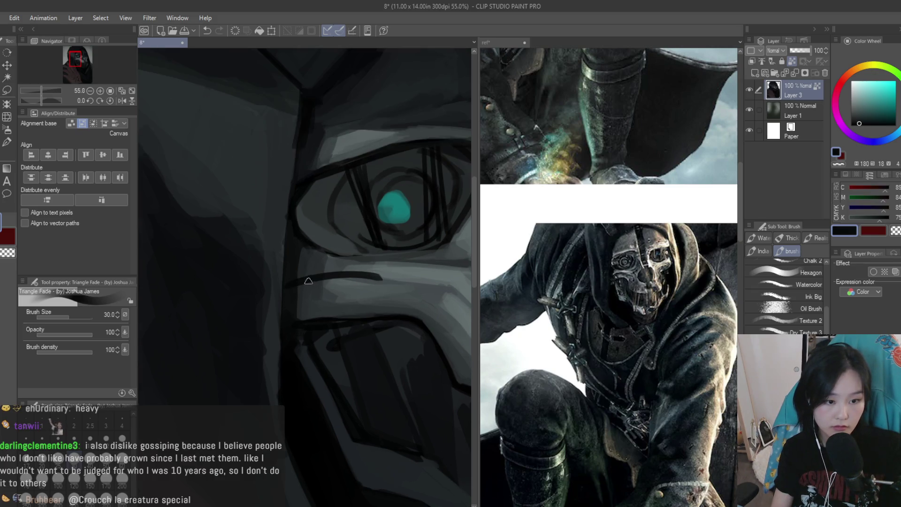
{"action": "left_click", "coordinate": [310, 287], "text": "alt"}
{"action": "scroll", "coordinate": [310, 284], "scroll_direction": "up", "scroll_amount": 1}
{"action": "left_click_drag", "start_coordinate": [290, 289], "coordinate": [383, 274]}
{"action": "left_click", "coordinate": [313, 277], "text": "alt"}
{"action": "scroll", "coordinate": [324, 291], "scroll_direction": "down", "scroll_amount": 2}
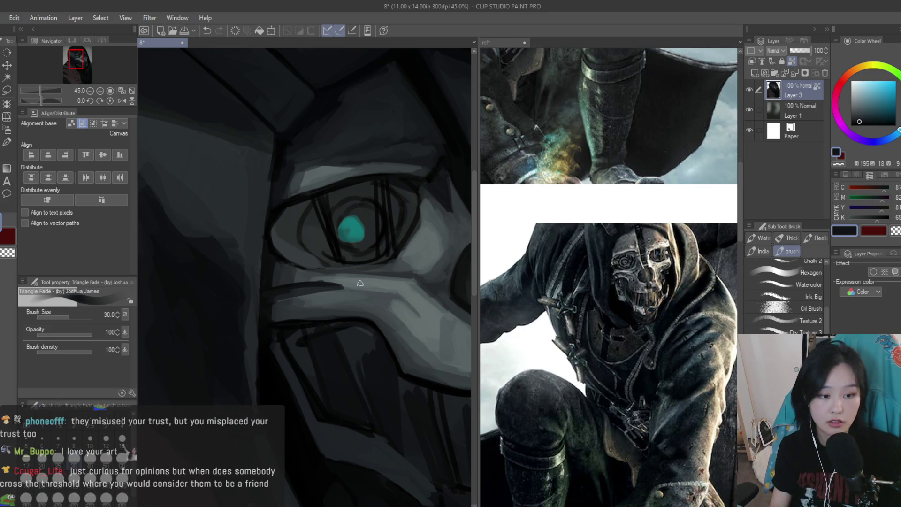
Add near-black strokes under the eye and along the lower eyelid band
{"action": "scroll", "coordinate": [328, 290], "scroll_direction": "up", "scroll_amount": 3}
{"action": "mouse_move", "coordinate": [319, 287]}
{"action": "left_mouse_down"}
{"action": "mouse_move", "coordinate": [382, 291]}
{"action": "mouse_move", "coordinate": [271, 295]}
{"action": "mouse_move", "coordinate": [328, 282]}
{"action": "left_mouse_up"}
{"action": "left_click", "coordinate": [271, 295], "text": "alt"}
{"action": "mouse_move", "coordinate": [211, 288]}
{"action": "left_mouse_down"}
{"action": "mouse_move", "coordinate": [300, 284]}
{"action": "mouse_move", "coordinate": [209, 302]}
{"action": "left_mouse_up"}
{"action": "left_click", "coordinate": [211, 301], "text": "alt"}
{"action": "left_click", "coordinate": [217, 257], "text": "alt"}
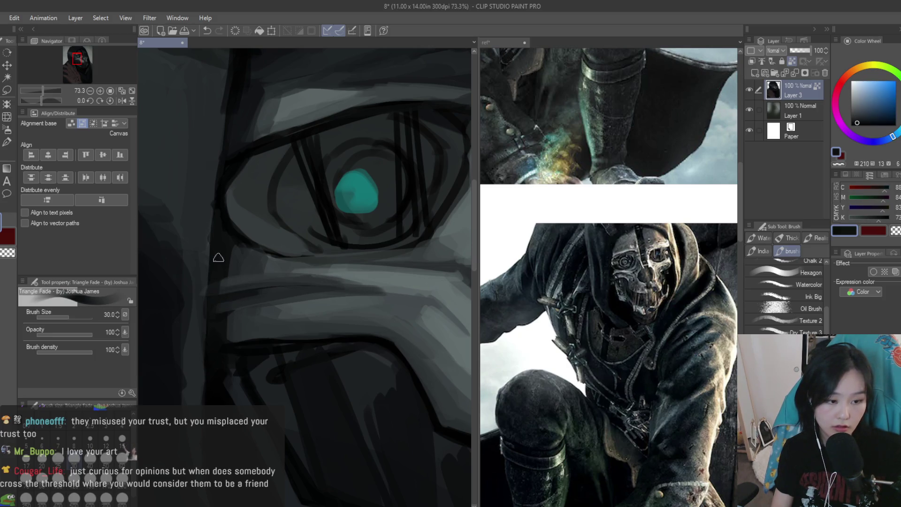
{"action": "left_click", "coordinate": [199, 262], "text": "alt"}
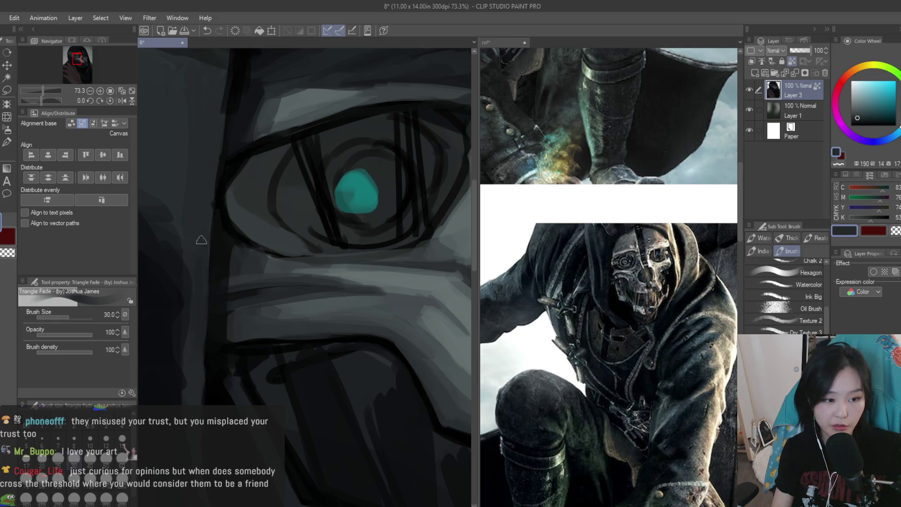
Paint lighter grey strokes along the lower eyelid band and darken the band beneath
{"action": "scroll", "coordinate": [320, 329], "scroll_direction": "down", "scroll_amount": 2}
{"action": "left_click", "coordinate": [359, 355], "text": "alt"}
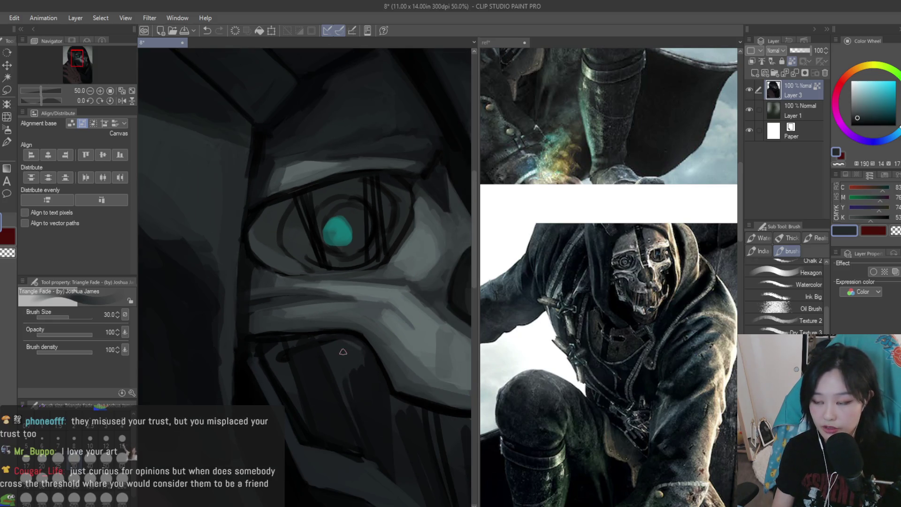
{"action": "scroll", "coordinate": [300, 280], "scroll_direction": "up", "scroll_amount": 1}
{"action": "left_click", "coordinate": [256, 287], "text": "alt"}
{"action": "mouse_move", "coordinate": [263, 287]}
{"action": "left_mouse_down"}
{"action": "mouse_move", "coordinate": [328, 288]}
{"action": "mouse_move", "coordinate": [222, 277]}
{"action": "mouse_move", "coordinate": [197, 284]}
{"action": "mouse_move", "coordinate": [337, 288]}
{"action": "mouse_move", "coordinate": [220, 300]}
{"action": "left_mouse_up"}
{"action": "left_click", "coordinate": [197, 281], "text": "alt"}
{"action": "left_click", "coordinate": [284, 287], "text": "alt"}
{"action": "left_click", "coordinate": [305, 292], "text": "alt"}
{"action": "left_click", "coordinate": [207, 300], "text": "alt"}
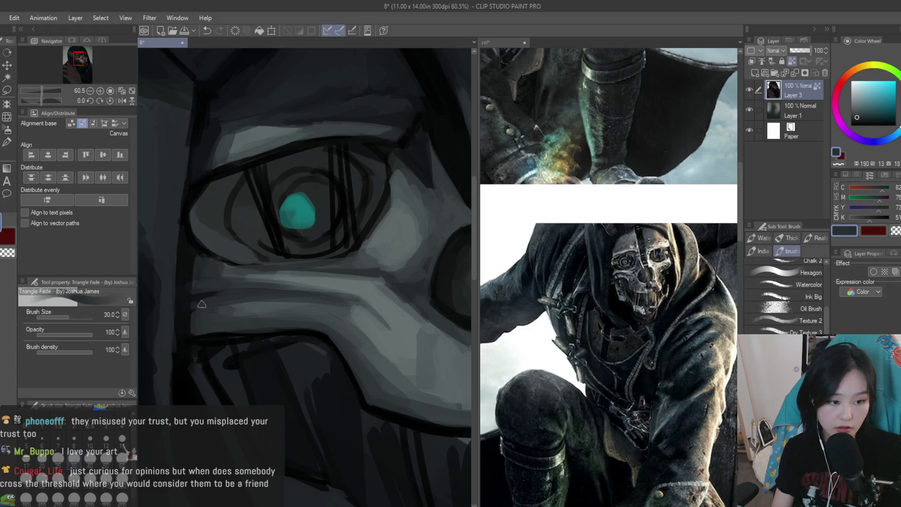
Sample dark and light greys from the mask, then paint a lighter stroke below the eye
{"action": "left_click", "coordinate": [204, 284], "text": "alt"}
{"action": "left_click", "coordinate": [214, 299], "text": "alt"}
{"action": "left_click", "coordinate": [181, 307], "text": "alt"}
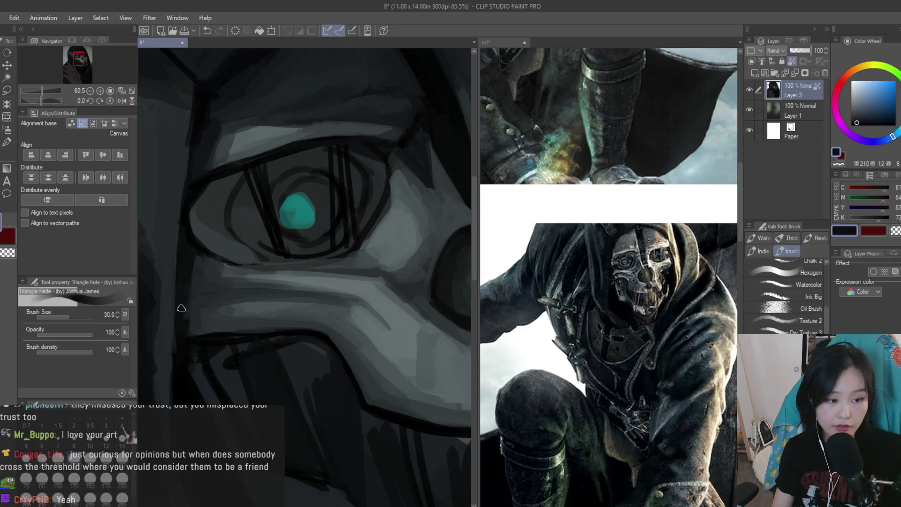
{"action": "scroll", "coordinate": [214, 343], "scroll_direction": "up", "scroll_amount": 1}
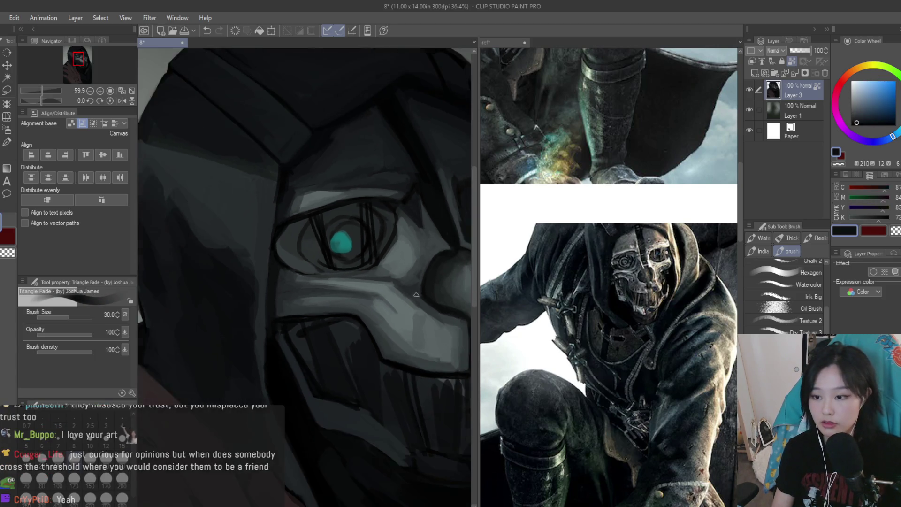
{"action": "left_click", "coordinate": [238, 326], "text": "alt"}
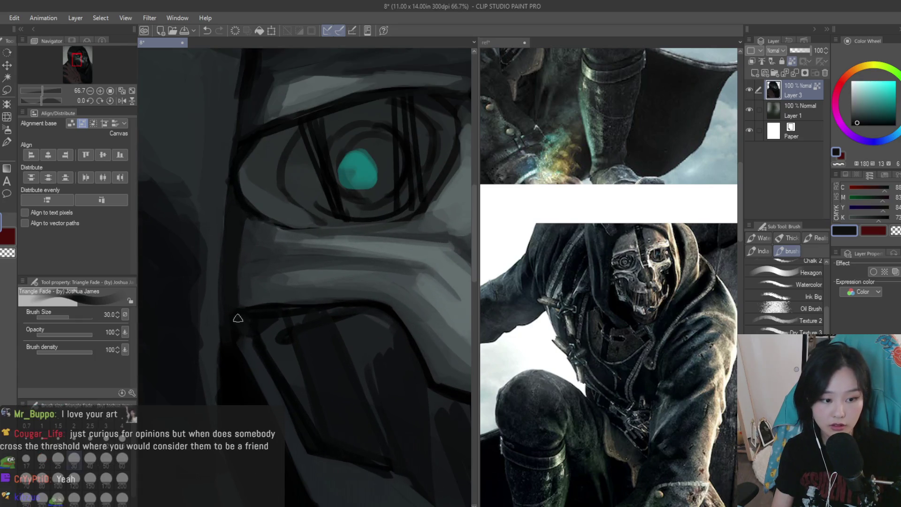
{"action": "left_click", "coordinate": [297, 434], "text": "alt"}
{"action": "scroll", "coordinate": [318, 331], "scroll_direction": "down", "scroll_amount": 3}
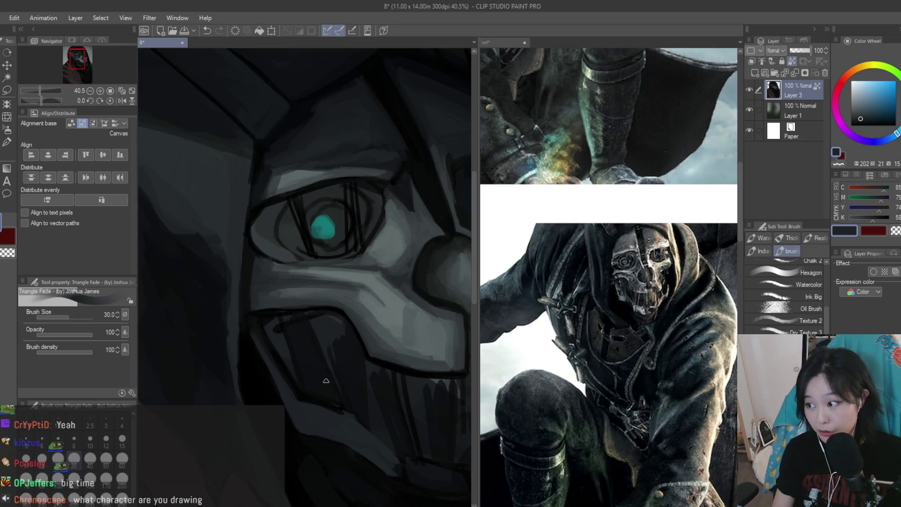
{"action": "scroll", "coordinate": [282, 348], "scroll_direction": "up", "scroll_amount": 2}
{"action": "left_click", "coordinate": [261, 368], "text": "alt"}
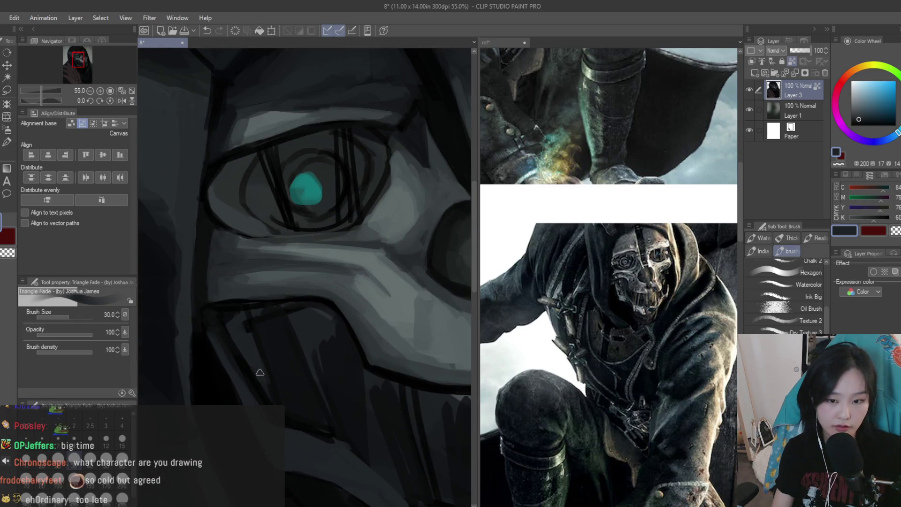
{"action": "left_click", "coordinate": [263, 319], "text": "alt"}
{"action": "scroll", "coordinate": [322, 316], "scroll_direction": "up", "scroll_amount": 1}
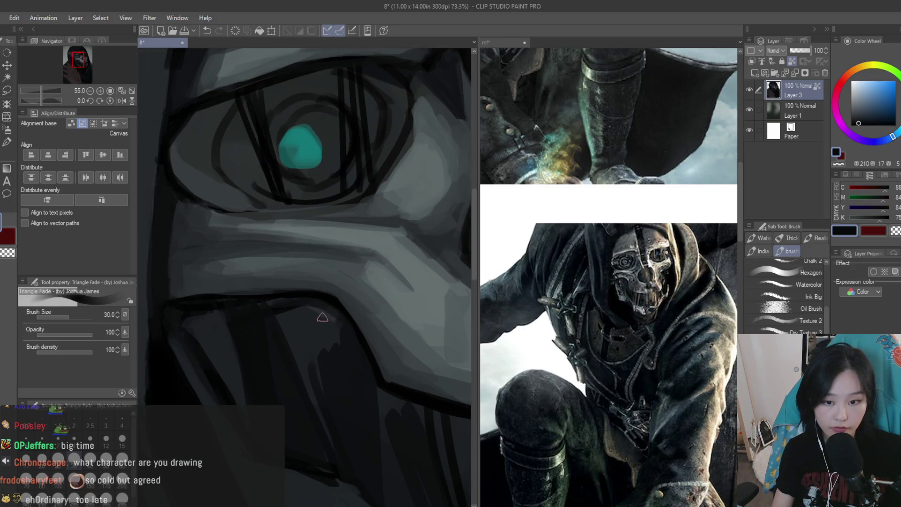
{"action": "left_click", "coordinate": [342, 281], "text": "alt"}
{"action": "mouse_move", "coordinate": [245, 300]}
{"action": "left_mouse_down"}
{"action": "mouse_move", "coordinate": [333, 318]}
{"action": "mouse_move", "coordinate": [280, 312]}
{"action": "mouse_move", "coordinate": [305, 321]}
{"action": "mouse_move", "coordinate": [328, 322]}
{"action": "mouse_move", "coordinate": [311, 305]}
{"action": "mouse_move", "coordinate": [305, 313]}
{"action": "mouse_move", "coordinate": [251, 301]}
{"action": "mouse_move", "coordinate": [311, 291]}
{"action": "mouse_move", "coordinate": [185, 300]}
{"action": "left_mouse_up"}
Darken the mask's lower edge with black and sample a dark grey
{"action": "scroll", "coordinate": [302, 314], "scroll_direction": "up", "scroll_amount": 1}
{"action": "left_click", "coordinate": [337, 302], "text": "alt"}
{"action": "left_click", "coordinate": [352, 299], "text": "alt"}
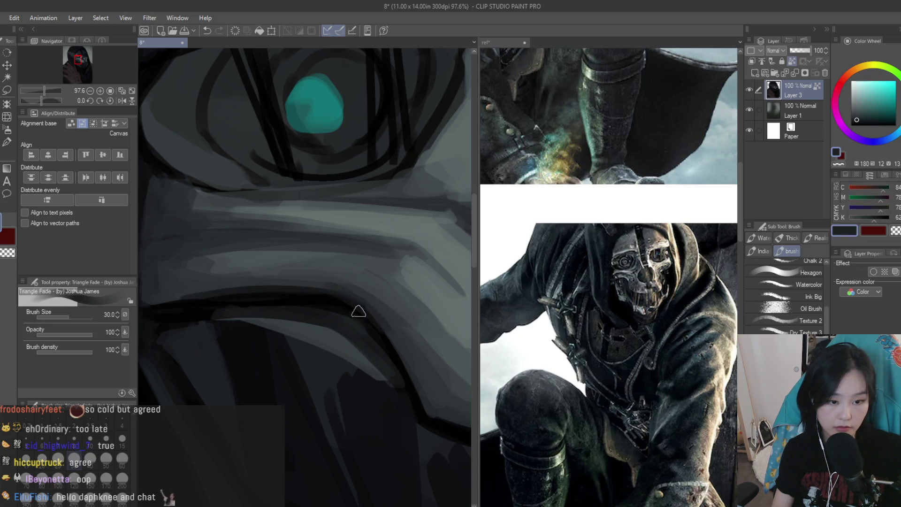
{"action": "scroll", "coordinate": [357, 307], "scroll_direction": "down", "scroll_amount": 6}
{"action": "scroll", "coordinate": [396, 274], "scroll_direction": "up", "scroll_amount": 5}
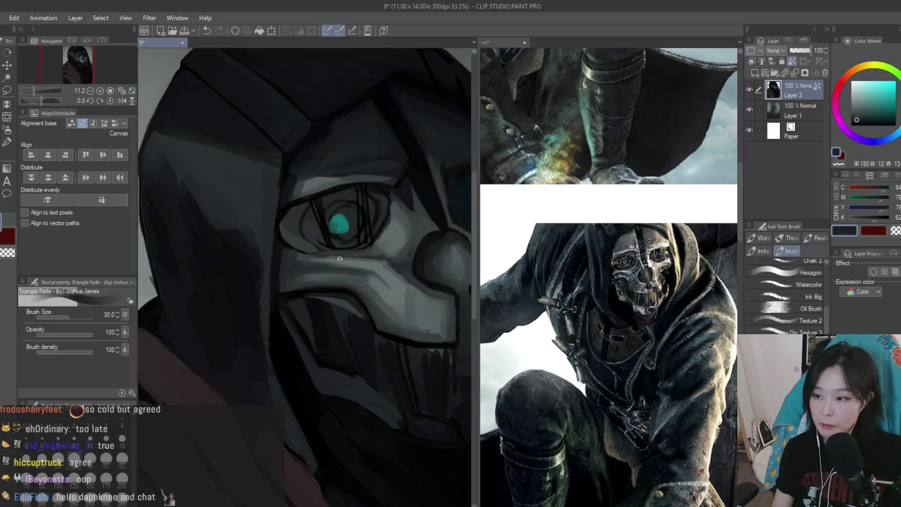
Paint alternating near-black and lighter grey strokes along the mask's lower edge with Triangle Fade
{"action": "left_click", "coordinate": [340, 317], "text": "alt"}
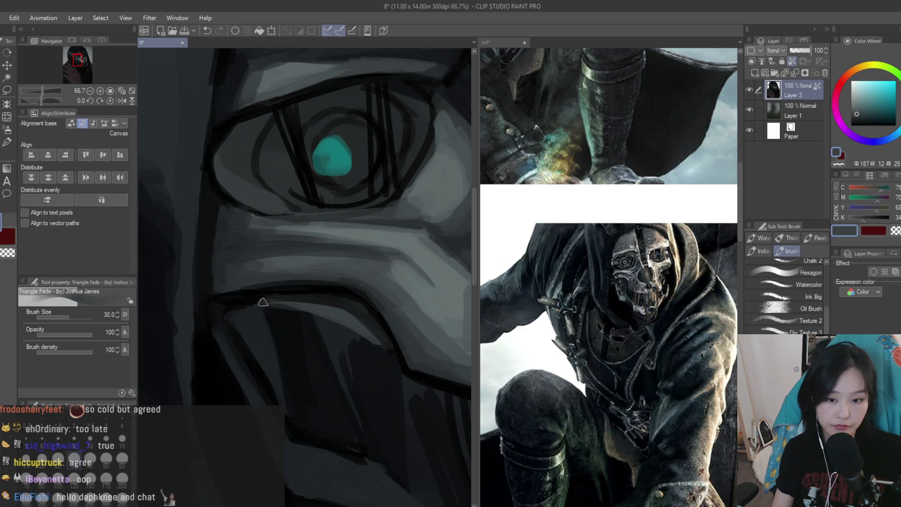
{"action": "left_click_drag", "start_coordinate": [262, 297], "coordinate": [345, 328]}
{"action": "left_click", "coordinate": [384, 347], "text": "alt"}
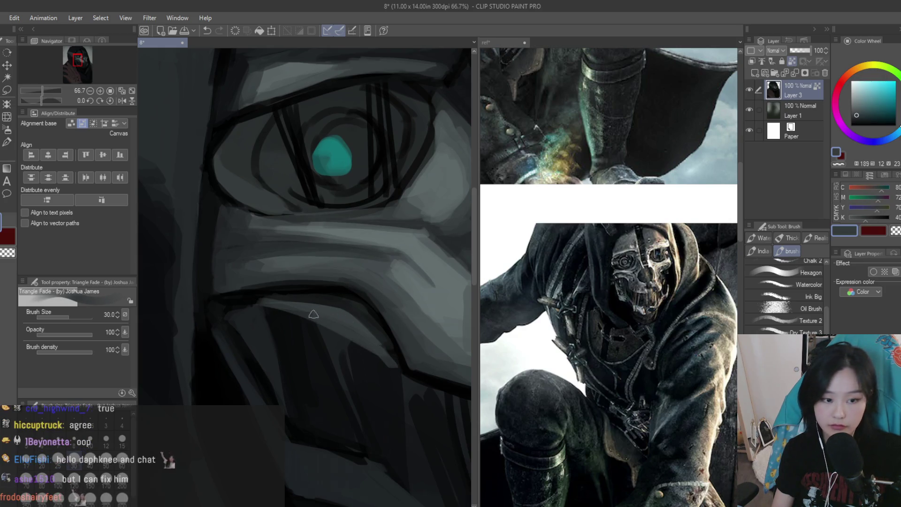
{"action": "left_click", "coordinate": [244, 308], "text": "alt"}
{"action": "left_click", "coordinate": [302, 322], "text": "alt"}
{"action": "mouse_move", "coordinate": [234, 310]}
{"action": "left_mouse_down"}
{"action": "mouse_move", "coordinate": [328, 328]}
{"action": "mouse_move", "coordinate": [394, 368]}
{"action": "left_mouse_up"}
{"action": "left_click", "coordinate": [364, 336], "text": "alt"}
{"action": "left_click_drag", "start_coordinate": [319, 324], "coordinate": [370, 351]}
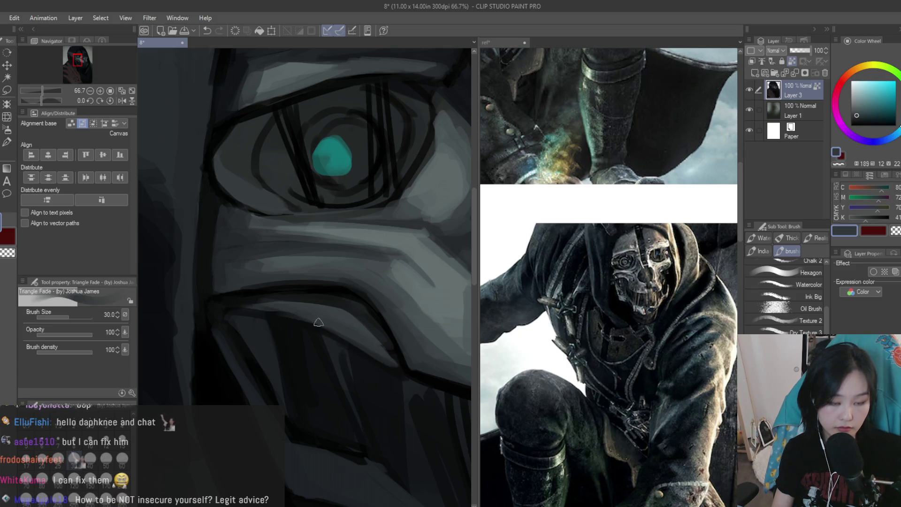
{"action": "left_click", "coordinate": [393, 372], "text": "alt"}
{"action": "left_click", "coordinate": [396, 368], "text": "alt"}
{"action": "mouse_move", "coordinate": [396, 370]}
{"action": "left_mouse_down"}
{"action": "mouse_move", "coordinate": [378, 357]}
{"action": "mouse_move", "coordinate": [388, 346]}
{"action": "mouse_move", "coordinate": [338, 308]}
{"action": "left_mouse_up"}
{"action": "scroll", "coordinate": [302, 259], "scroll_direction": "down", "scroll_amount": 2}
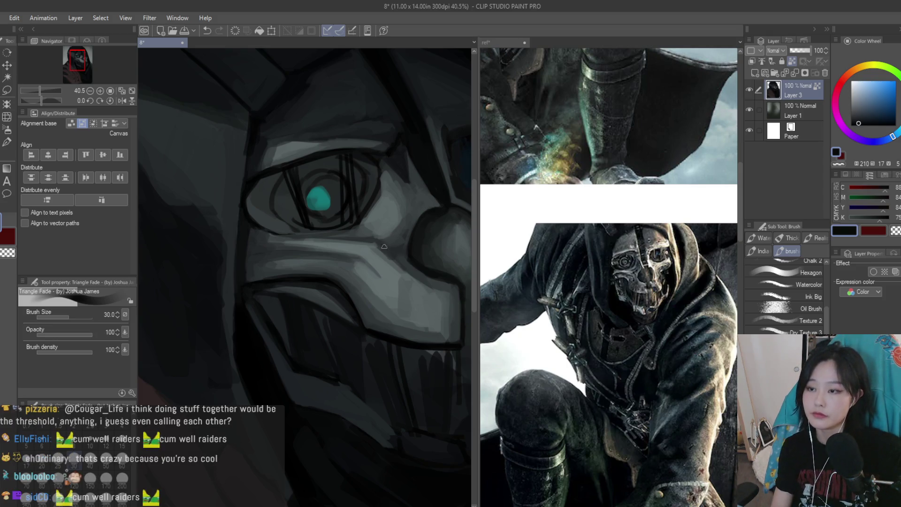
{"action": "scroll", "coordinate": [412, 313], "scroll_direction": "down", "scroll_amount": 2}
{"action": "scroll", "coordinate": [413, 314], "scroll_direction": "up", "scroll_amount": 3}
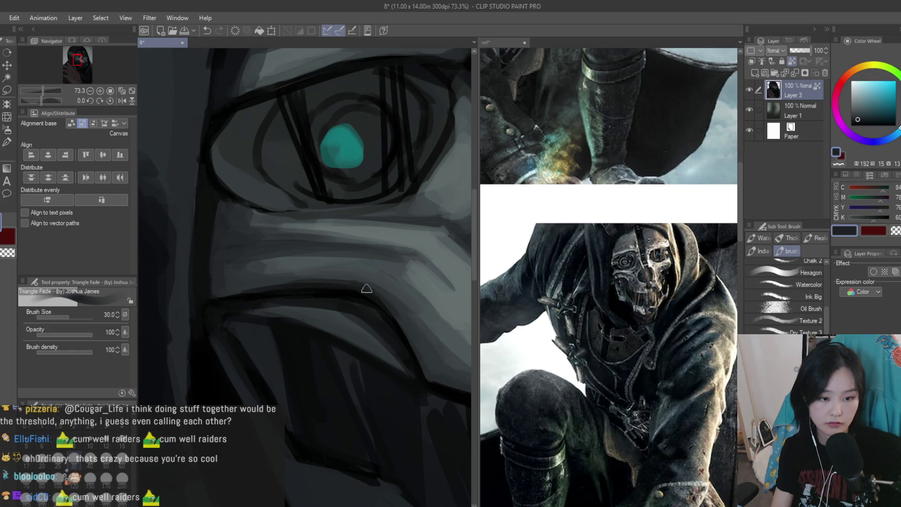
{"action": "left_click", "coordinate": [401, 310], "text": "alt"}
{"action": "left_click", "coordinate": [384, 276], "text": "alt"}
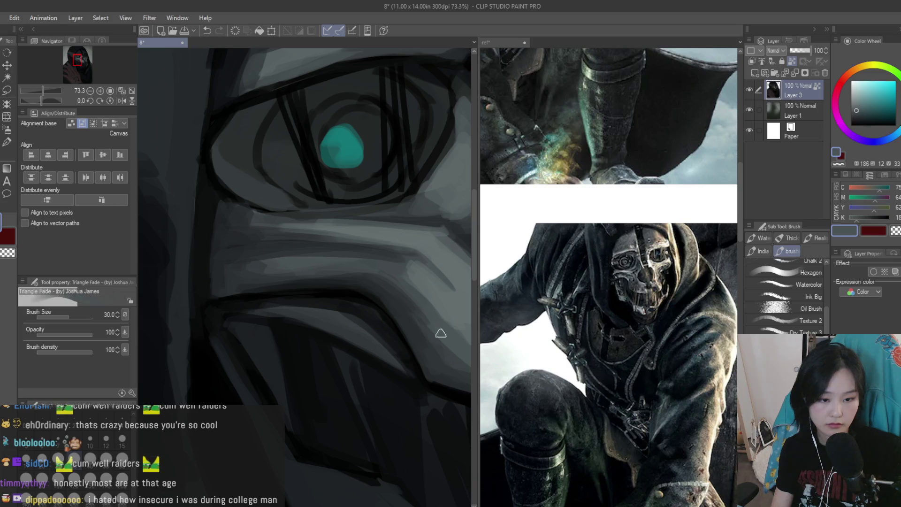
{"action": "left_click", "coordinate": [297, 263], "text": "alt"}
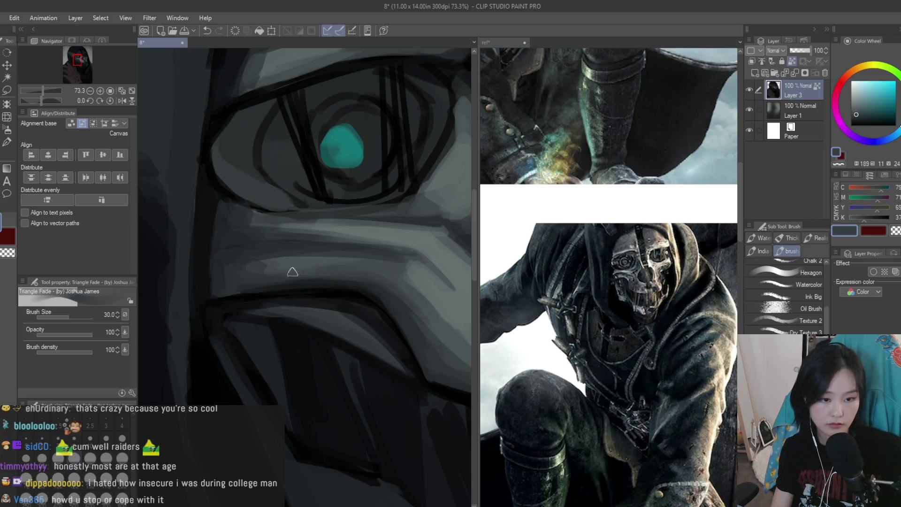
{"action": "scroll", "coordinate": [305, 252], "scroll_direction": "down", "scroll_amount": 3}
{"action": "scroll", "coordinate": [376, 274], "scroll_direction": "up", "scroll_amount": 5}
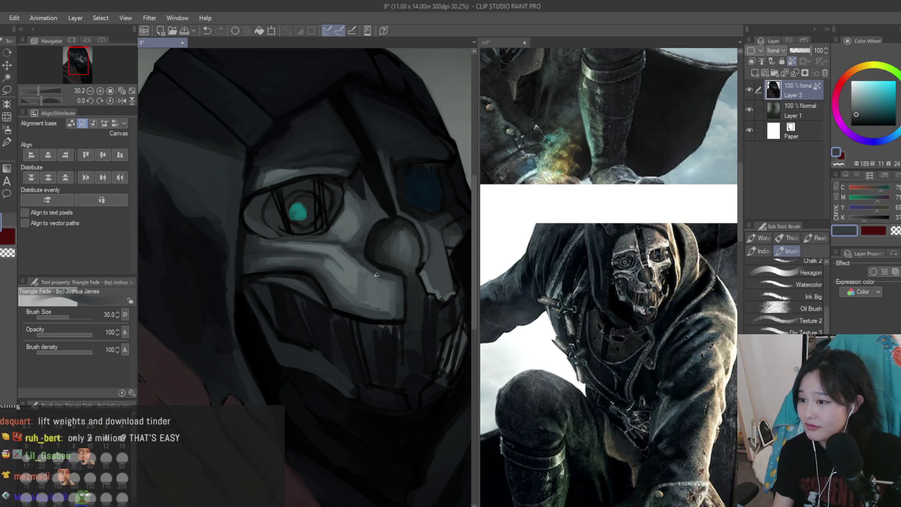
{"action": "scroll", "coordinate": [328, 295], "scroll_direction": "up", "scroll_amount": 6}
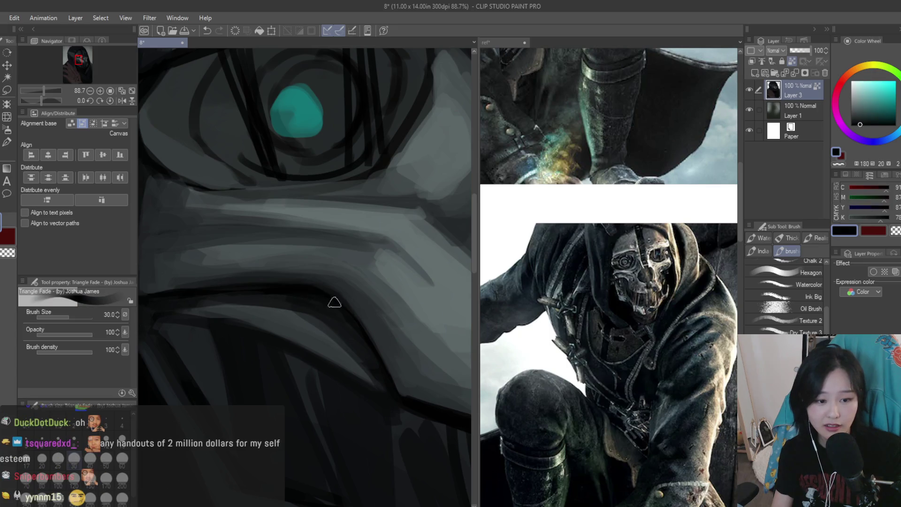
{"action": "scroll", "coordinate": [368, 309], "scroll_direction": "down", "scroll_amount": 1}
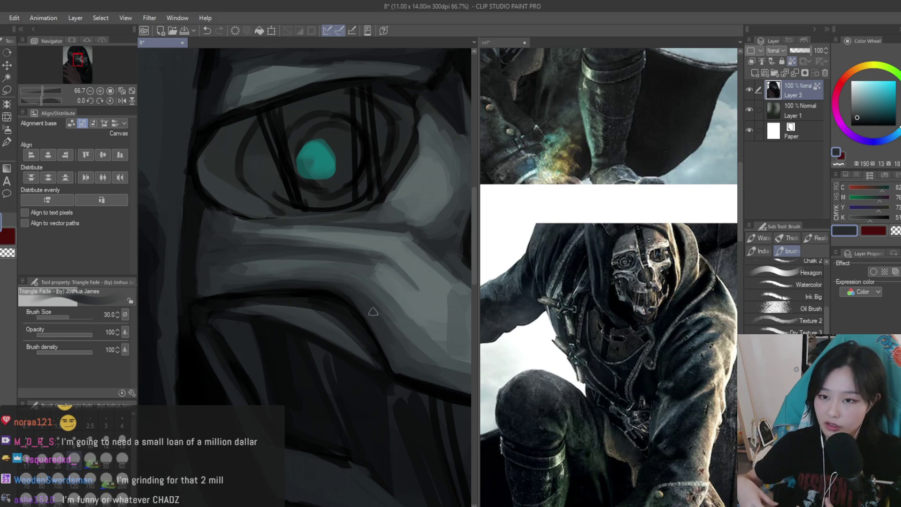
{"action": "scroll", "coordinate": [221, 267], "scroll_direction": "up", "scroll_amount": 3}
{"action": "left_click", "coordinate": [218, 271], "text": "alt"}
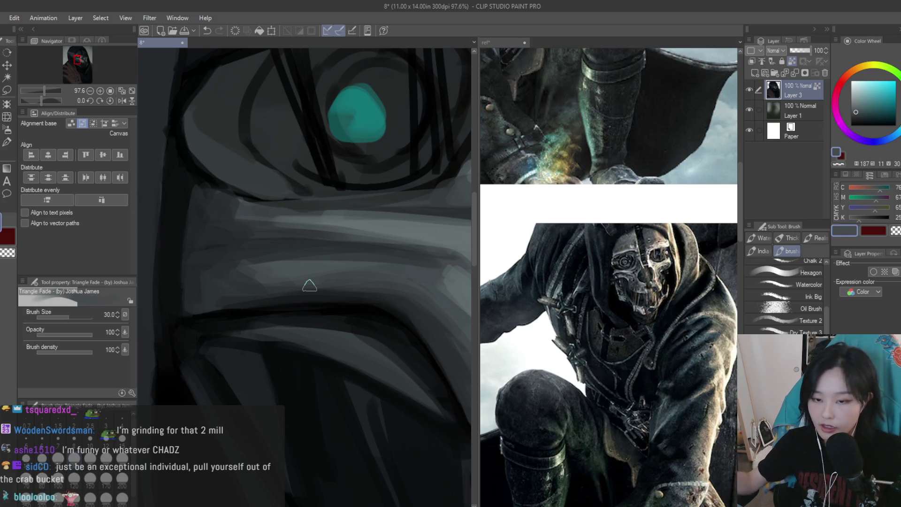
Sample lighter and darker greys from the cheek beside the eye
{"action": "scroll", "coordinate": [309, 285], "scroll_direction": "down", "scroll_amount": 5}
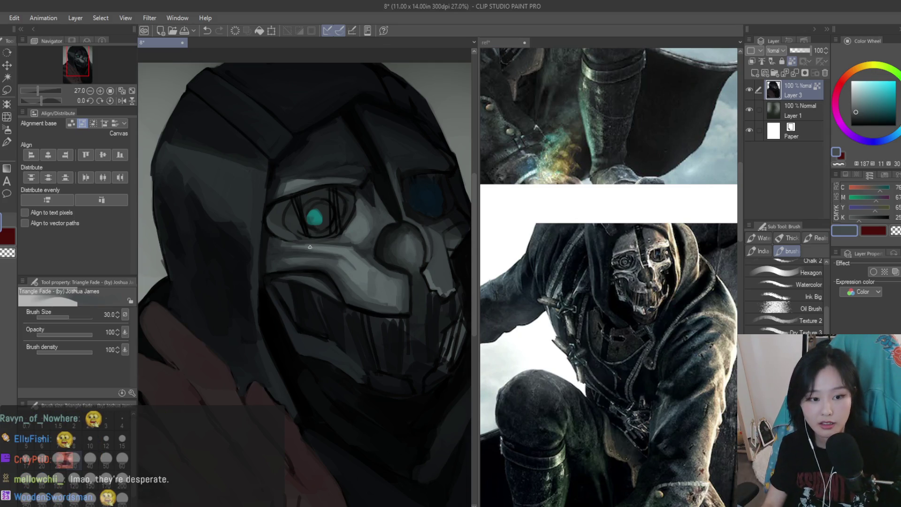
{"action": "scroll", "coordinate": [309, 247], "scroll_direction": "up", "scroll_amount": 4}
{"action": "left_click", "coordinate": [343, 273], "text": "alt"}
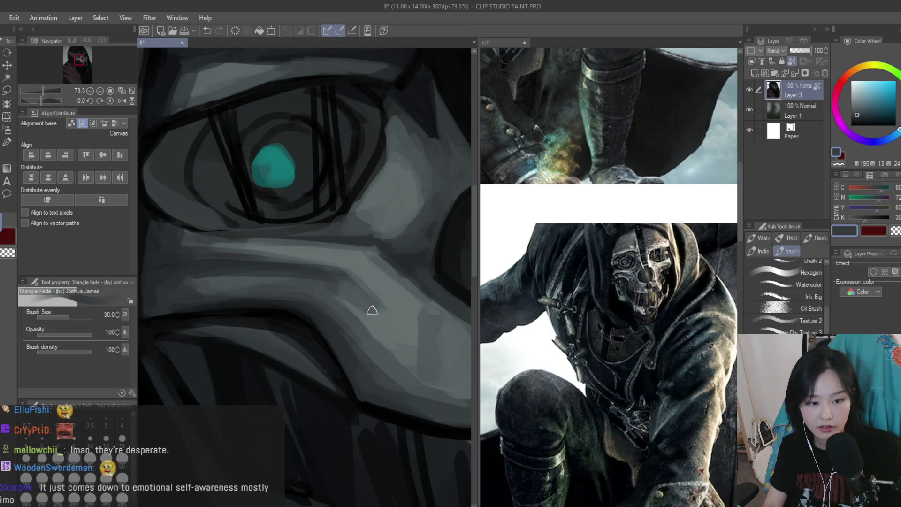
{"action": "left_click", "coordinate": [368, 307], "text": "alt"}
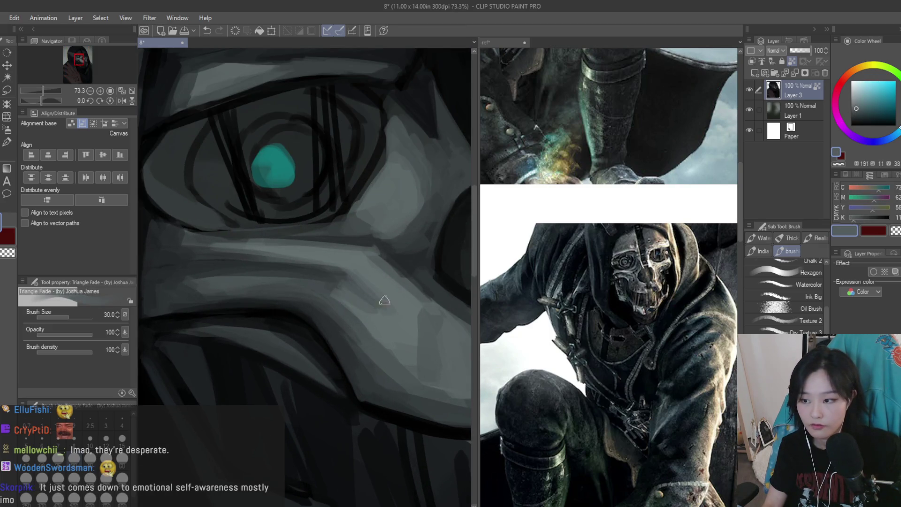
{"action": "left_click", "coordinate": [364, 287], "text": "alt"}
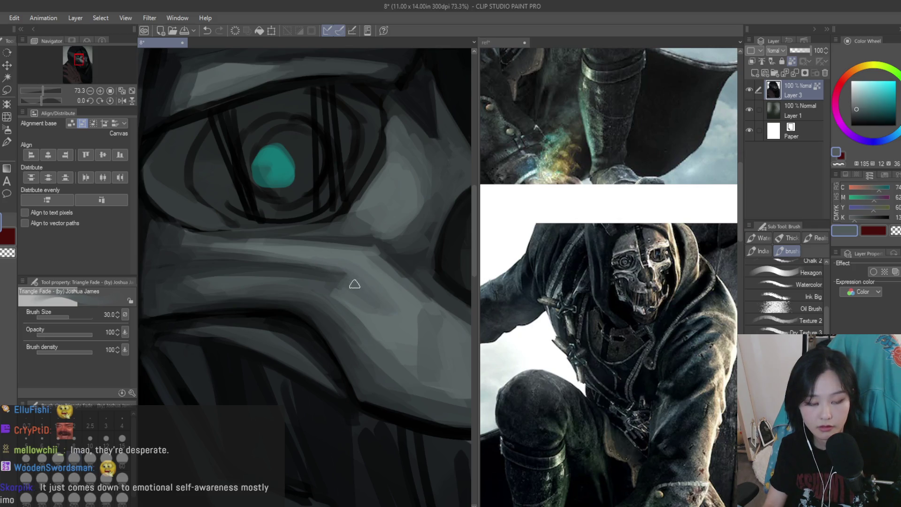
{"action": "left_click", "coordinate": [371, 284], "text": "alt"}
{"action": "left_click", "coordinate": [383, 311], "text": "alt"}
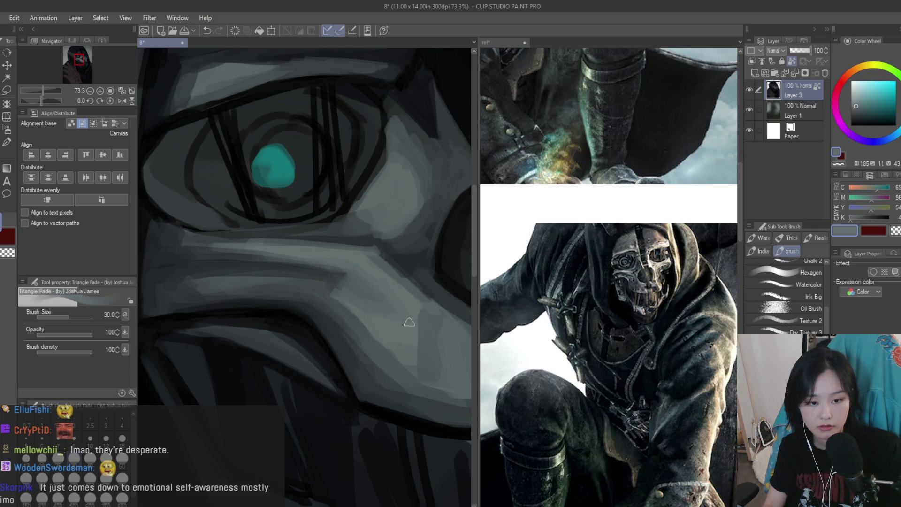
{"action": "scroll", "coordinate": [353, 261], "scroll_direction": "down", "scroll_amount": 3}
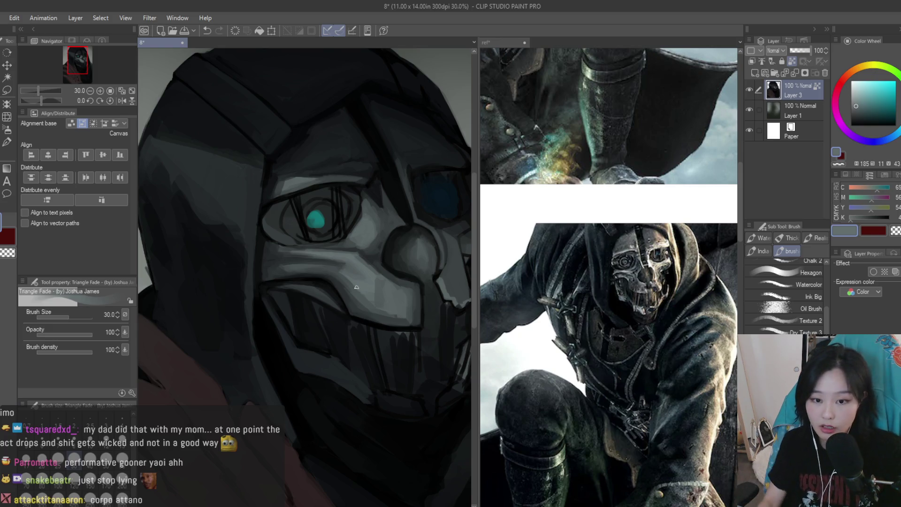
Shrink the brush to size 25, undo the last stroke, and pick a darker mask grey
{"action": "scroll", "coordinate": [356, 287], "scroll_direction": "up", "scroll_amount": 3}
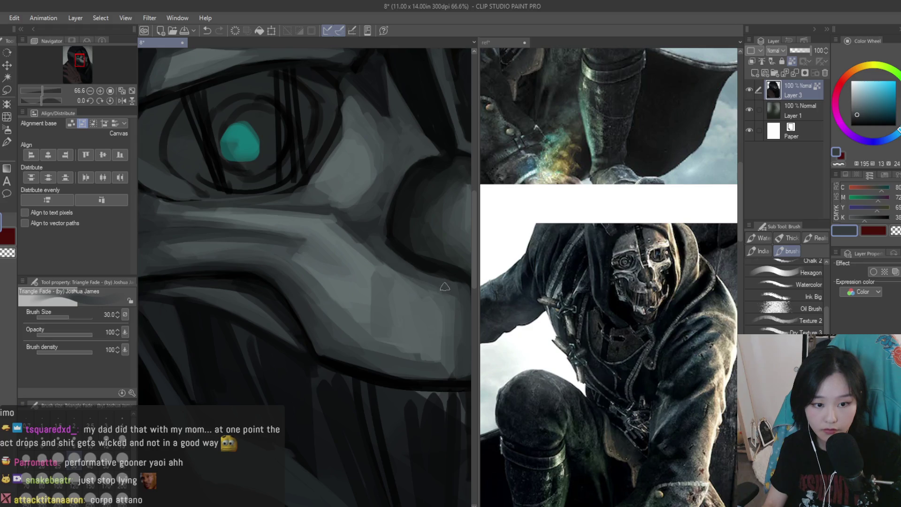
{"action": "scroll", "coordinate": [423, 277], "scroll_direction": "down", "scroll_amount": 1}
{"action": "key", "text": "bracketleft"}
{"action": "key", "text": "ctrl+z"}
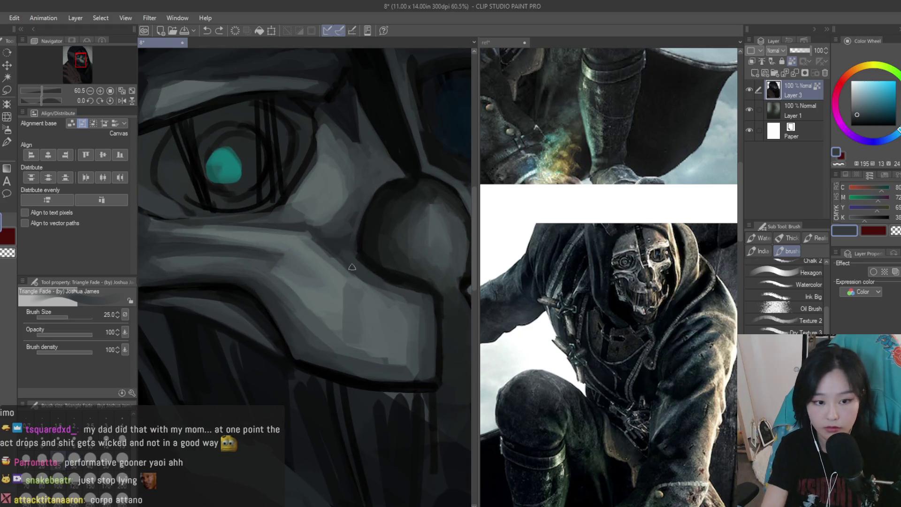
{"action": "left_click", "coordinate": [422, 282], "text": "alt"}
{"action": "scroll", "coordinate": [372, 312], "scroll_direction": "down", "scroll_amount": 4}
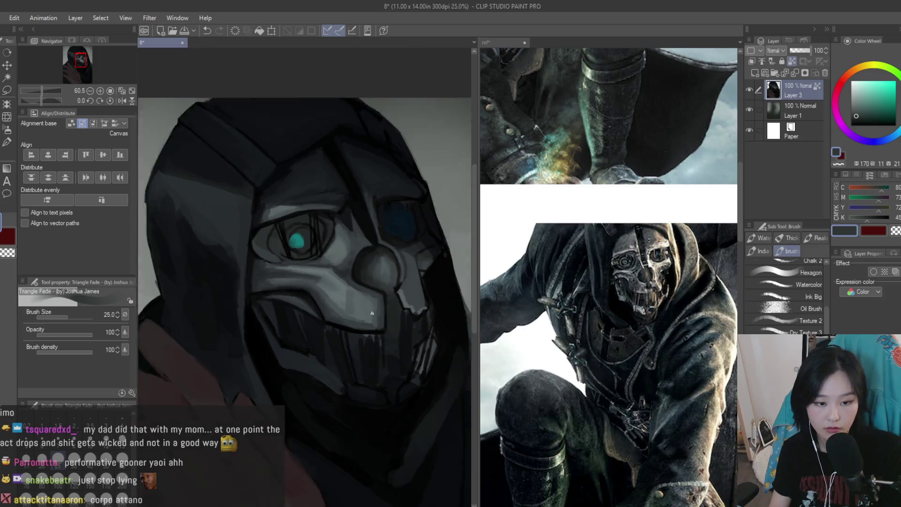
Paint dark then lighter grey strokes along the helmet edge beside the nose
{"action": "scroll", "coordinate": [385, 312], "scroll_direction": "up", "scroll_amount": 5}
{"action": "left_click", "coordinate": [388, 310], "text": "alt"}
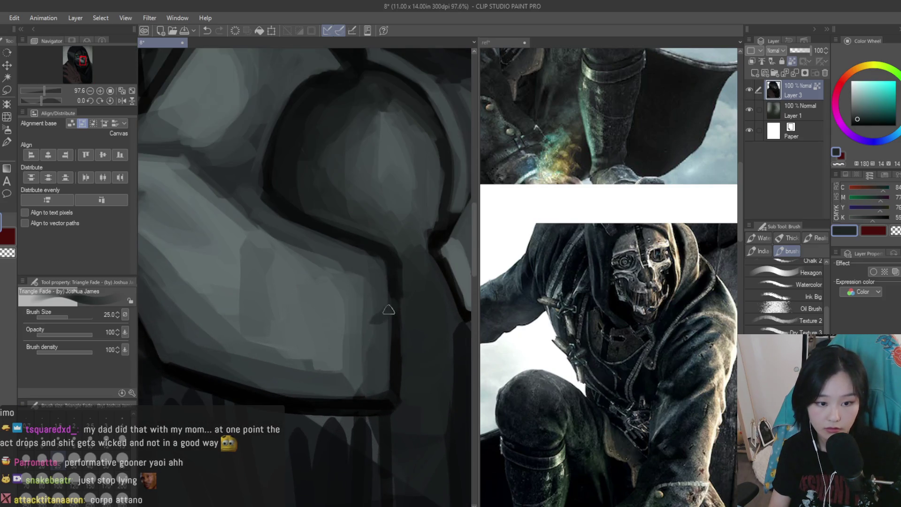
{"action": "left_click", "coordinate": [388, 336], "text": "alt"}
{"action": "mouse_move", "coordinate": [388, 336]}
{"action": "left_mouse_down"}
{"action": "mouse_move", "coordinate": [392, 302]}
{"action": "mouse_move", "coordinate": [388, 345]}
{"action": "mouse_move", "coordinate": [356, 305]}
{"action": "left_mouse_up"}
{"action": "left_click", "coordinate": [376, 275], "text": "alt"}
{"action": "left_click_drag", "start_coordinate": [376, 276], "coordinate": [365, 336]}
Darken the outline along the mask's lower edge and re-pick near-black tones
{"action": "left_click", "coordinate": [400, 324], "text": "alt"}
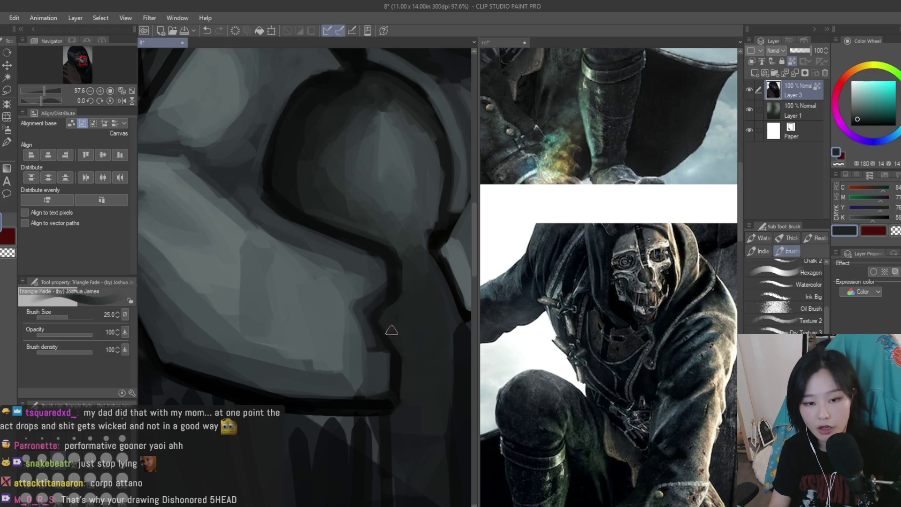
{"action": "left_click_drag", "start_coordinate": [388, 281], "coordinate": [398, 364]}
{"action": "left_click", "coordinate": [398, 376], "text": "alt"}
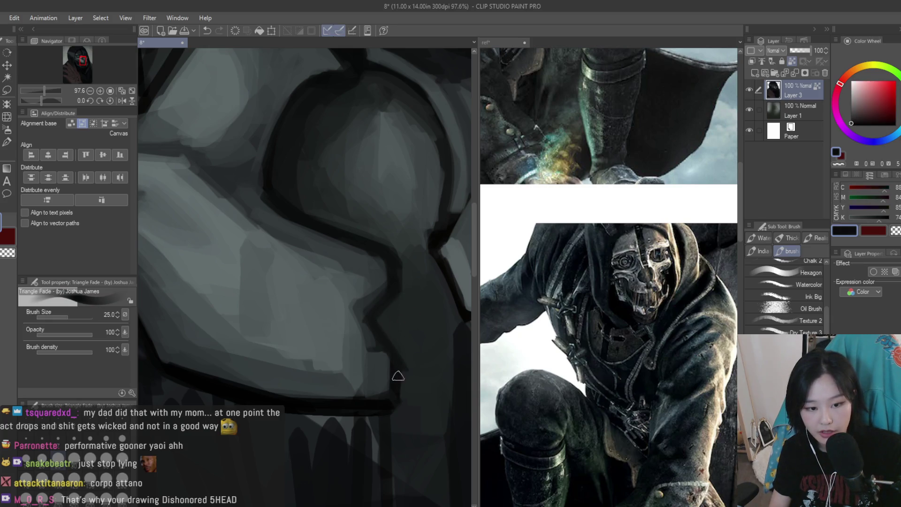
{"action": "left_click", "coordinate": [389, 314], "text": "alt"}
{"action": "left_click", "coordinate": [403, 376], "text": "alt"}
{"action": "scroll", "coordinate": [392, 338], "scroll_direction": "down", "scroll_amount": 4}
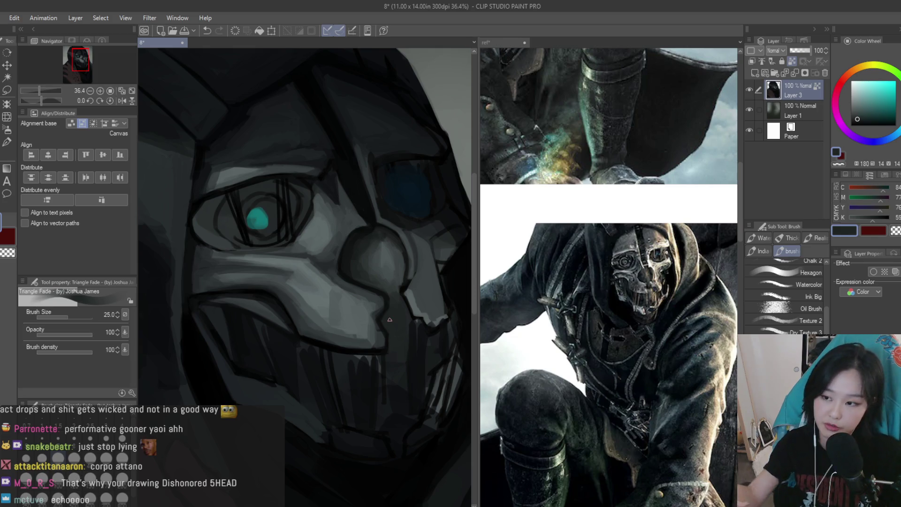
{"action": "scroll", "coordinate": [389, 319], "scroll_direction": "down", "scroll_amount": 3}
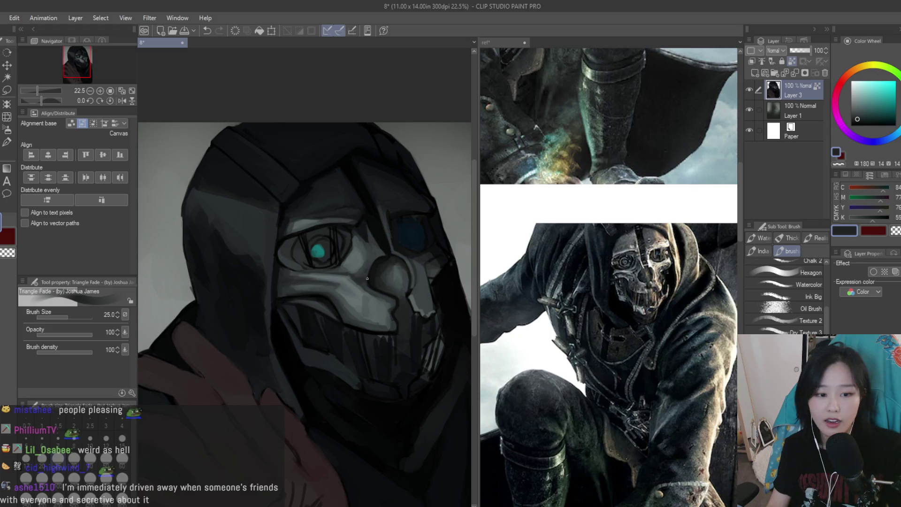
Paint a dark line along the nose contour and cover part of it with lighter grey
{"action": "scroll", "coordinate": [416, 265], "scroll_direction": "up", "scroll_amount": 3}
{"action": "scroll", "coordinate": [416, 265], "scroll_direction": "up", "scroll_amount": 5}
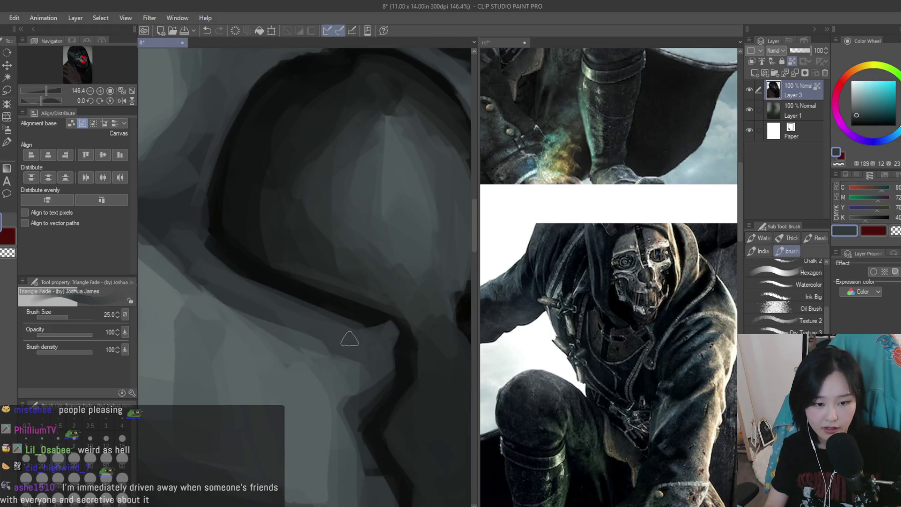
{"action": "left_click_drag", "start_coordinate": [331, 304], "coordinate": [404, 323]}
{"action": "mouse_move", "coordinate": [359, 298]}
{"action": "left_mouse_down"}
{"action": "mouse_move", "coordinate": [410, 318]}
{"action": "mouse_move", "coordinate": [424, 342]}
{"action": "mouse_move", "coordinate": [383, 434]}
{"action": "left_mouse_up"}
{"action": "scroll", "coordinate": [383, 434], "scroll_direction": "down", "scroll_amount": 5}
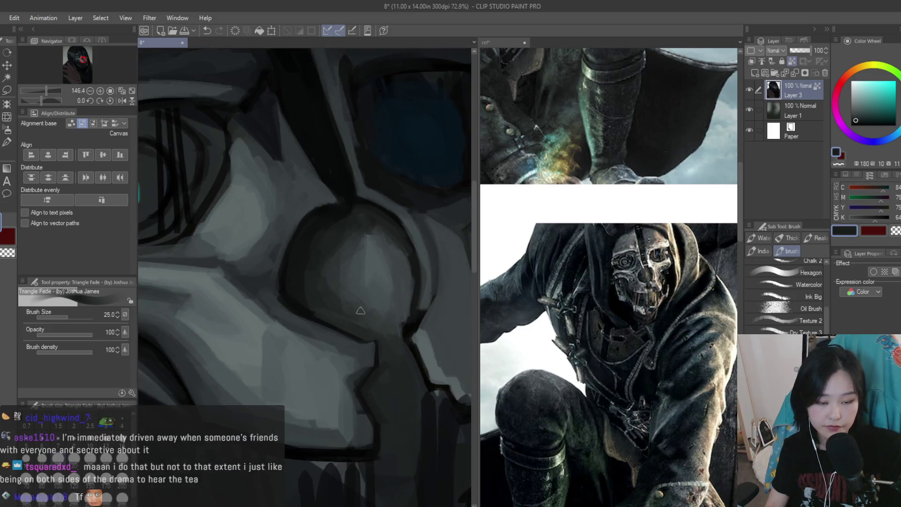
{"action": "scroll", "coordinate": [396, 304], "scroll_direction": "up", "scroll_amount": 3}
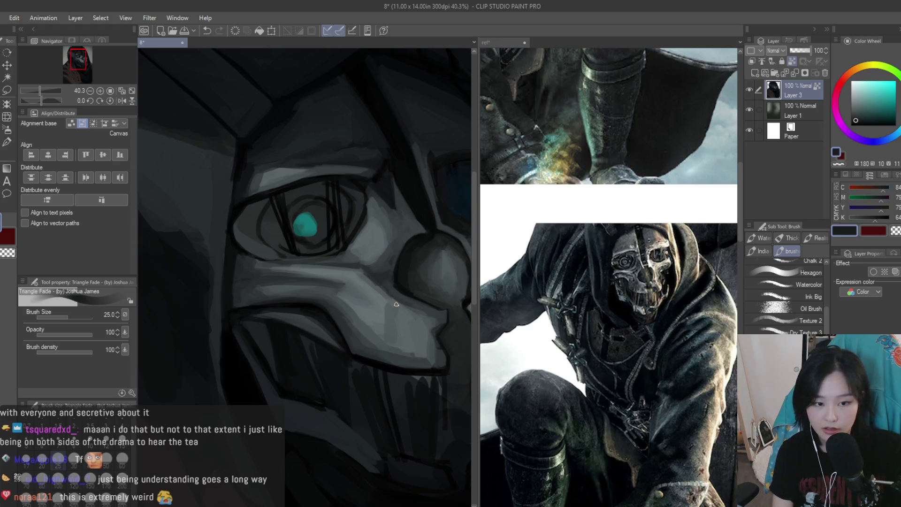
{"action": "scroll", "coordinate": [402, 274], "scroll_direction": "up", "scroll_amount": 4}
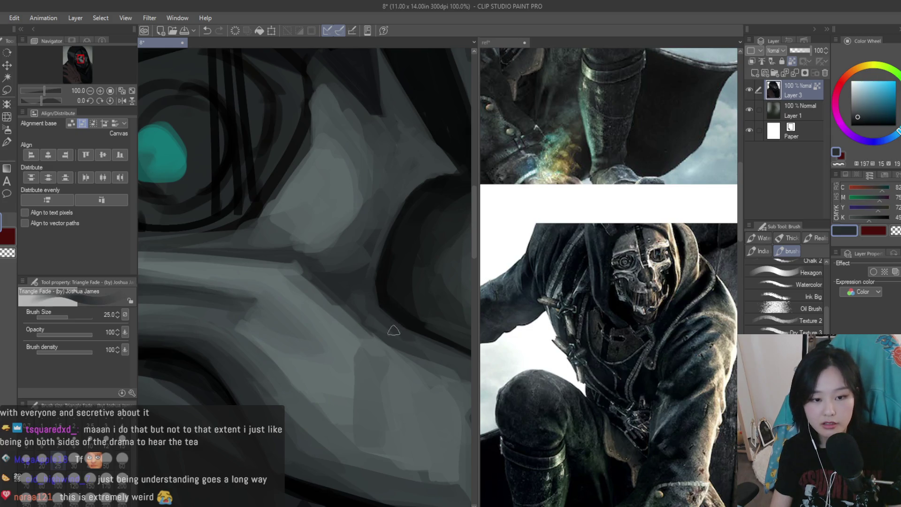
{"action": "scroll", "coordinate": [355, 304], "scroll_direction": "down", "scroll_amount": 3}
{"action": "scroll", "coordinate": [387, 362], "scroll_direction": "down", "scroll_amount": 2}
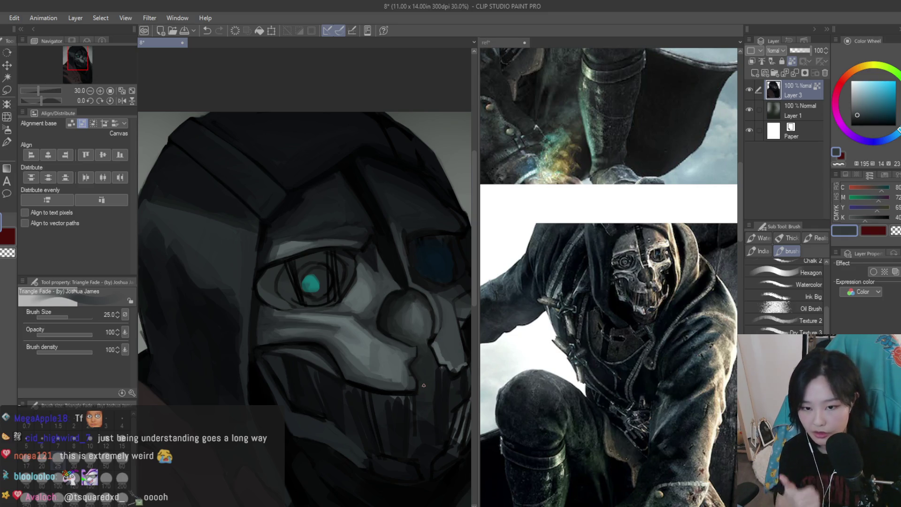
{"action": "scroll", "coordinate": [424, 385], "scroll_direction": "up", "scroll_amount": 5}
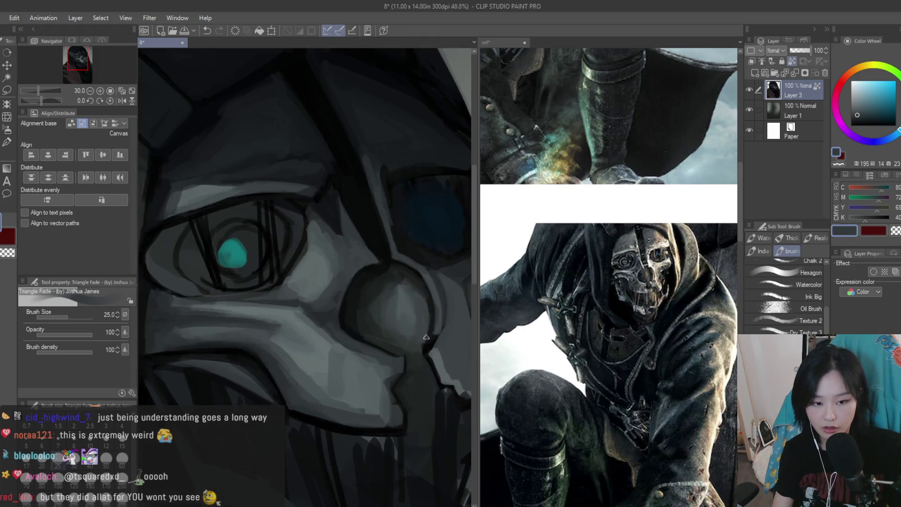
Paint a dark stroke down the mask's right edge and pick near-black bluish tones
{"action": "left_click", "coordinate": [388, 358], "text": "alt"}
{"action": "mouse_move", "coordinate": [389, 356]}
{"action": "left_mouse_down"}
{"action": "mouse_move", "coordinate": [416, 354]}
{"action": "mouse_move", "coordinate": [424, 403]}
{"action": "left_mouse_up"}
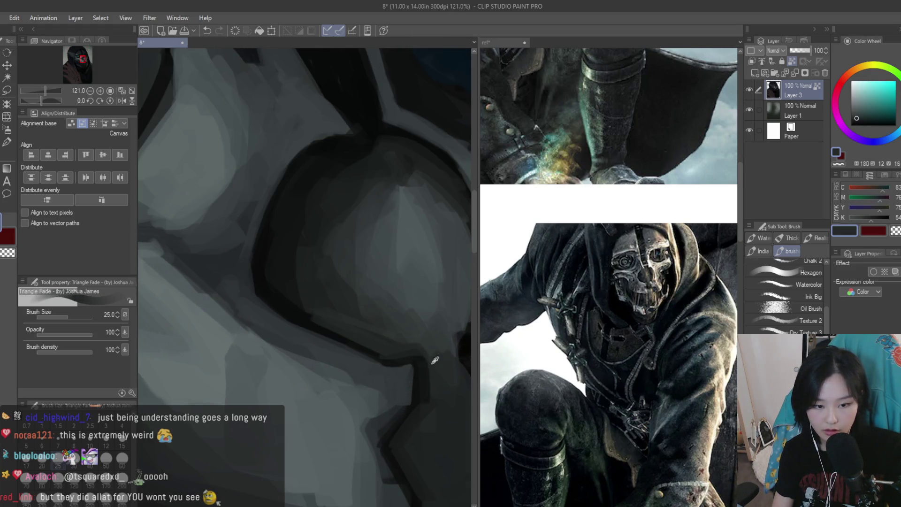
{"action": "scroll", "coordinate": [389, 352], "scroll_direction": "down", "scroll_amount": 5}
{"action": "scroll", "coordinate": [376, 368], "scroll_direction": "up", "scroll_amount": 3}
{"action": "scroll", "coordinate": [375, 369], "scroll_direction": "up", "scroll_amount": 3}
{"action": "left_click", "coordinate": [331, 354], "text": "alt"}
{"action": "left_click", "coordinate": [377, 359], "text": "alt"}
{"action": "left_click", "coordinate": [374, 368], "text": "alt"}
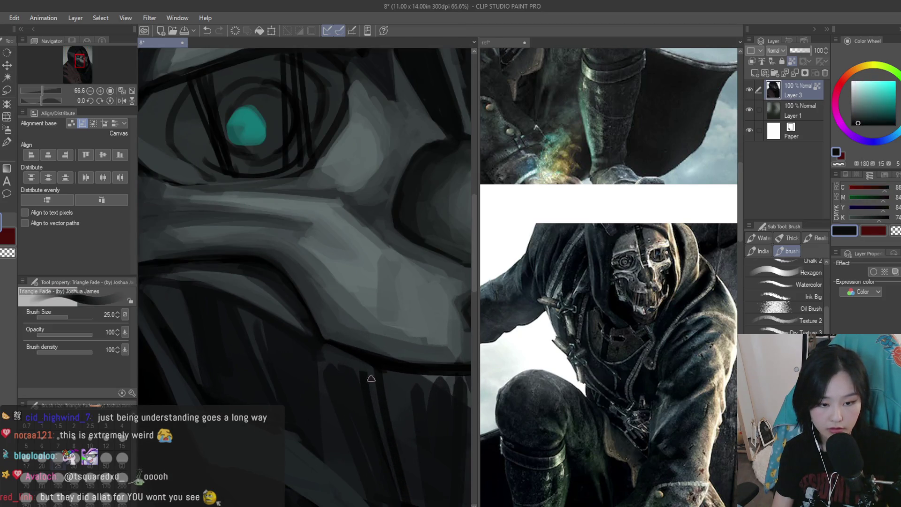
{"action": "left_click", "coordinate": [369, 368], "text": "alt"}
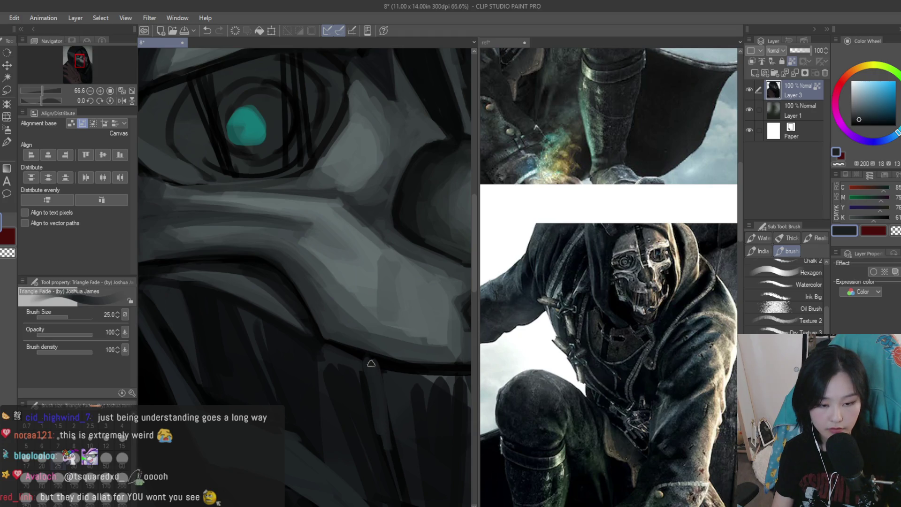
{"action": "scroll", "coordinate": [388, 386], "scroll_direction": "down", "scroll_amount": 2}
{"action": "left_click", "coordinate": [389, 386], "text": "alt"}
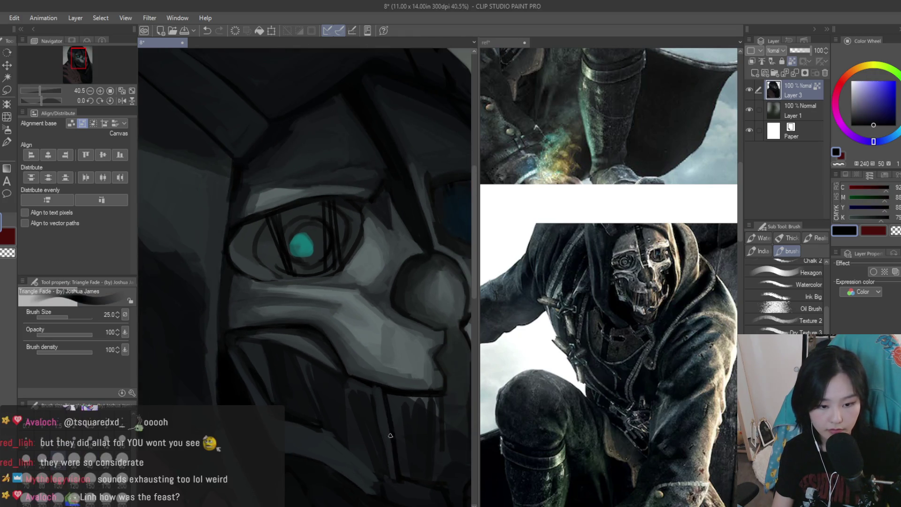
Sample dark greys from the mask and paint a short dark stroke under the nose
{"action": "scroll", "coordinate": [389, 386], "scroll_direction": "down", "scroll_amount": 5}
{"action": "scroll", "coordinate": [373, 329], "scroll_direction": "up", "scroll_amount": 5}
{"action": "scroll", "coordinate": [373, 328], "scroll_direction": "up", "scroll_amount": 2}
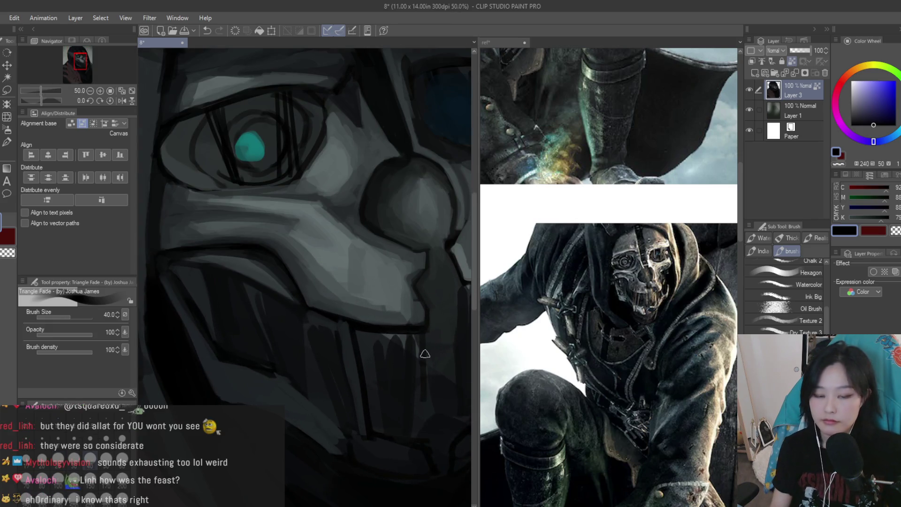
{"action": "left_click", "coordinate": [403, 369], "text": "alt"}
{"action": "scroll", "coordinate": [375, 355], "scroll_direction": "up", "scroll_amount": 1}
{"action": "left_click", "coordinate": [395, 348], "text": "alt"}
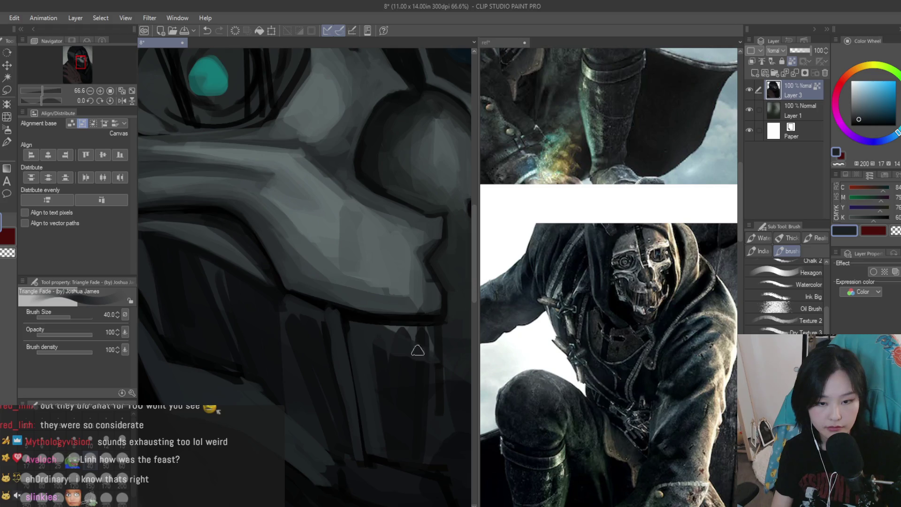
{"action": "scroll", "coordinate": [393, 345], "scroll_direction": "up", "scroll_amount": 1}
{"action": "scroll", "coordinate": [352, 346], "scroll_direction": "down", "scroll_amount": 1}
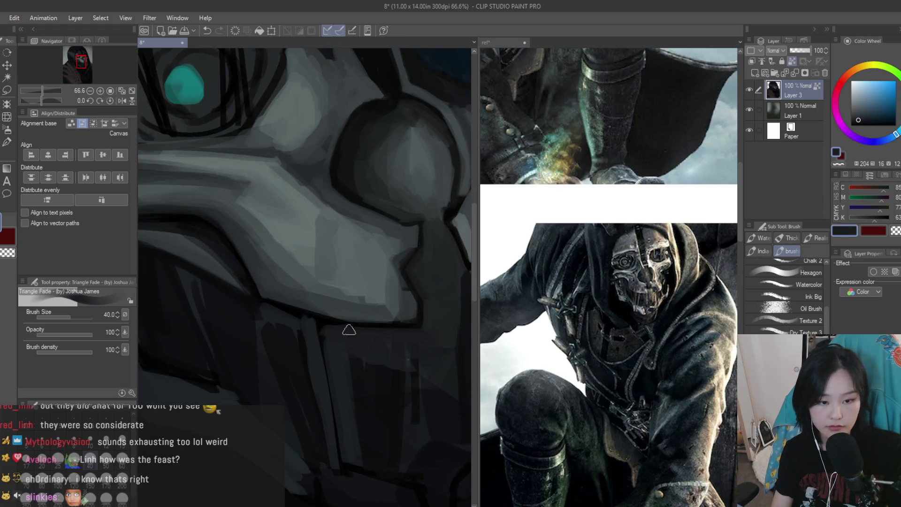
{"action": "left_click", "coordinate": [382, 342], "text": "alt"}
{"action": "scroll", "coordinate": [328, 331], "scroll_direction": "down", "scroll_amount": 1}
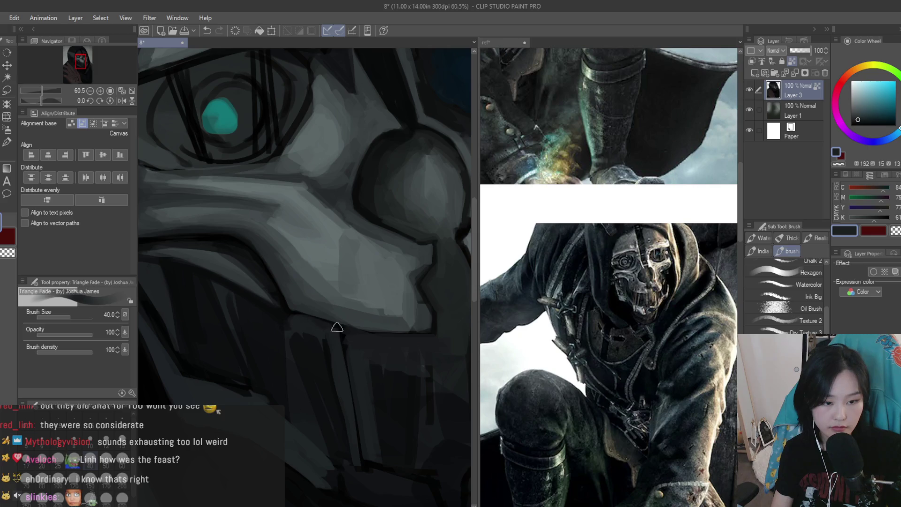
{"action": "left_click", "coordinate": [307, 324], "text": "alt"}
{"action": "left_click_drag", "start_coordinate": [307, 324], "coordinate": [336, 351]}
Pick a light grey and brush vertical strokes across the mask's lower jaw
{"action": "left_click", "coordinate": [340, 356], "text": "alt"}
{"action": "left_click", "coordinate": [368, 379], "text": "alt"}
{"action": "mouse_move", "coordinate": [368, 378]}
{"action": "left_mouse_down"}
{"action": "mouse_move", "coordinate": [376, 361]}
{"action": "mouse_move", "coordinate": [408, 438]}
{"action": "mouse_move", "coordinate": [421, 362]}
{"action": "left_mouse_up"}
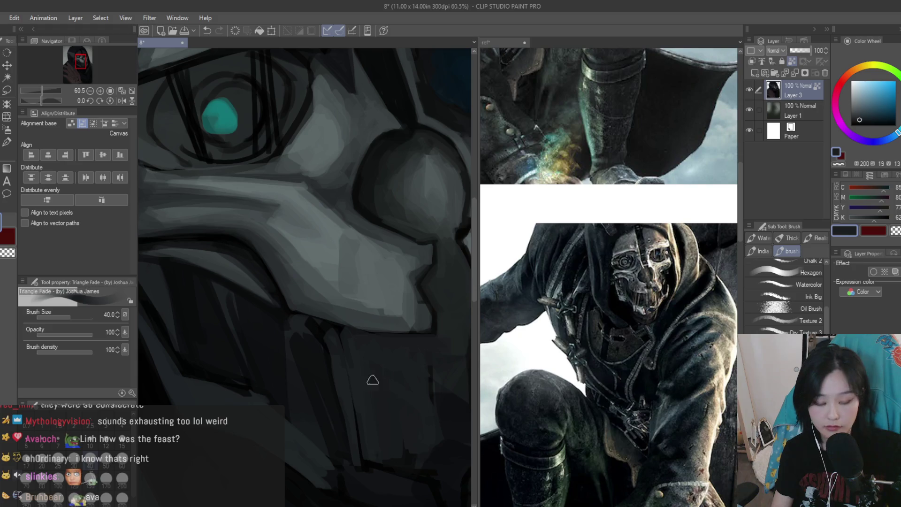
{"action": "scroll", "coordinate": [372, 377], "scroll_direction": "down", "scroll_amount": 4}
{"action": "scroll", "coordinate": [309, 324], "scroll_direction": "up", "scroll_amount": 4}
Sample greys from the hood, a dark teal, and grey-blue tones from the mask and shadows
{"action": "left_click", "coordinate": [370, 338], "text": "alt"}
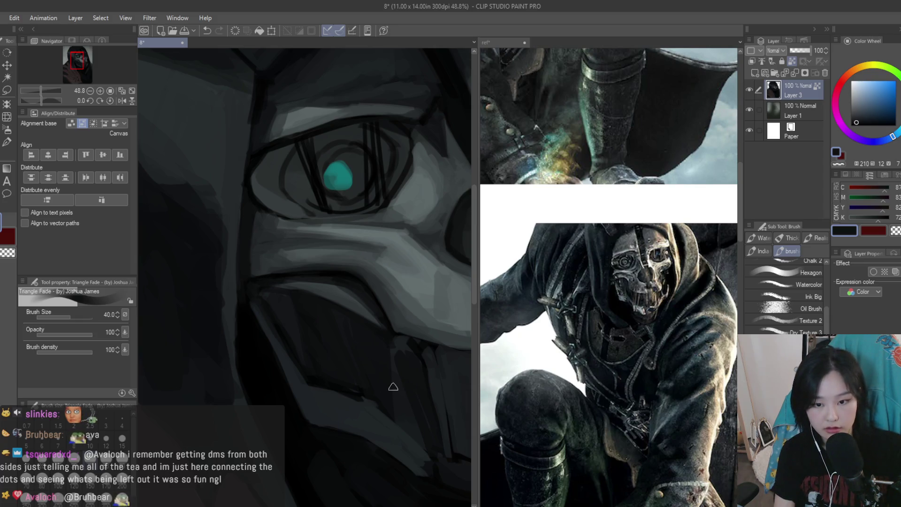
{"action": "left_click", "coordinate": [347, 389], "text": "alt"}
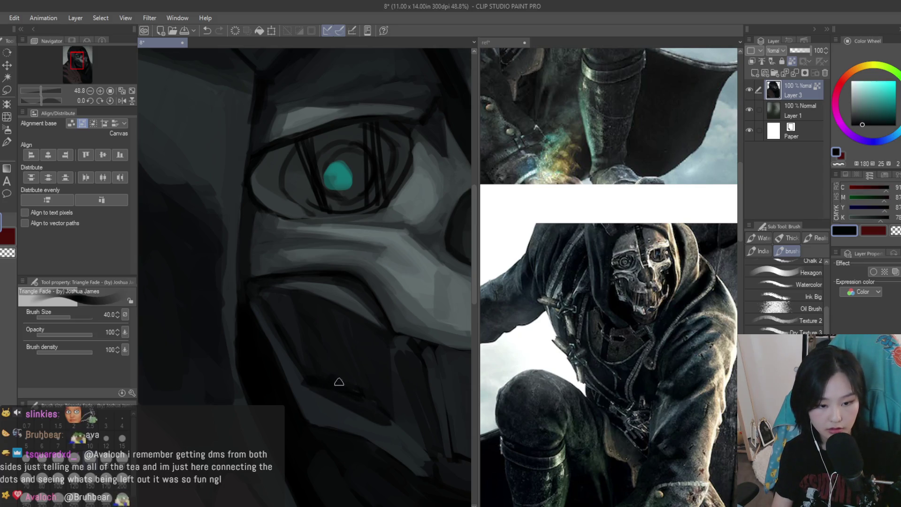
{"action": "left_click", "coordinate": [384, 421], "text": "alt"}
{"action": "left_click", "coordinate": [362, 398], "text": "alt"}
{"action": "left_click", "coordinate": [387, 419], "text": "alt"}
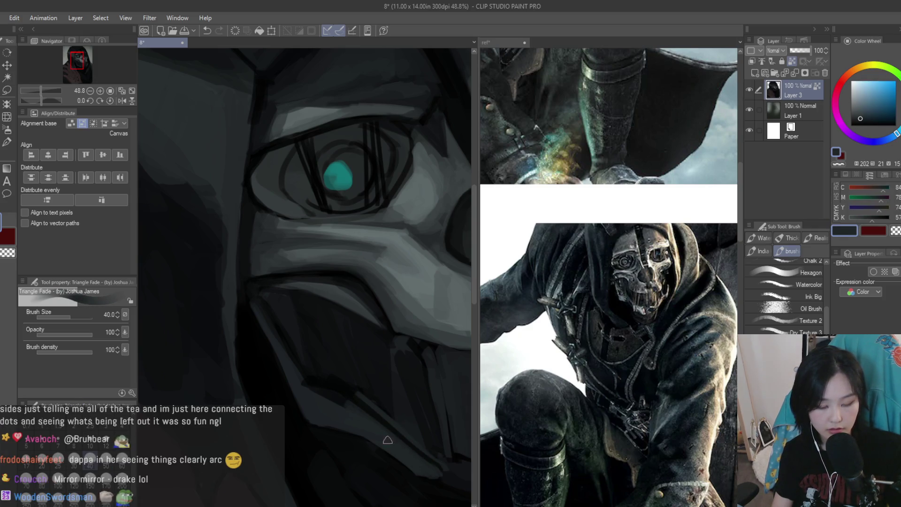
{"action": "left_click", "coordinate": [354, 381], "text": "alt"}
{"action": "scroll", "coordinate": [333, 364], "scroll_direction": "down", "scroll_amount": 5}
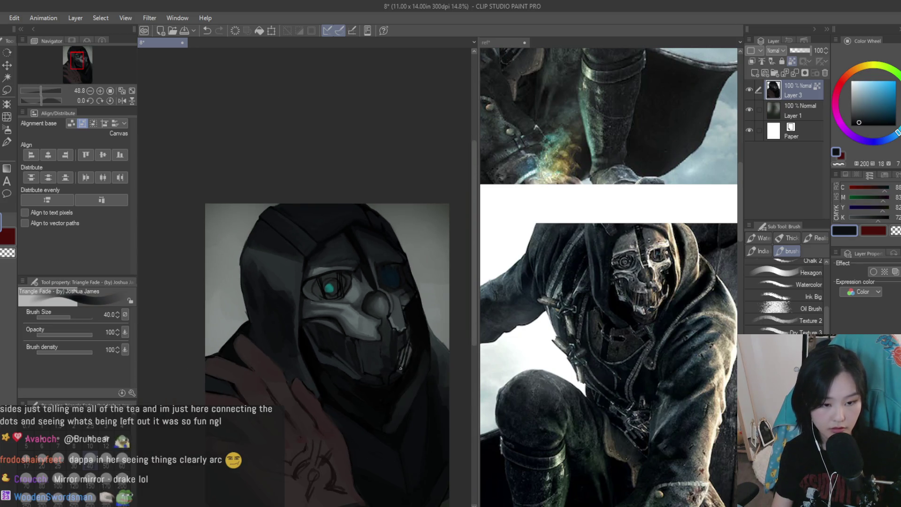
{"action": "scroll", "coordinate": [288, 339], "scroll_direction": "up", "scroll_amount": 5}
{"action": "scroll", "coordinate": [288, 339], "scroll_direction": "up", "scroll_amount": 2}
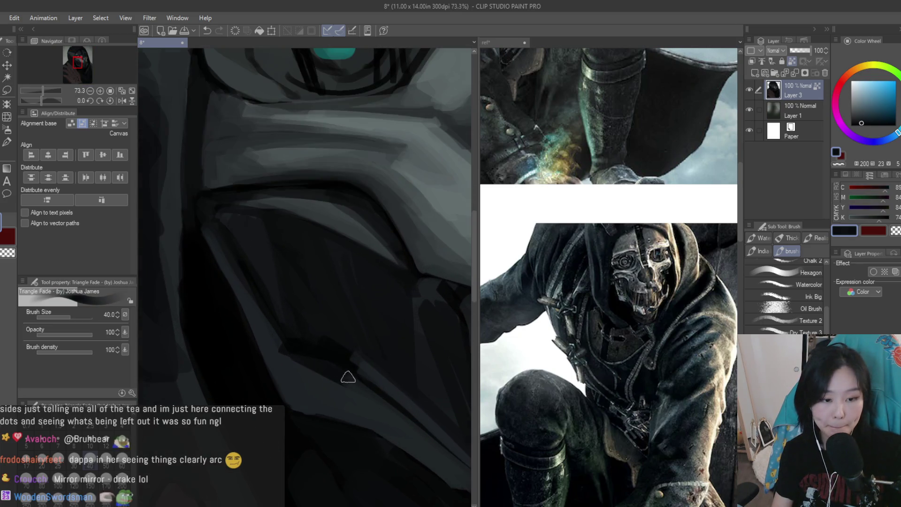
Sample dark grey, near-black and black tones from the jaw's shadowed areas
{"action": "left_click", "coordinate": [276, 357], "text": "alt"}
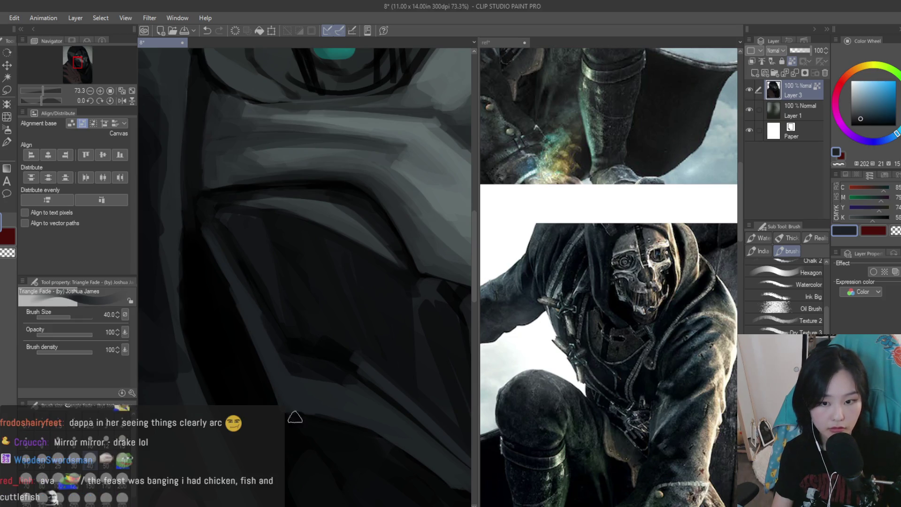
{"action": "left_click", "coordinate": [319, 418], "text": "alt"}
{"action": "left_click", "coordinate": [370, 412], "text": "alt"}
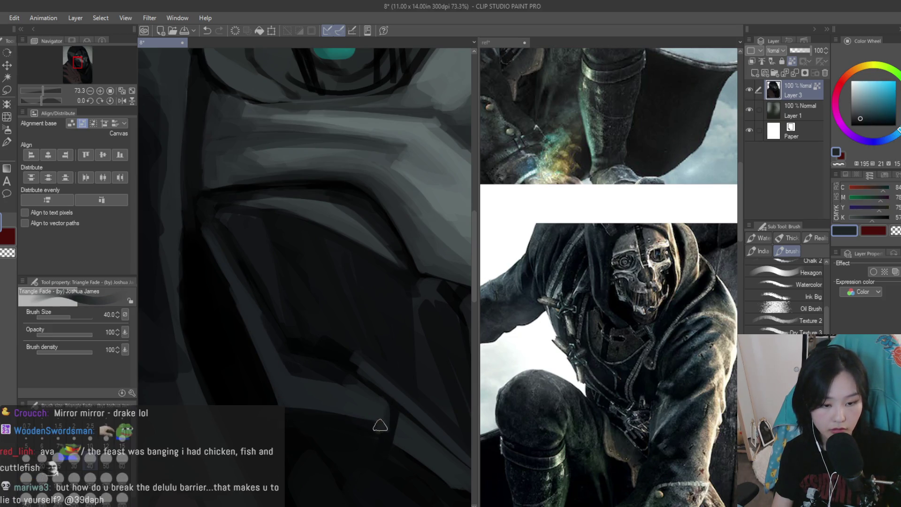
{"action": "left_click", "coordinate": [254, 370], "text": "alt"}
{"action": "scroll", "coordinate": [351, 334], "scroll_direction": "down", "scroll_amount": 3}
{"action": "scroll", "coordinate": [352, 334], "scroll_direction": "down", "scroll_amount": 5}
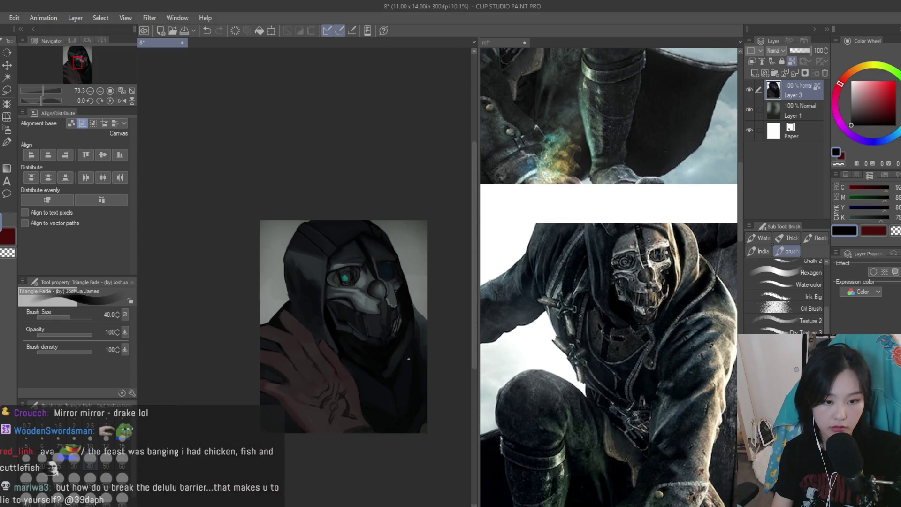
{"action": "scroll", "coordinate": [349, 310], "scroll_direction": "up", "scroll_amount": 4}
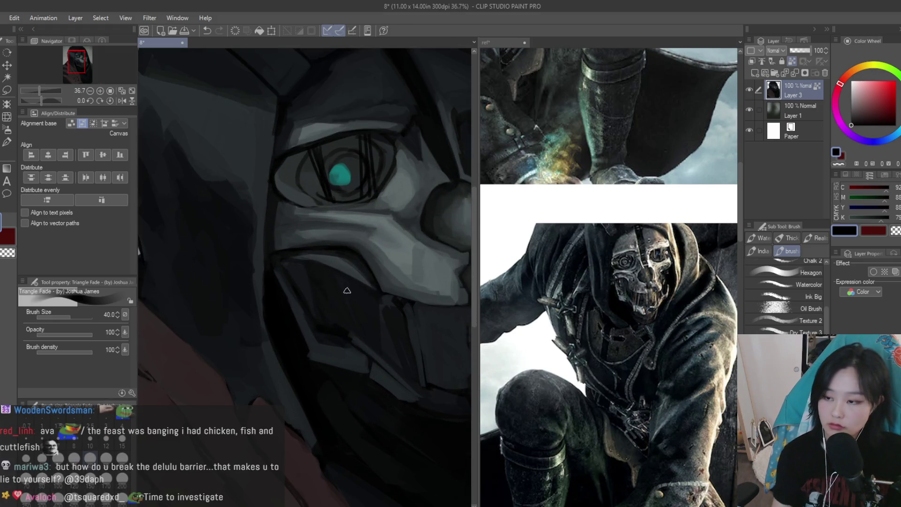